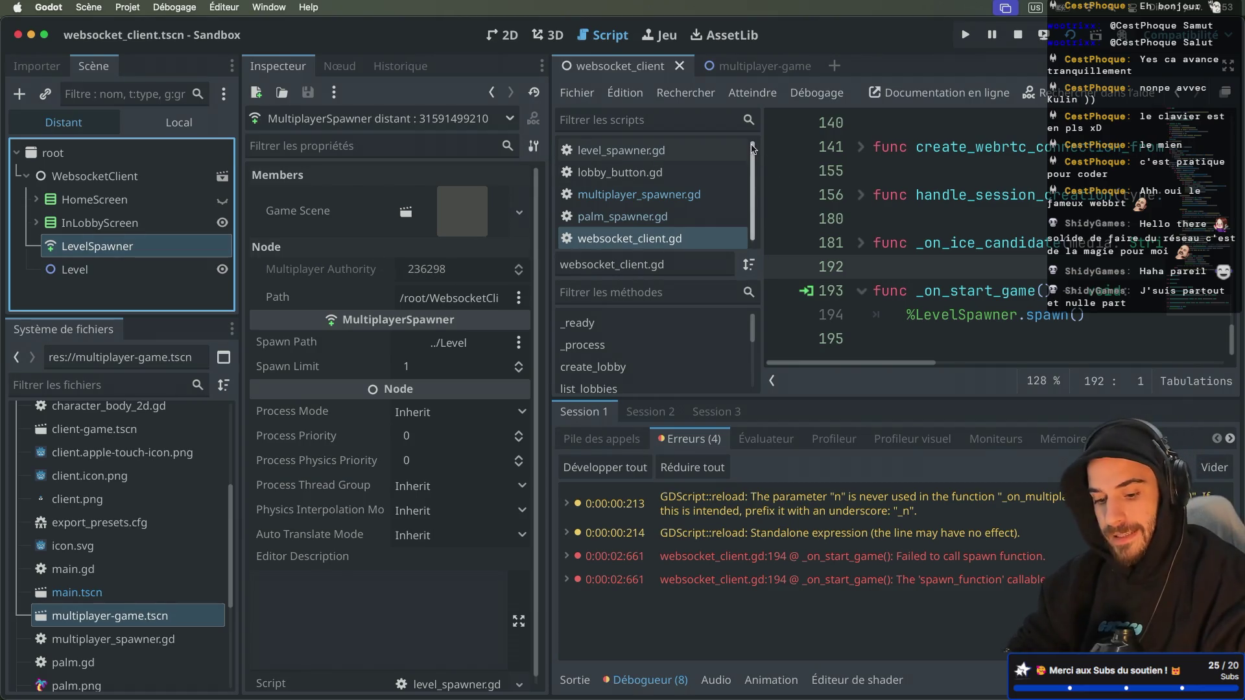
Switch to the running Sandbox game window to check its state
key(super+Tab)
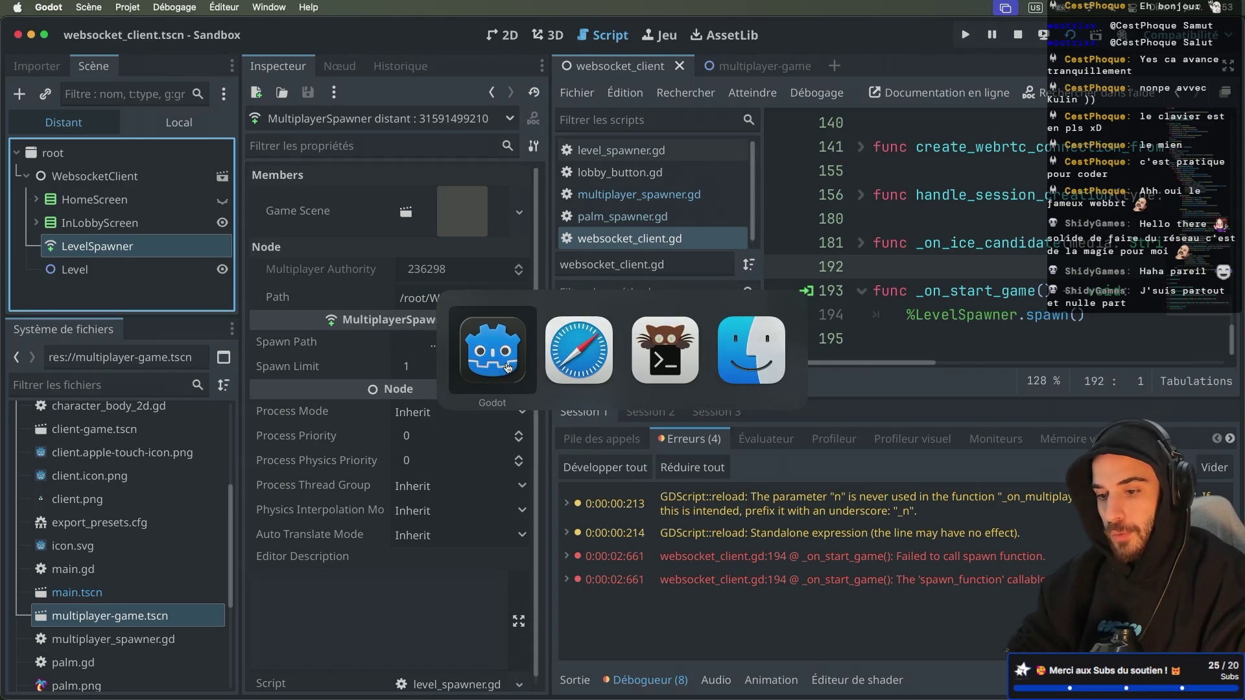
key(super+Tab)
key(Down)
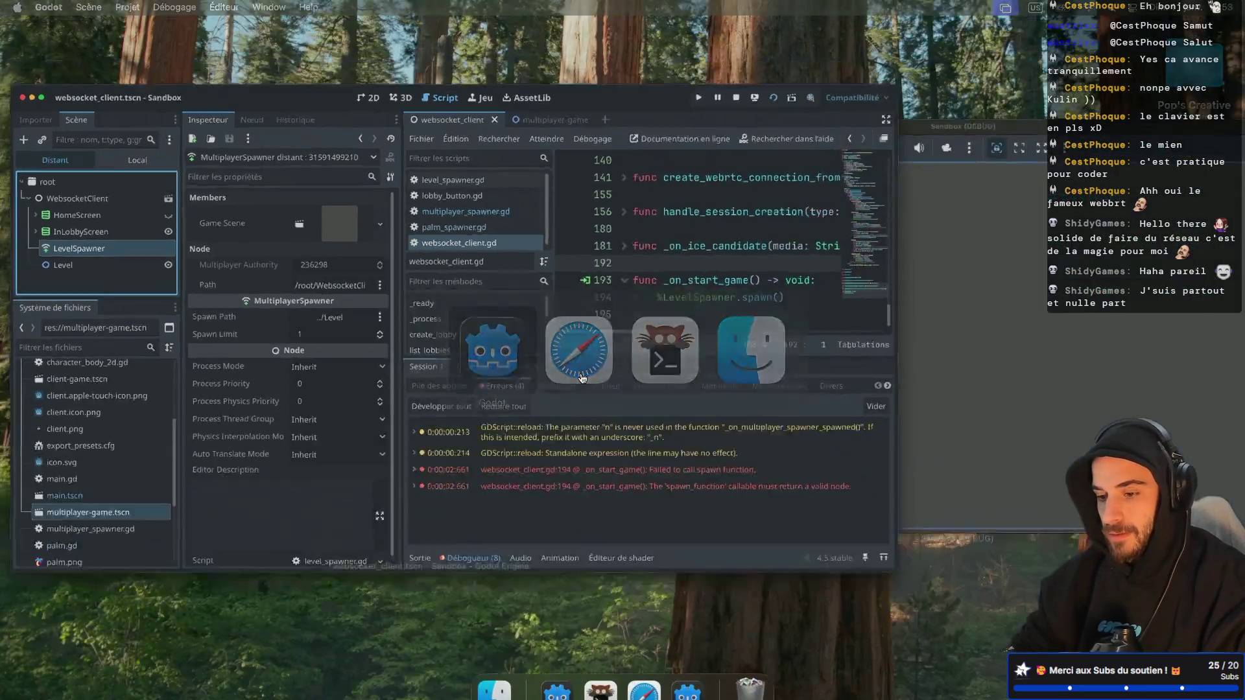
click(658, 158)
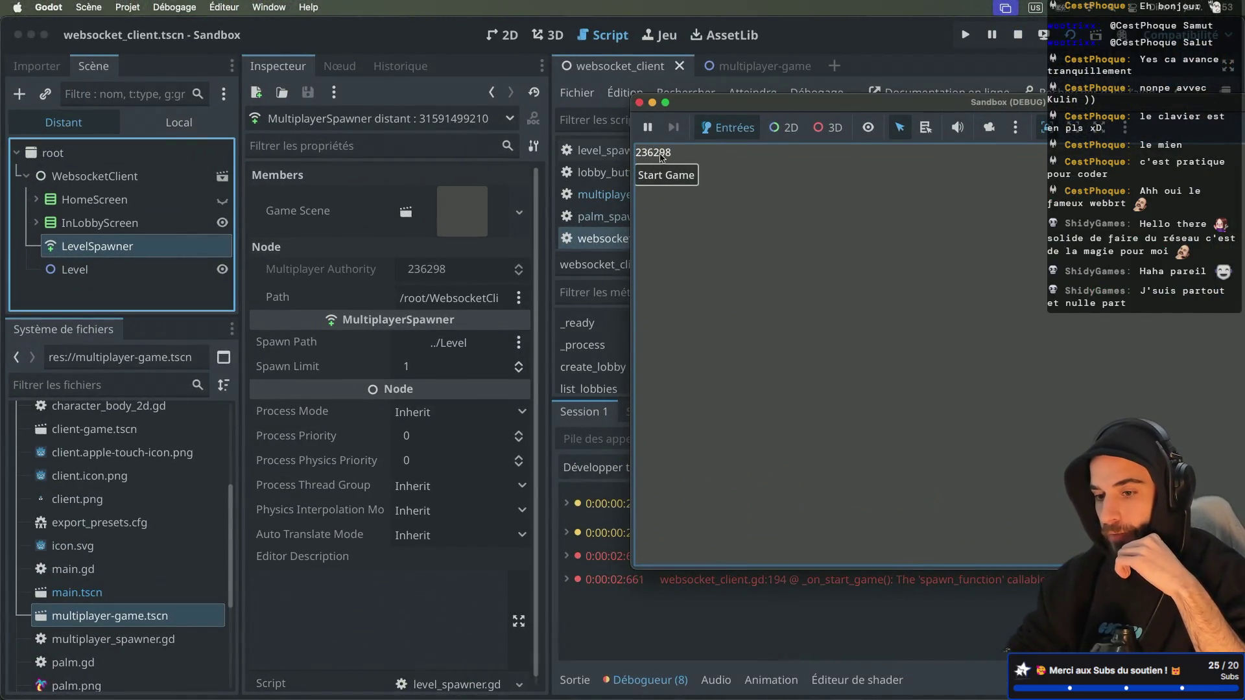
Back in the editor, select the spawn_function error and hide the side docks to widen websocket_client.gd
click(449, 269)
click(875, 587)
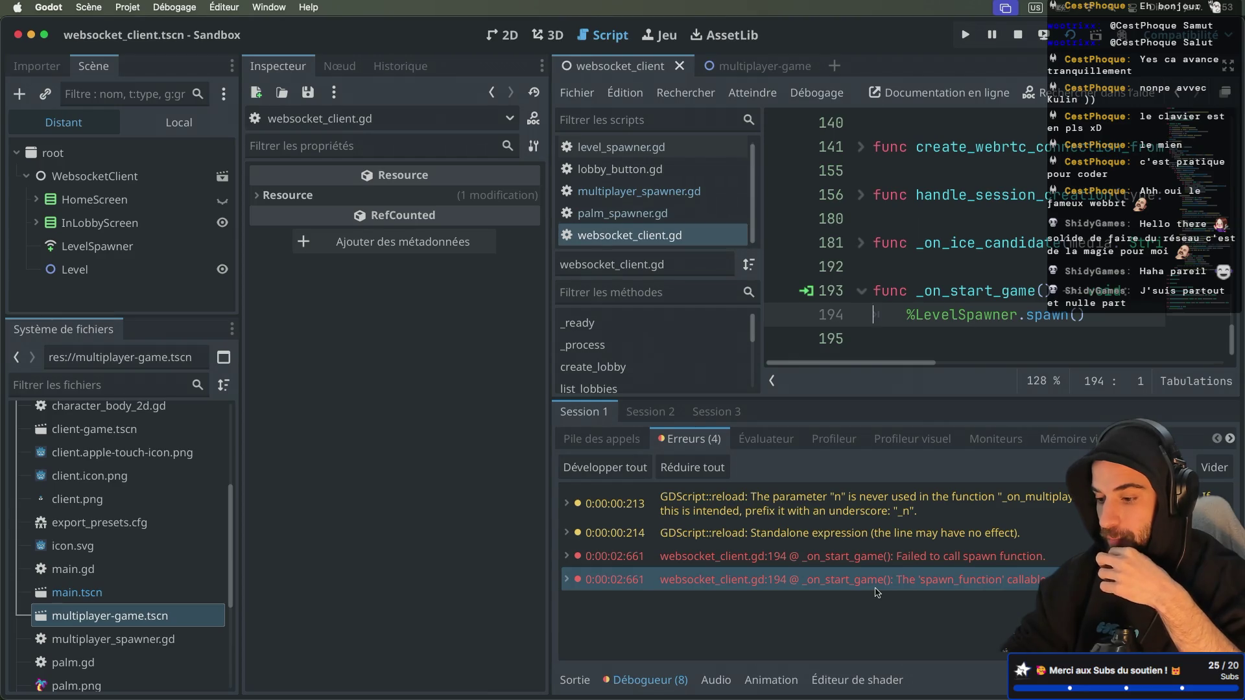
key(Caps_Lock)
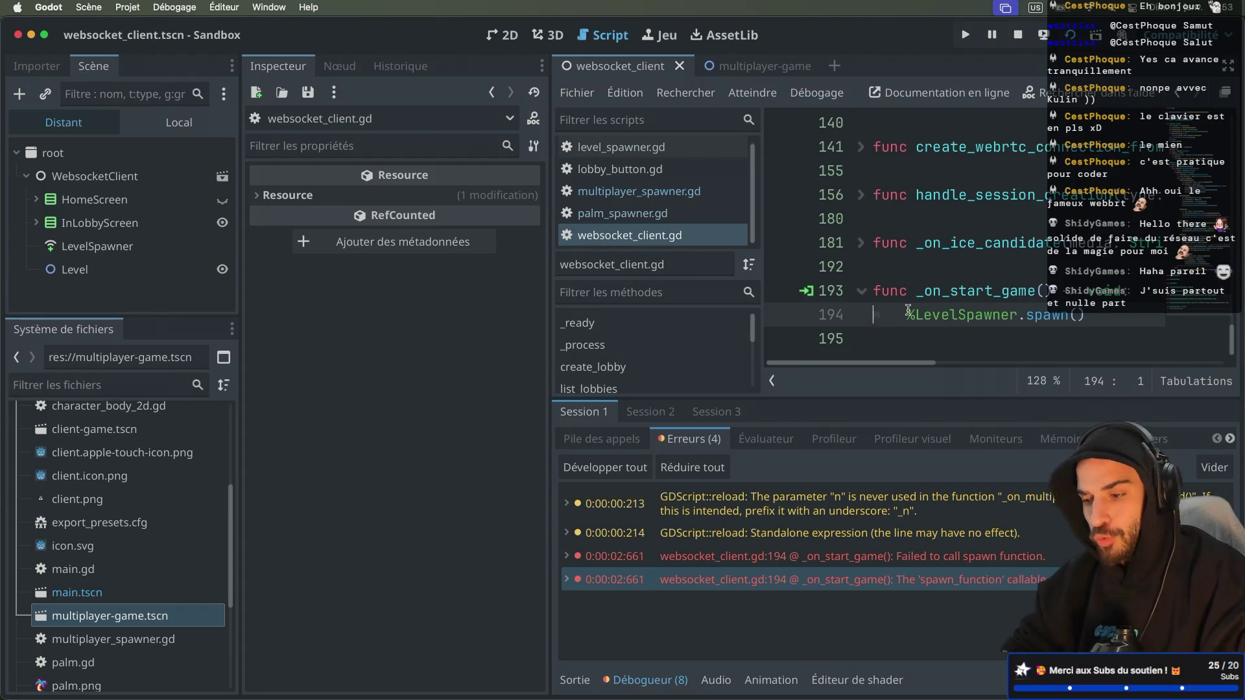
key(ctrl+super+d)
mouse_move(490, 316)
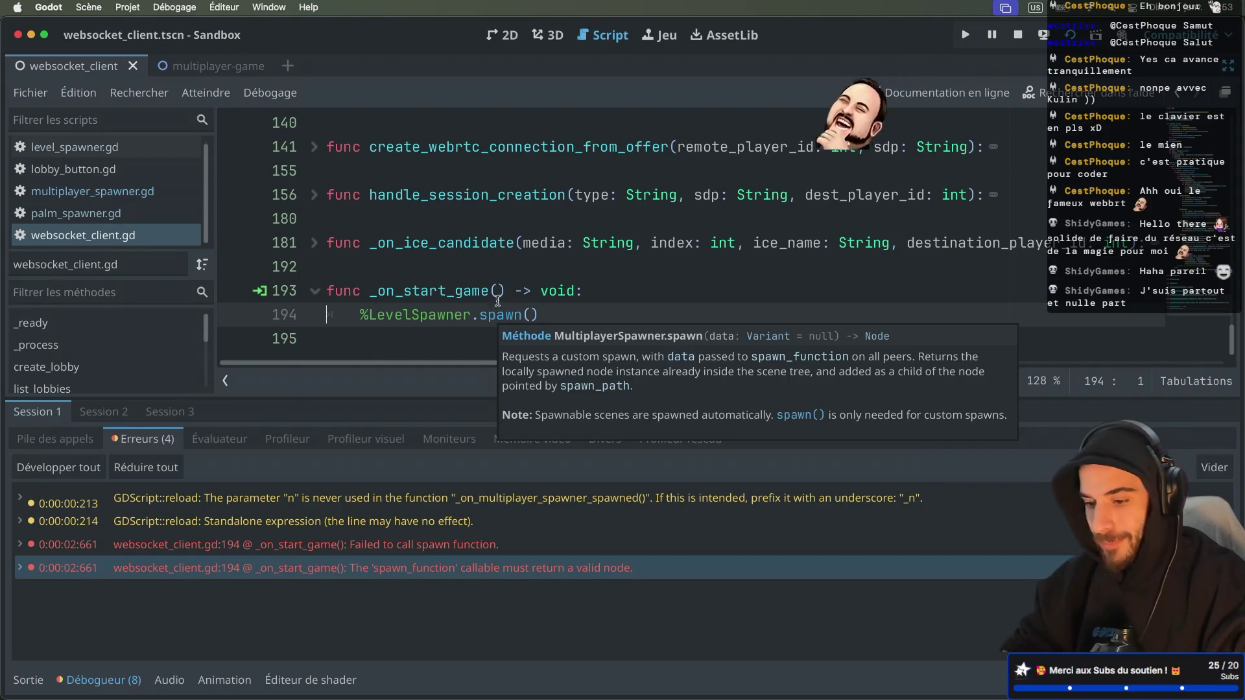
Open the spawn() documentation from line 194, then move to the browser's WebRTC slides
click(497, 318)
super+click(498, 319)
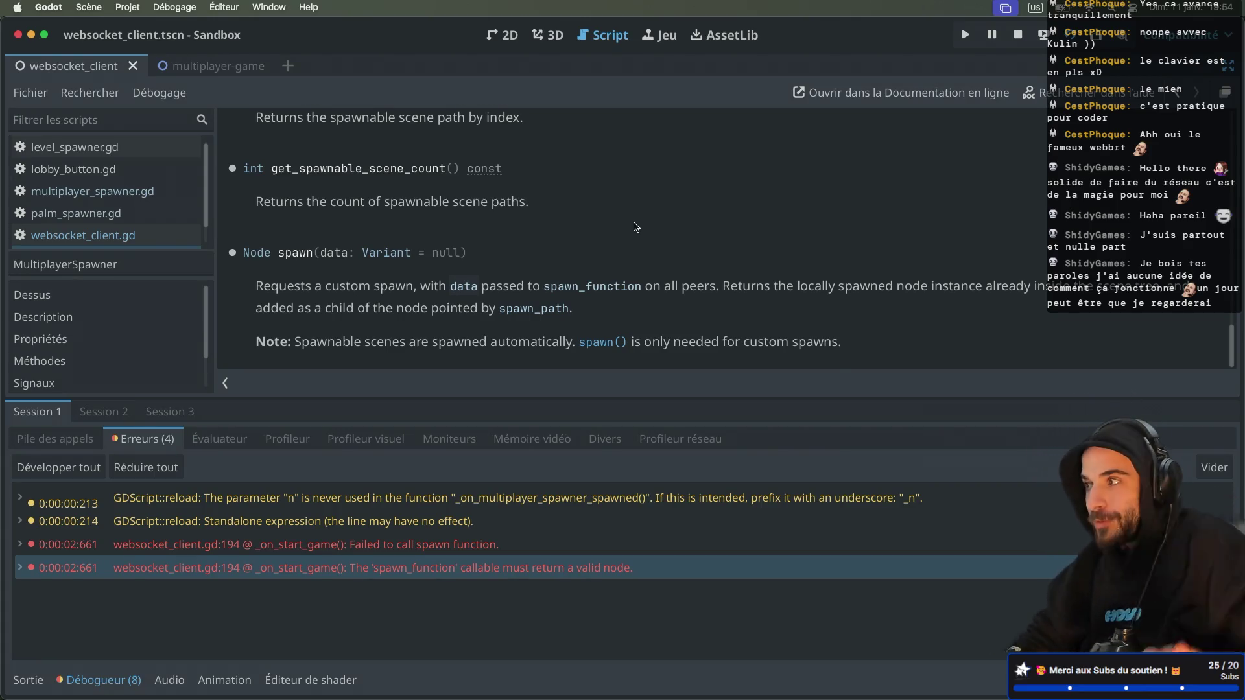
key(super+Tab)
key(ctrl+Right)
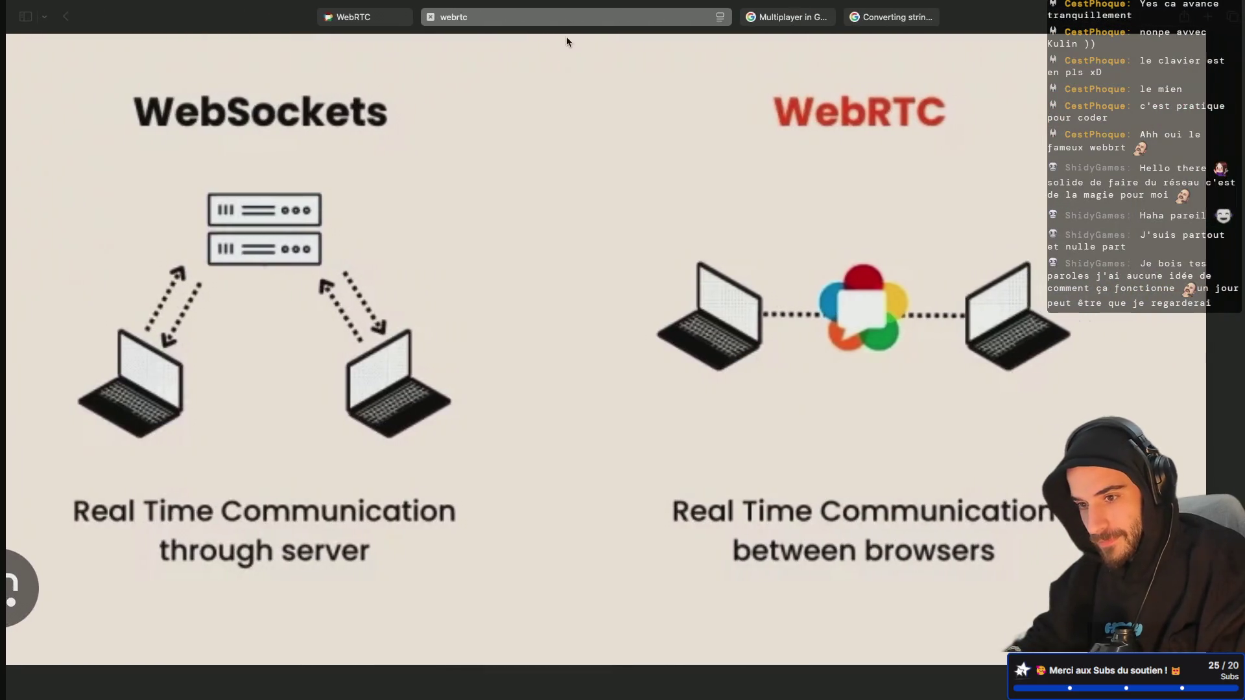
Load itch.io in a new tab and open the My Mini Farm game page
click(1201, 17)
text(itch)
key(Return)
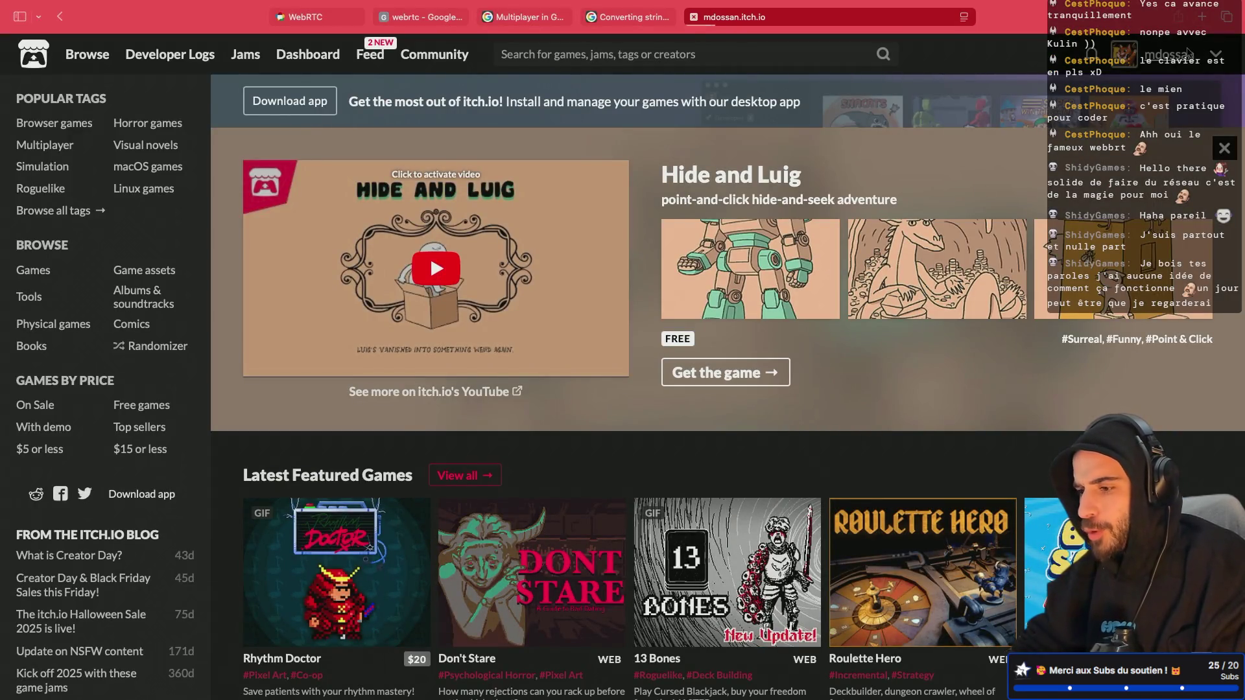
scroll(926, 389, down, 5)
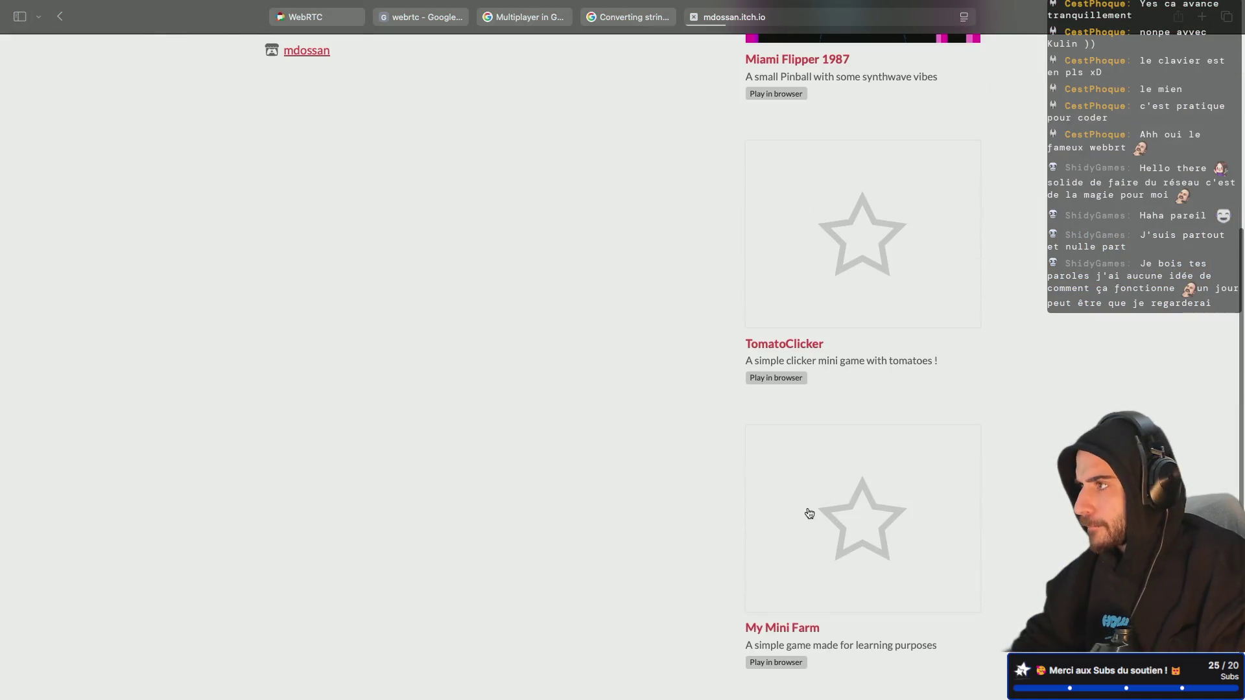
click(809, 514)
Run My Mini Farm, walk the character across the field, then return to the creator's profile
click(606, 266)
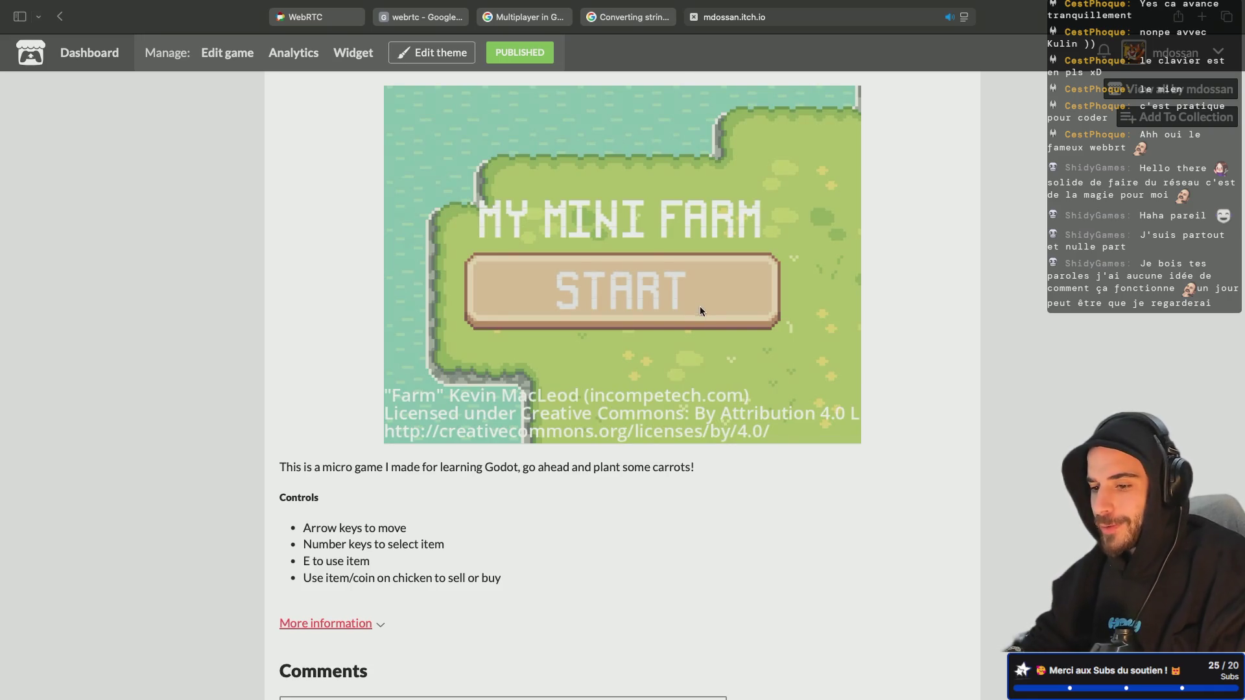
click(700, 306)
key(Left)
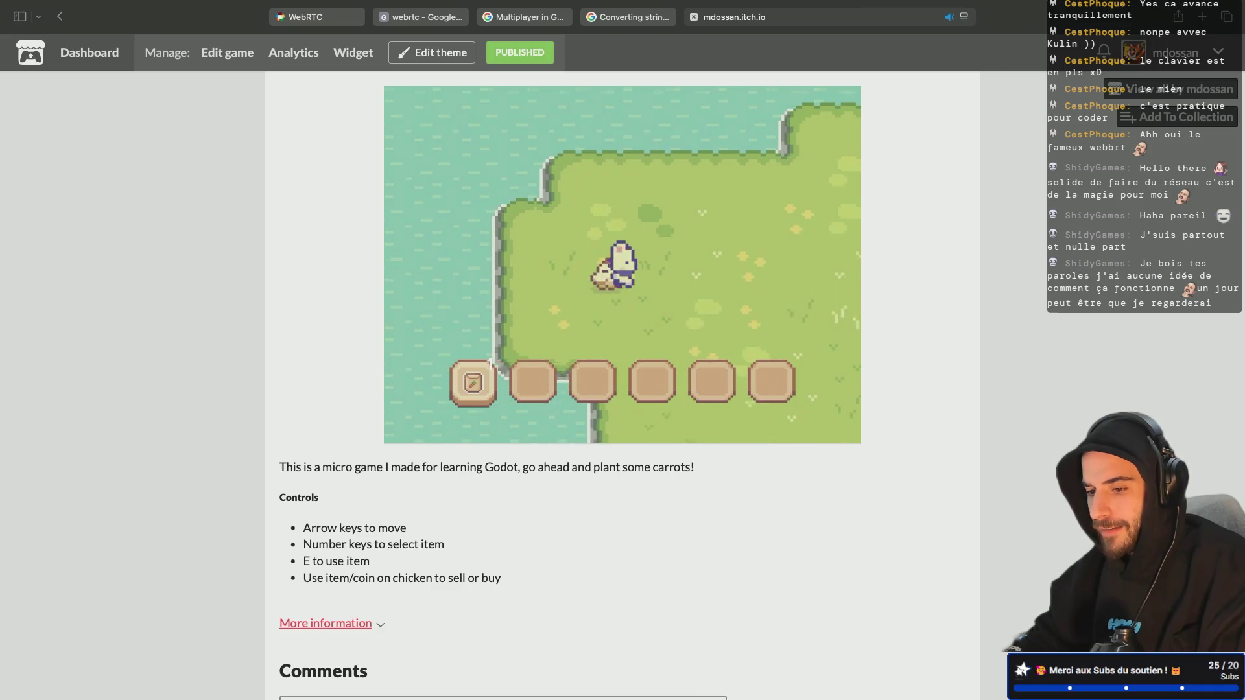
key(Right)
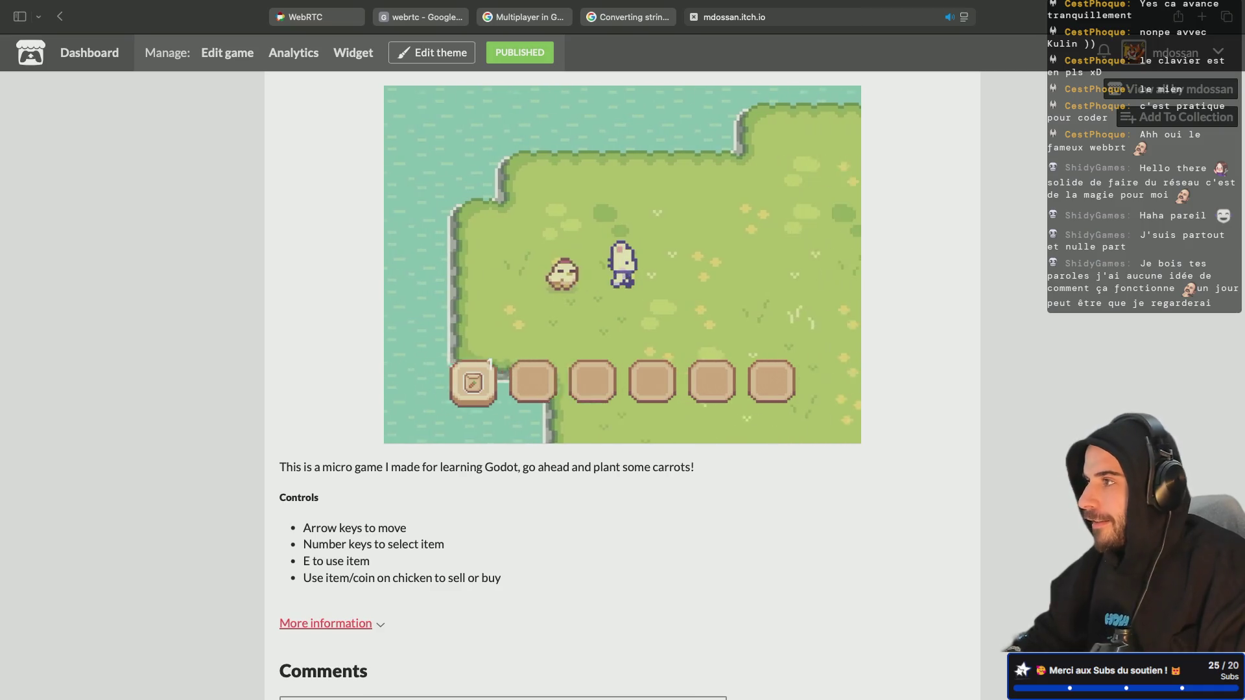
key(e)
key(Down)
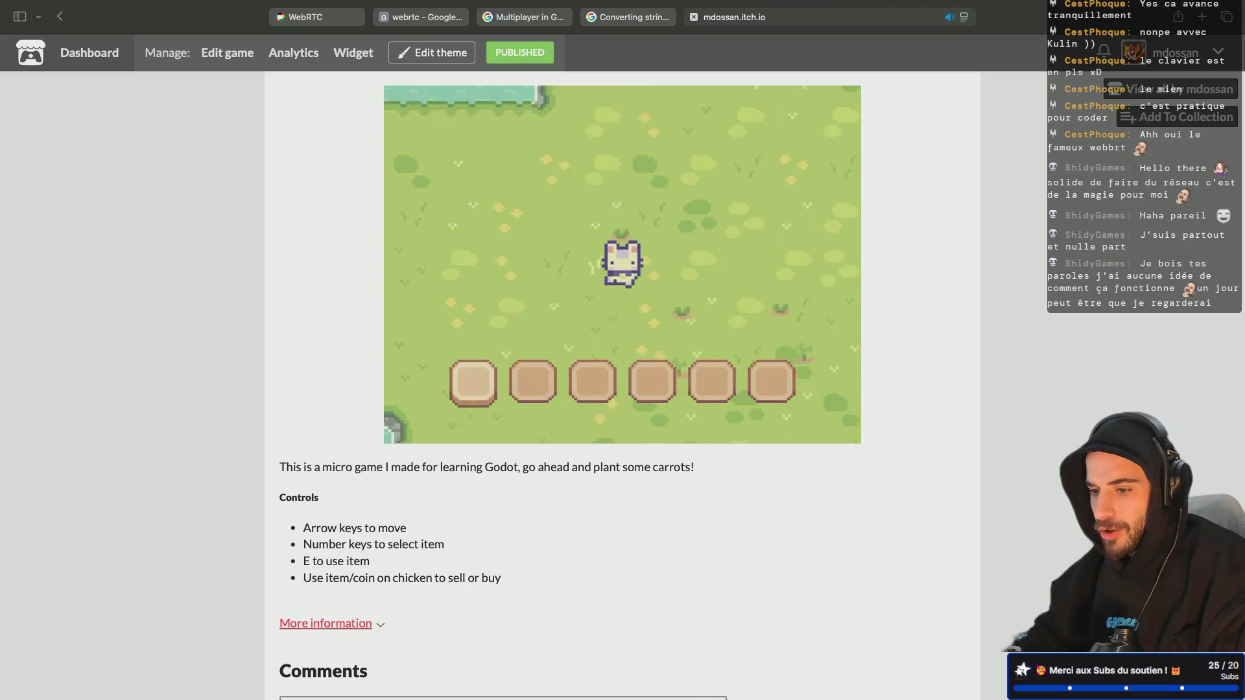
key(Right)
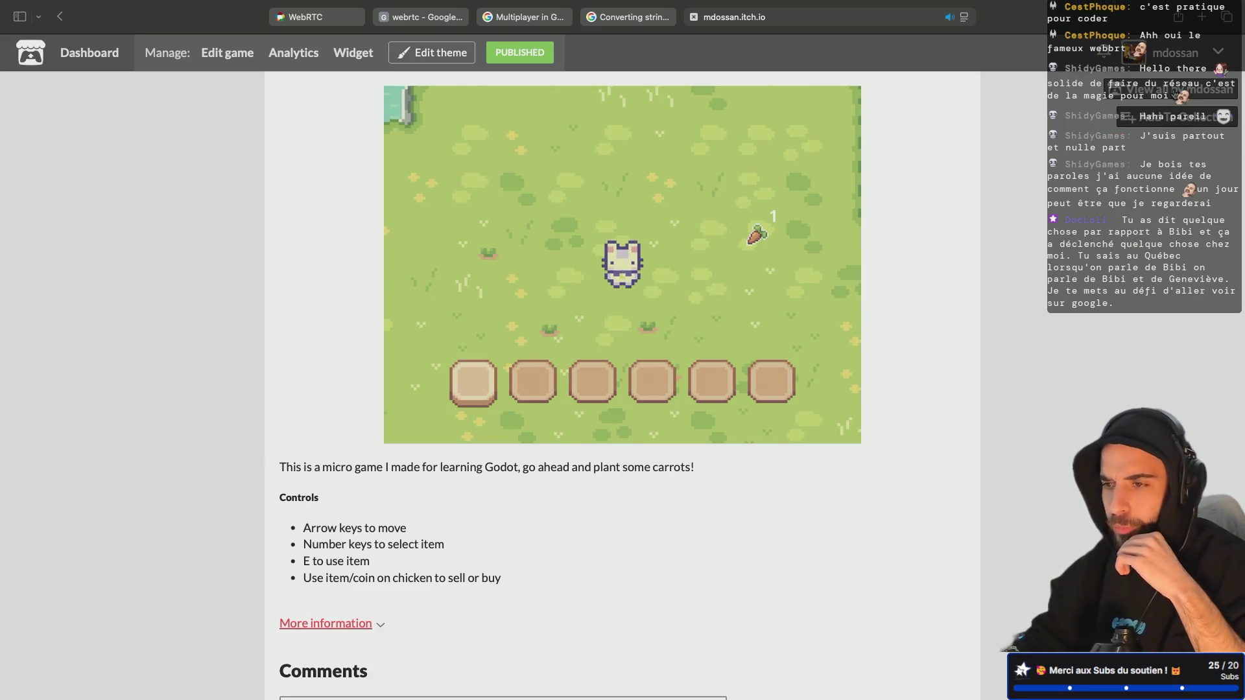
click(1176, 89)
scroll(851, 353, down, 5)
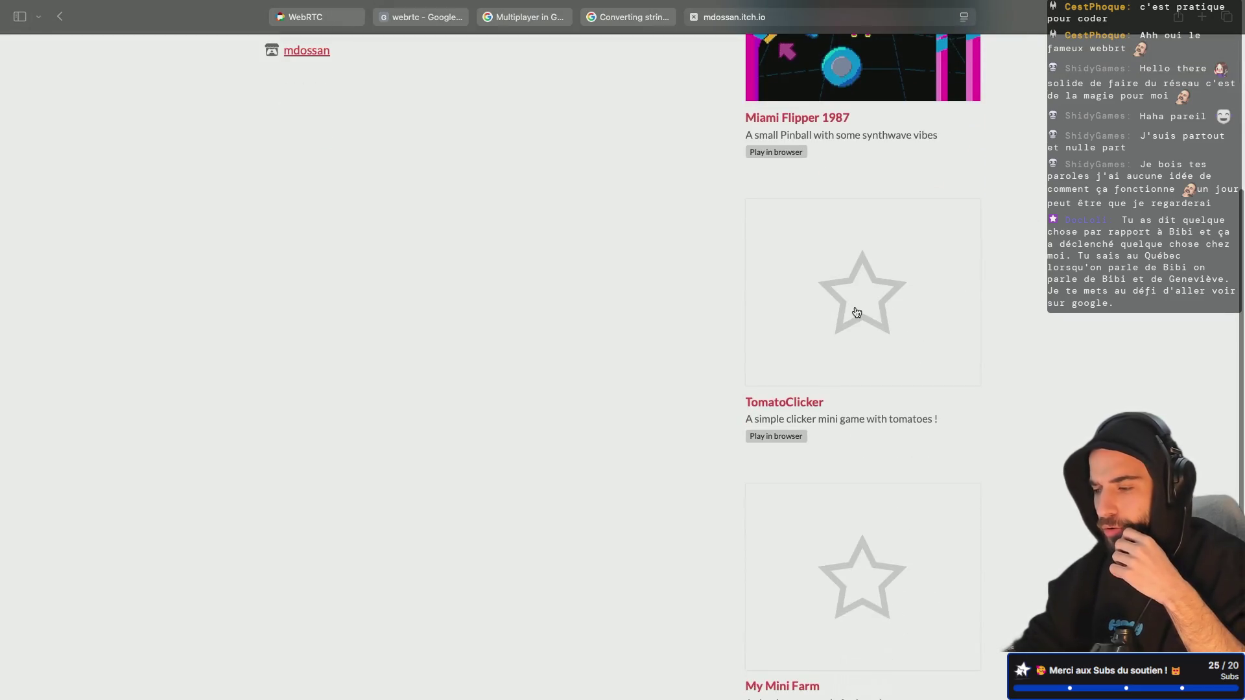
Launch TomatoClicker and click the tomato repeatedly to collect tomatoes
click(857, 313)
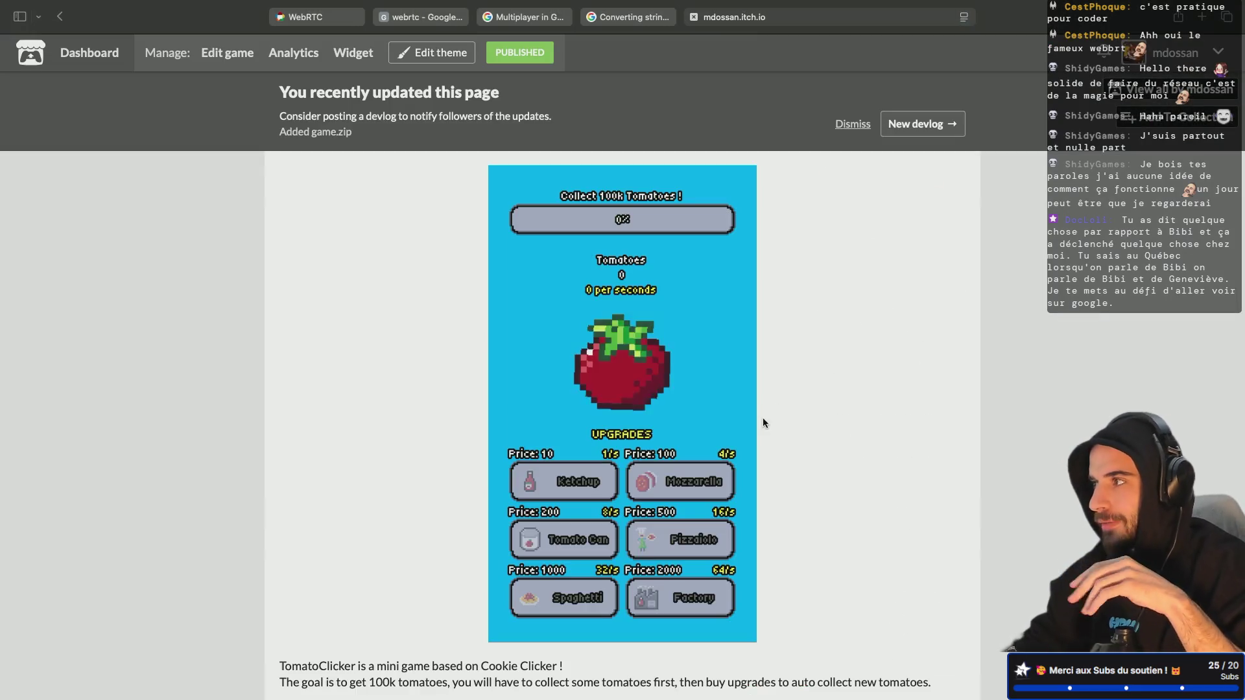
click(651, 379)
click(651, 378)
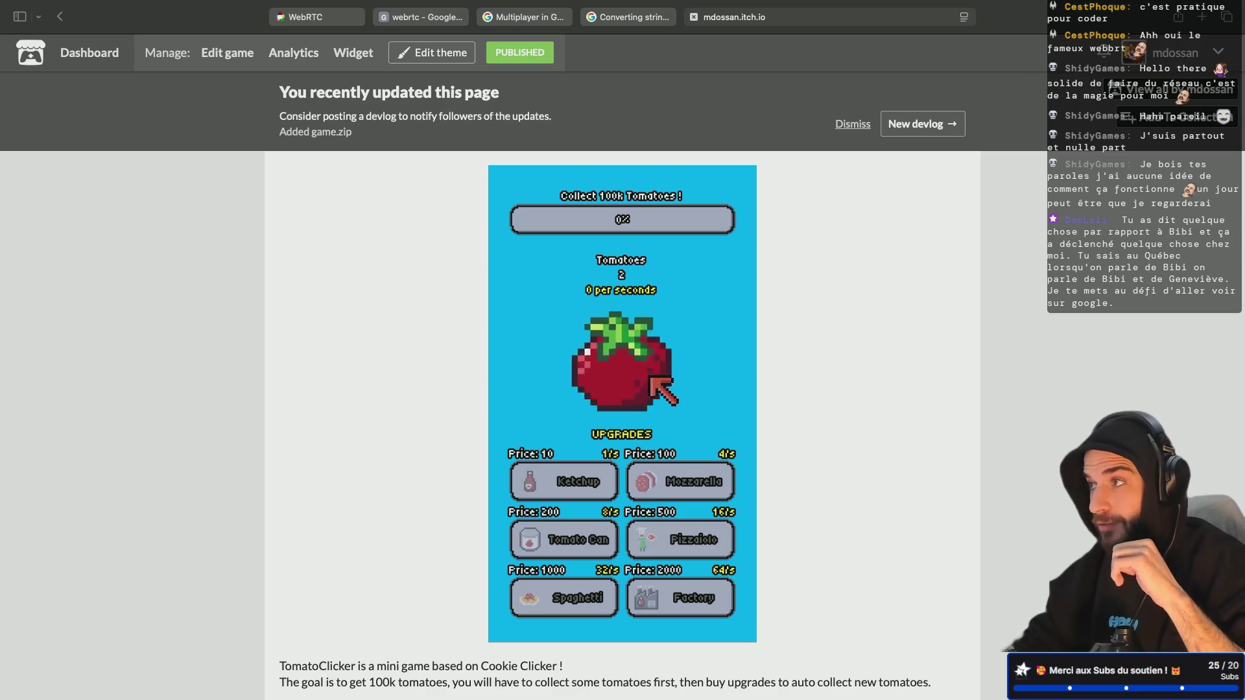
click(651, 378)
click(651, 378)
click(651, 379)
click(651, 378)
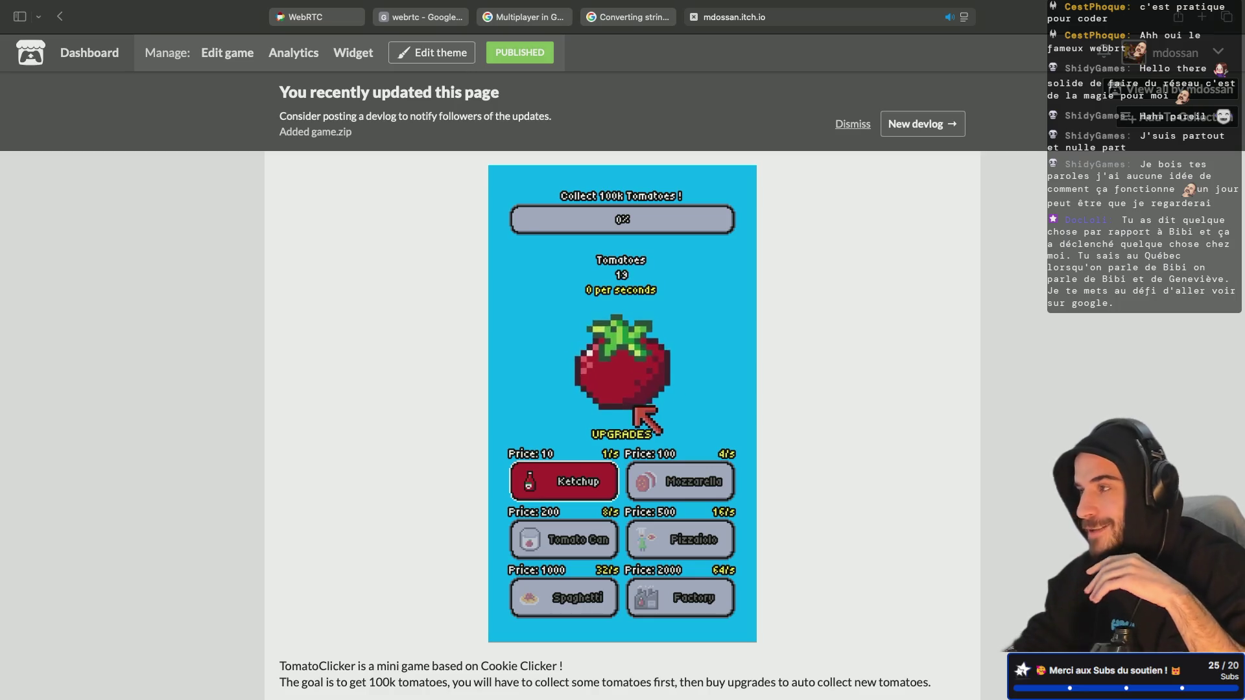
Buy the Ketchup upgrade for 1 tomato per second, collect more, then return to the profile
click(605, 473)
click(633, 397)
click(634, 397)
click(633, 397)
click(633, 397)
click(633, 397)
click(634, 397)
click(648, 363)
click(626, 402)
click(639, 339)
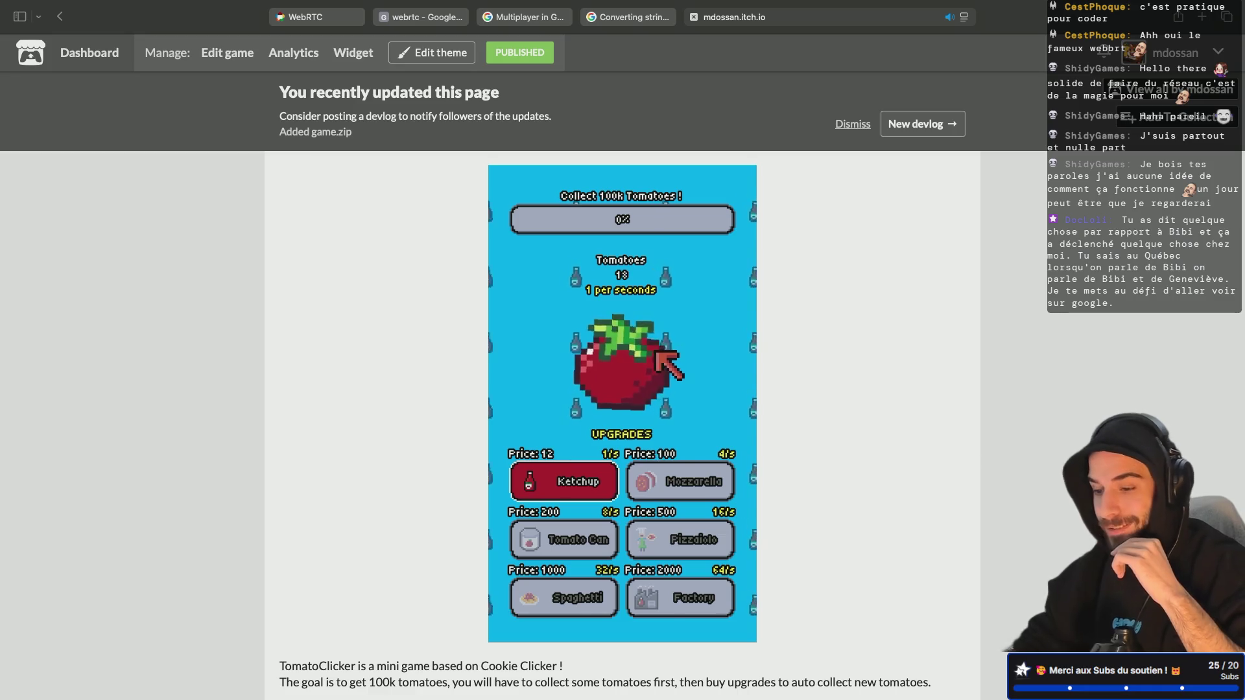
key(super+r)
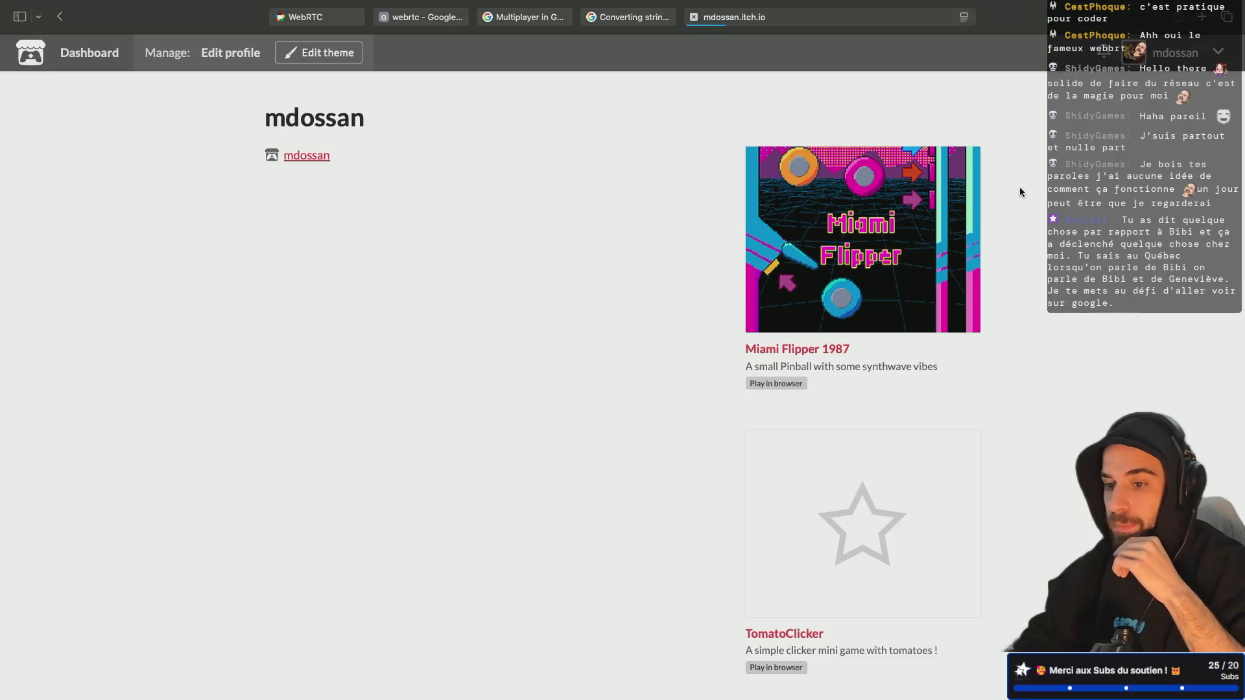
Play Miami Flipper 1987 with the arrow keys, then close the itch.io tab
click(783, 262)
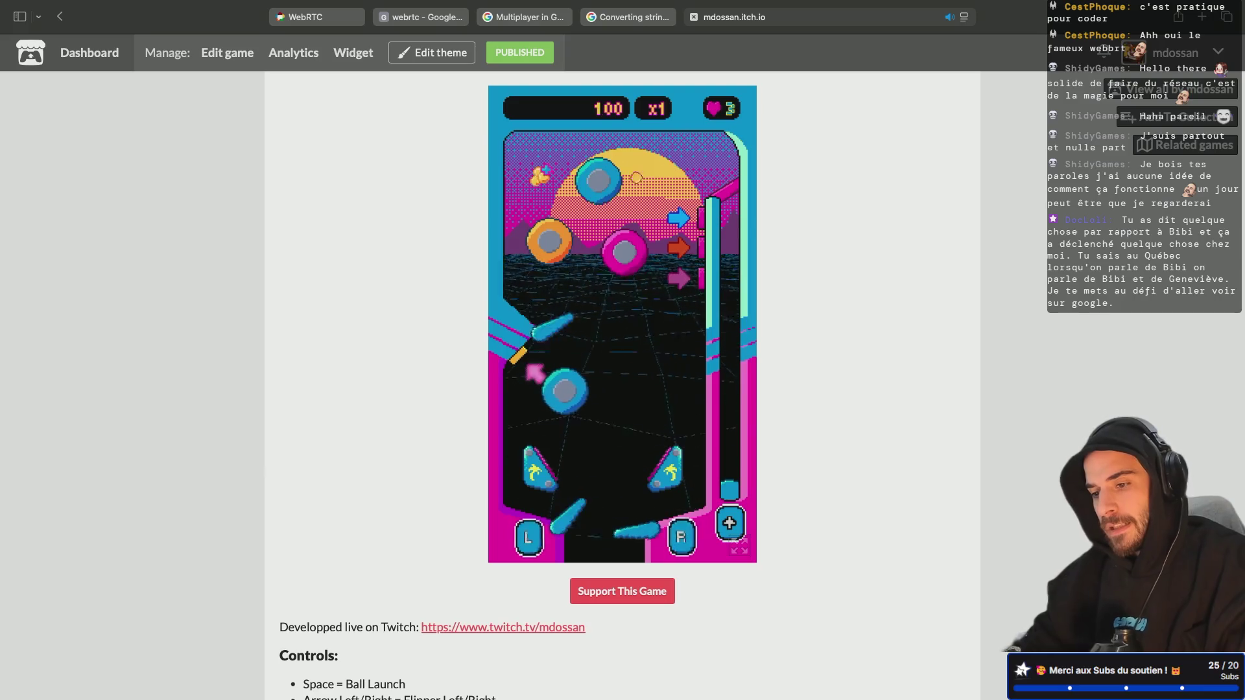
key(Left)
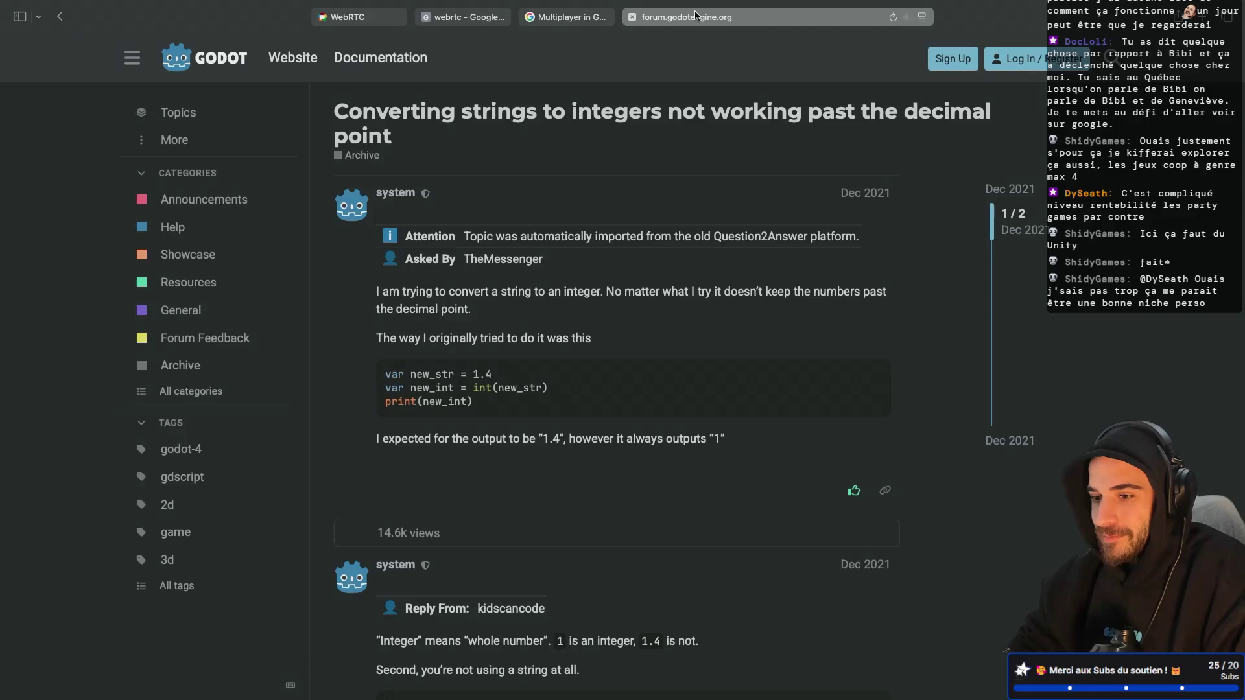
click(693, 17)
Stop the running Sandbox game in the Godot editor, then move to the Finder recent-files window
key(ctrl+Left)
key(ctrl+Left)
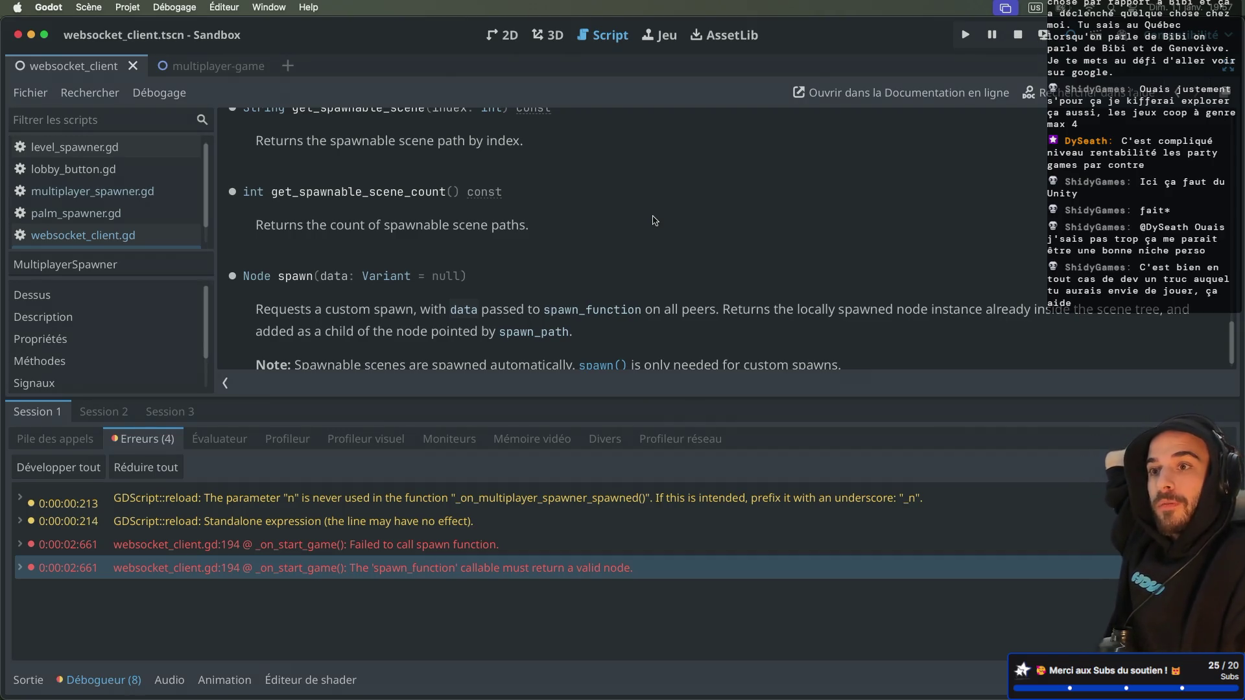
key(ctrl+Right)
key(ctrl+Right)
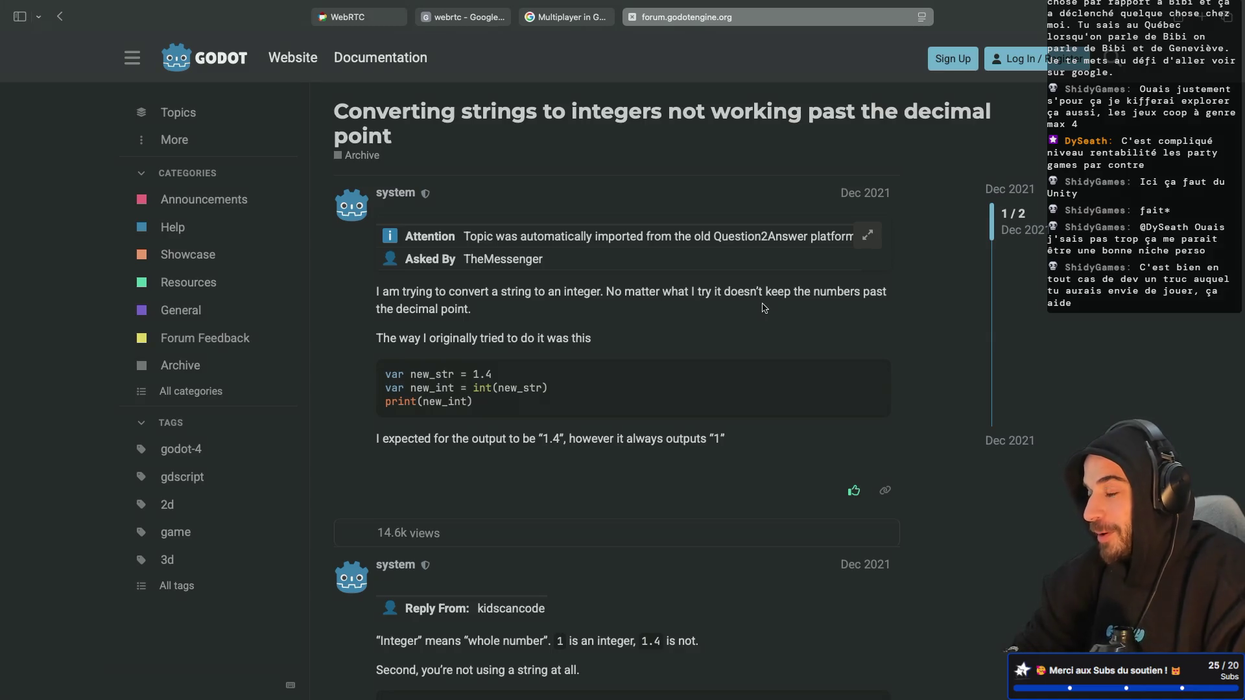
key(ctrl+Left)
key(ctrl+Left)
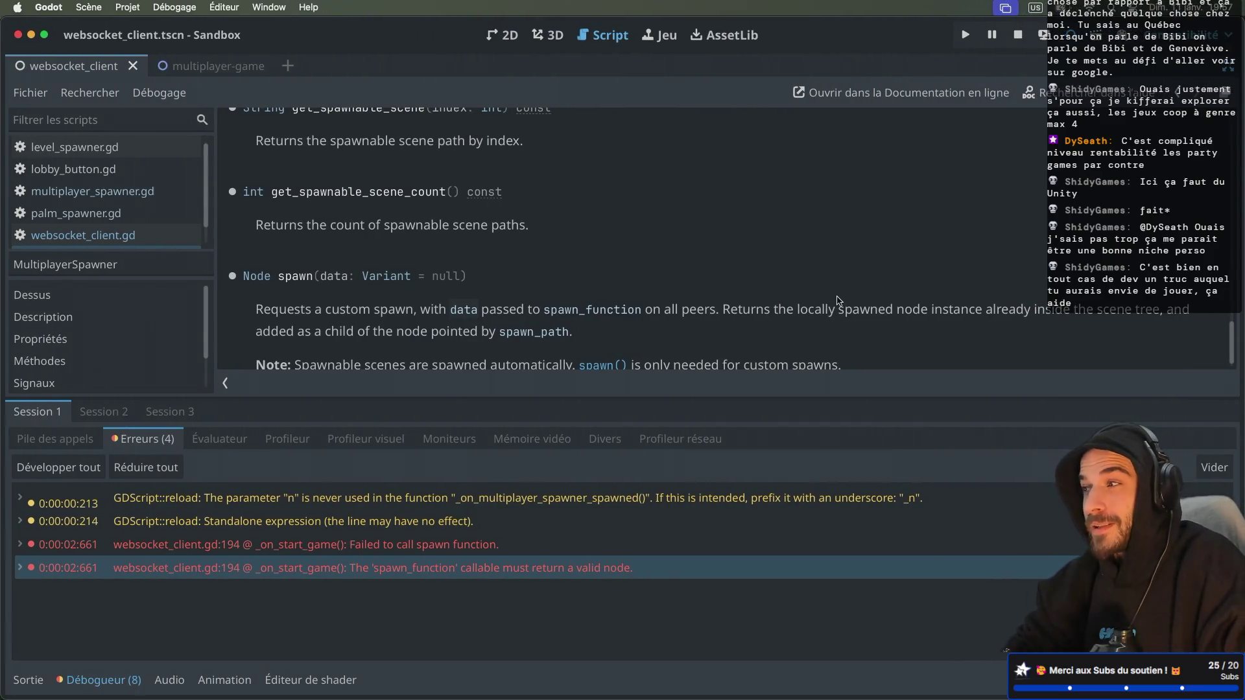
click(1017, 34)
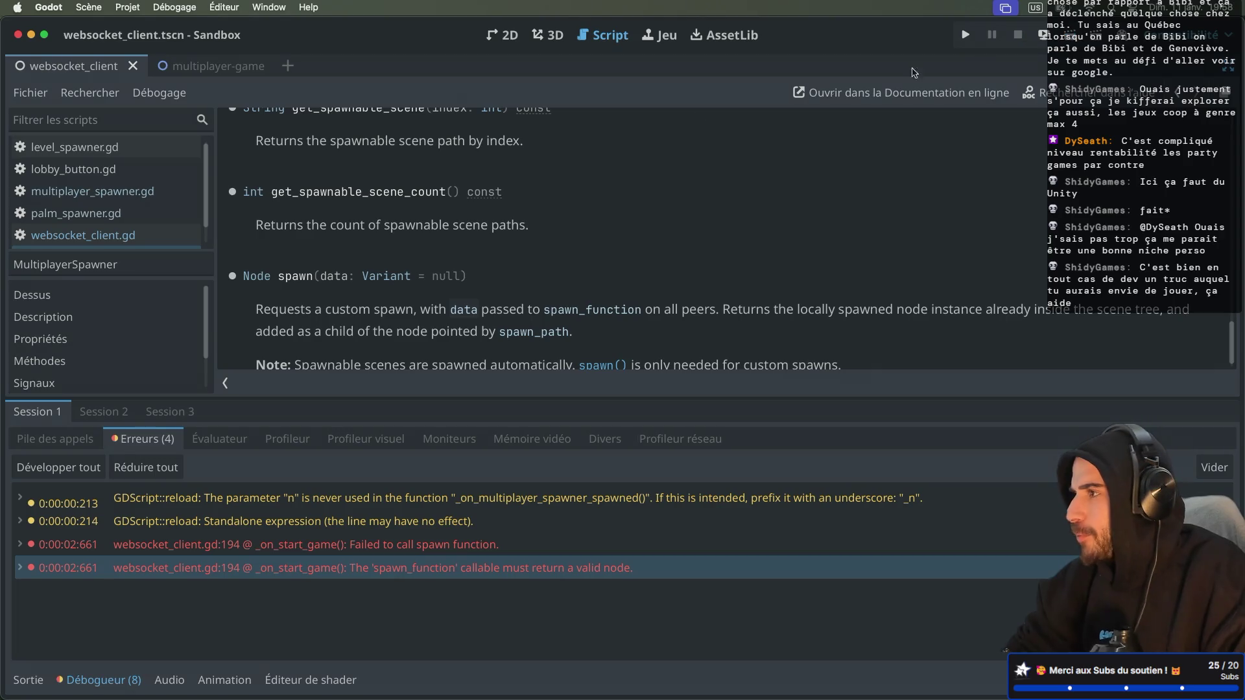
key(ctrl+Right)
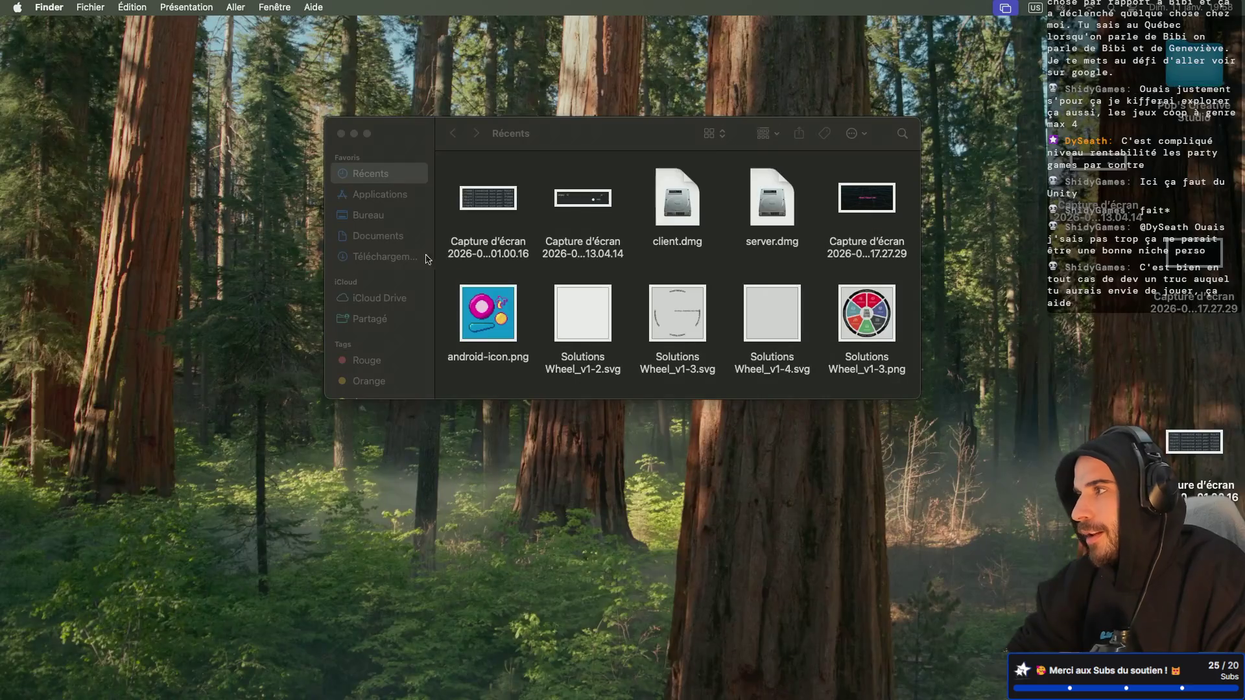
Launch Godot via Spotlight and open the SideScroller project from the Project Manager
key(super+space)
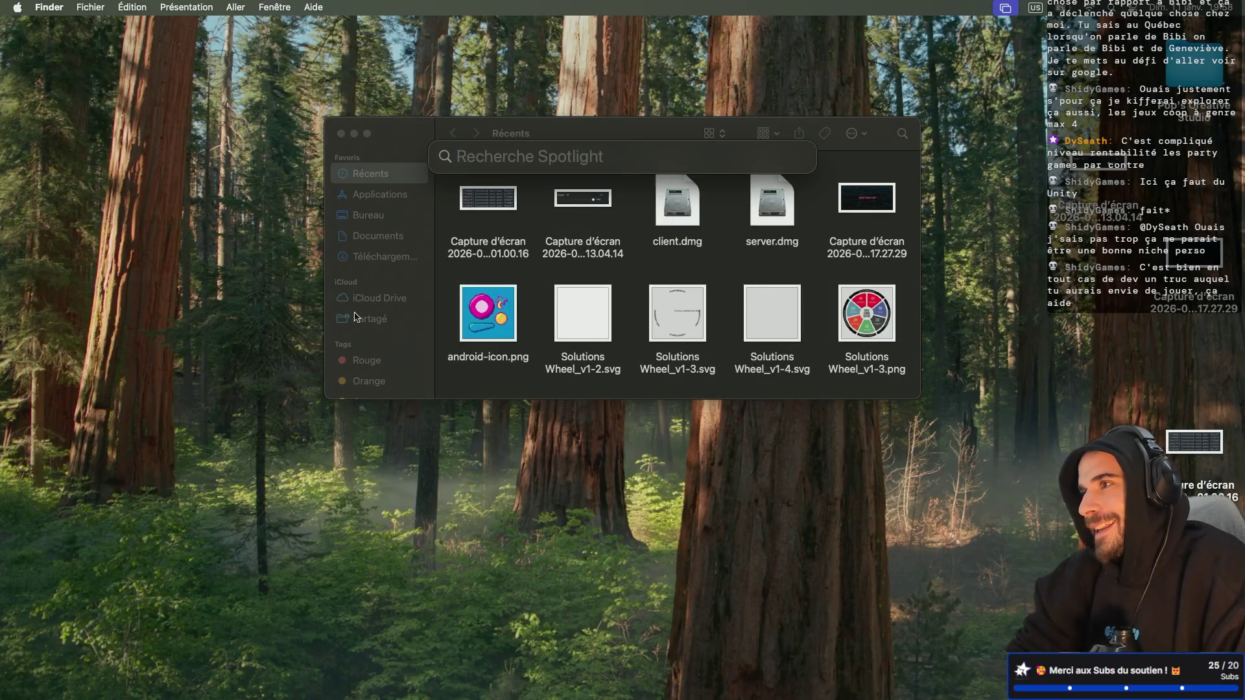
text(godot)
key(Return)
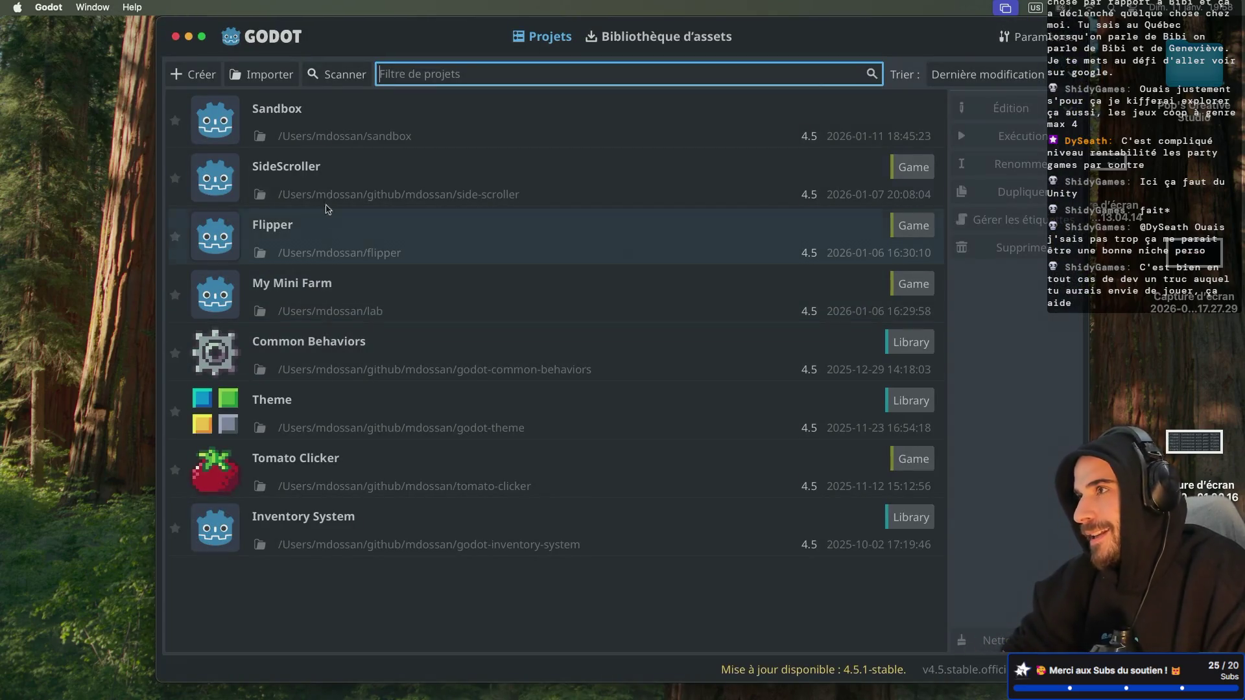
click(419, 183)
double_click(499, 190)
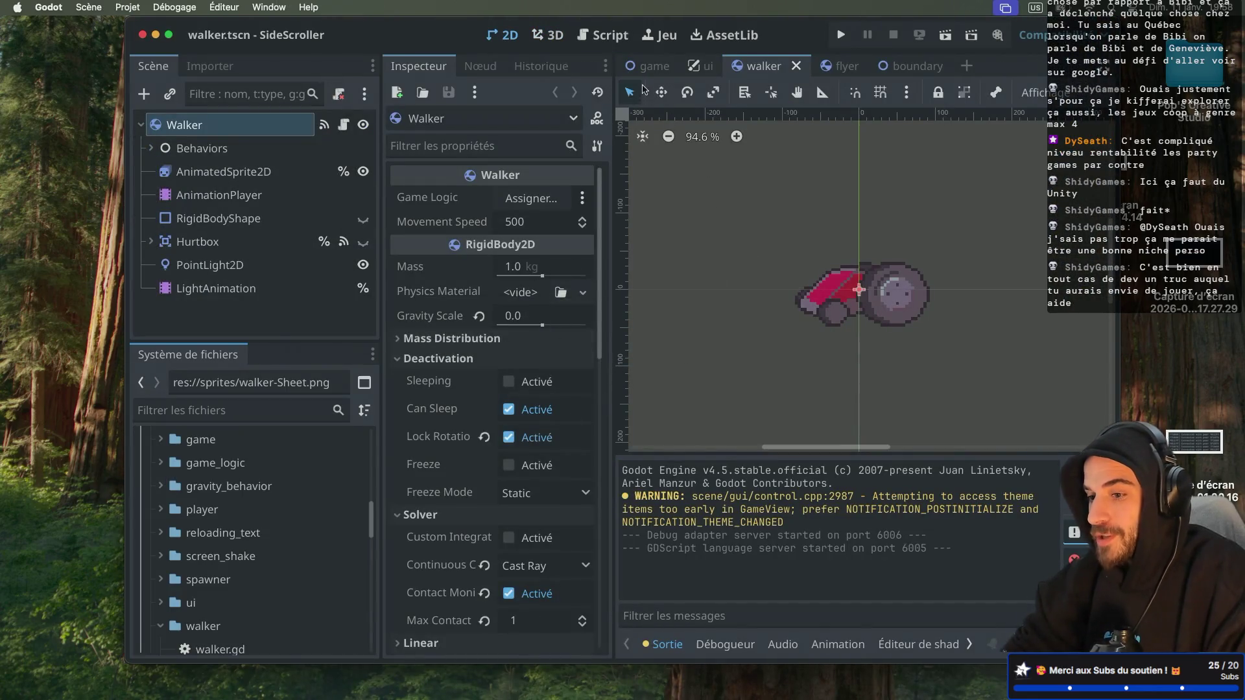
Start a test run of game.tscn and shoot down the first flying enemy while running right
click(646, 65)
click(841, 35)
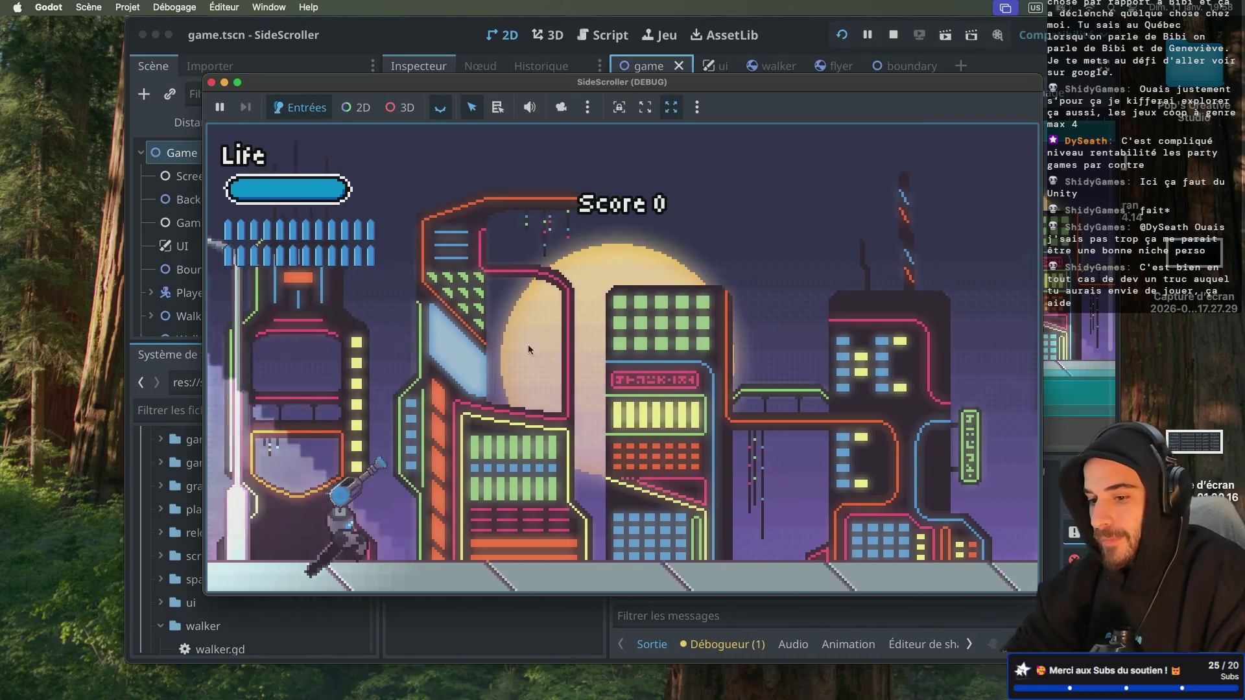
key(d)
key(space)
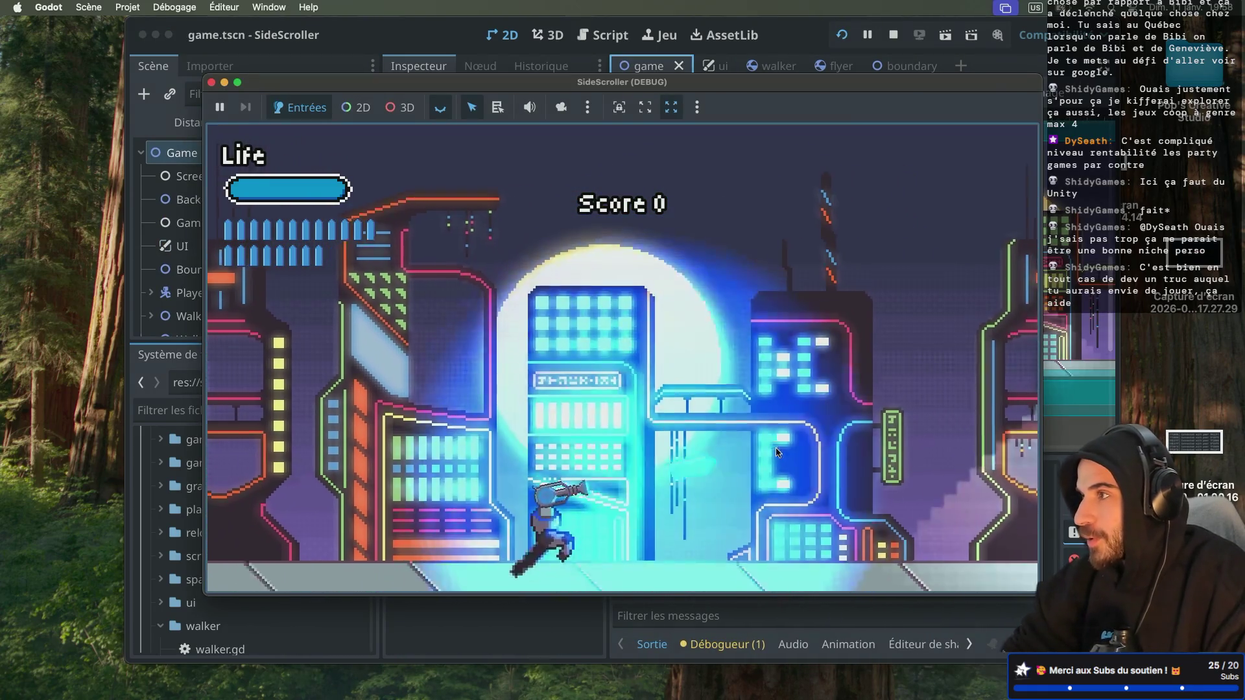
click(760, 407)
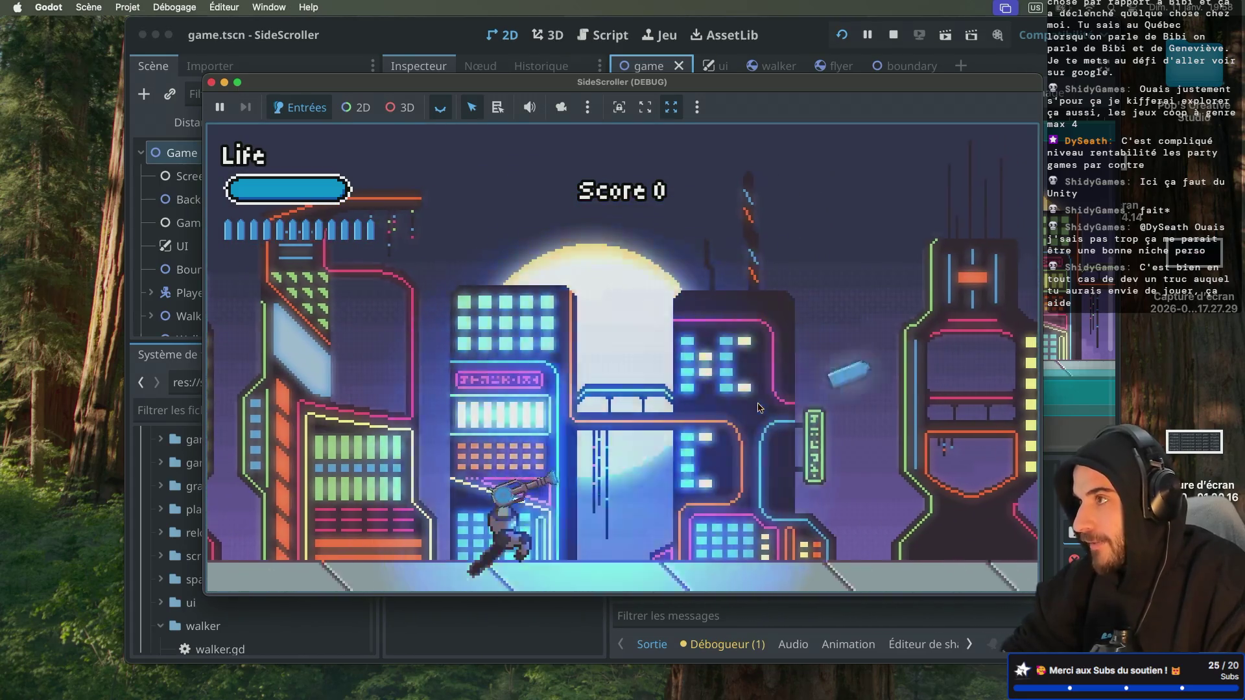
key(d)
click(759, 398)
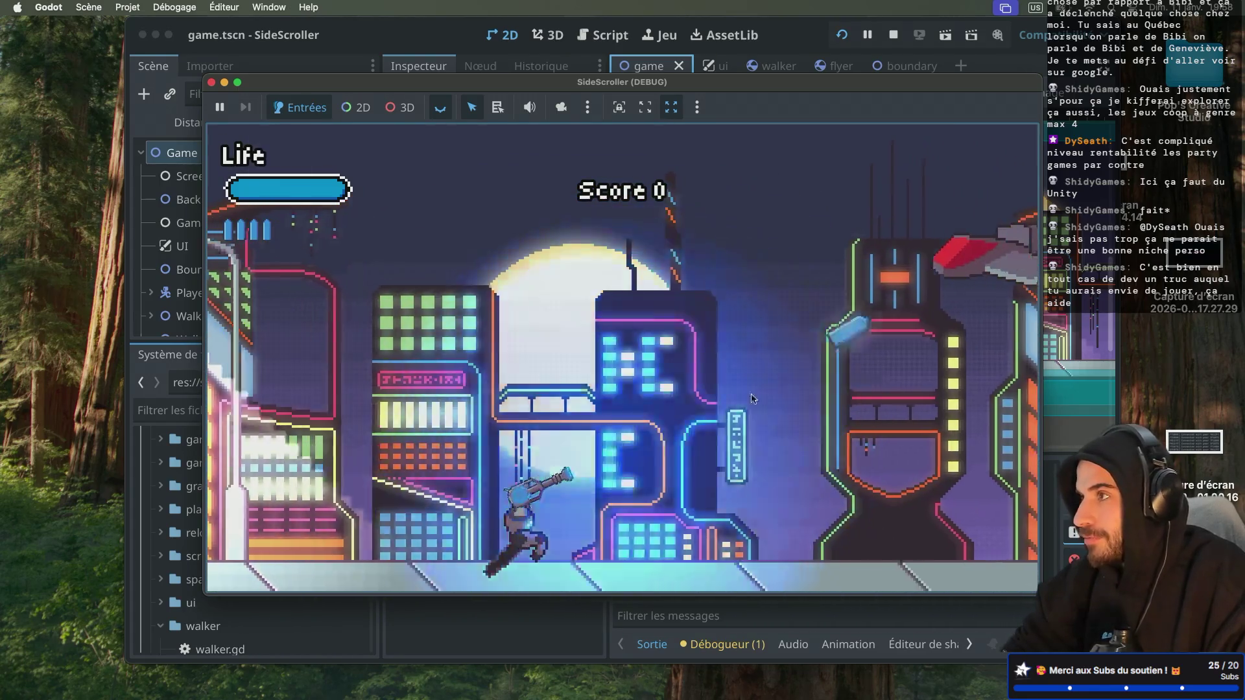
click(760, 392)
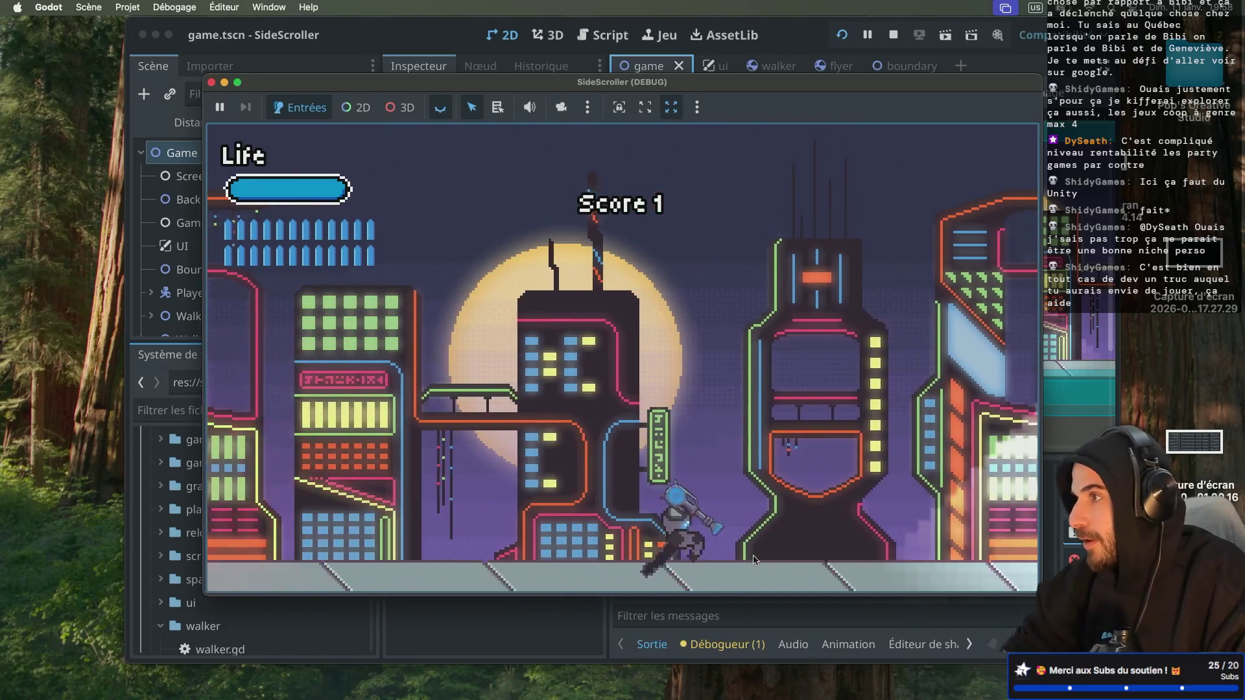
key(d)
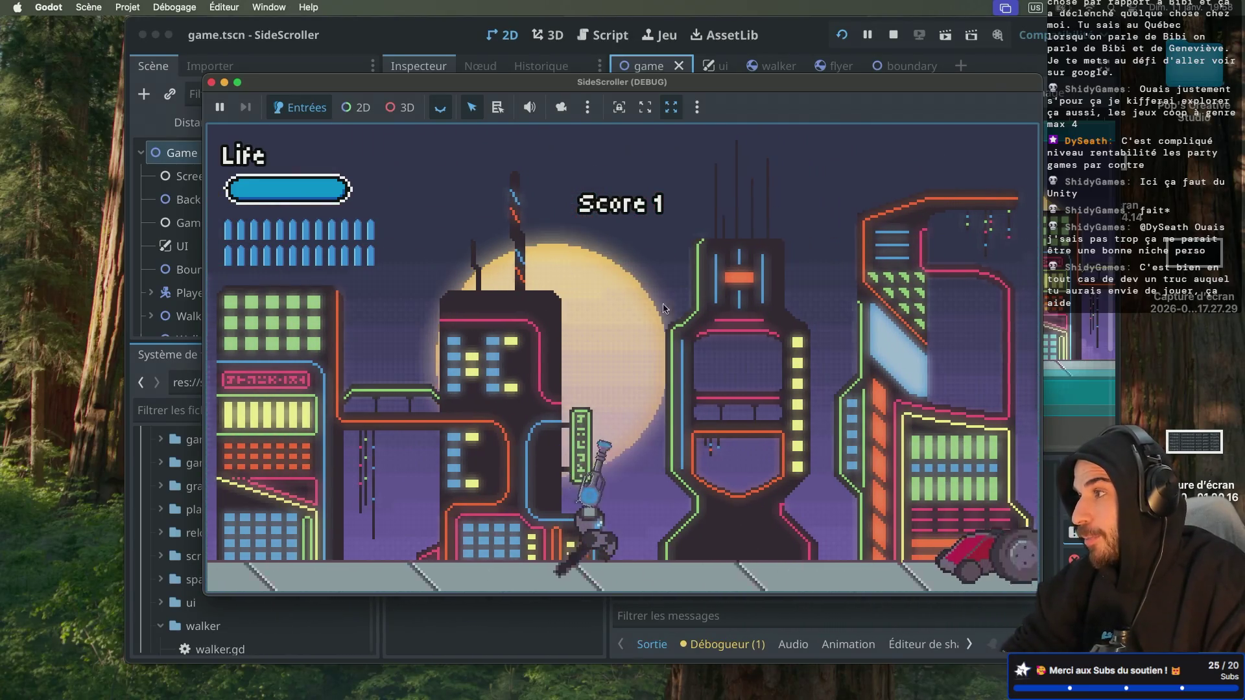
key(d)
key(space)
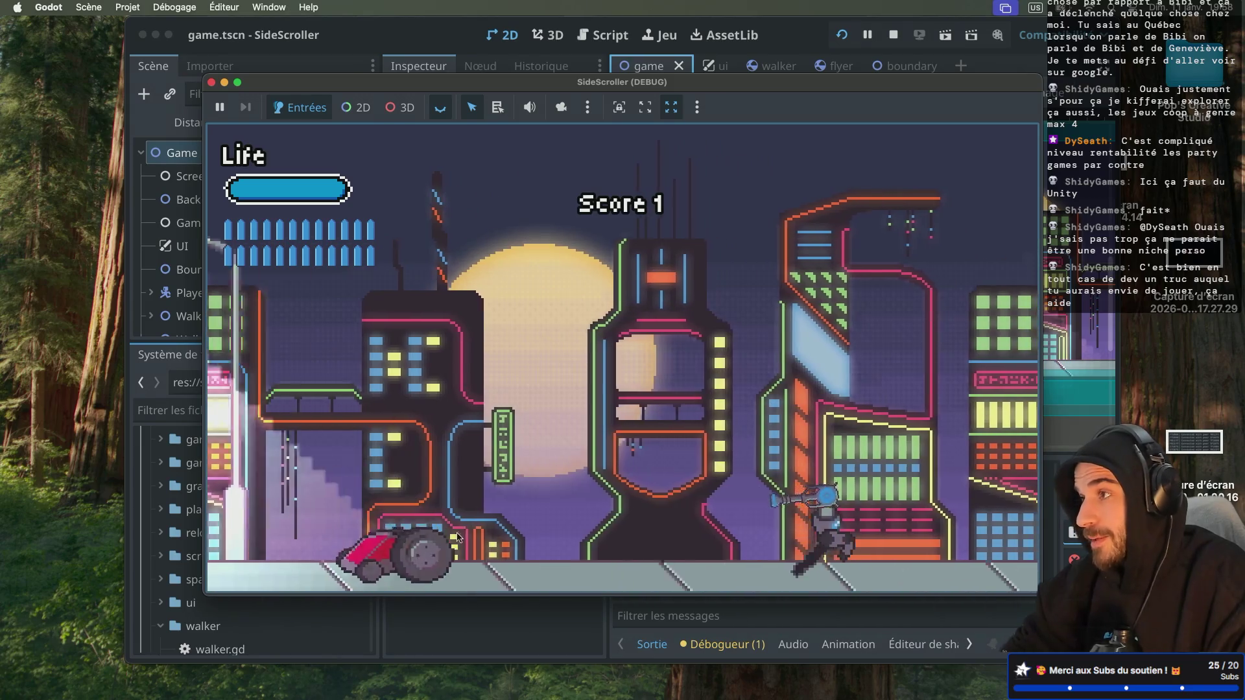
Keep jumping forward and shoot the approaching enemy cars
click(457, 535)
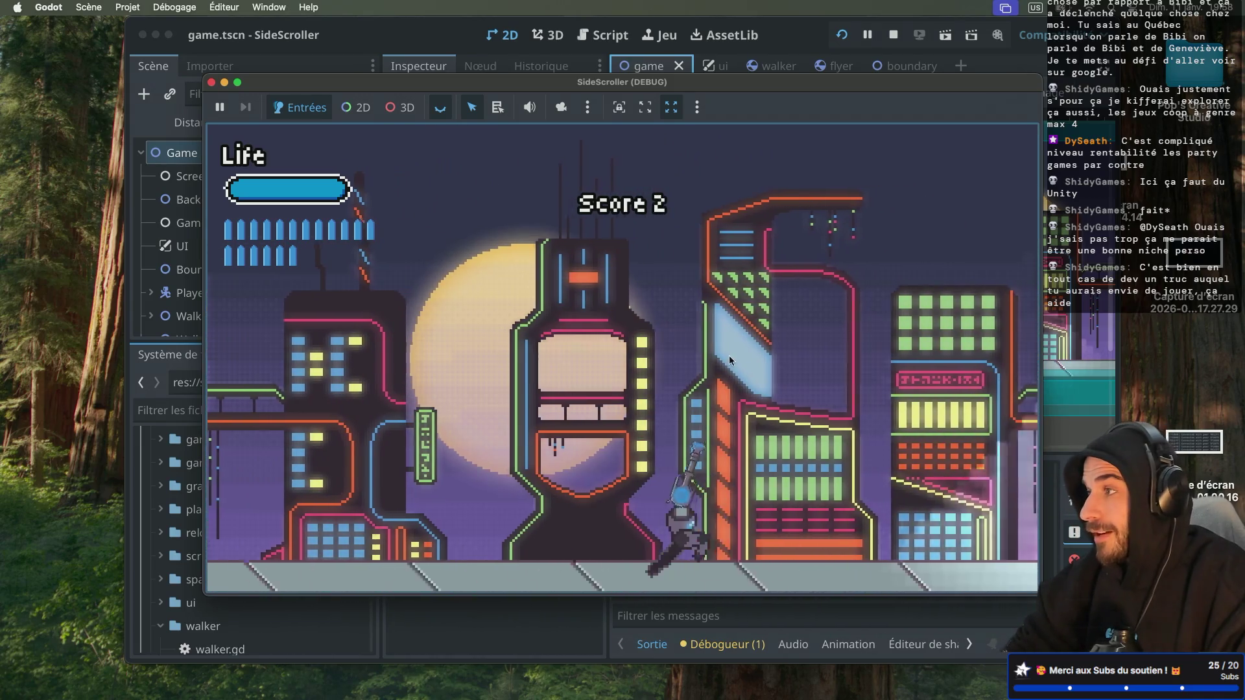
key(d)
key(space)
key(space)
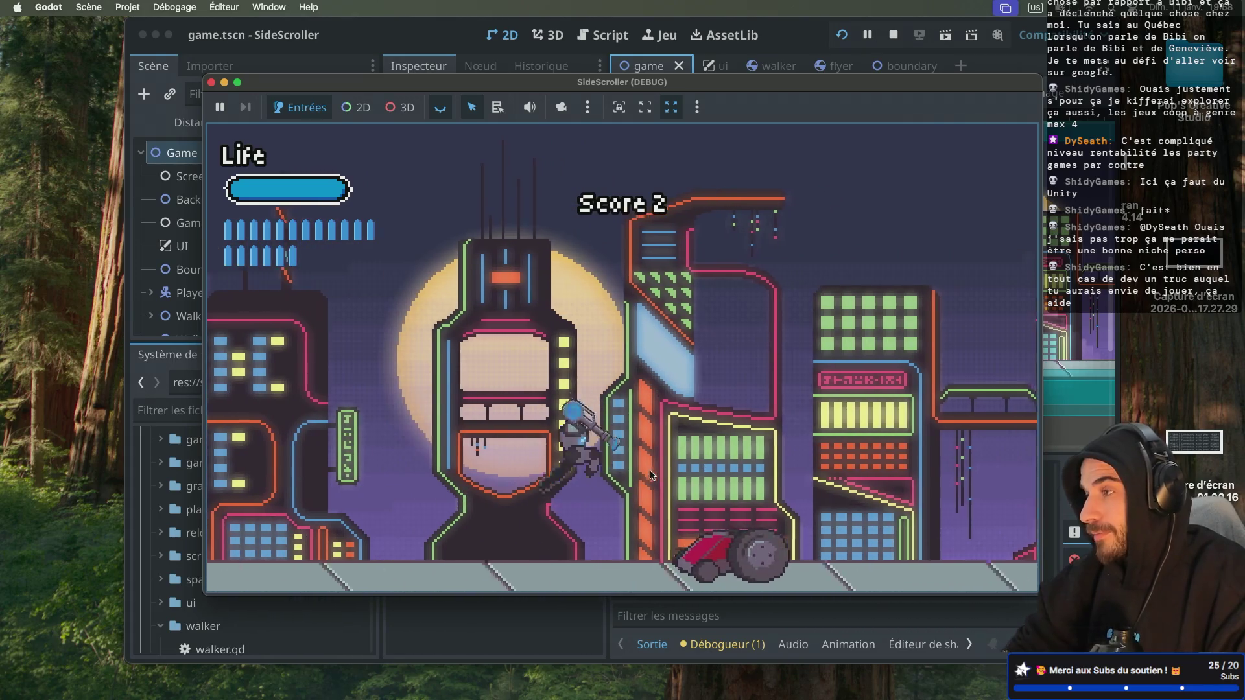
click(511, 533)
click(512, 533)
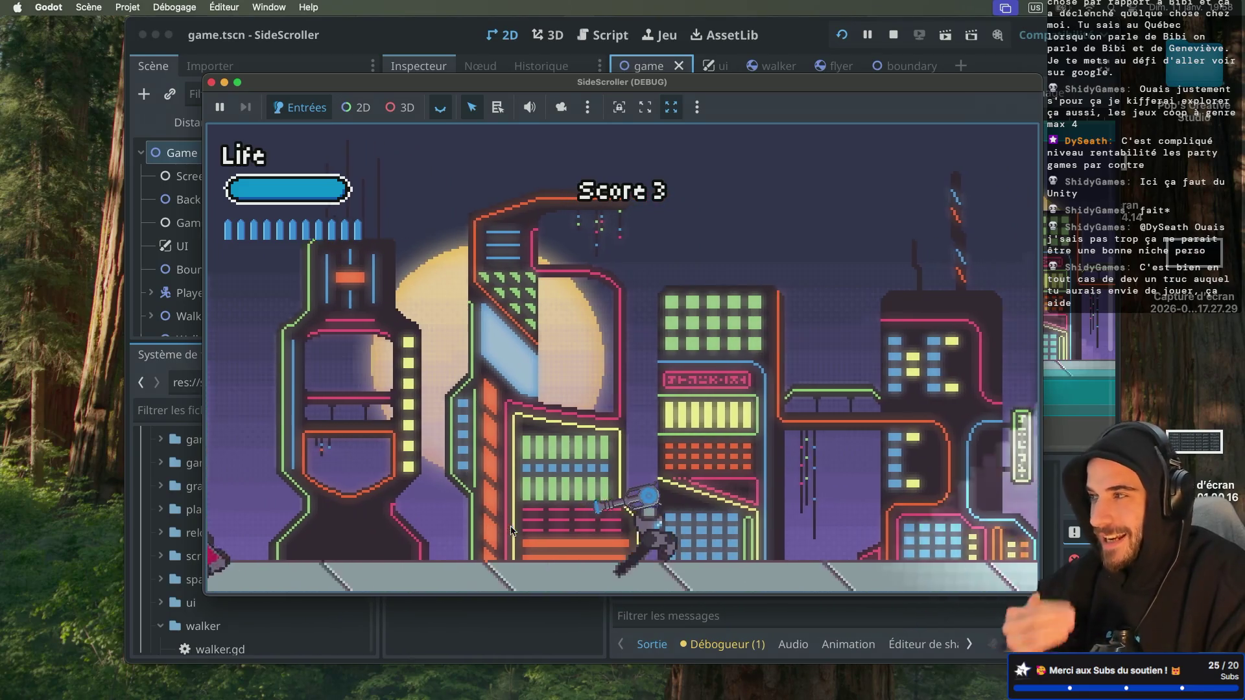
key(space)
click(675, 520)
click(733, 564)
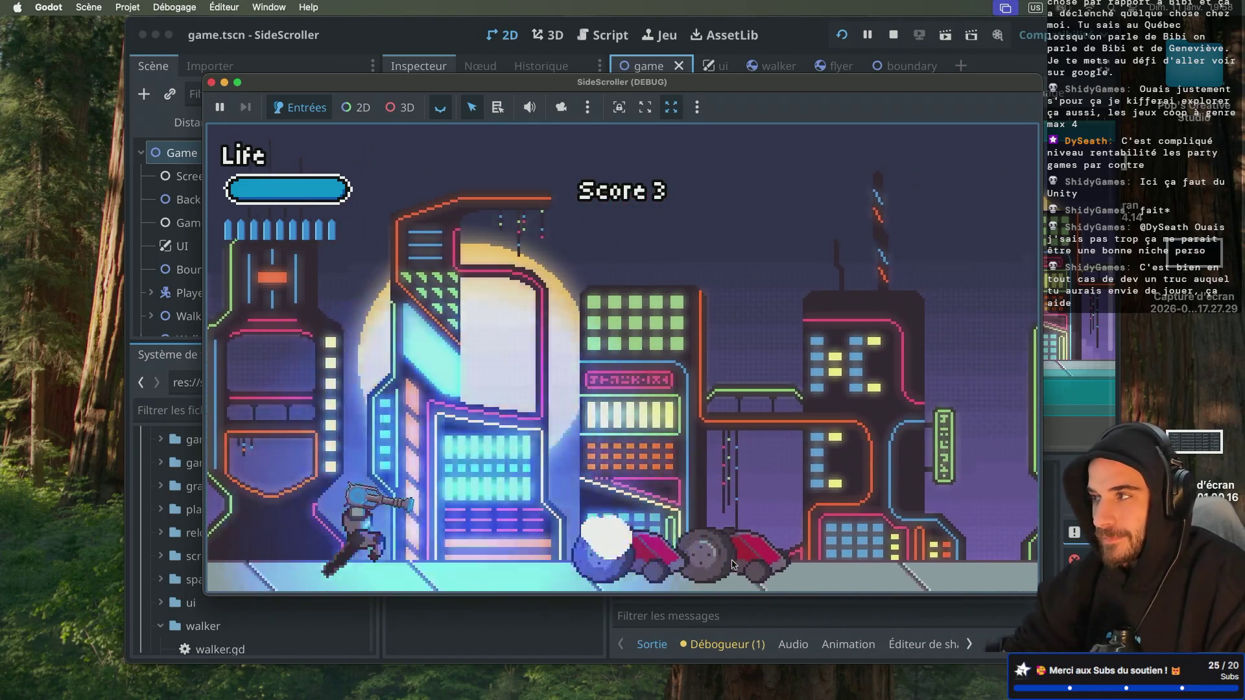
click(733, 564)
click(681, 518)
key(space)
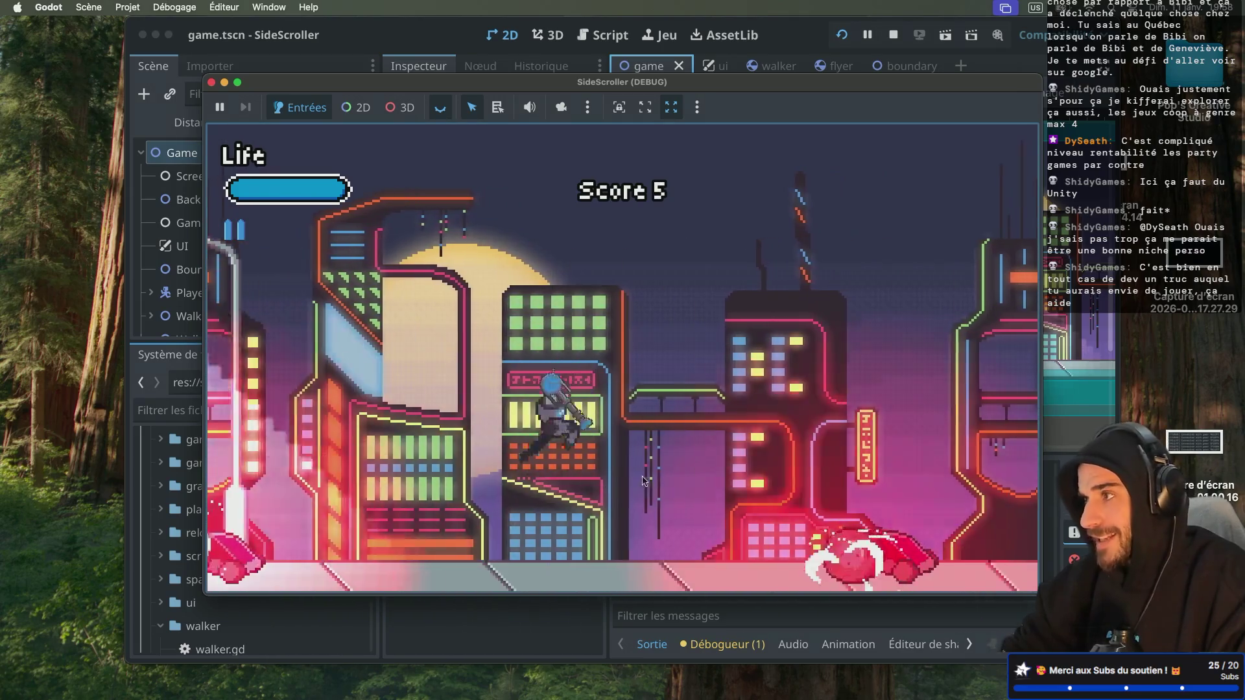
click(493, 438)
click(356, 479)
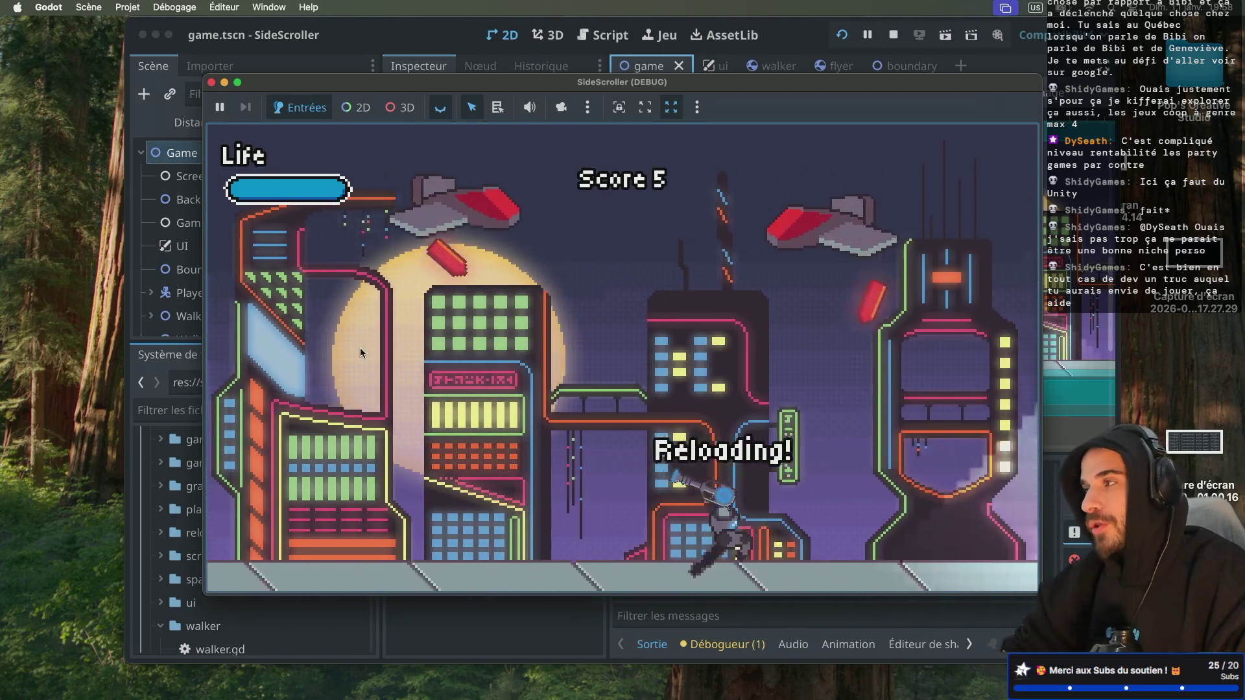
Run back, shoot the enemy flyers to reach Score 7, and stop the game
key(a)
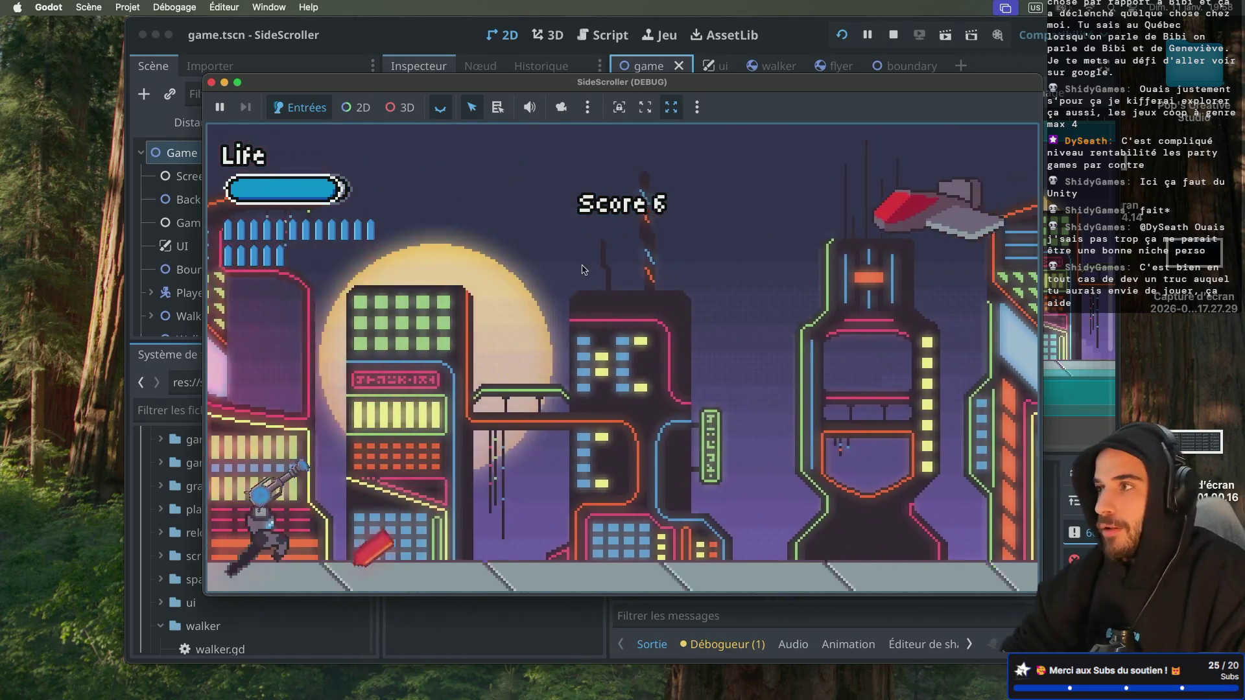
key(space)
key(d)
click(441, 272)
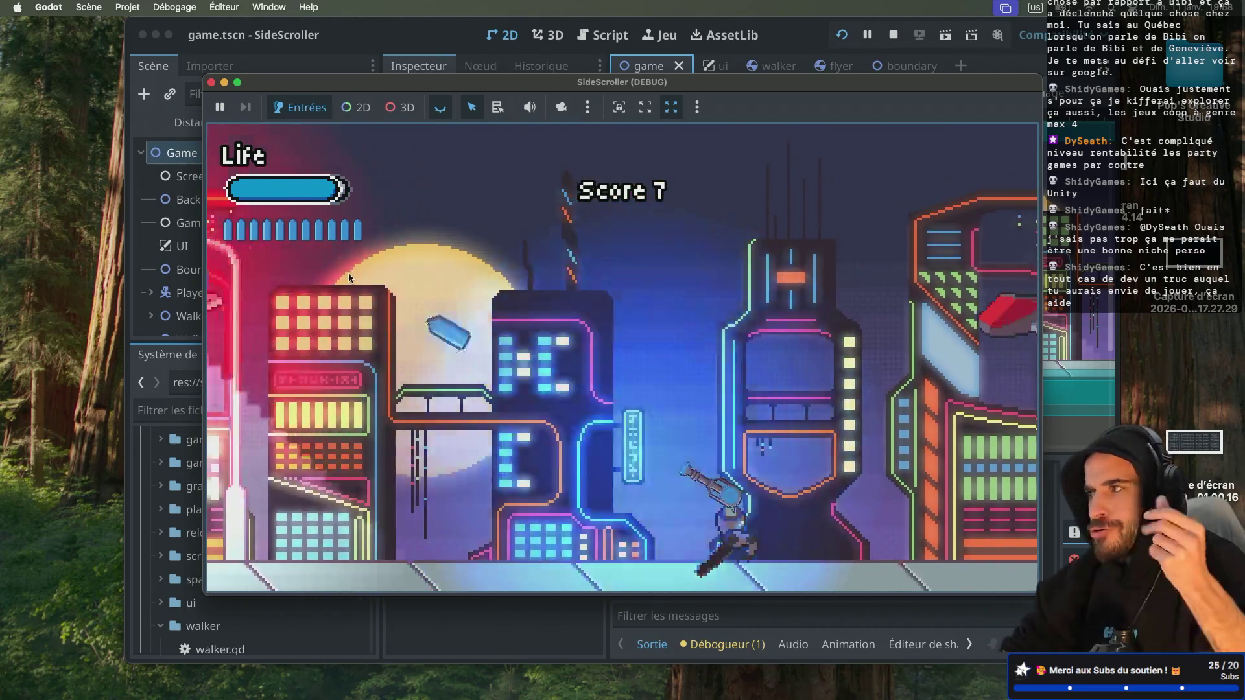
click(349, 274)
click(349, 274)
click(349, 273)
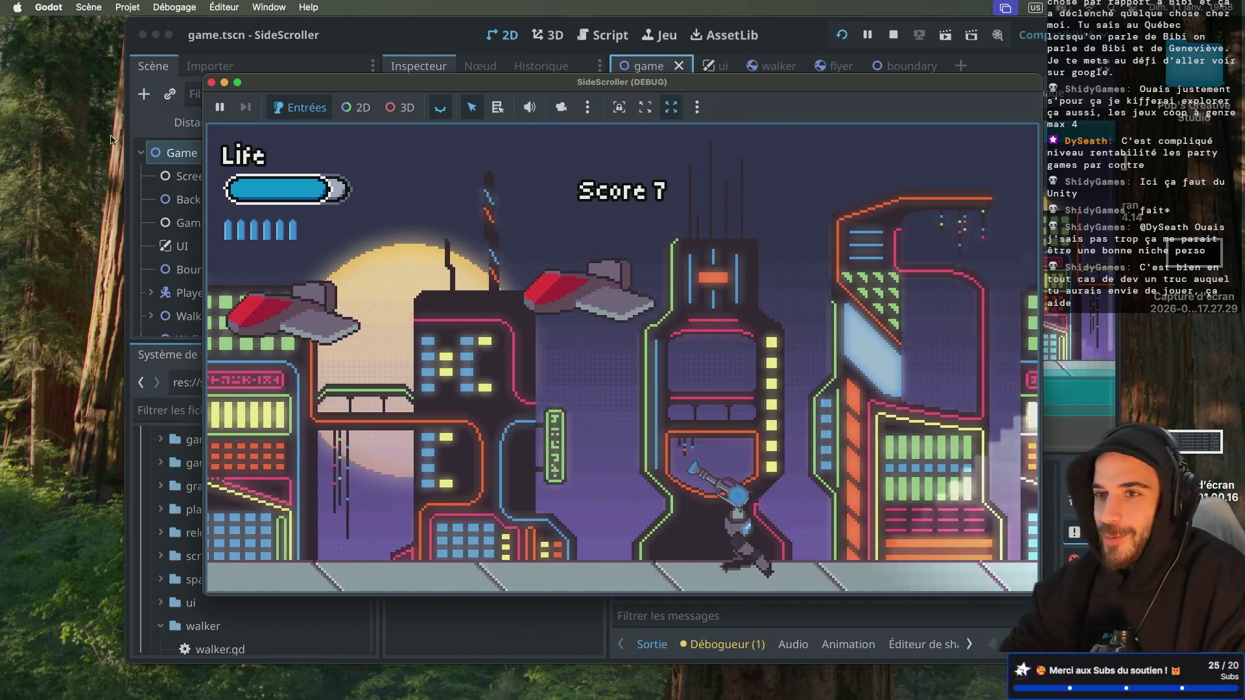
click(211, 82)
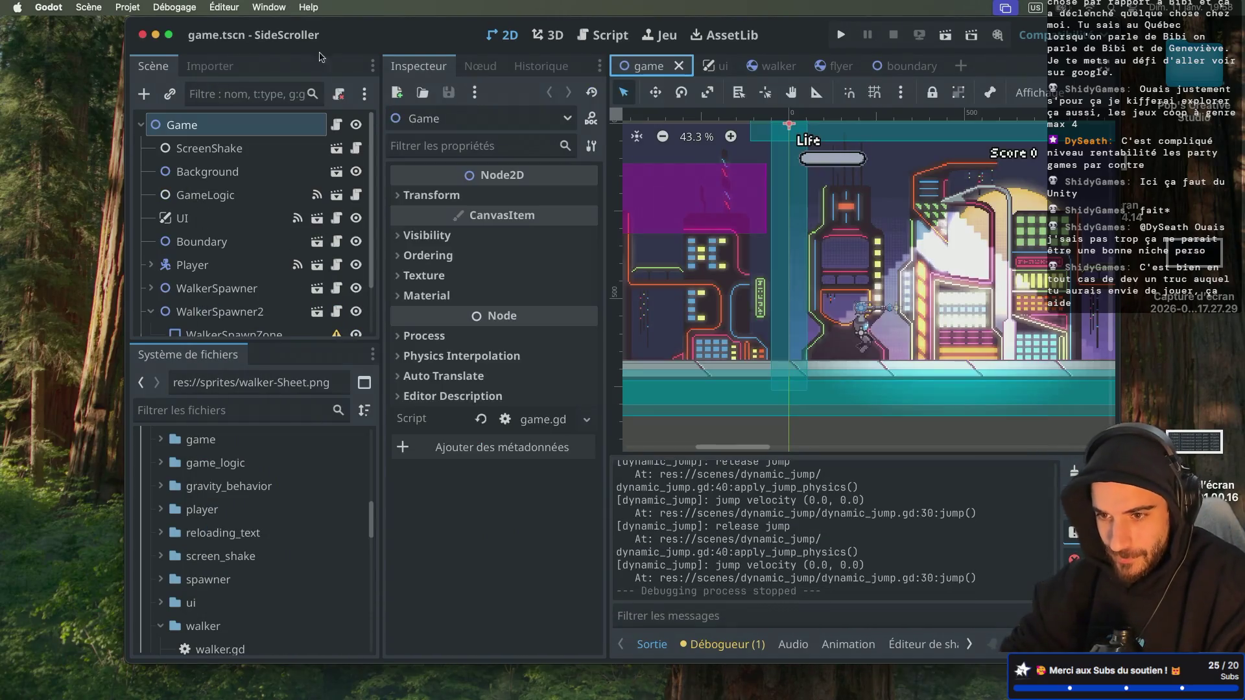
Hide the SideScroller editor, relaunch Godot via Spotlight, and double-click the Sandbox project
key(super+h)
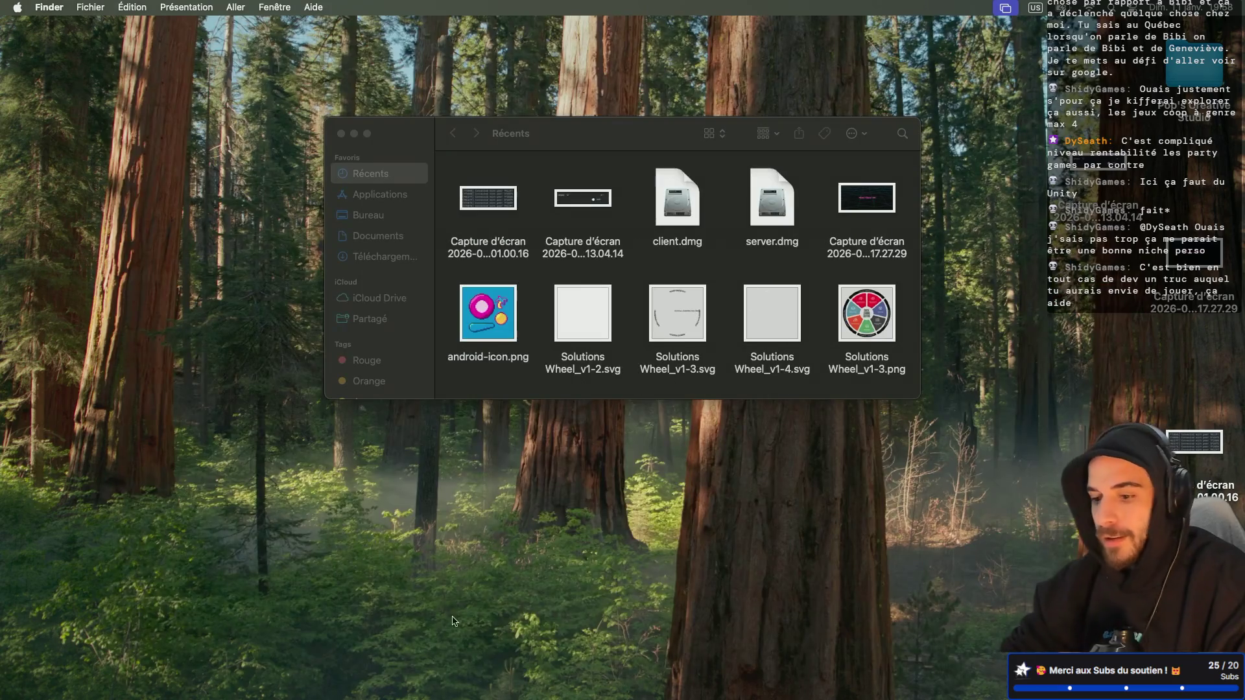
key(super+space)
text(godot)
key(Return)
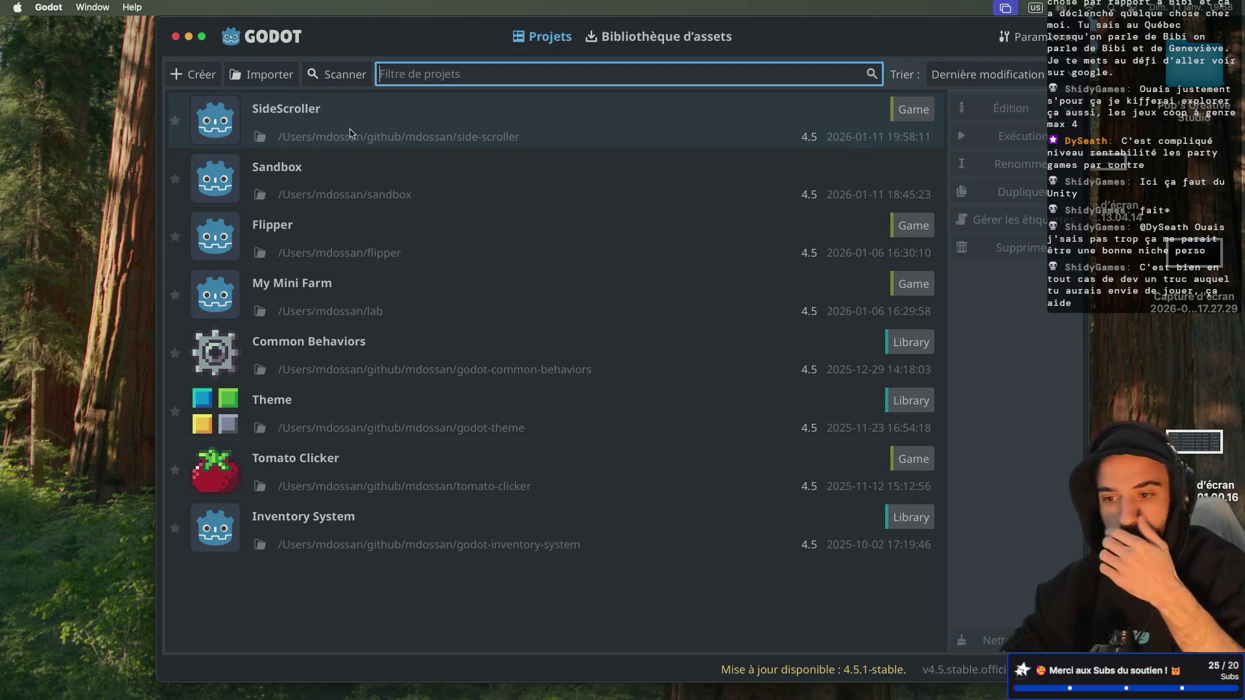
double_click(337, 180)
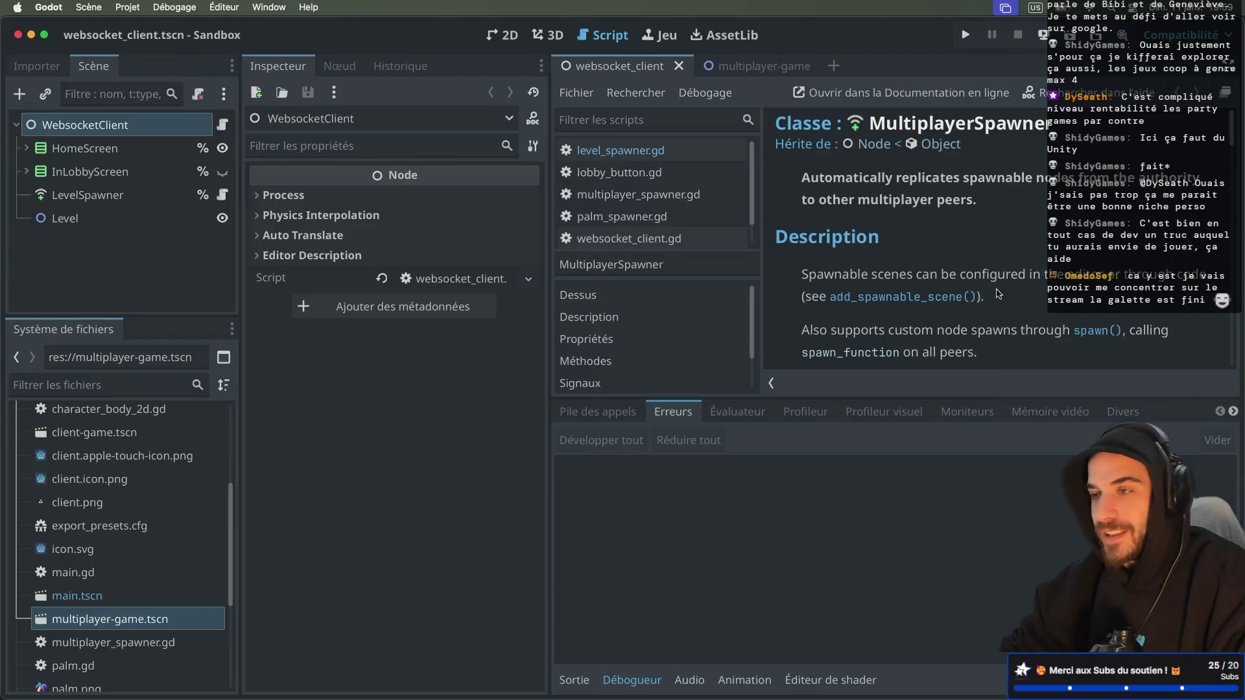
Hide the side docks, collapse the bottom panel, and scroll through the MultiplayerSpawner class docs
key(ctrl+super+d)
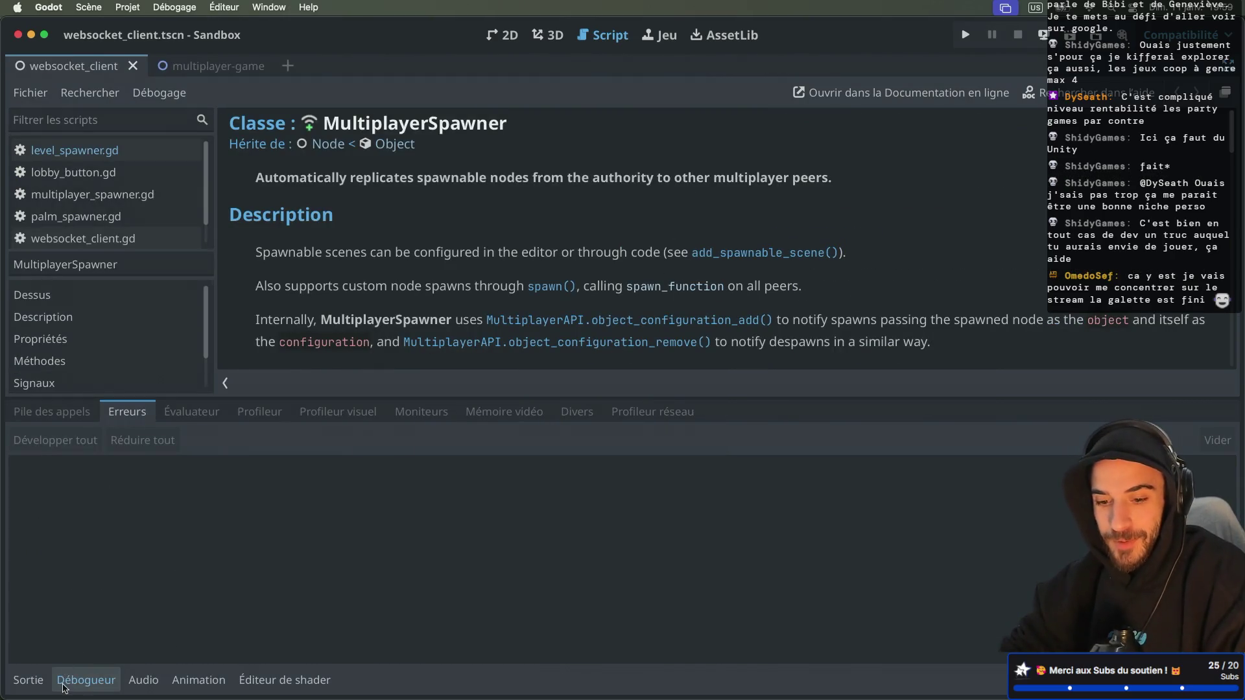
click(87, 680)
scroll(577, 332, down, 10)
scroll(577, 332, up, 5)
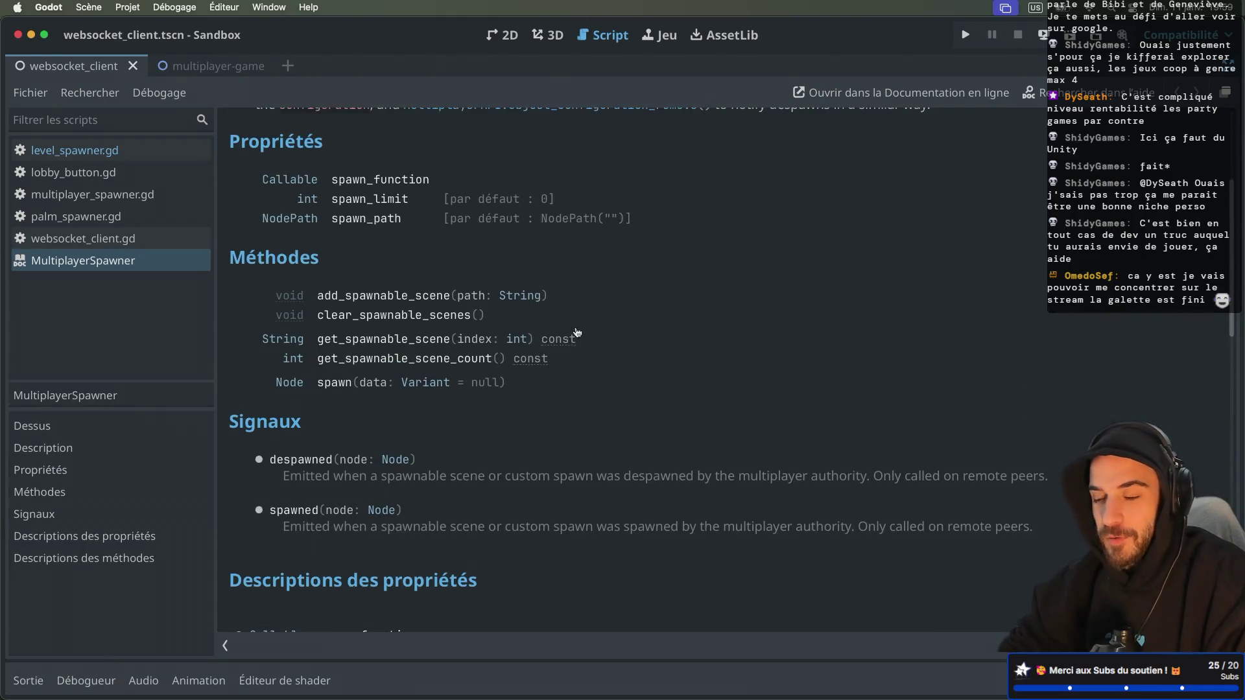
scroll(577, 332, down, 1)
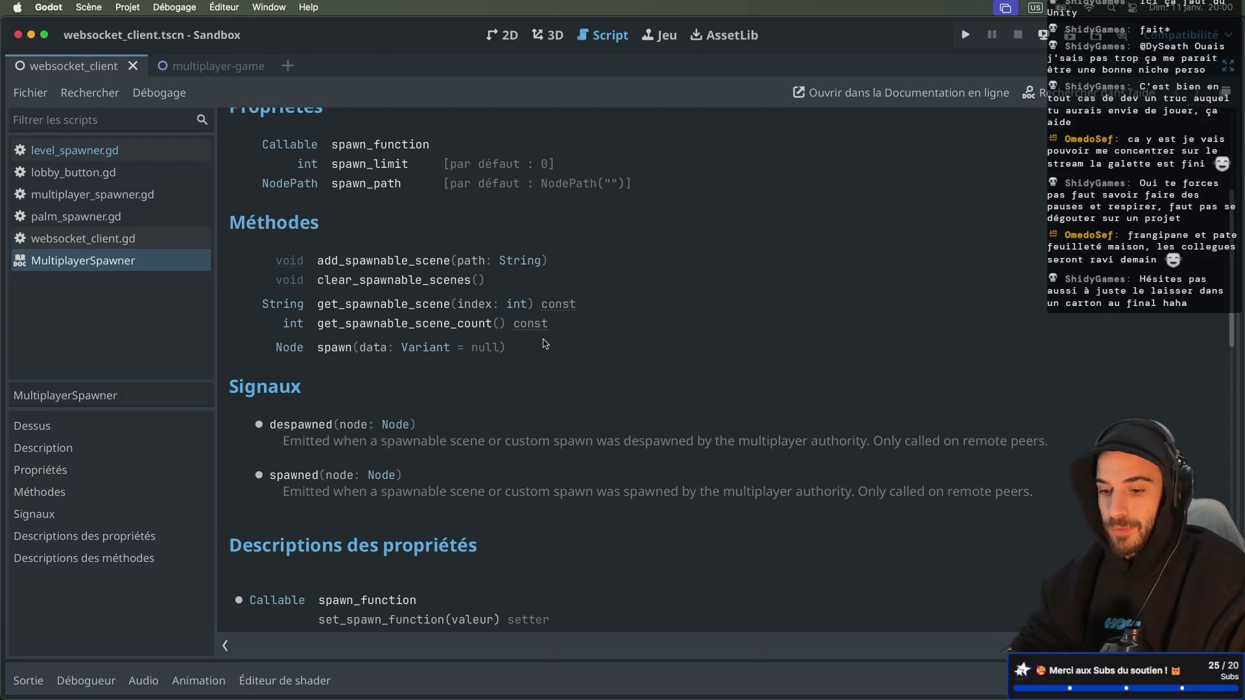
Scroll the MultiplayerSpawner reference to the spawn() note saying it is only needed for custom spawns
key(ctrl+super+d)
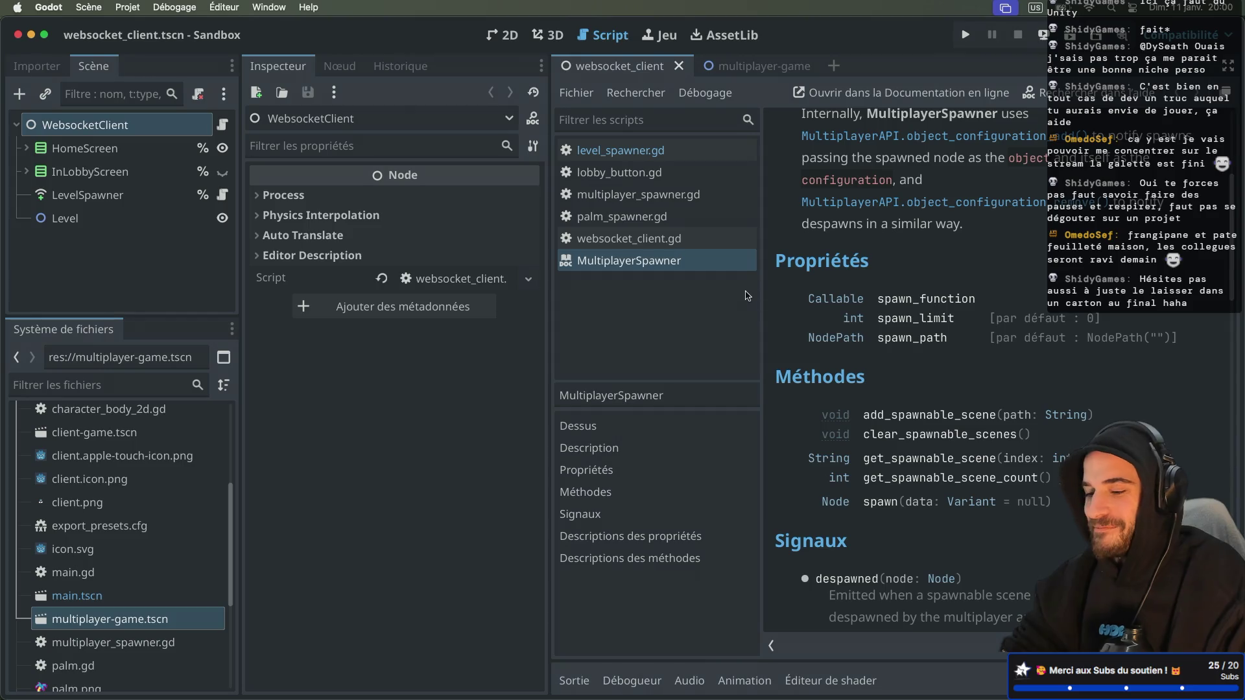
key(ctrl+super+d)
scroll(614, 320, down, 10)
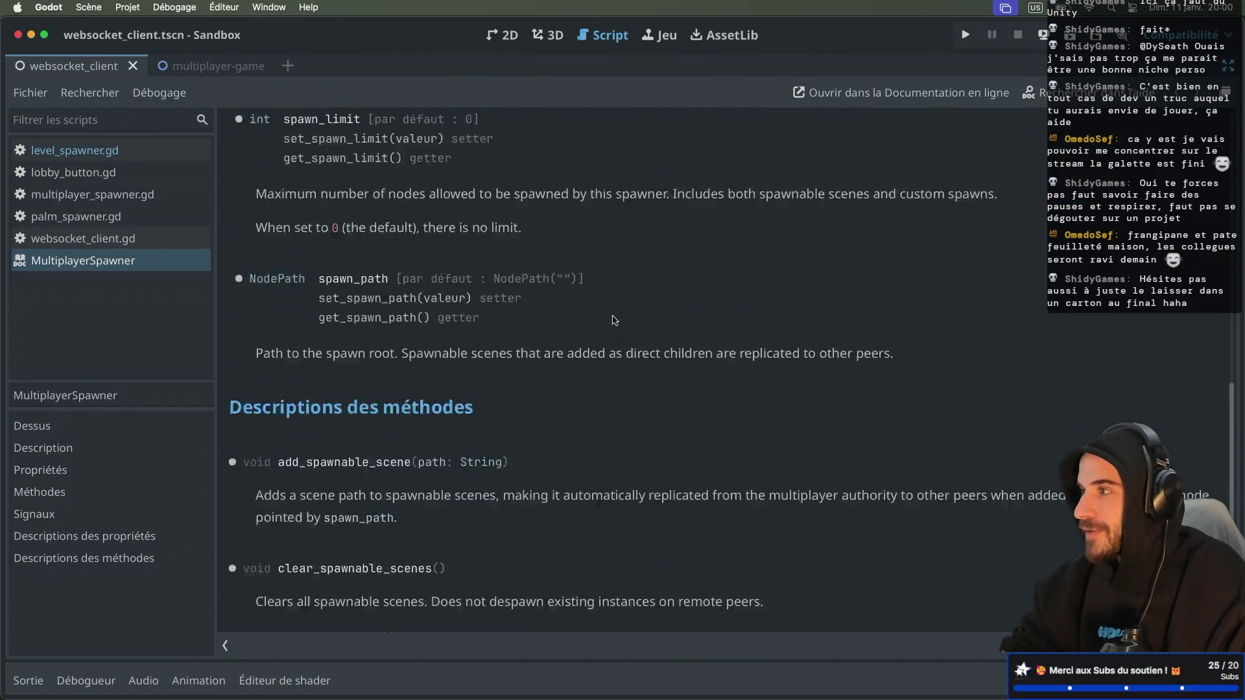
scroll(614, 320, up, 1)
scroll(614, 320, down, 5)
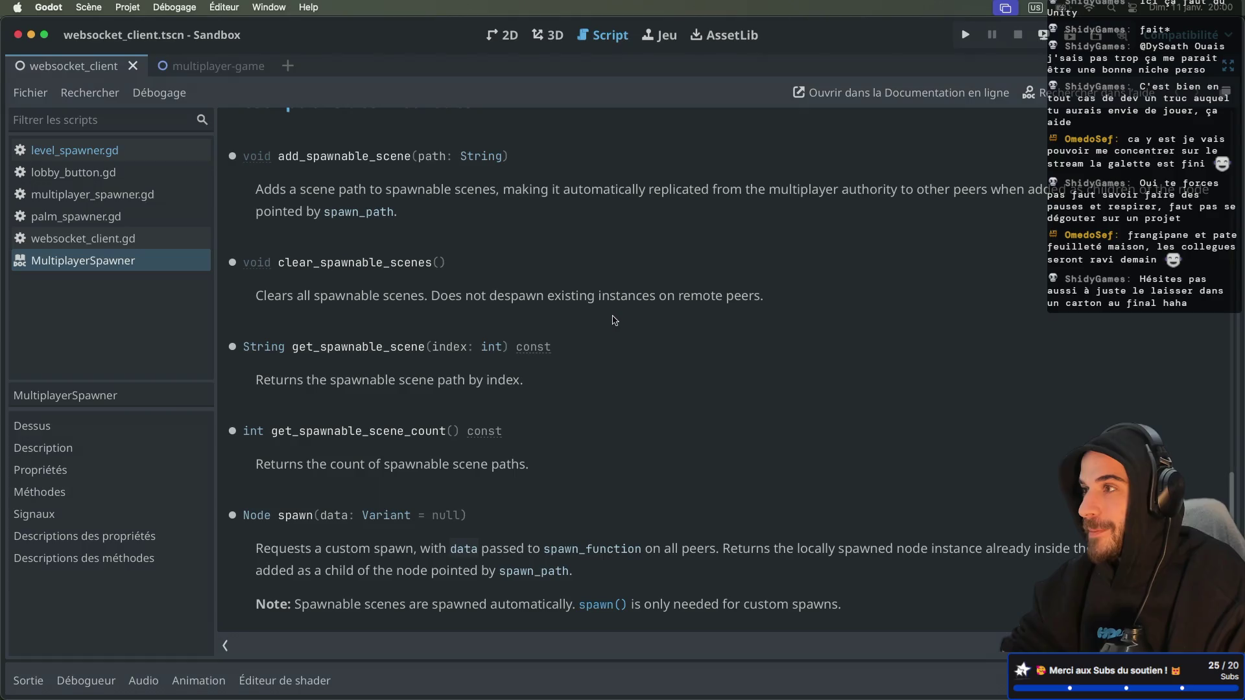
scroll(613, 320, up, 10)
scroll(614, 320, down, 10)
scroll(592, 428, up, 1)
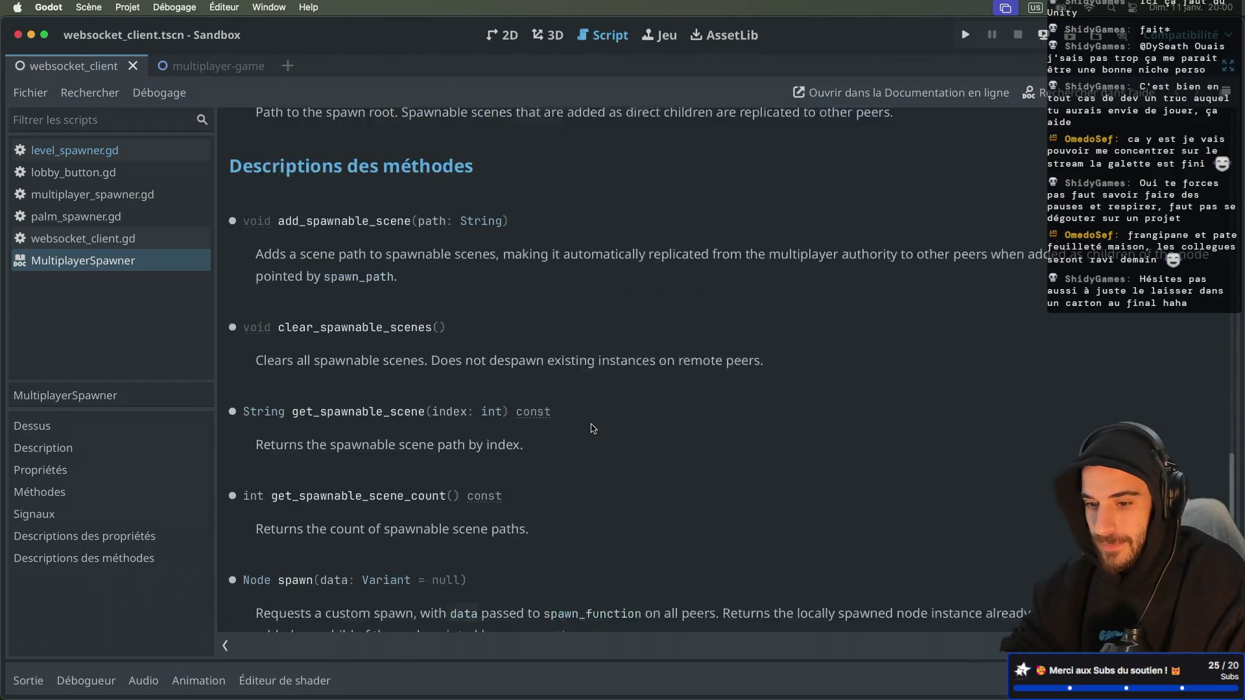
scroll(592, 429, down, 1)
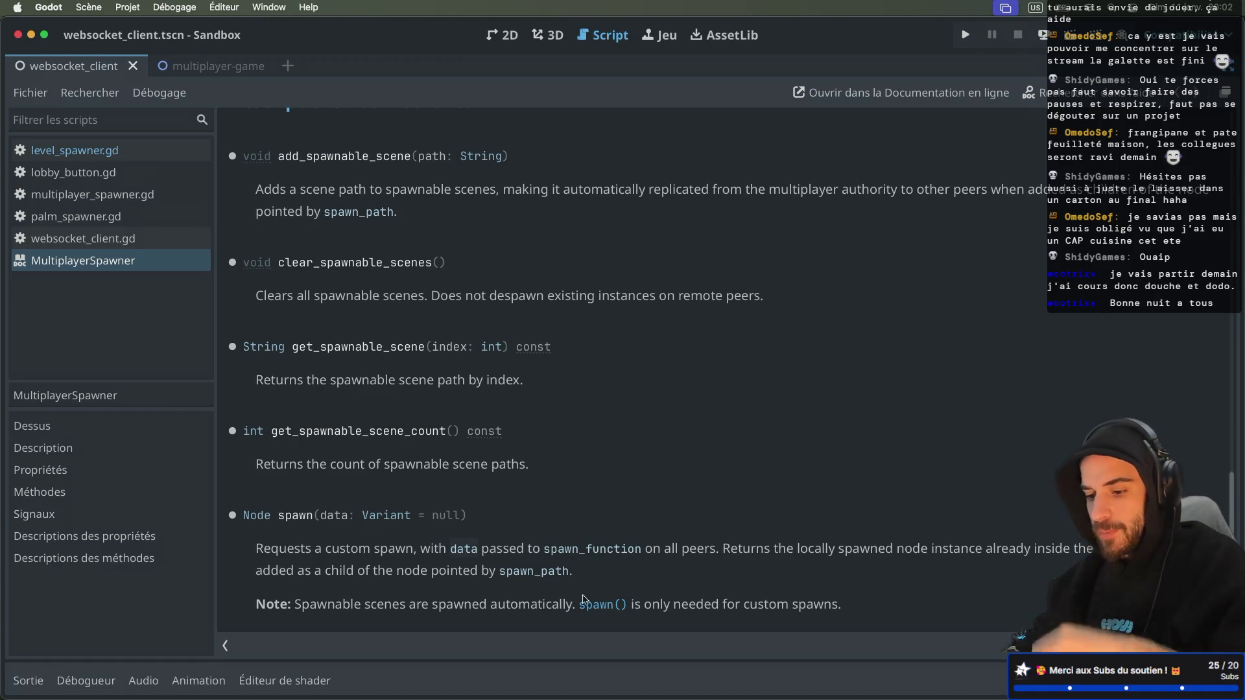
Review custom_spawn_function and its uses in level_spawner.gd, then run the Sandbox project
click(74, 150)
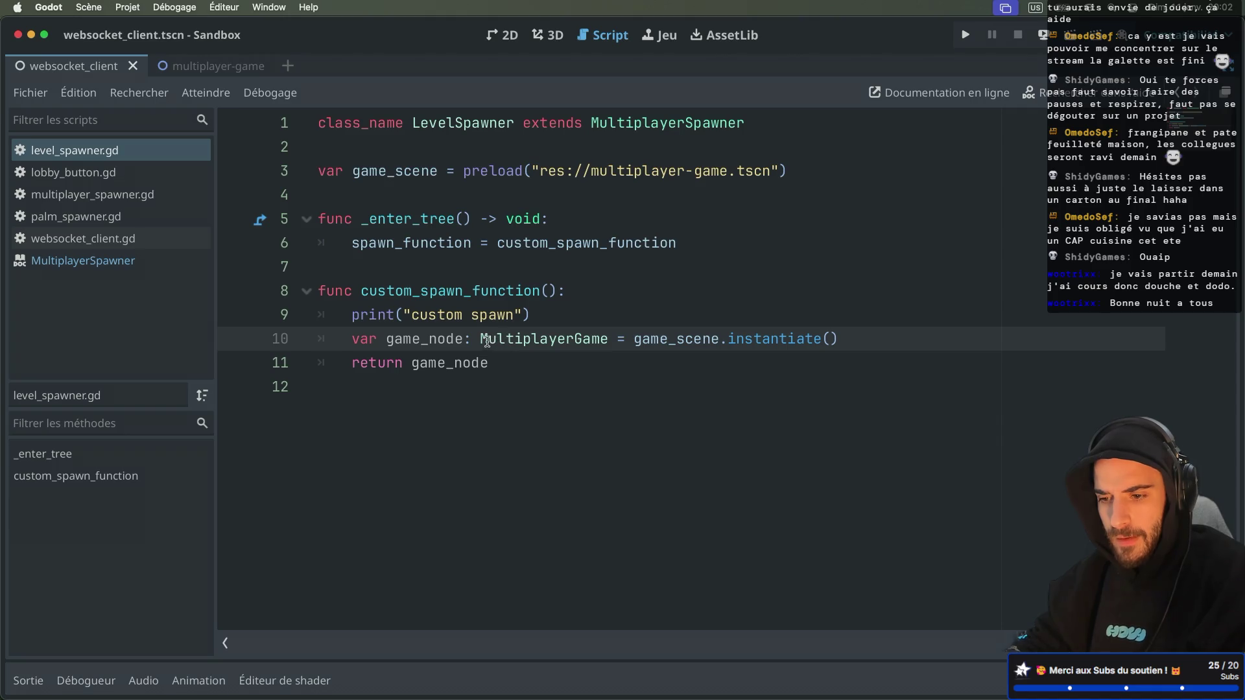
drag(487, 340, 584, 340)
click(538, 318)
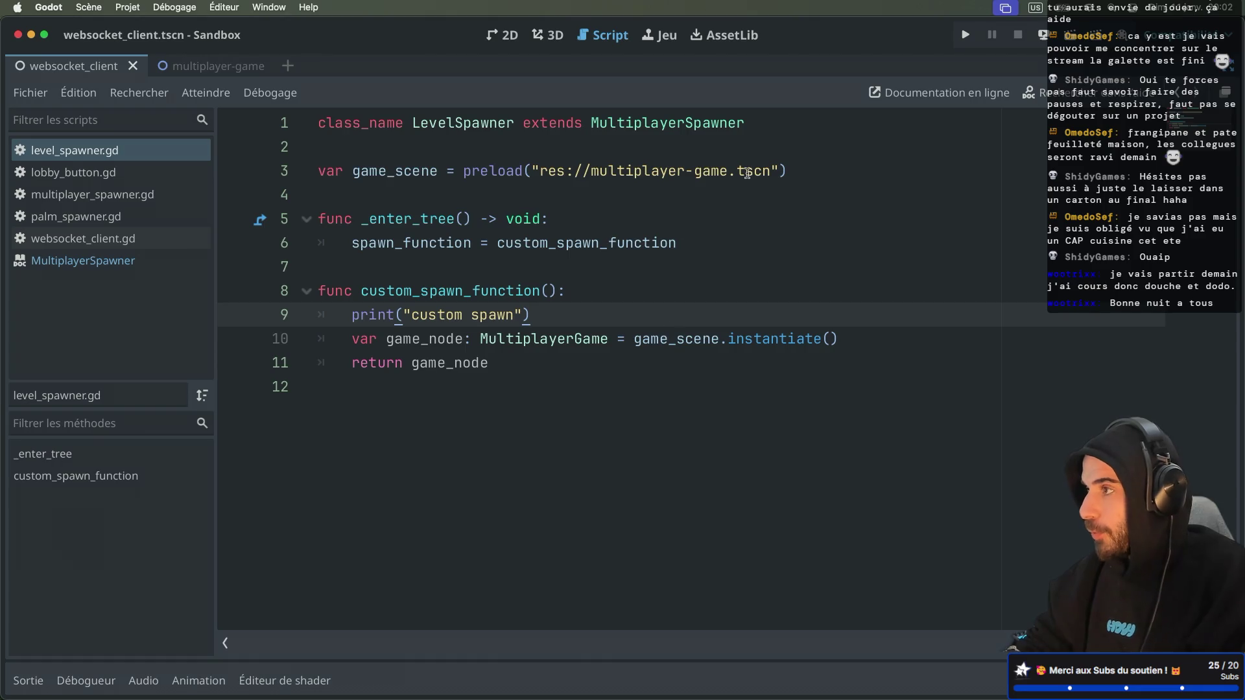
triple_click(547, 319)
click(568, 297)
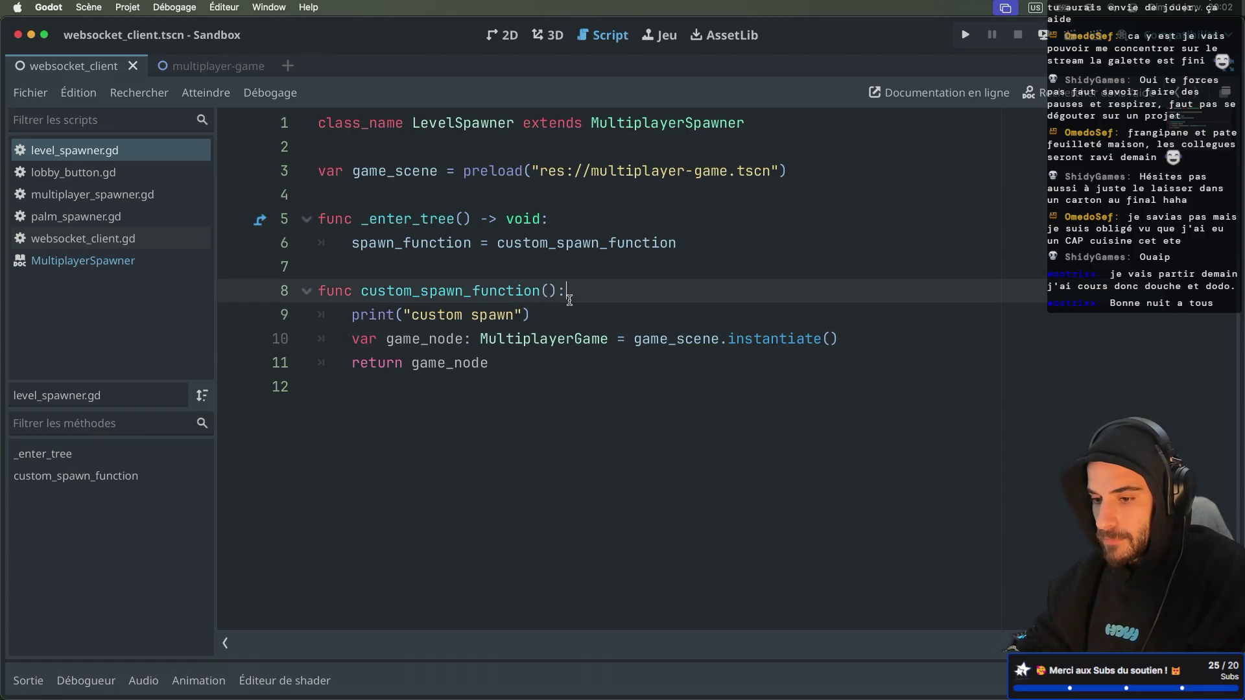
double_click(551, 254)
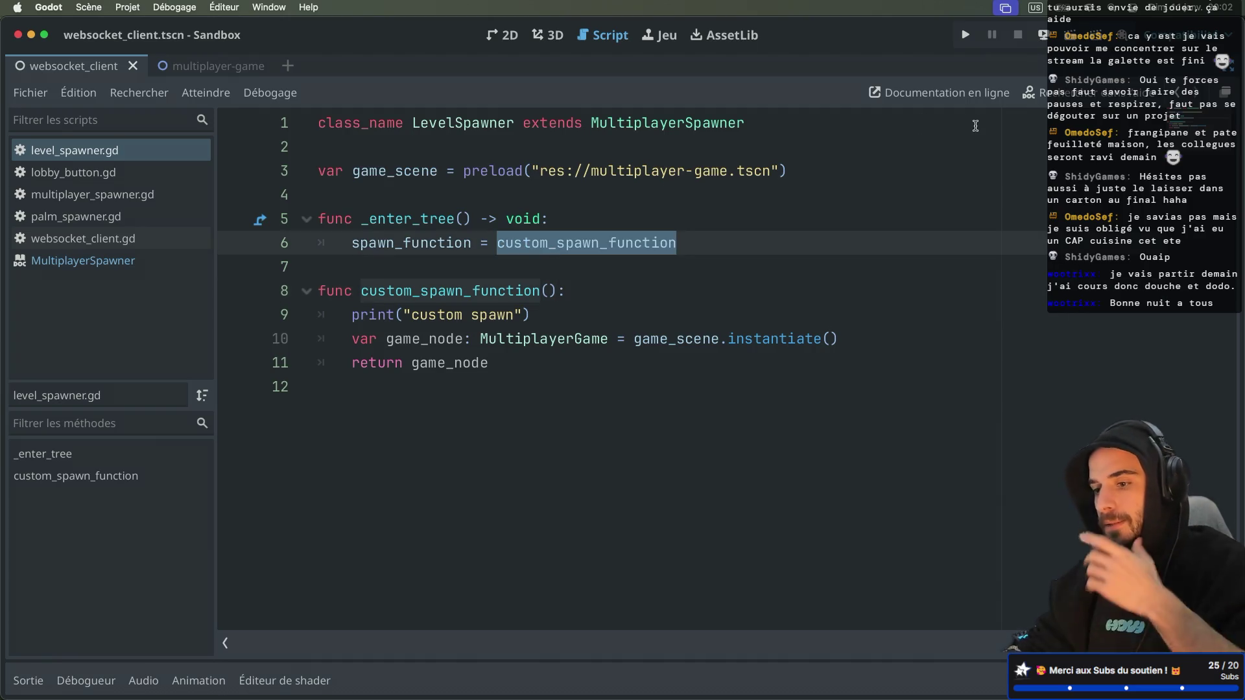
click(1043, 34)
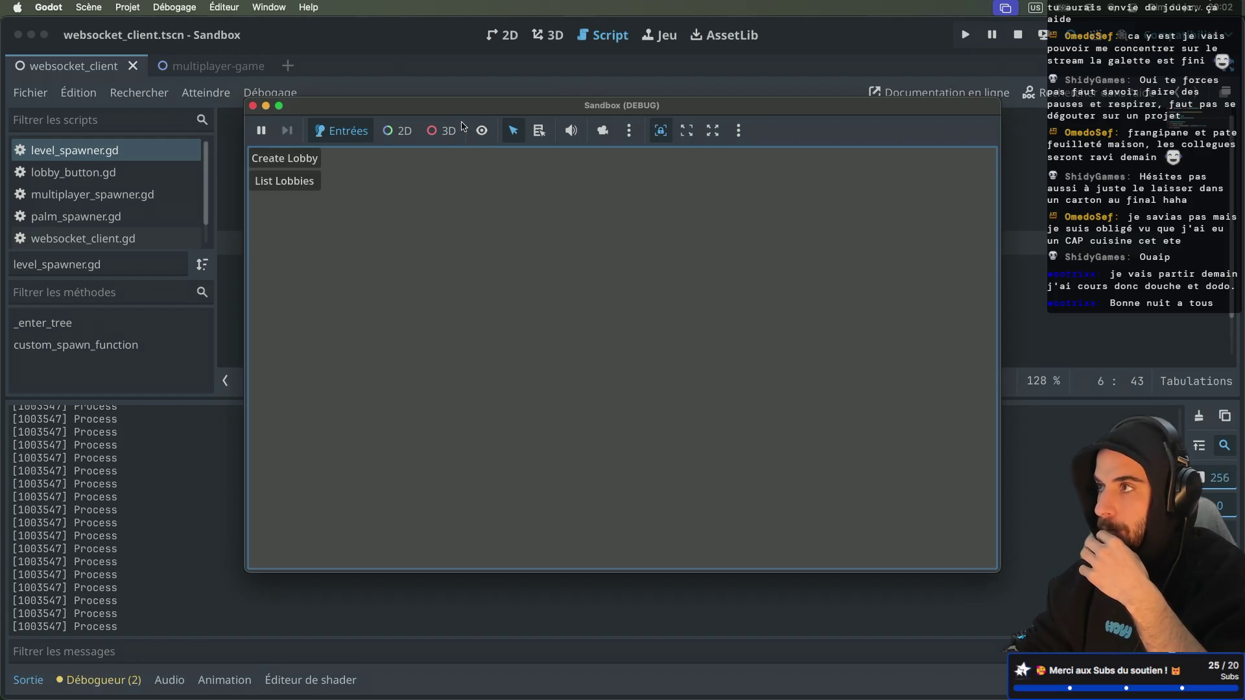
Create a lobby and start the game, then show the debugger's 'spawn_function must return a valid node' errors
drag(461, 114, 541, 144)
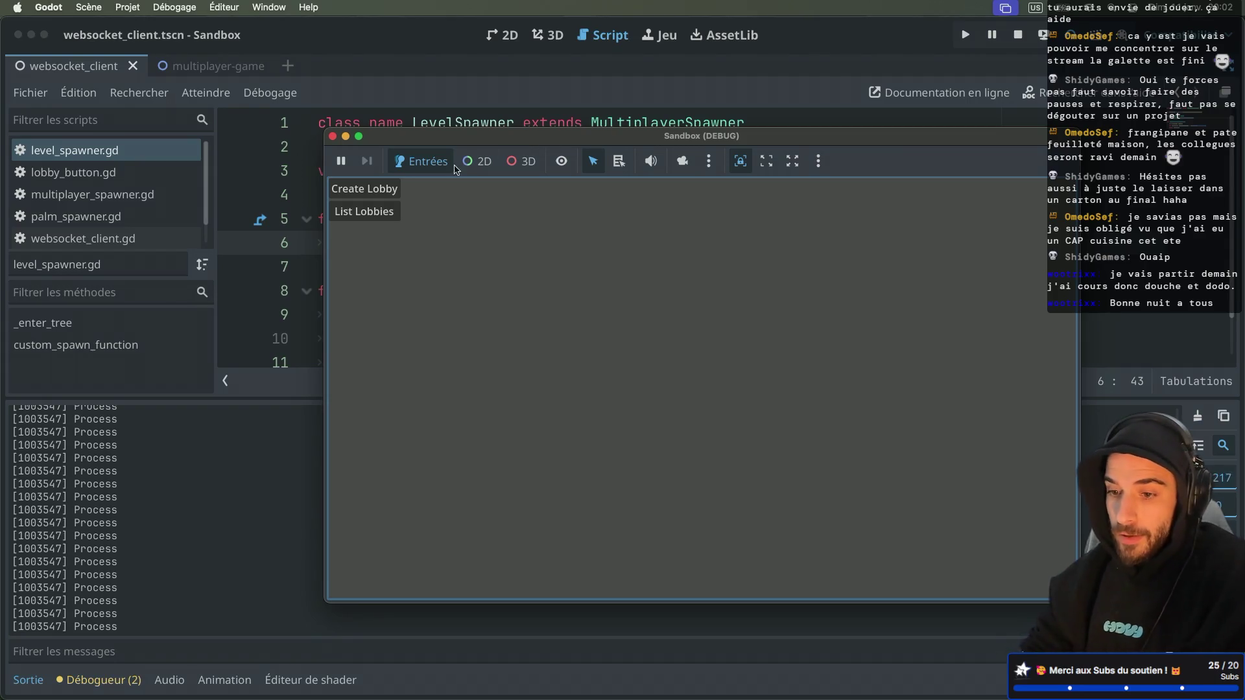
drag(447, 138, 482, 133)
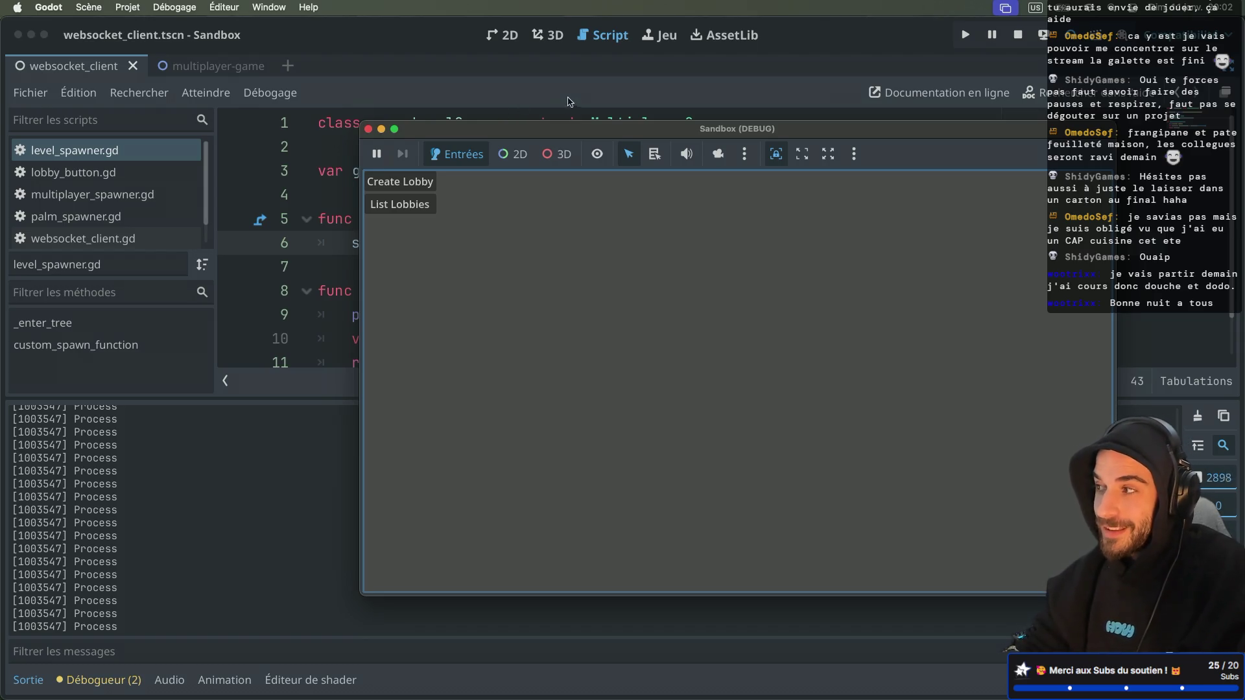
drag(540, 130, 514, 107)
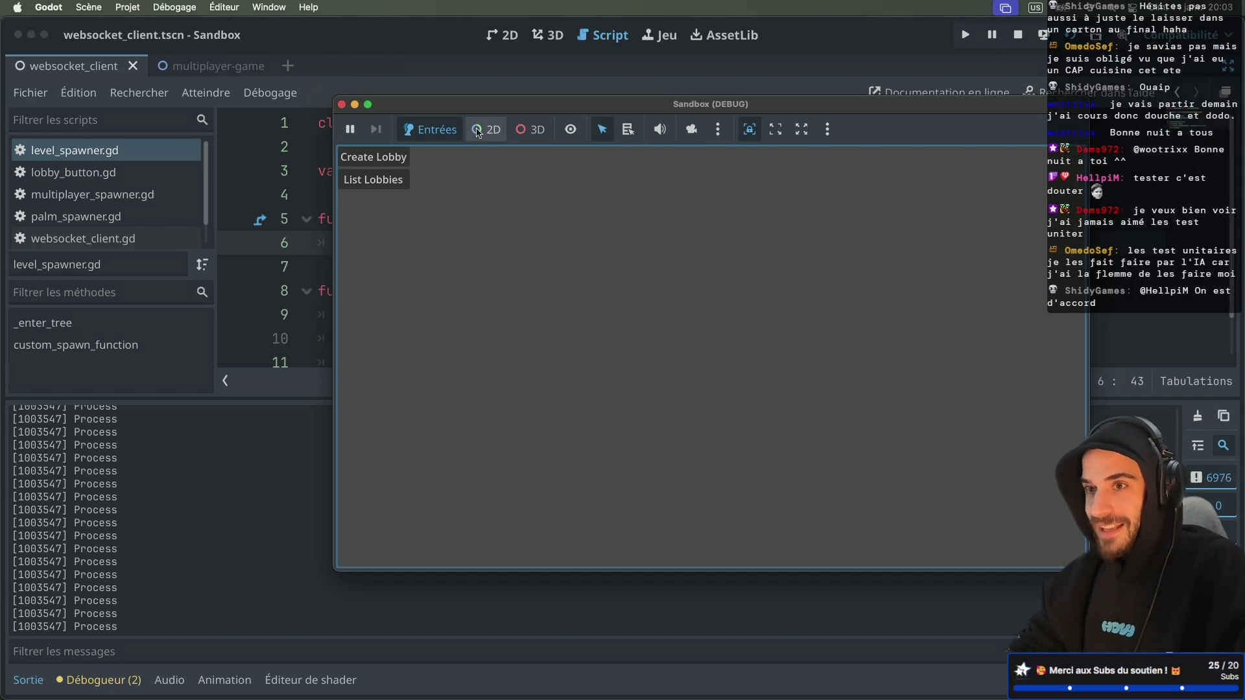
mouse_move(391, 117)
mouse_down()
mouse_move(387, 133)
mouse_move(410, 150)
mouse_move(404, 129)
mouse_up()
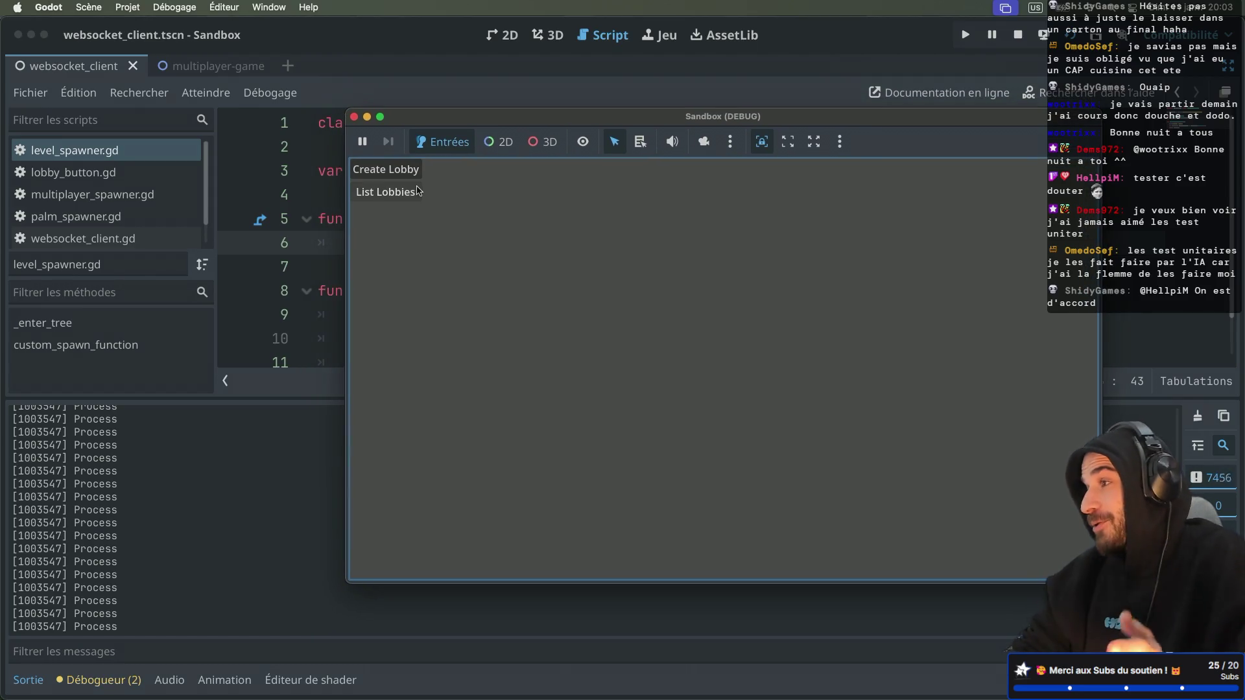
click(388, 169)
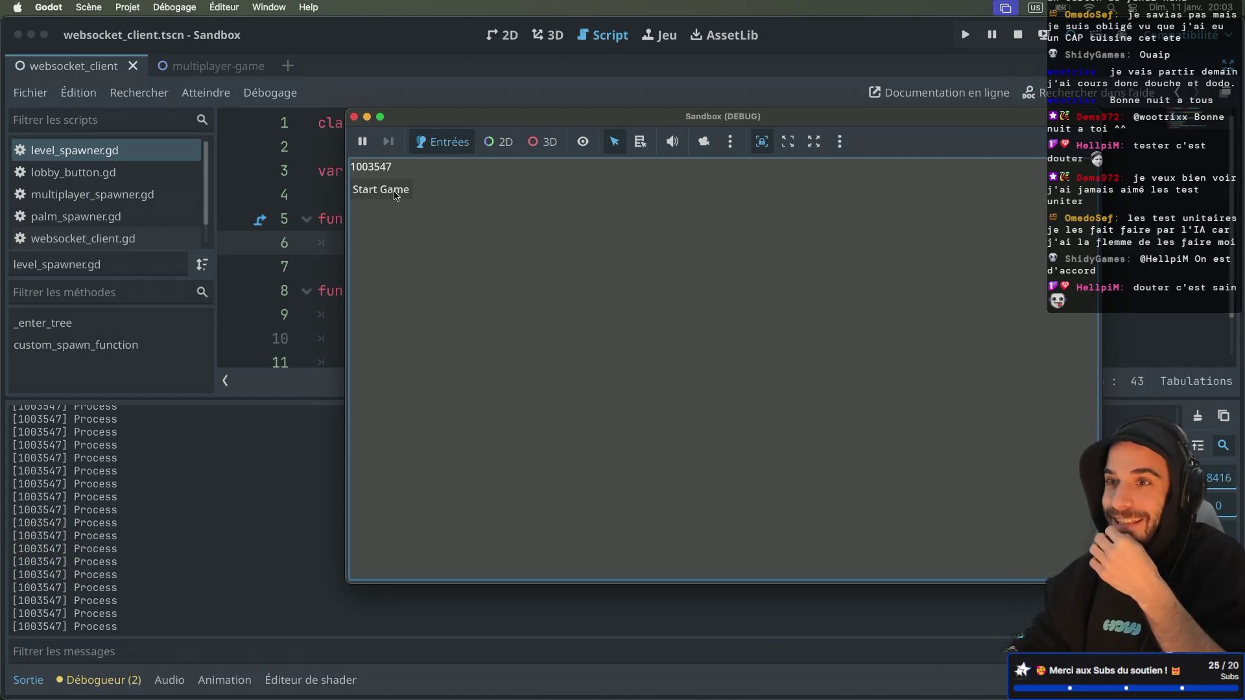
click(389, 195)
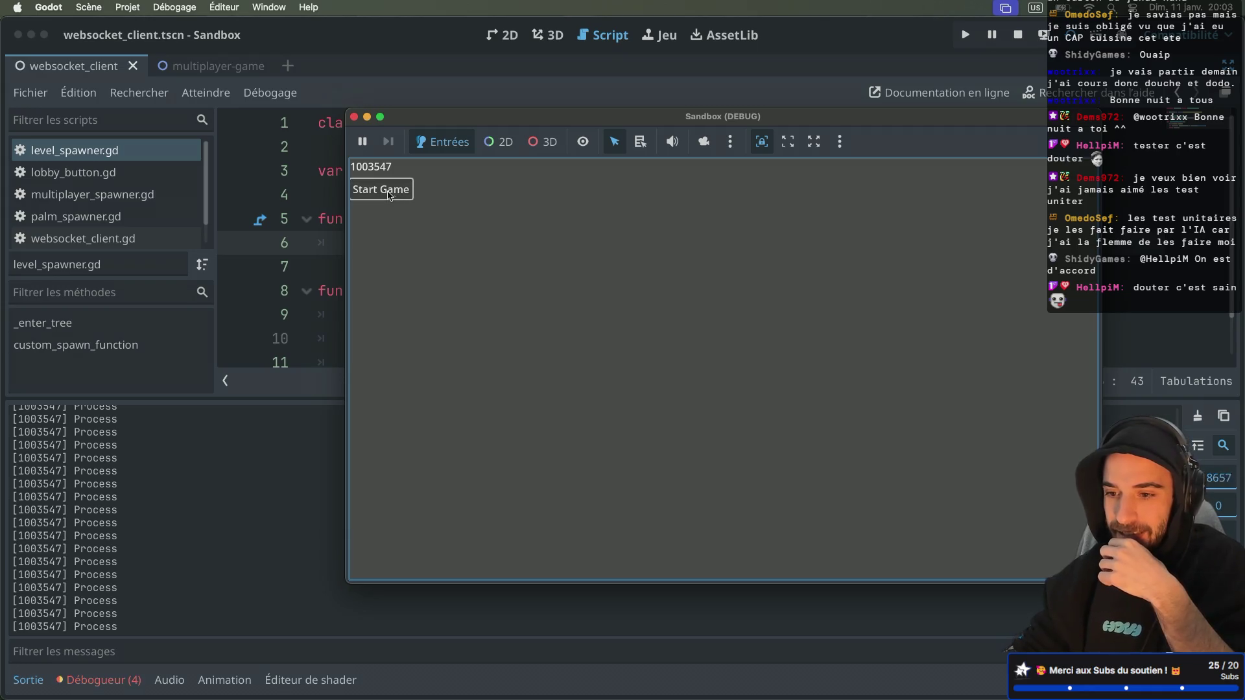
click(99, 688)
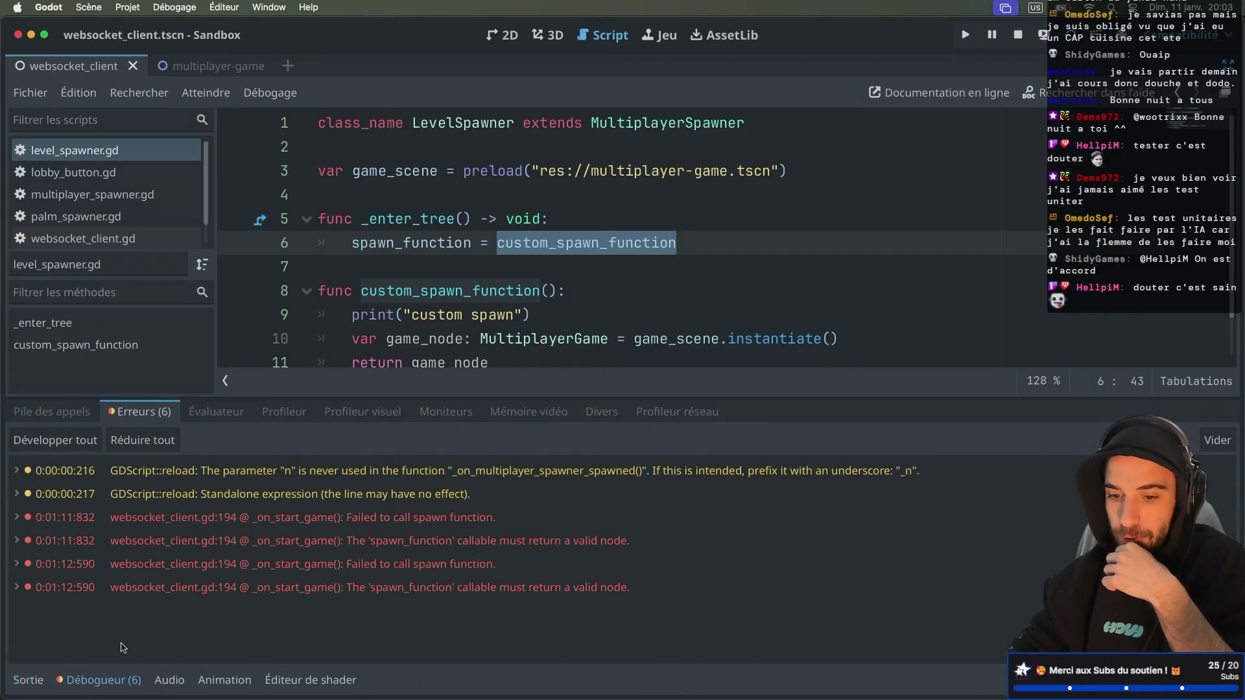
Filter the Sortie log by 'spawn', stop the running Sandbox game, and close both scene tabs
click(68, 415)
click(28, 679)
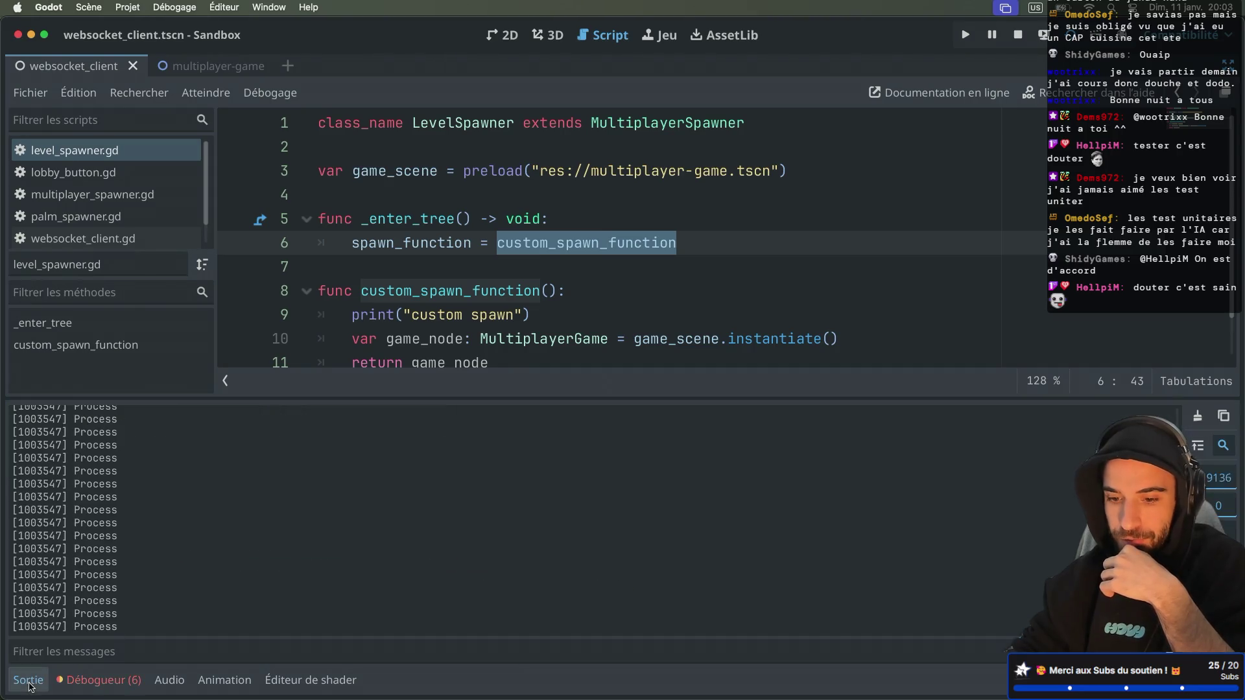
click(111, 649)
text(spawn)
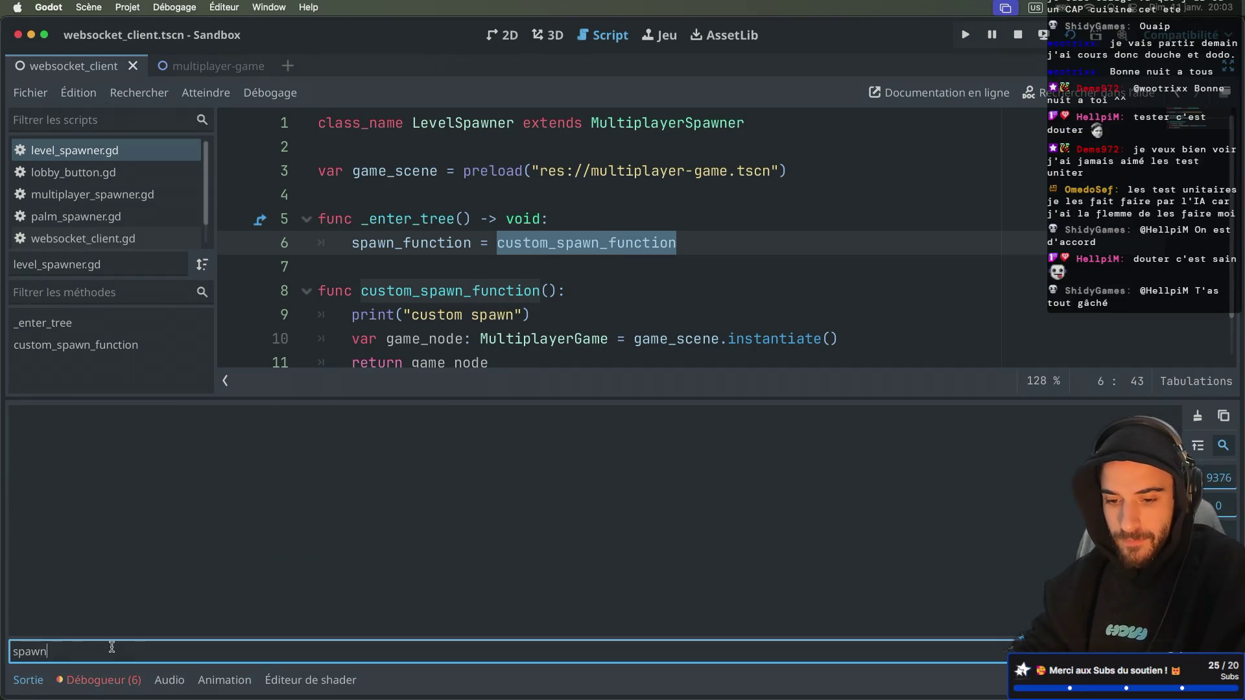
click(1019, 34)
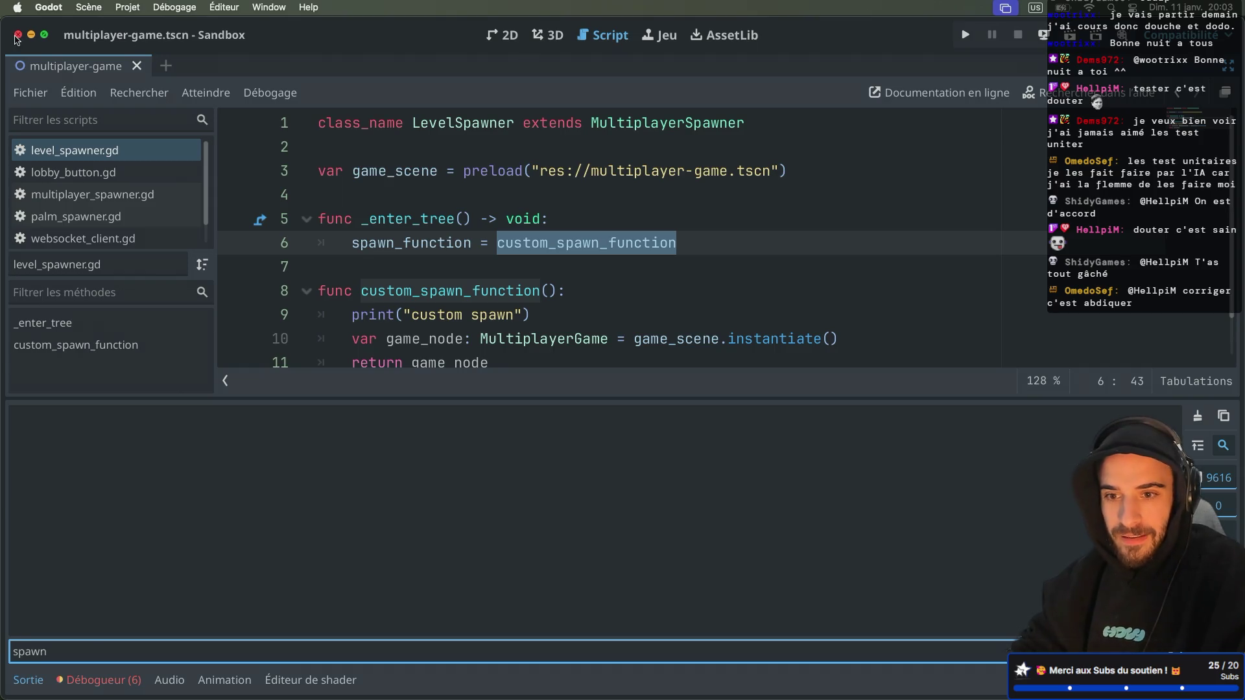
key(super+shift+w)
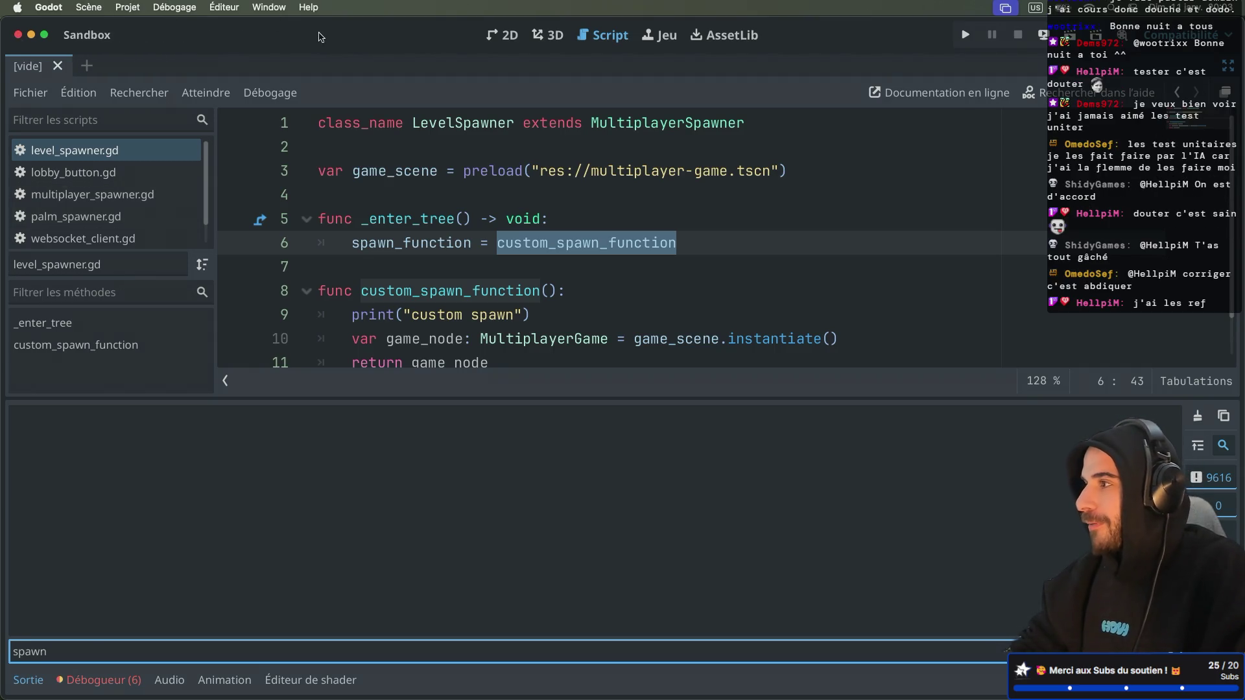
Quit Godot and relaunch it by searching 'godot' in Spotlight
key(super+q)
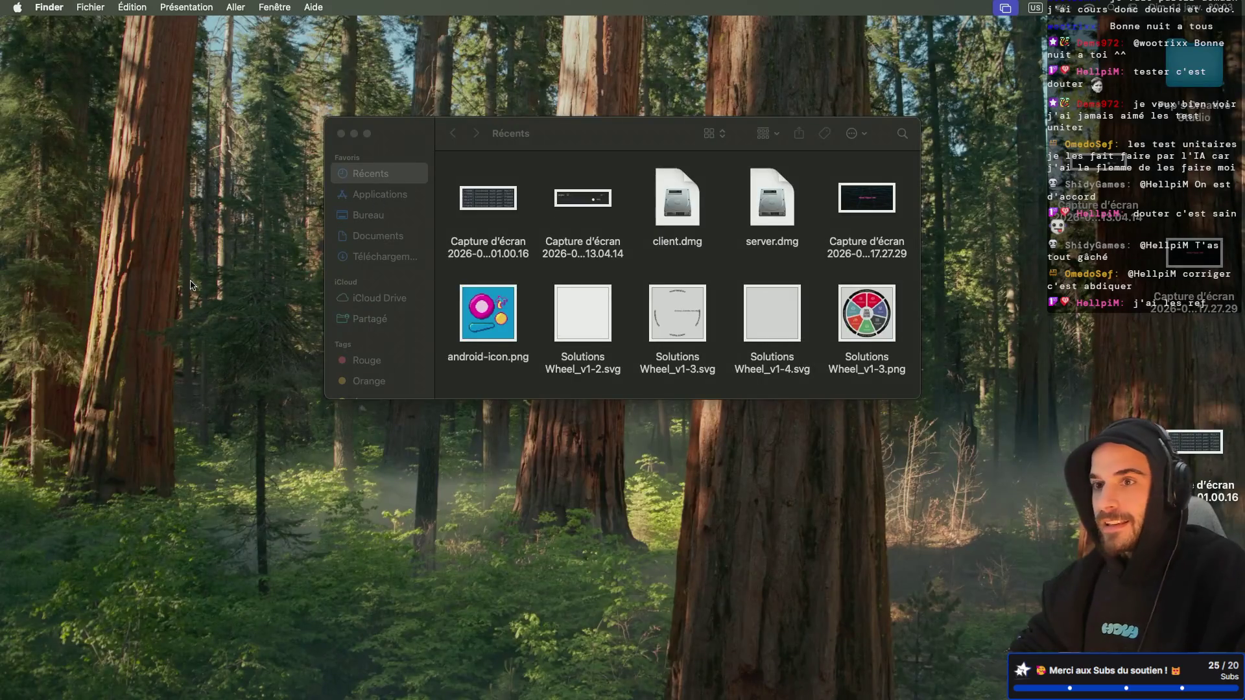
key(super+space)
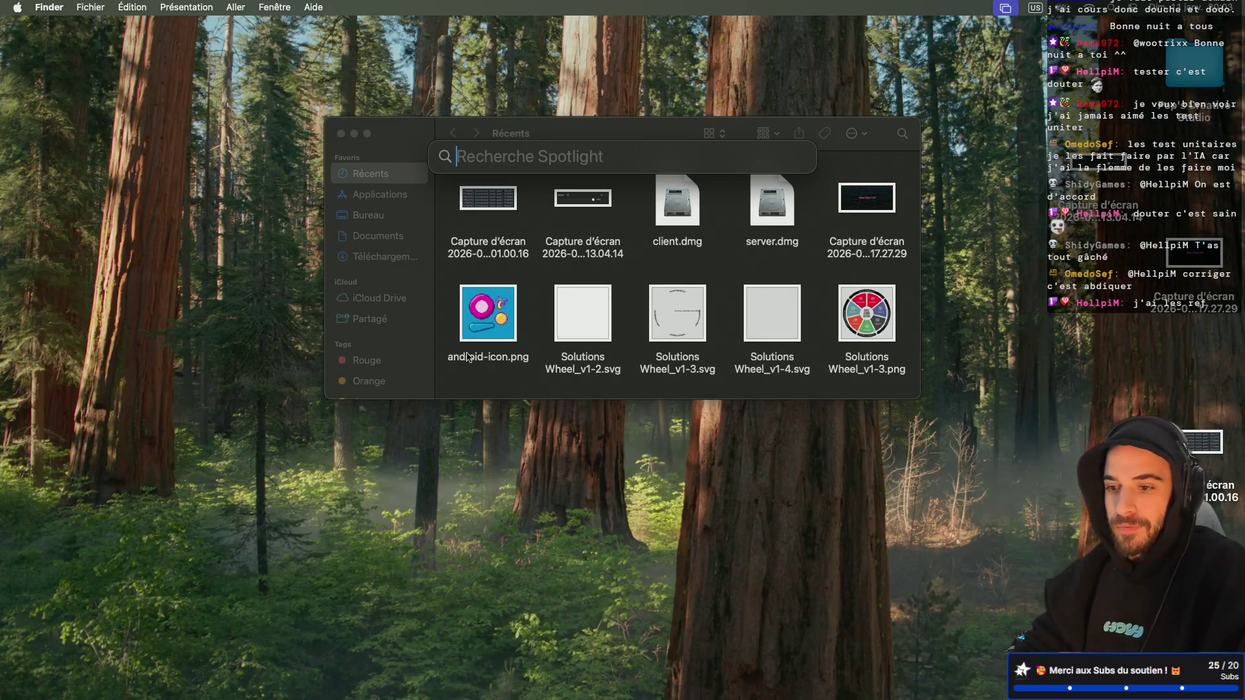
text(go)
key(BackSpace)
key(BackSpace)
text(godot)
key(Return)
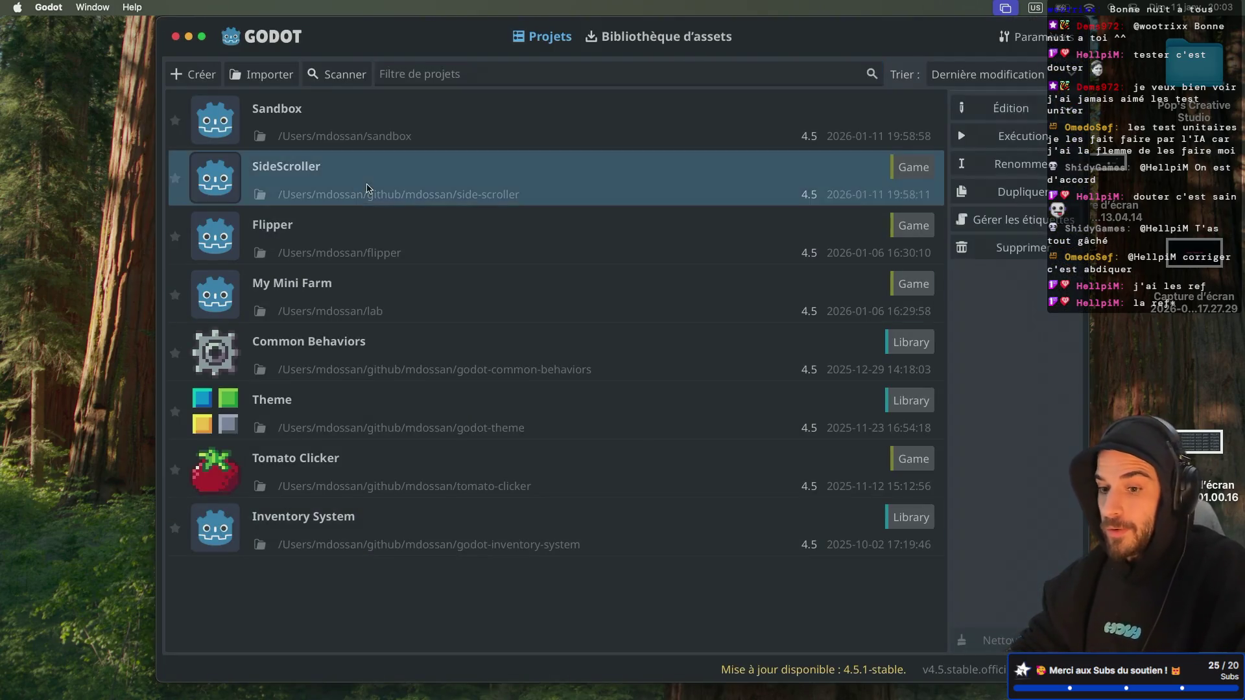
Open the SideScroller project with the GUT test panel shown and the scene dock narrowed
double_click(367, 189)
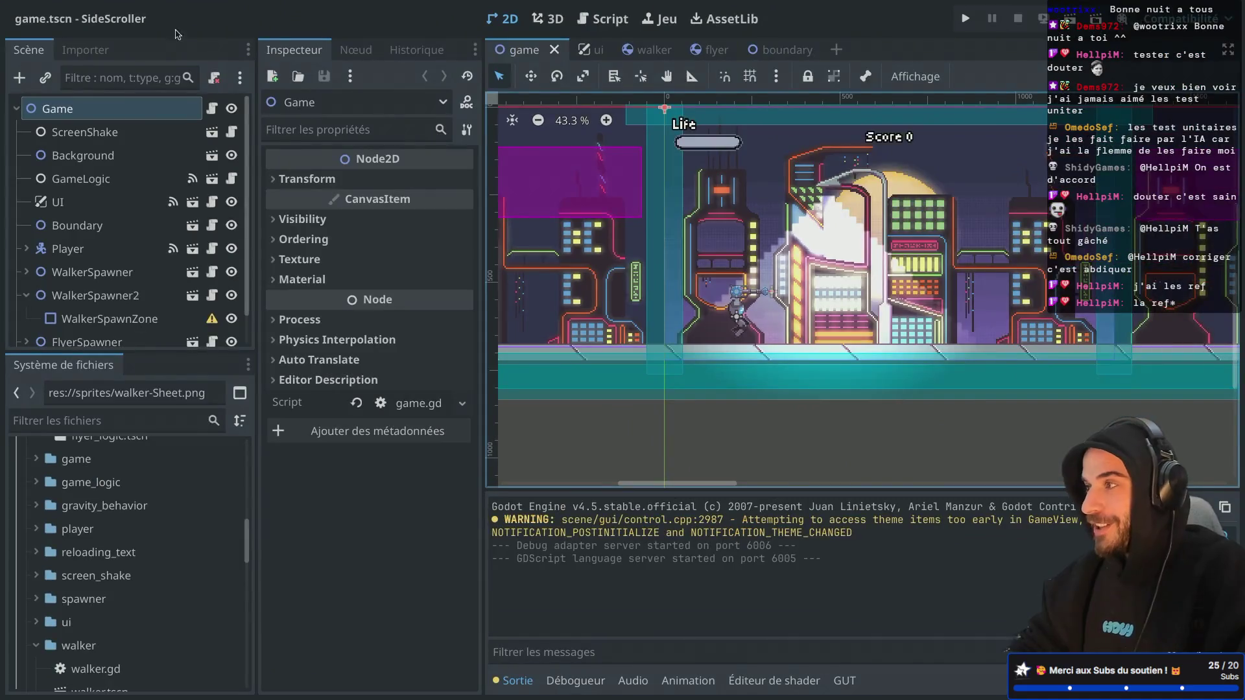
click(843, 678)
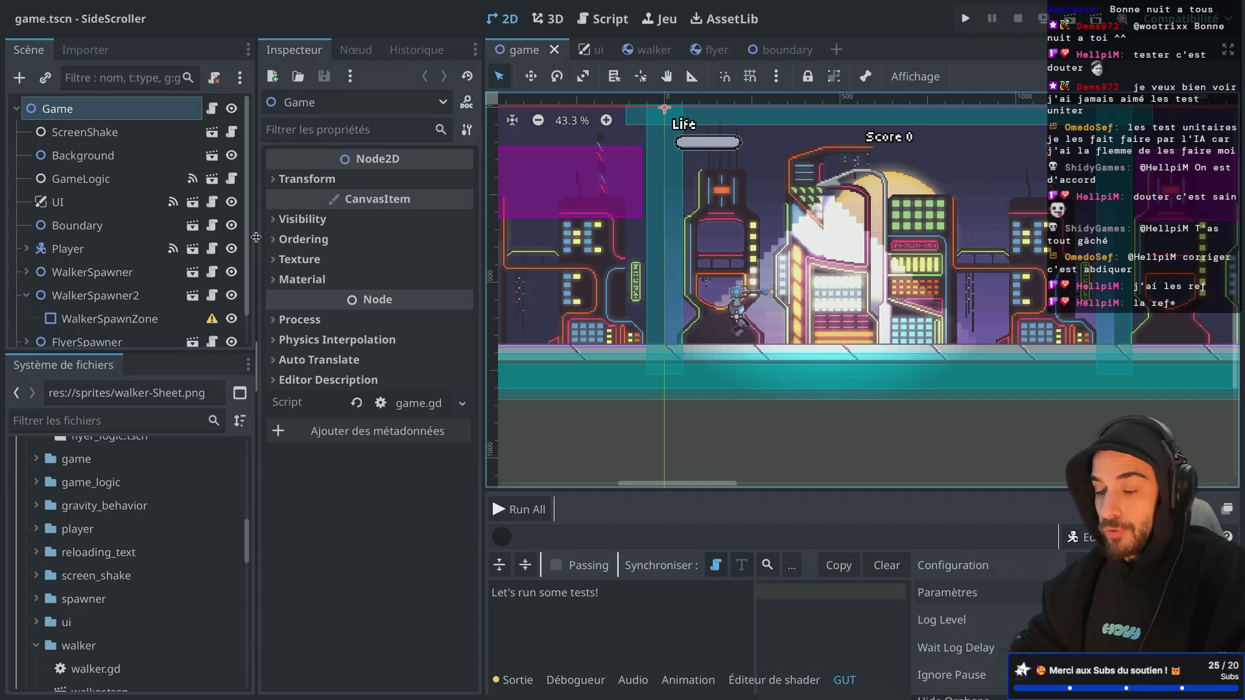
drag(258, 241, 158, 243)
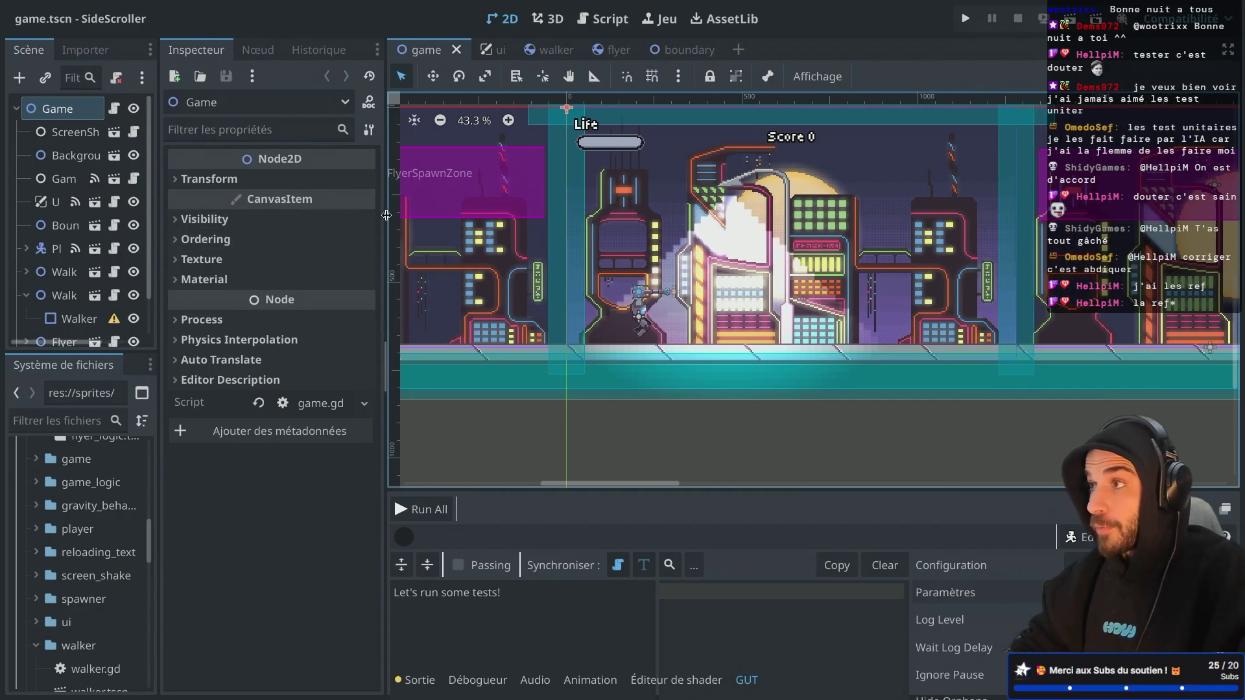
Run all GUT tests, check 34 passing and 0 failing across 5 scripts, then close the test window
drag(385, 215, 381, 214)
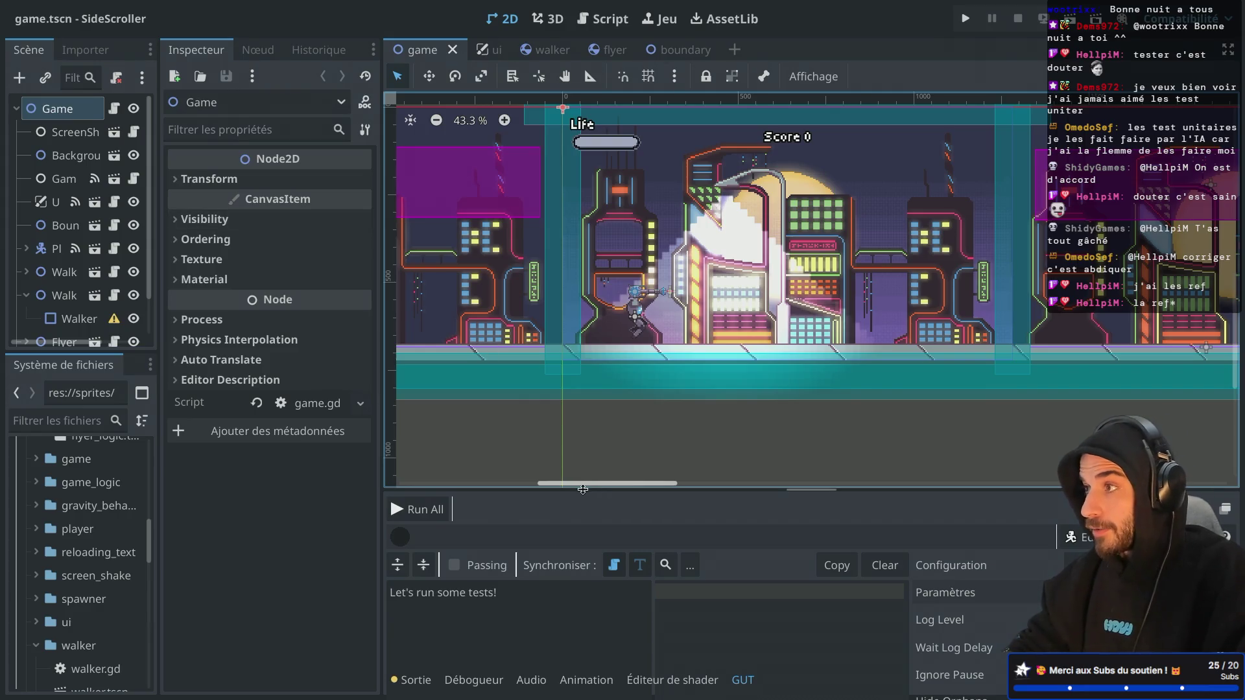
click(418, 508)
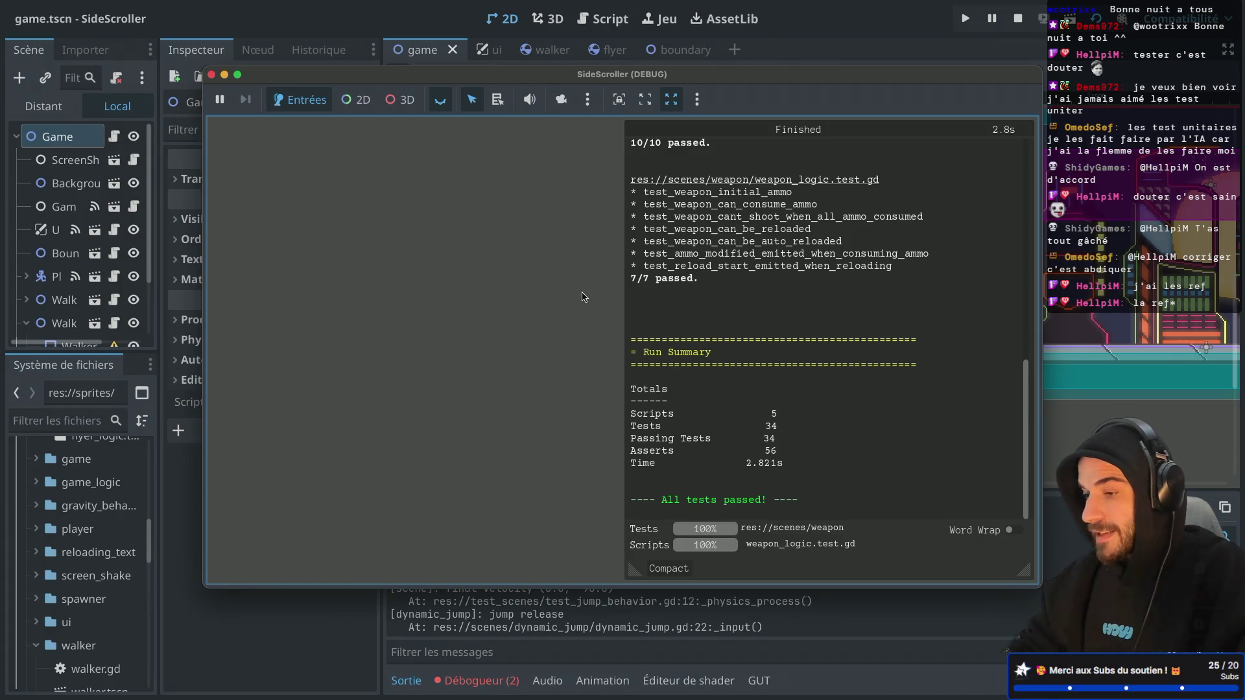
scroll(703, 256, up, 8)
scroll(703, 255, down, 5)
scroll(703, 256, up, 3)
scroll(702, 256, up, 3)
click(211, 75)
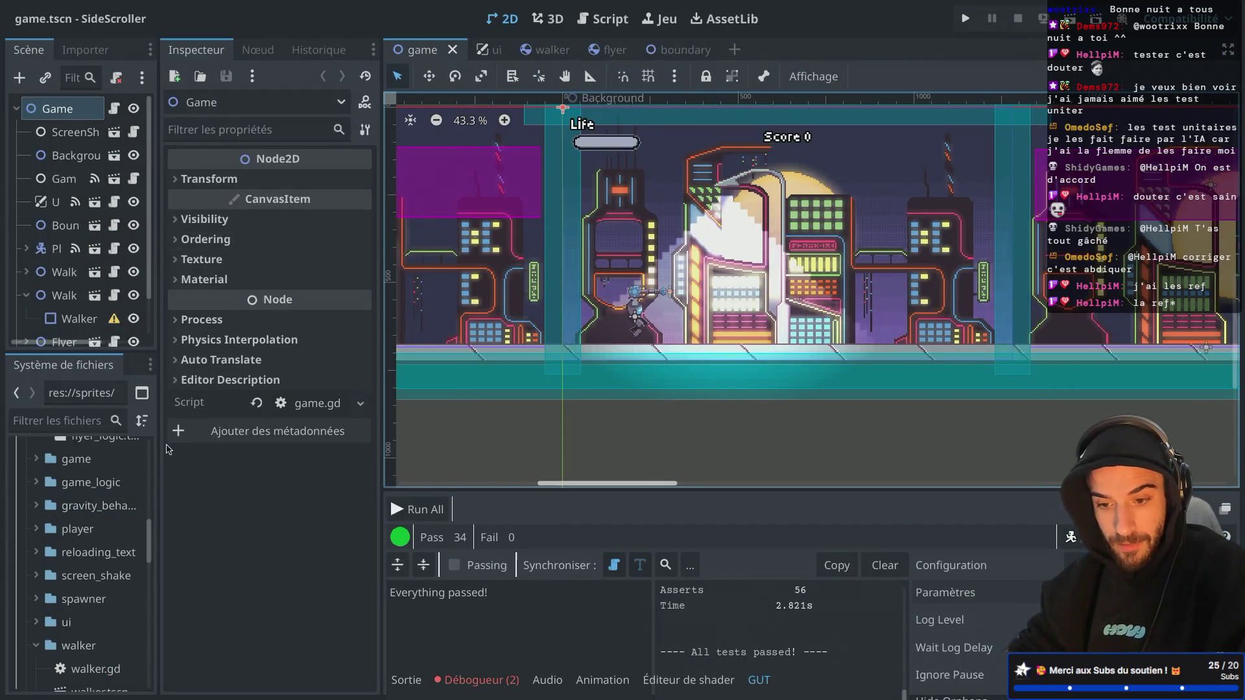
drag(157, 446, 342, 446)
Filter the FileSystem dock for 'test' and open scenes/dynamic_jump/dynamic_jump.test.gd
click(165, 420)
text(test)
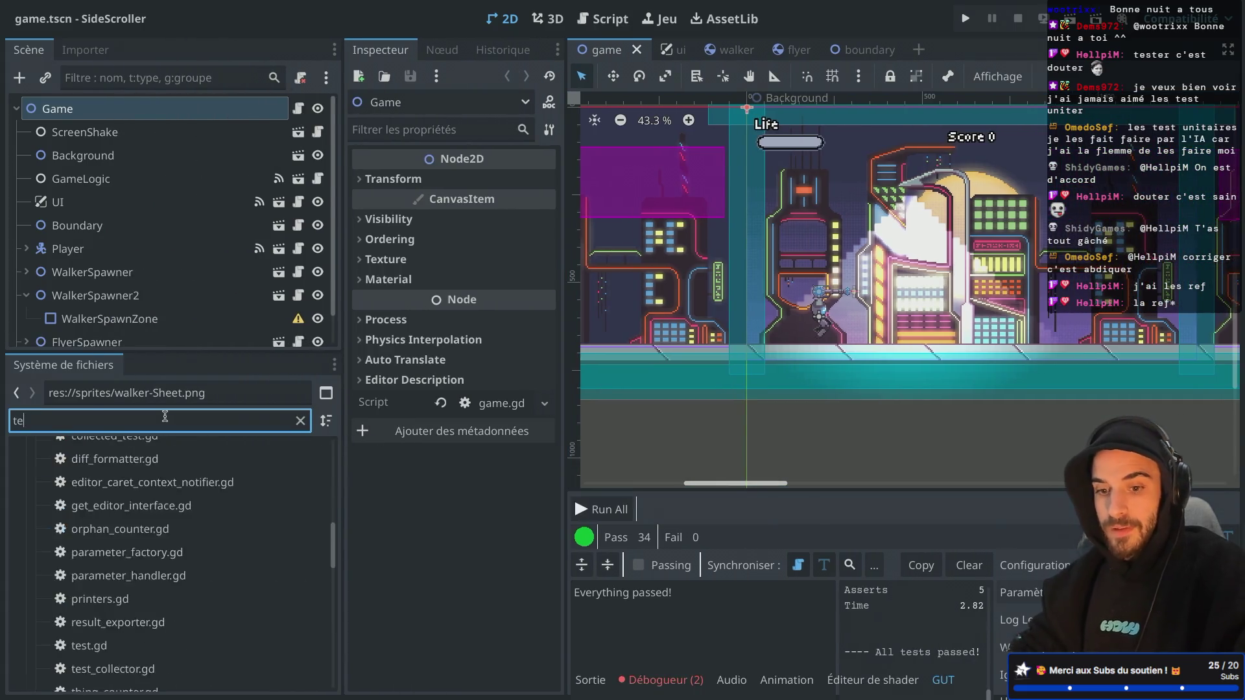
scroll(175, 500, up, 2)
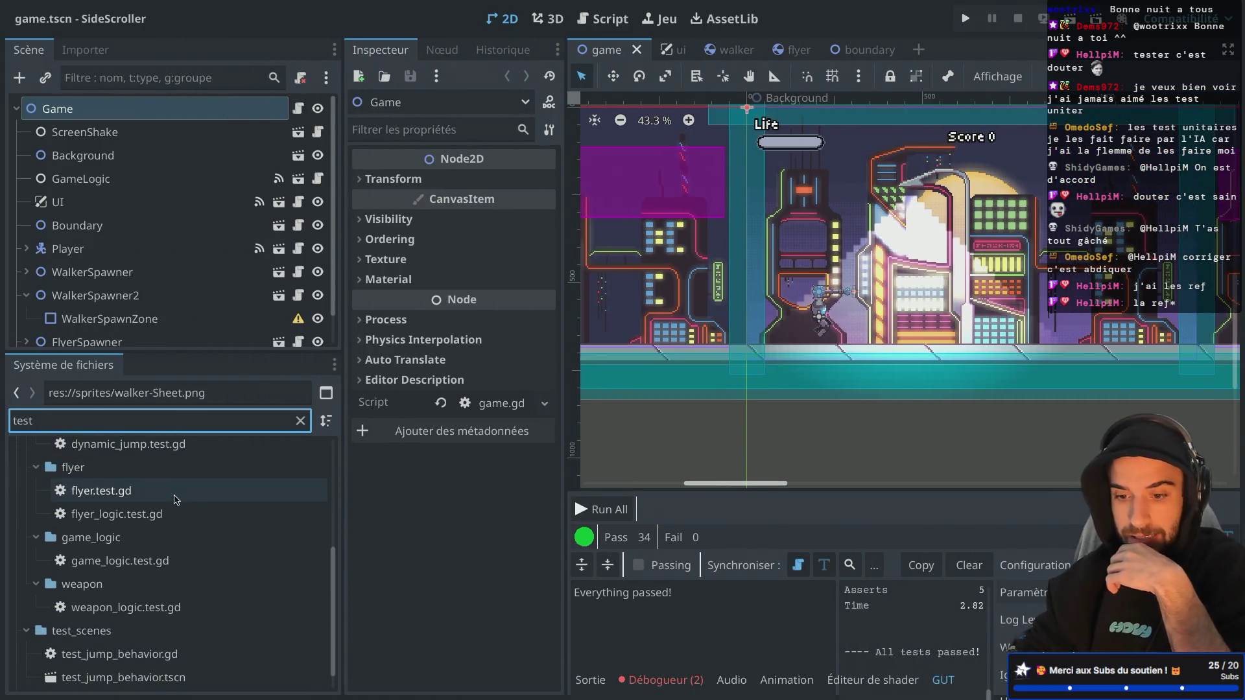
scroll(164, 512, up, 2)
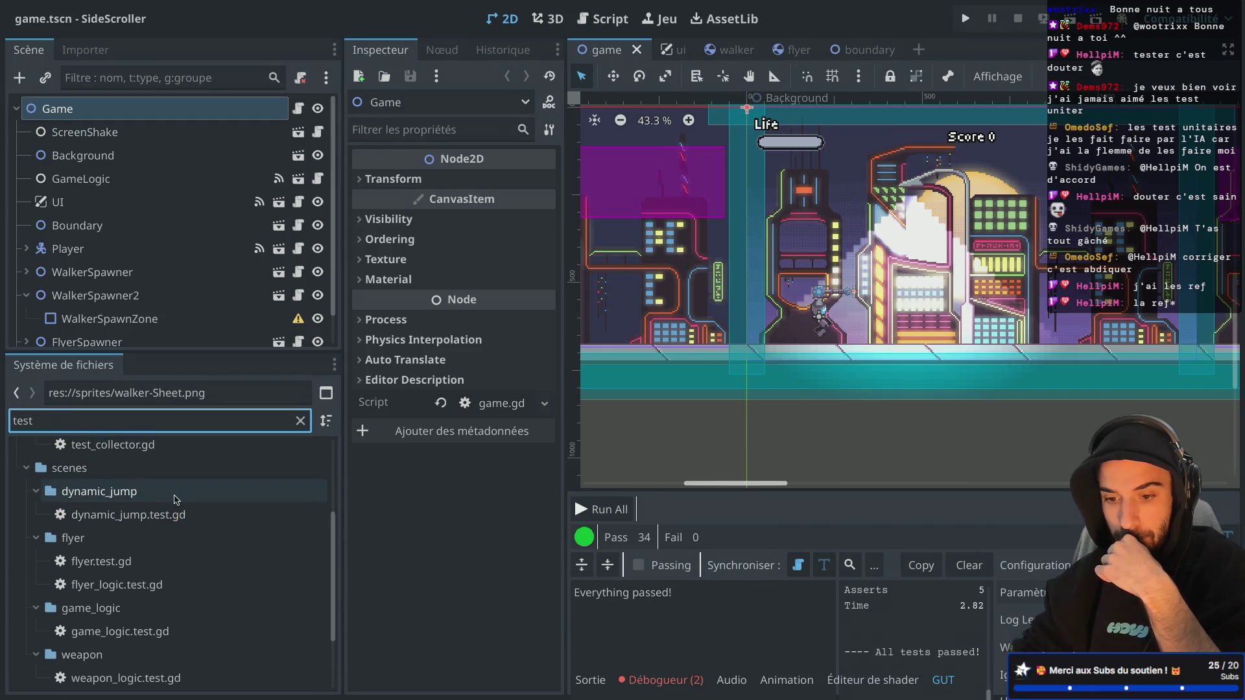
double_click(161, 514)
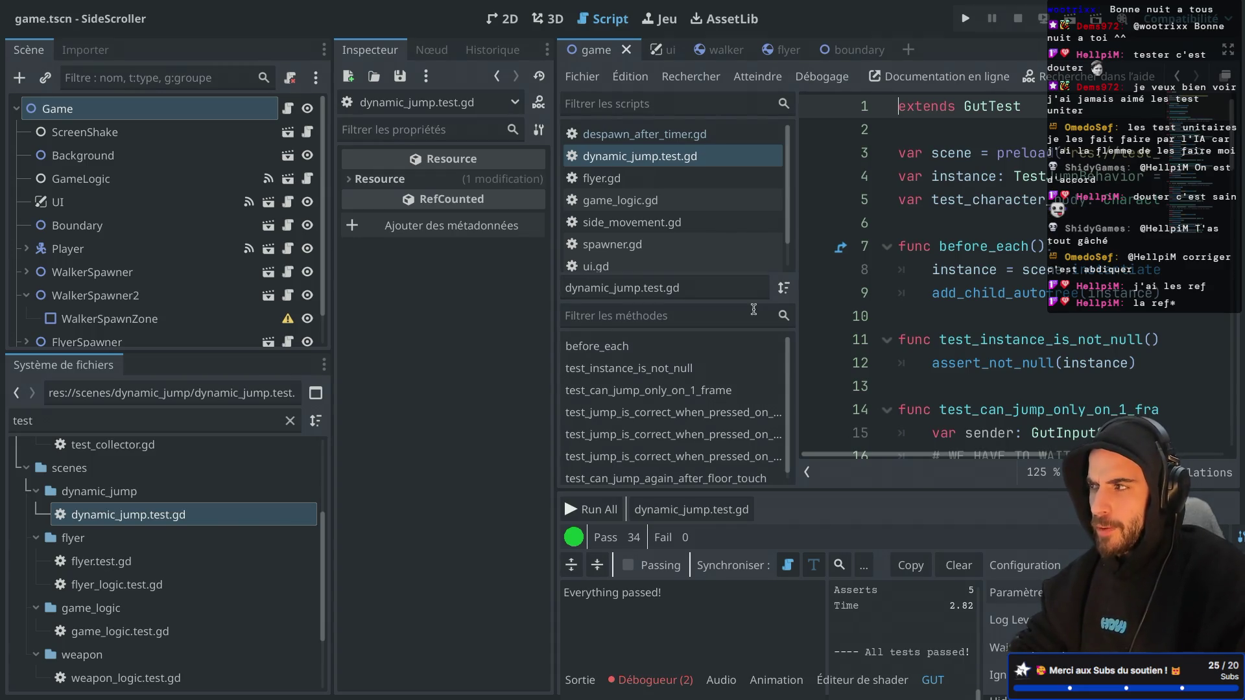
Enter distraction-free mode and review the scene declarations and before_each instantiation code
key(ctrl+shift+F11)
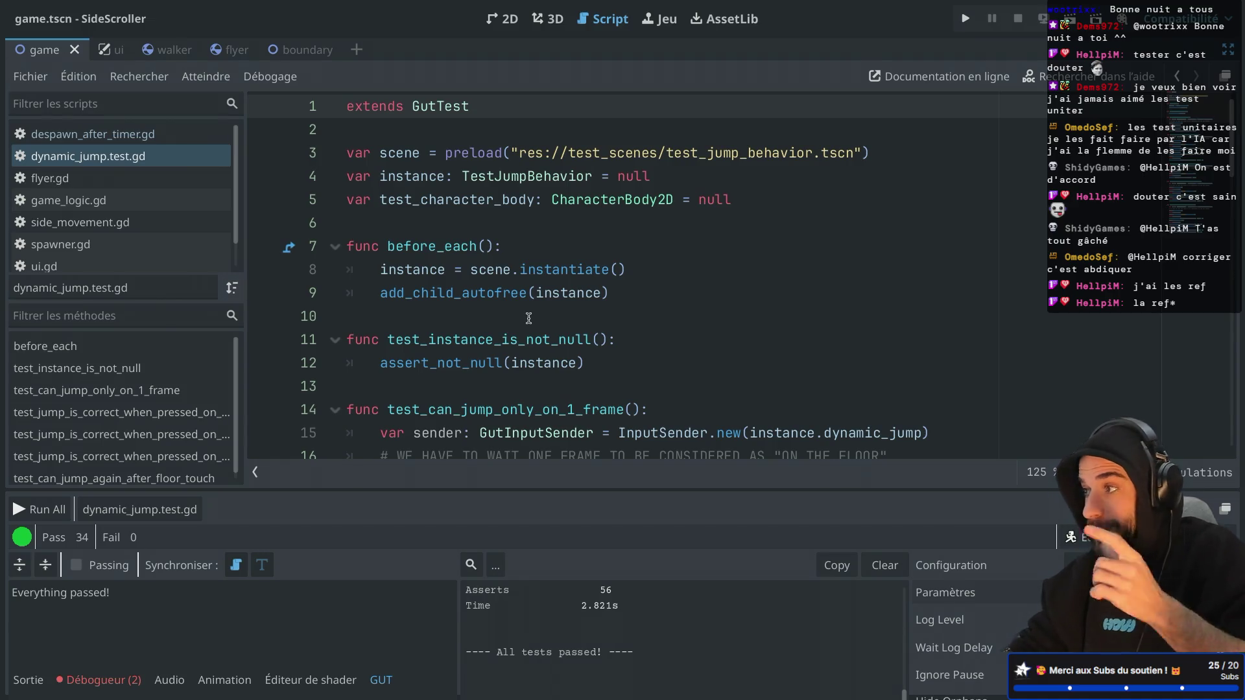
scroll(529, 318, down, 2)
scroll(528, 318, up, 1)
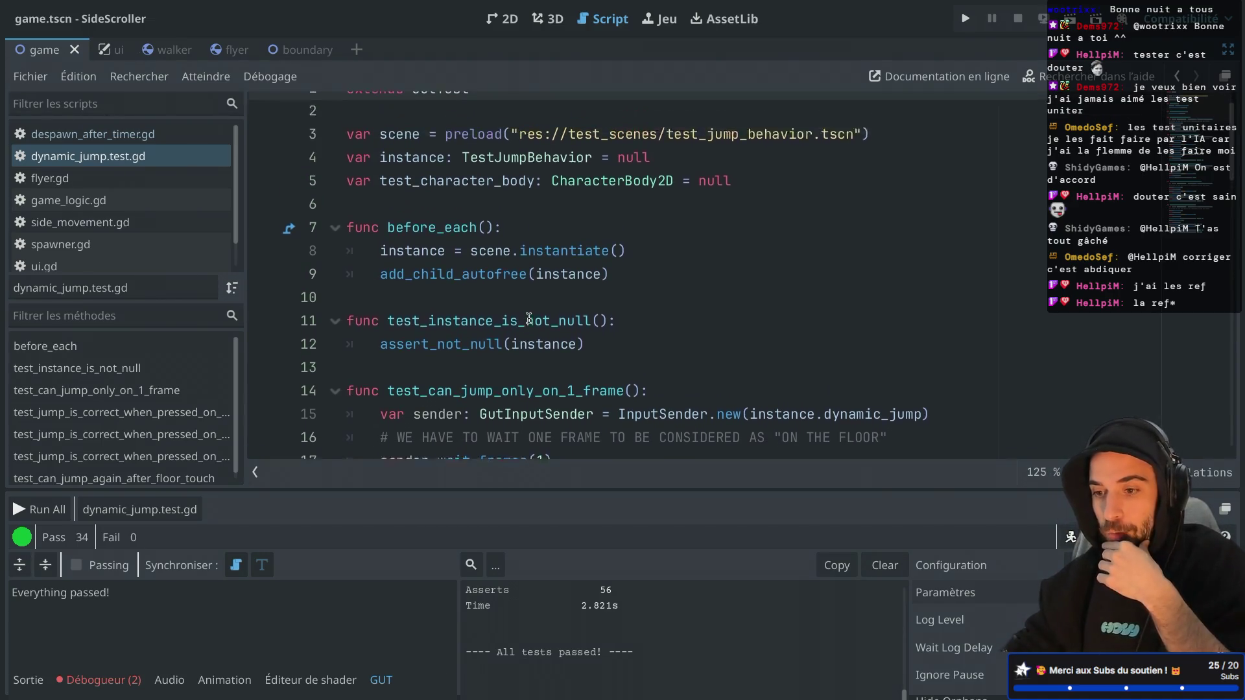
scroll(529, 318, up, 1)
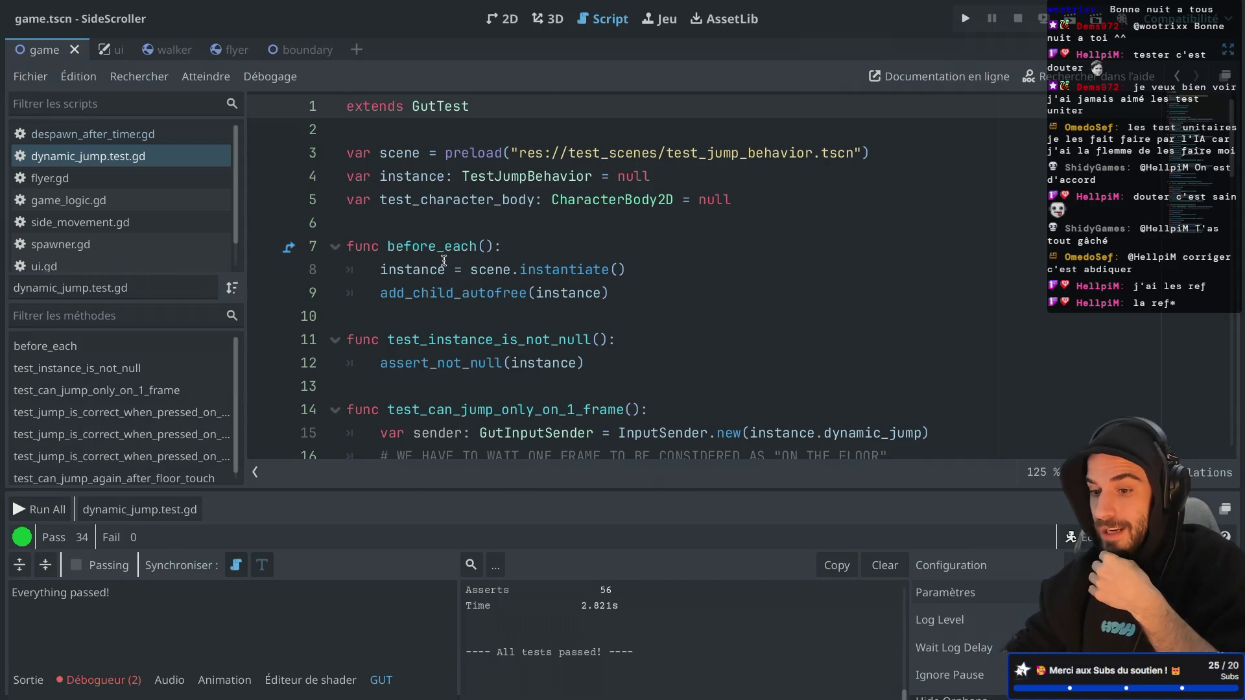
drag(378, 246, 535, 270)
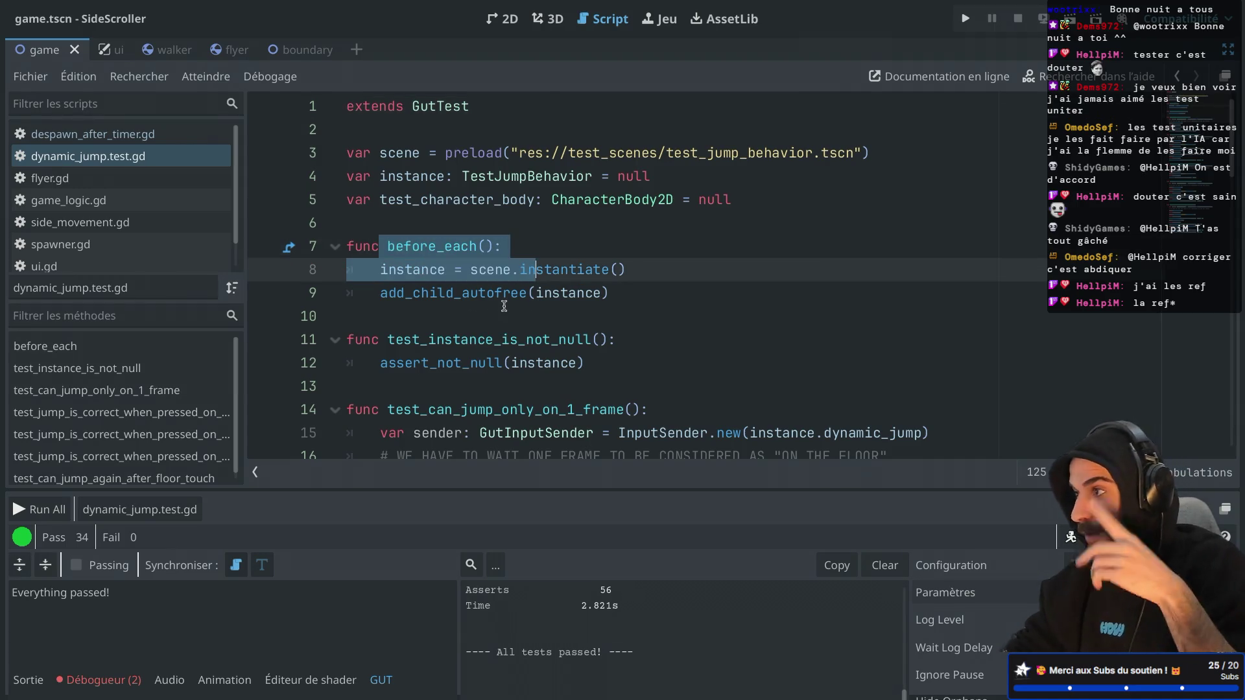
click(511, 270)
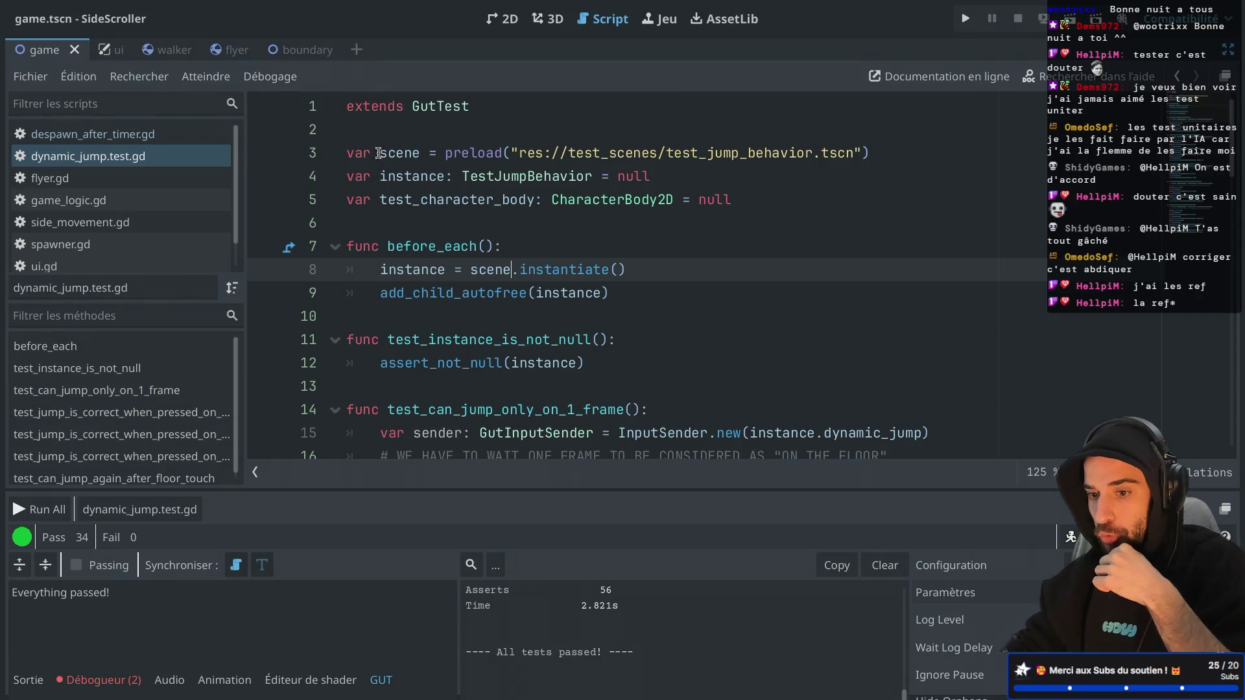
drag(382, 155, 576, 176)
mouse_move(373, 247)
mouse_down()
mouse_move(496, 273)
mouse_move(499, 288)
mouse_up()
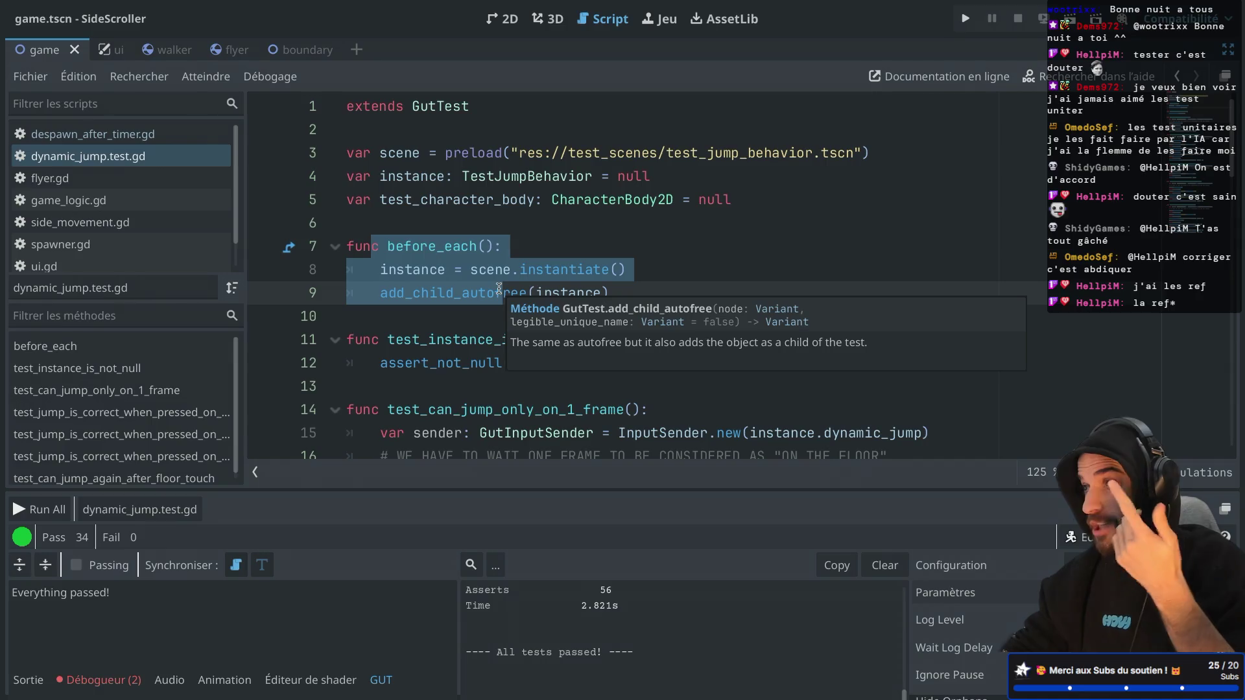
drag(669, 153, 796, 153)
Review the InputSender setup line in test_can_jump_only_on_1_frame
scroll(636, 214, down, 3)
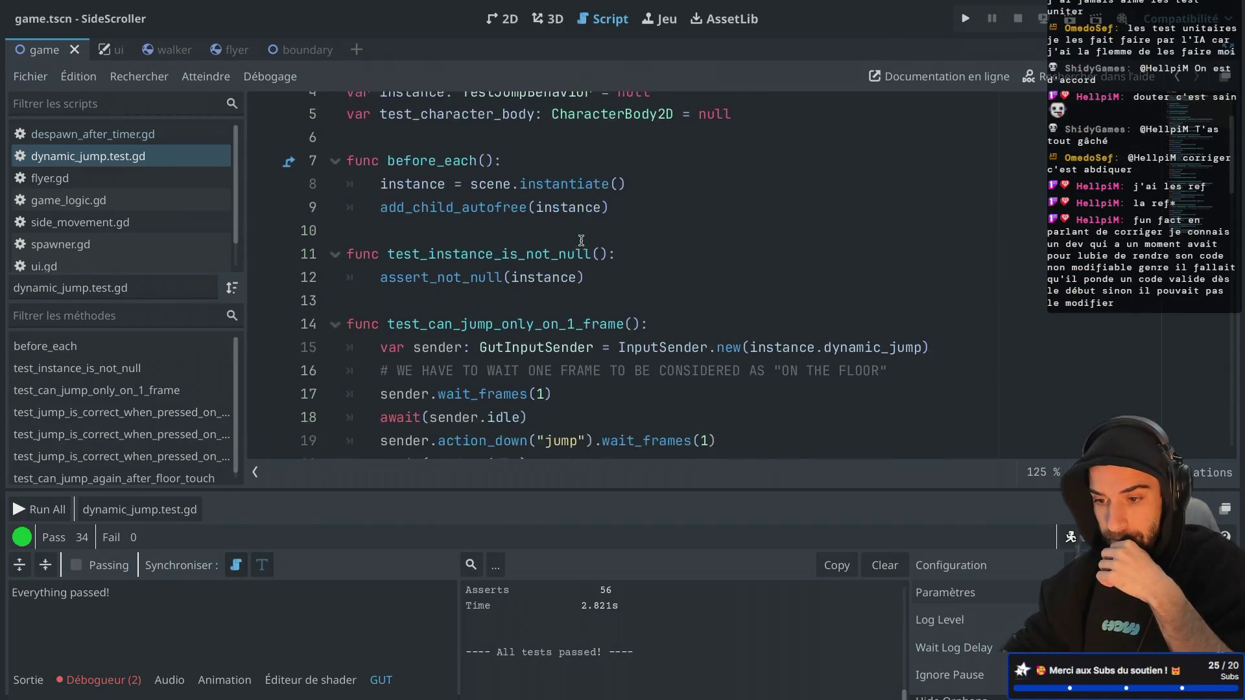
drag(381, 228, 661, 249)
click(684, 258)
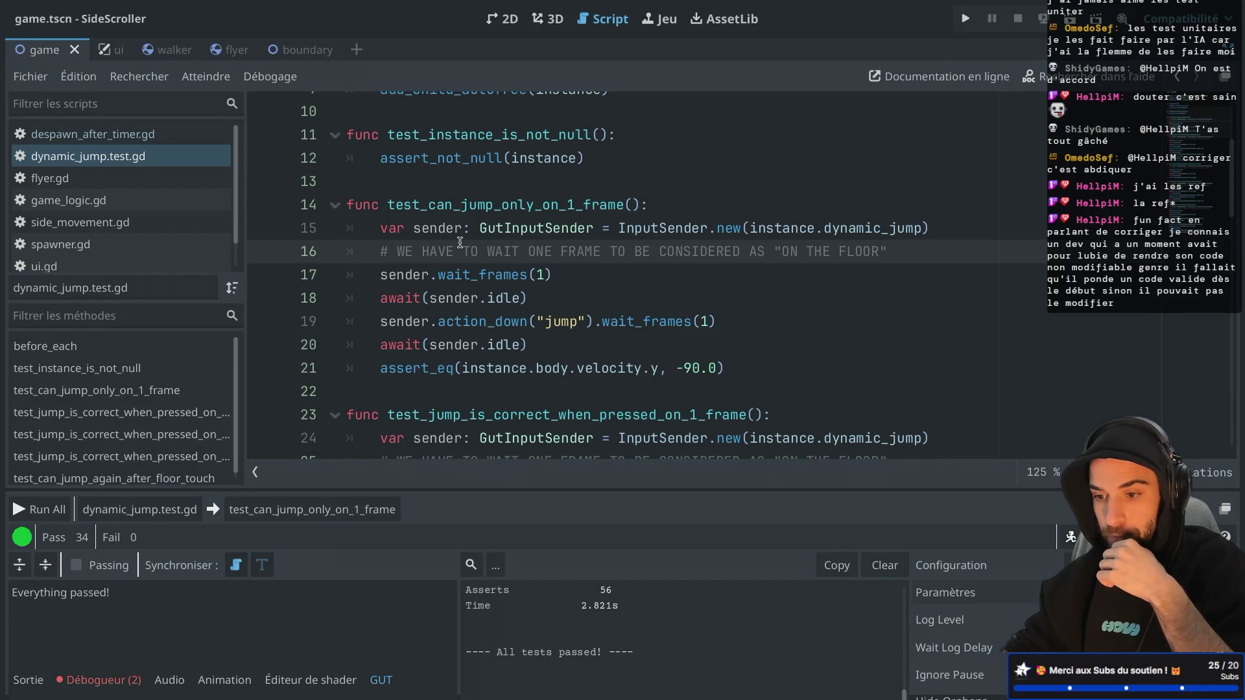
drag(379, 228, 860, 235)
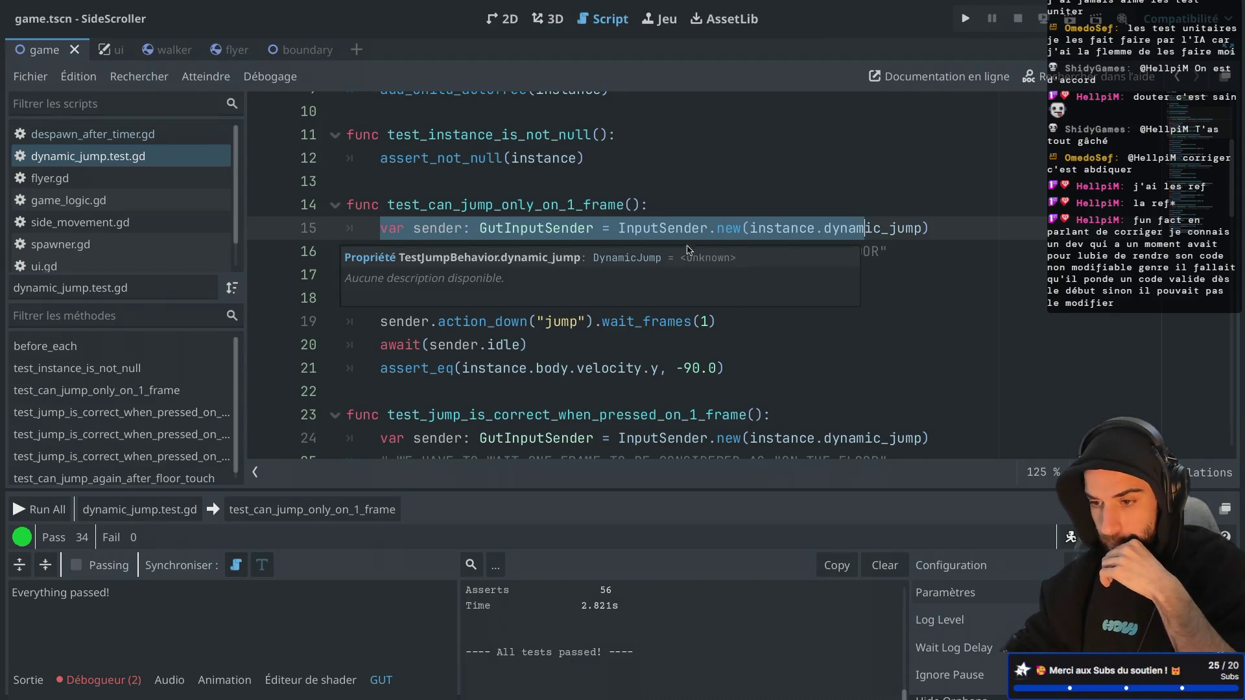
click(659, 204)
Review the one-frame wait, jump press, and the velocity.y assertion expecting -90.0
scroll(560, 236, down, 1)
click(379, 239)
drag(379, 239, 563, 240)
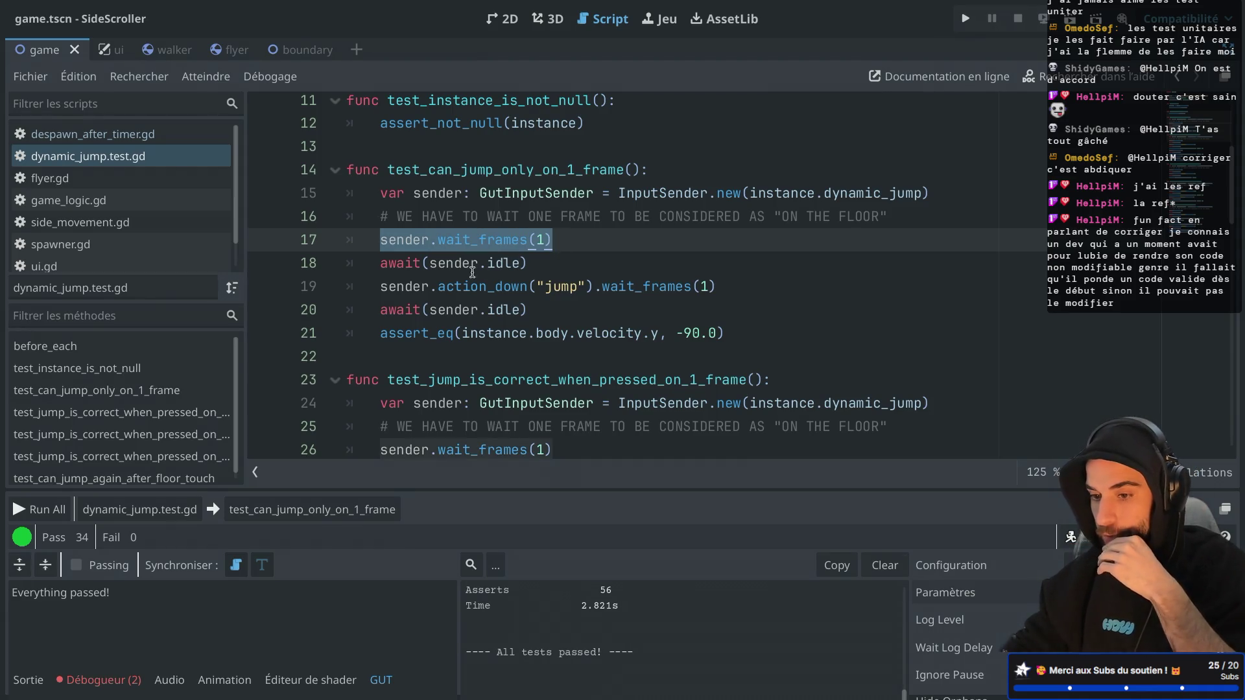
drag(378, 287, 721, 287)
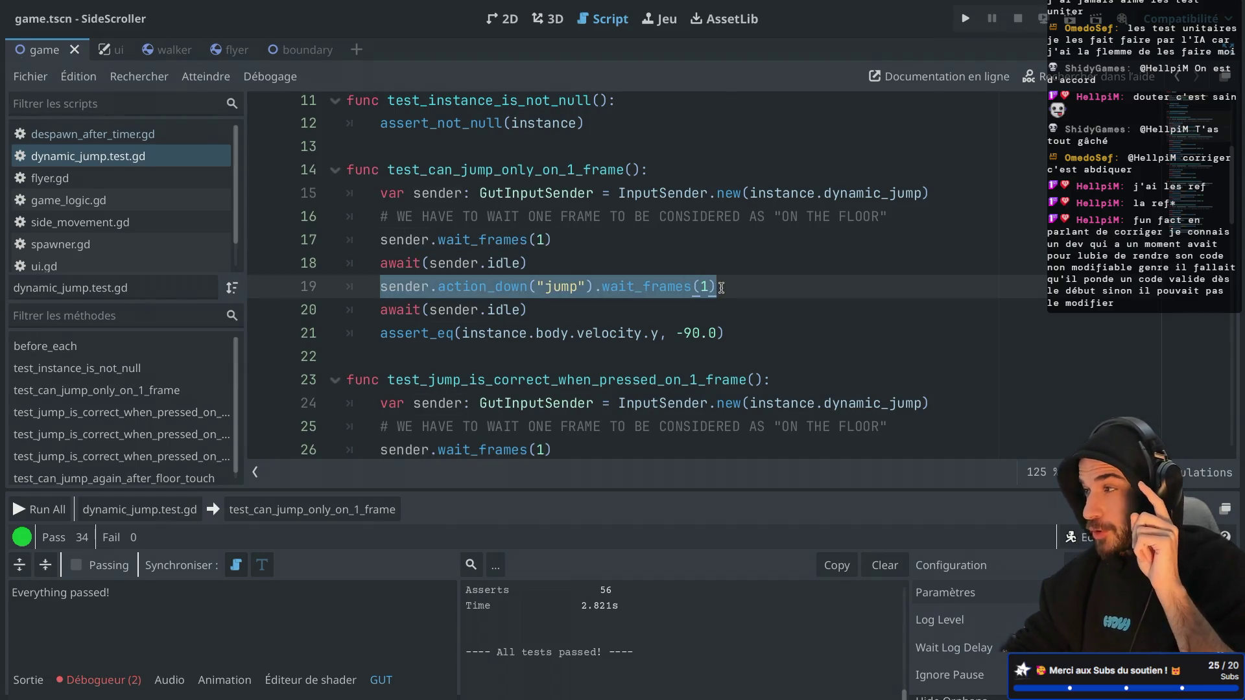
click(464, 317)
drag(380, 333, 734, 332)
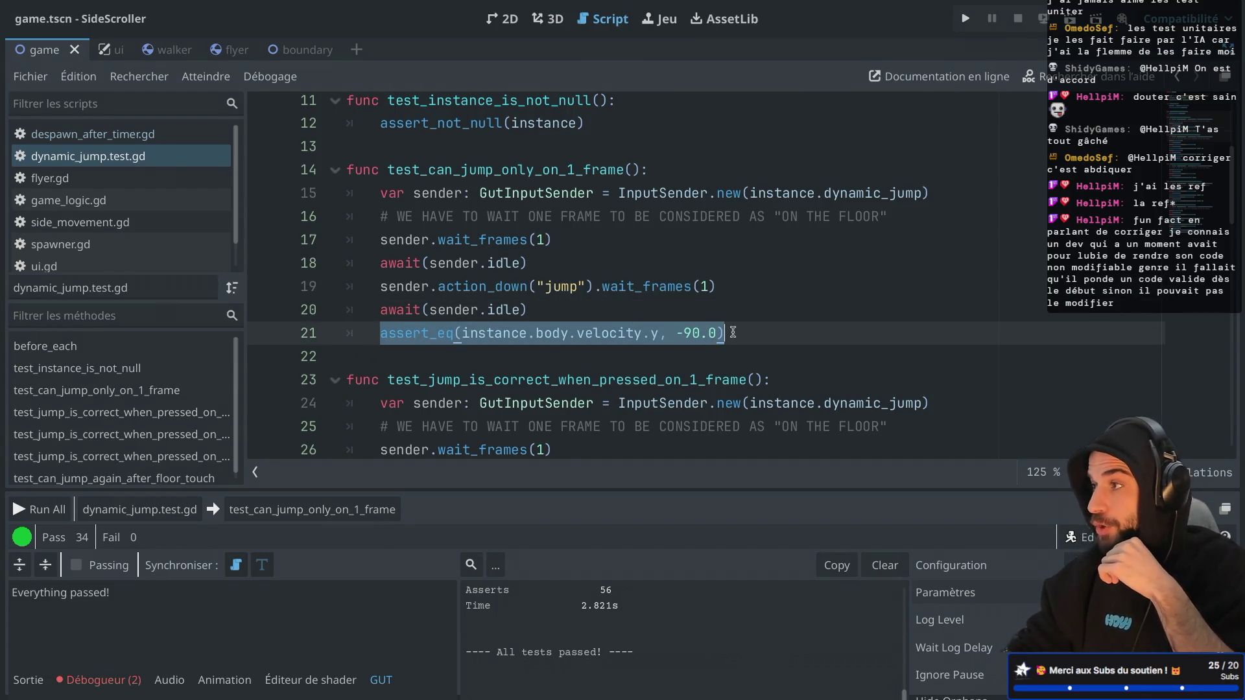
click(671, 317)
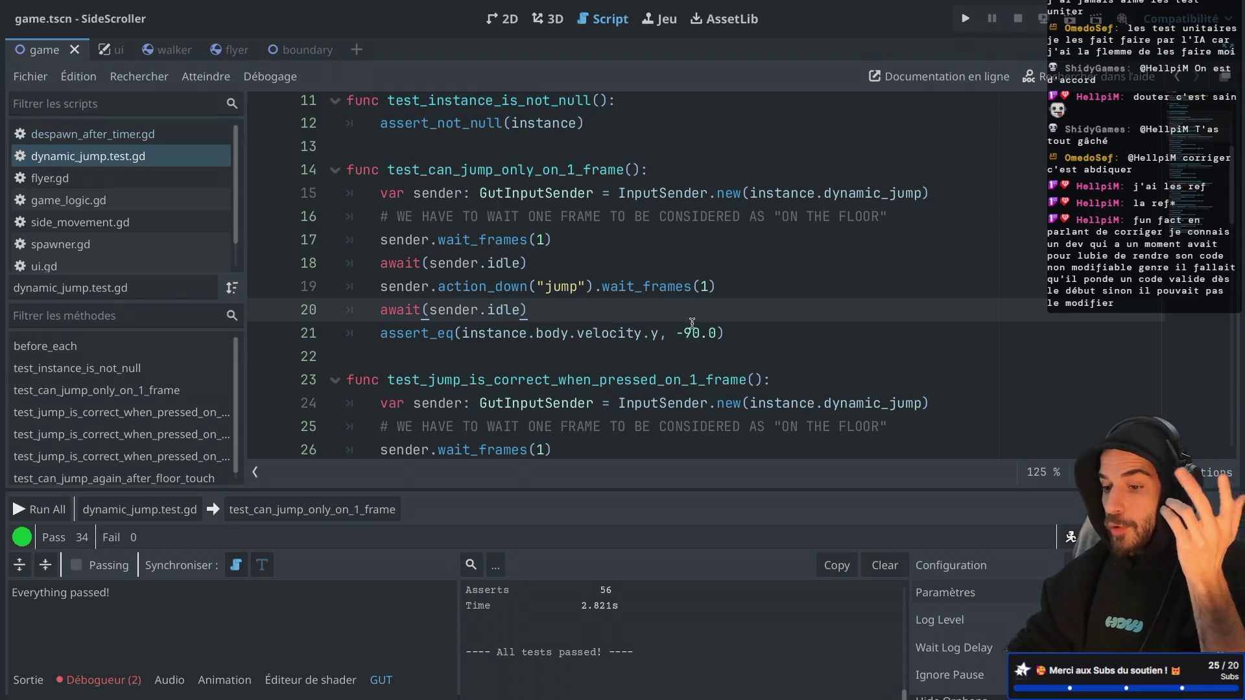
drag(683, 333, 712, 334)
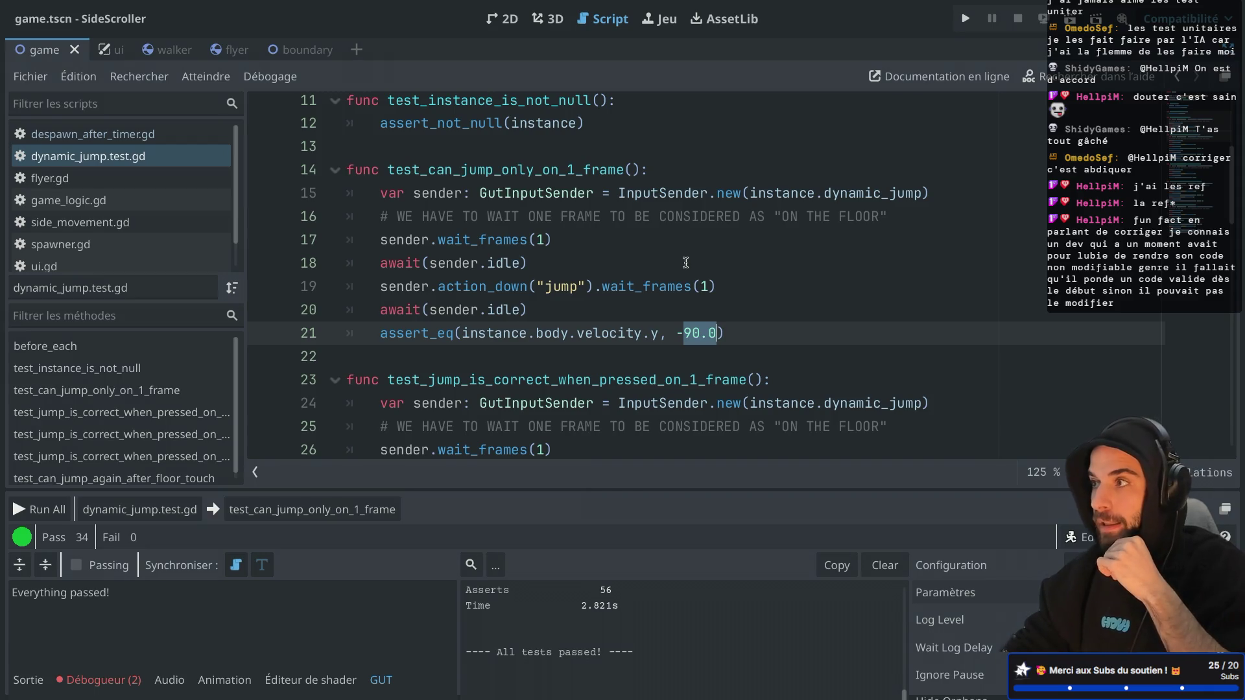
scroll(685, 262, down, 4)
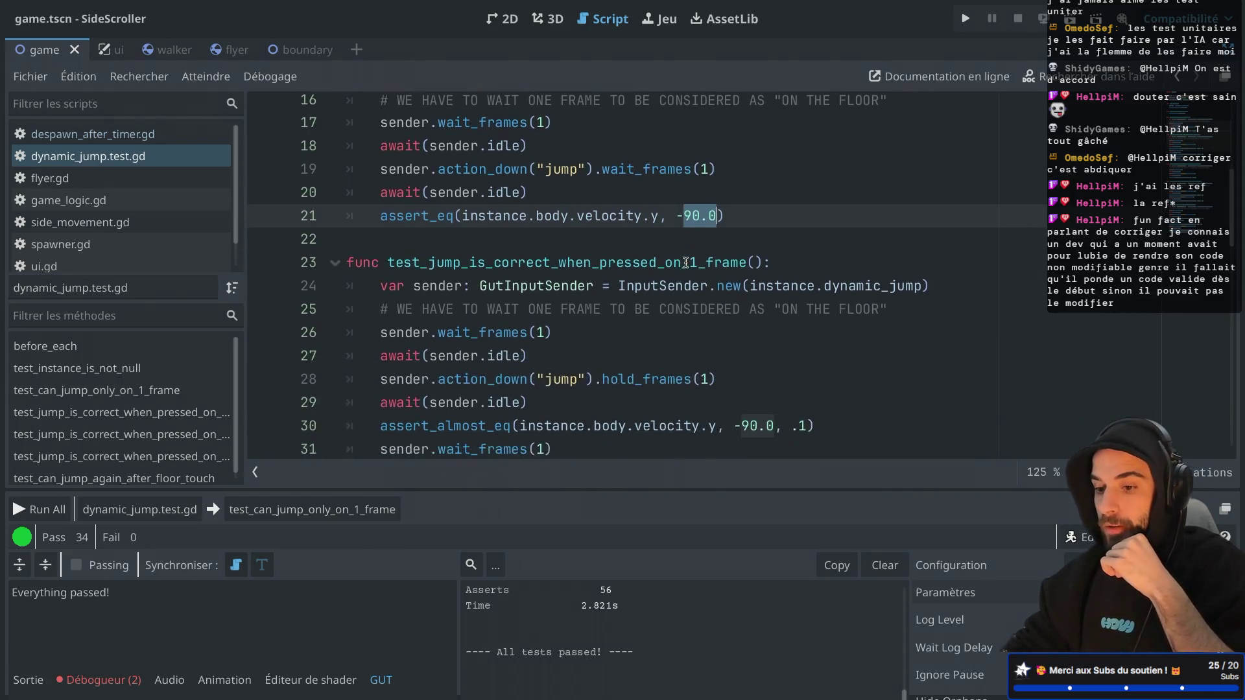
scroll(685, 262, up, 2)
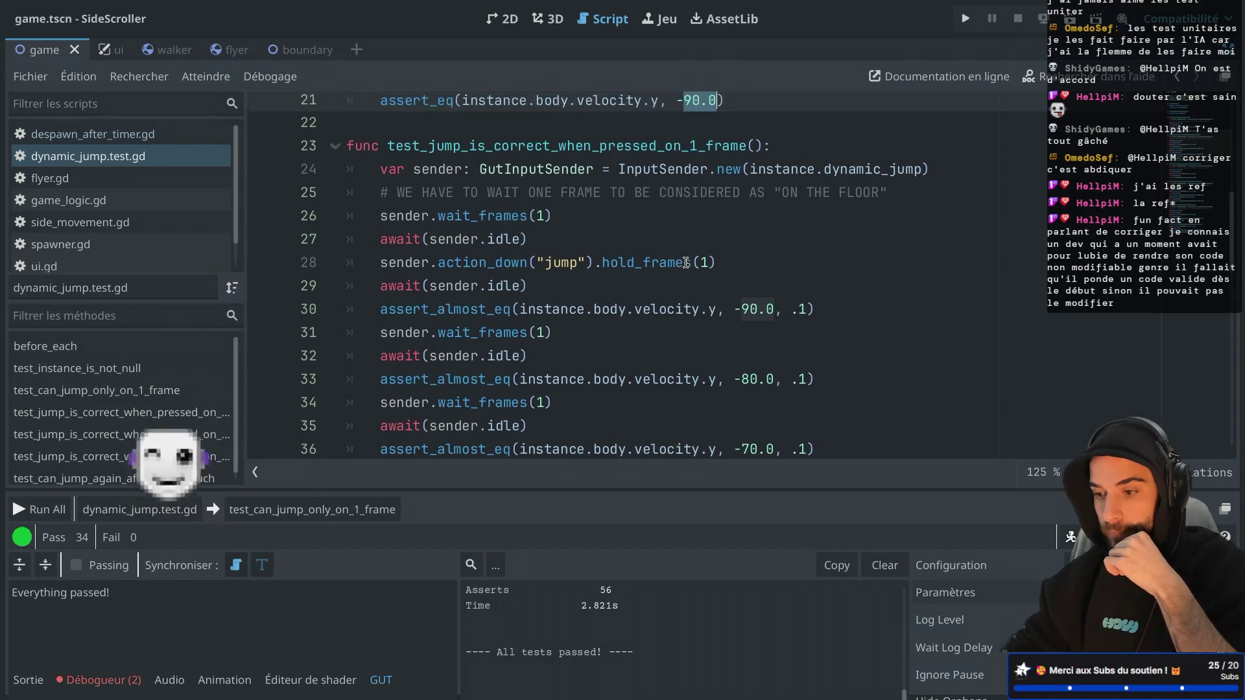
scroll(686, 262, down, 1)
scroll(685, 262, down, 1)
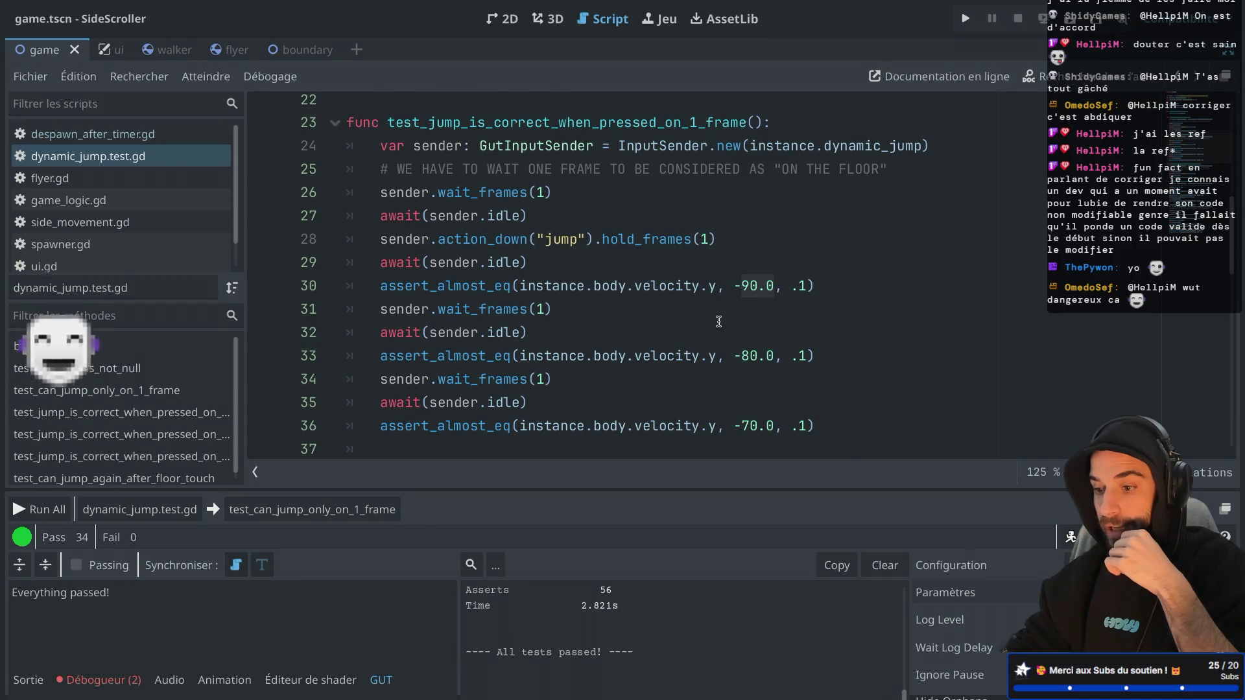
drag(726, 285, 813, 287)
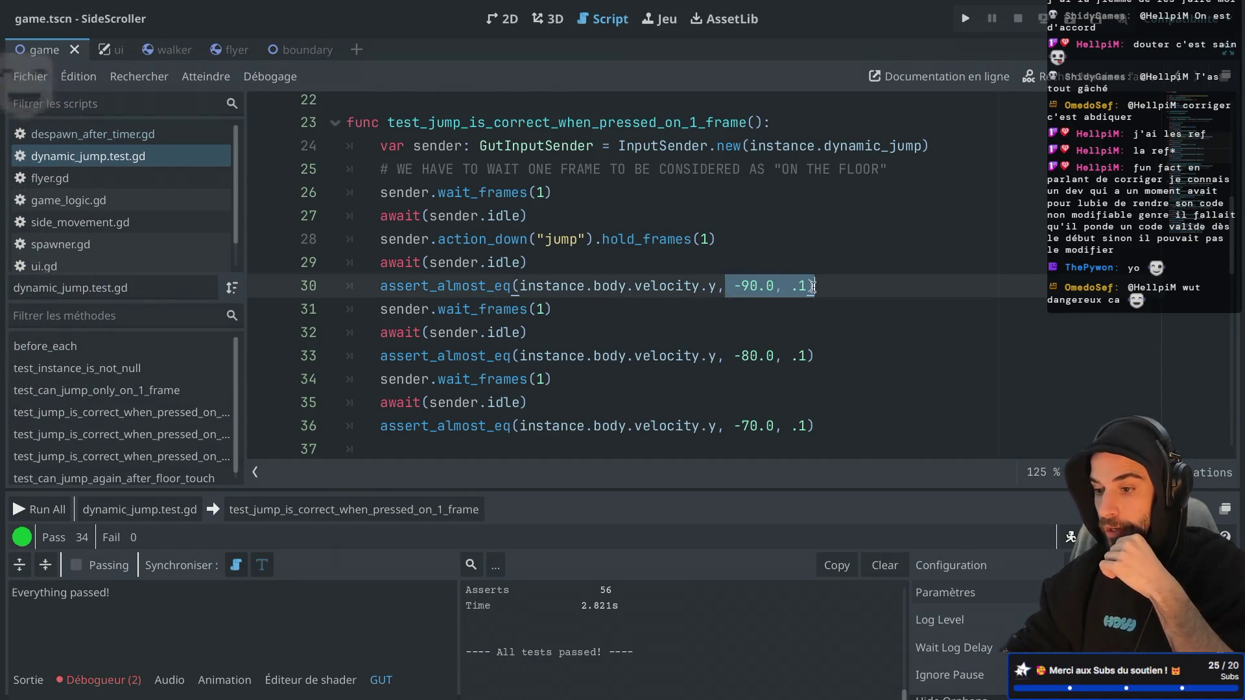
drag(728, 355, 827, 352)
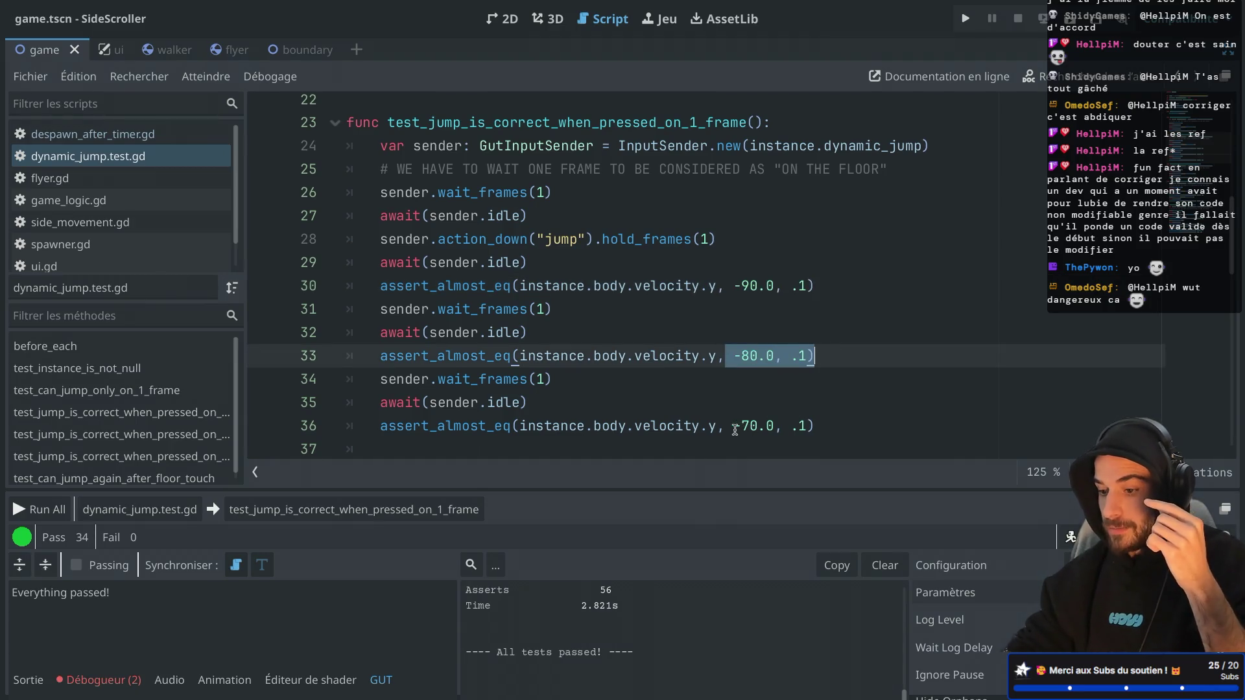
drag(733, 426, 833, 429)
drag(729, 286, 812, 287)
drag(731, 355, 807, 355)
drag(726, 426, 783, 426)
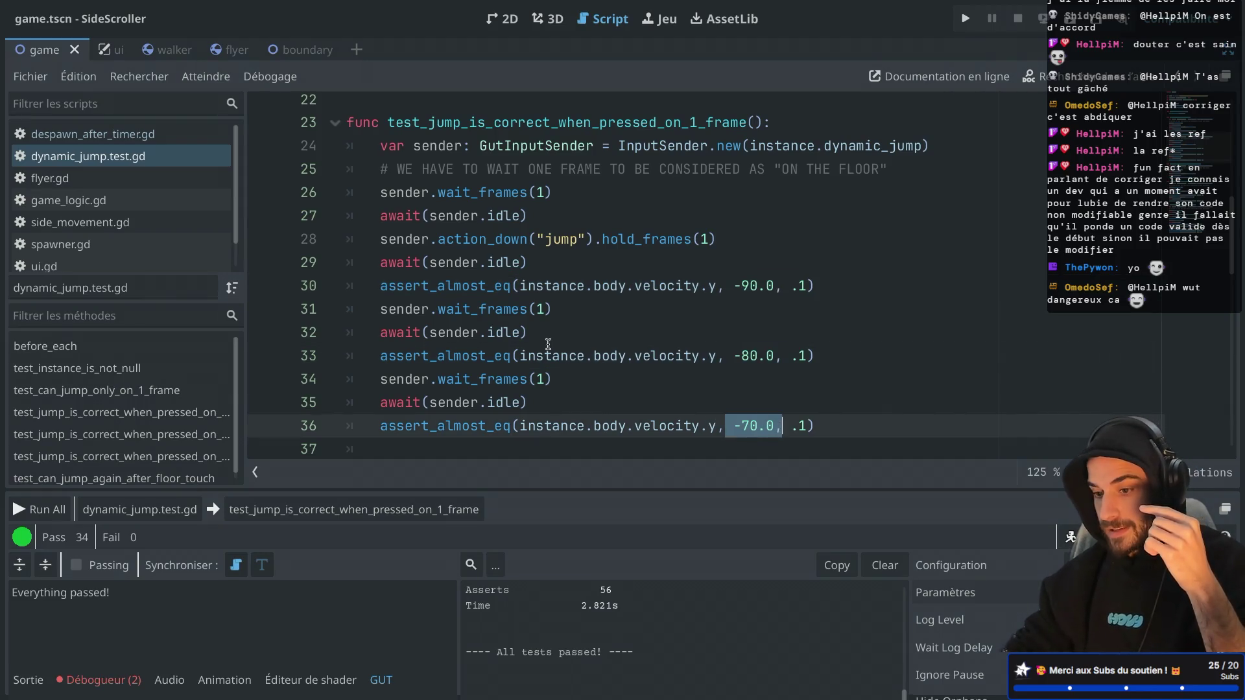
drag(380, 309, 542, 310)
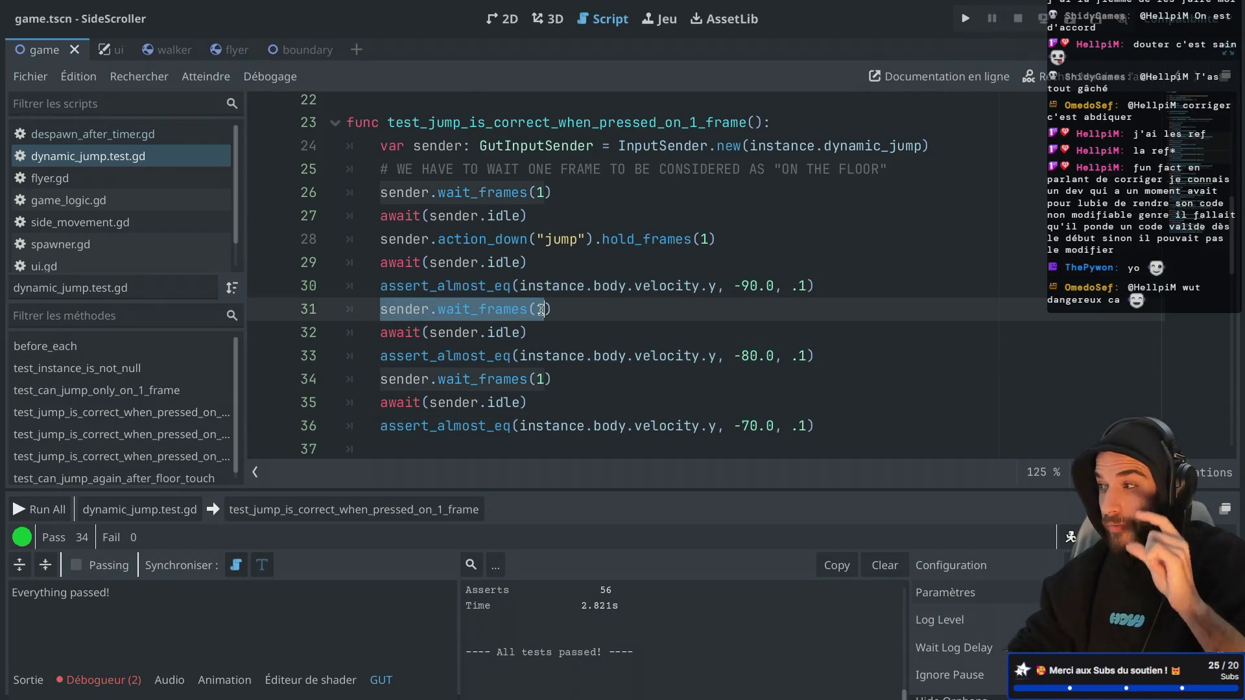
drag(386, 378, 533, 379)
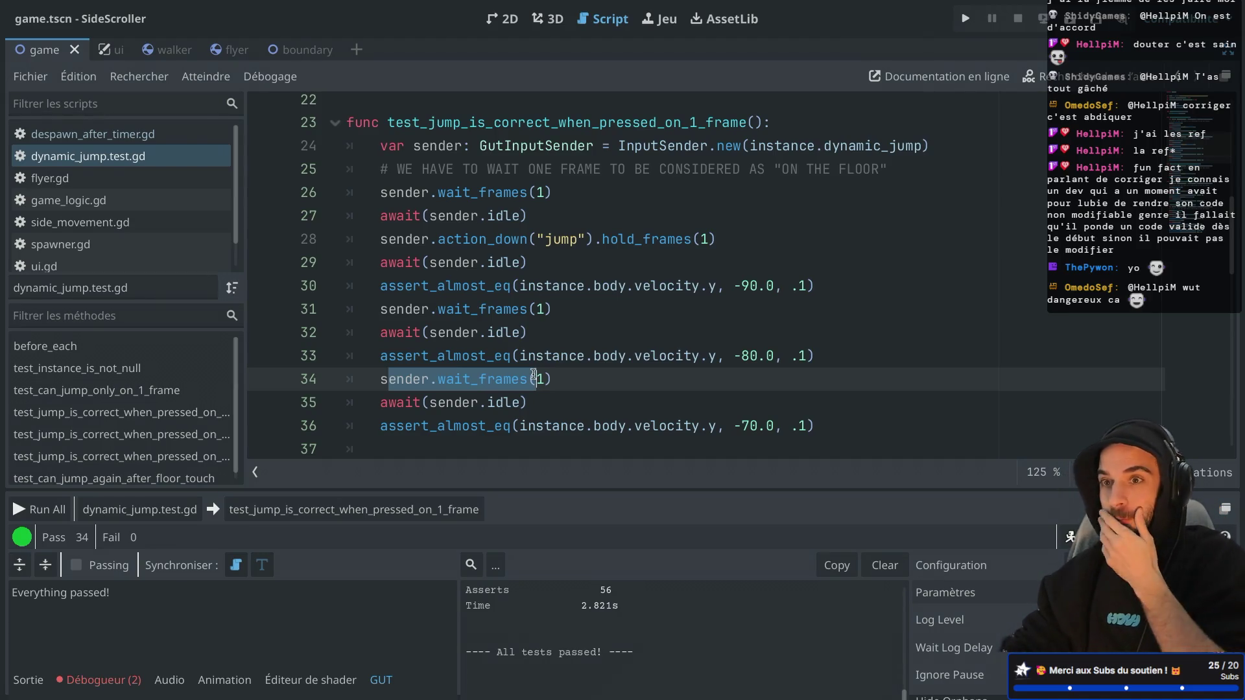
mouse_move(599, 286)
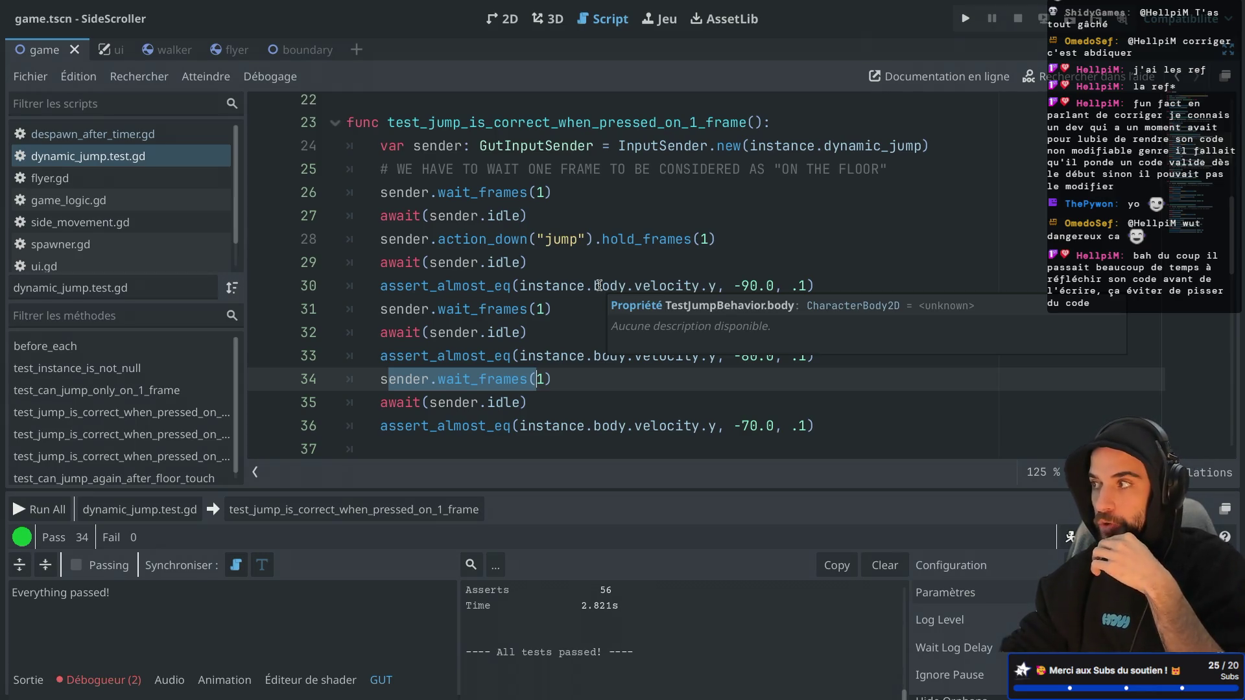
scroll(599, 285, down, 4)
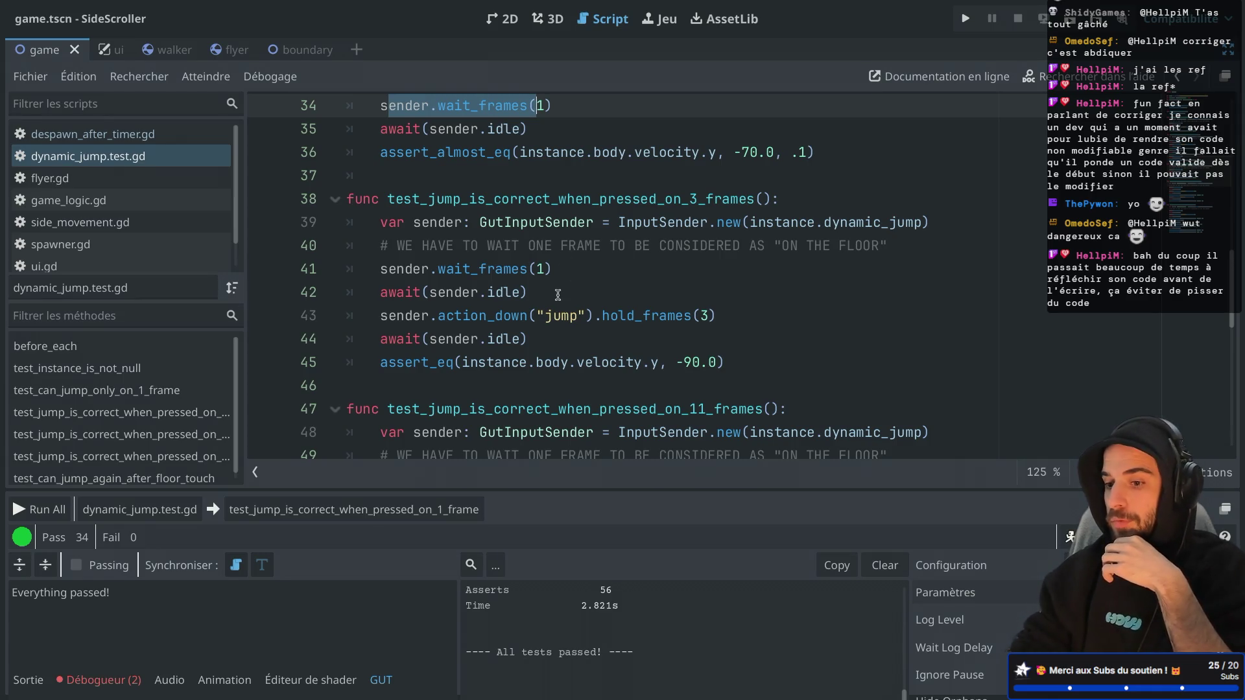
Review the 11-frame jump test: input sender, one-frame wait, 11-frame hold, and -80.0 expectation
scroll(525, 258, down, 3)
drag(376, 170, 510, 277)
click(509, 278)
drag(404, 184, 790, 182)
drag(382, 231, 541, 232)
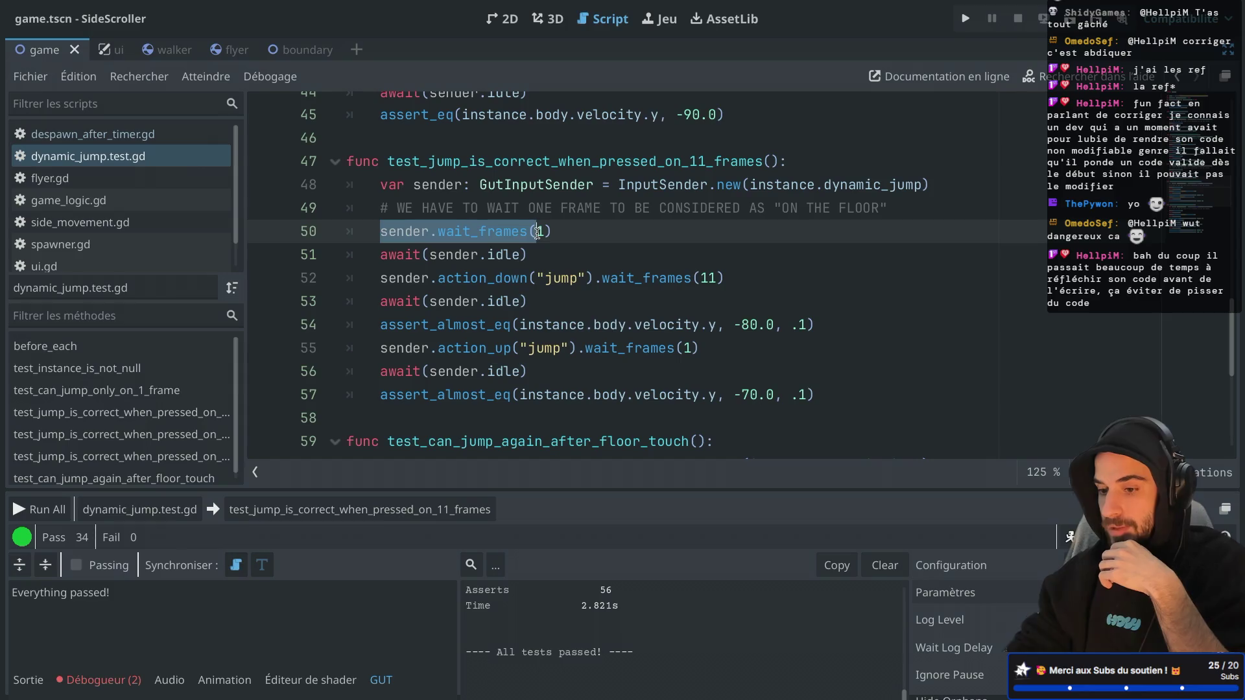
mouse_move(438, 277)
mouse_down()
mouse_move(722, 278)
mouse_move(700, 273)
mouse_up()
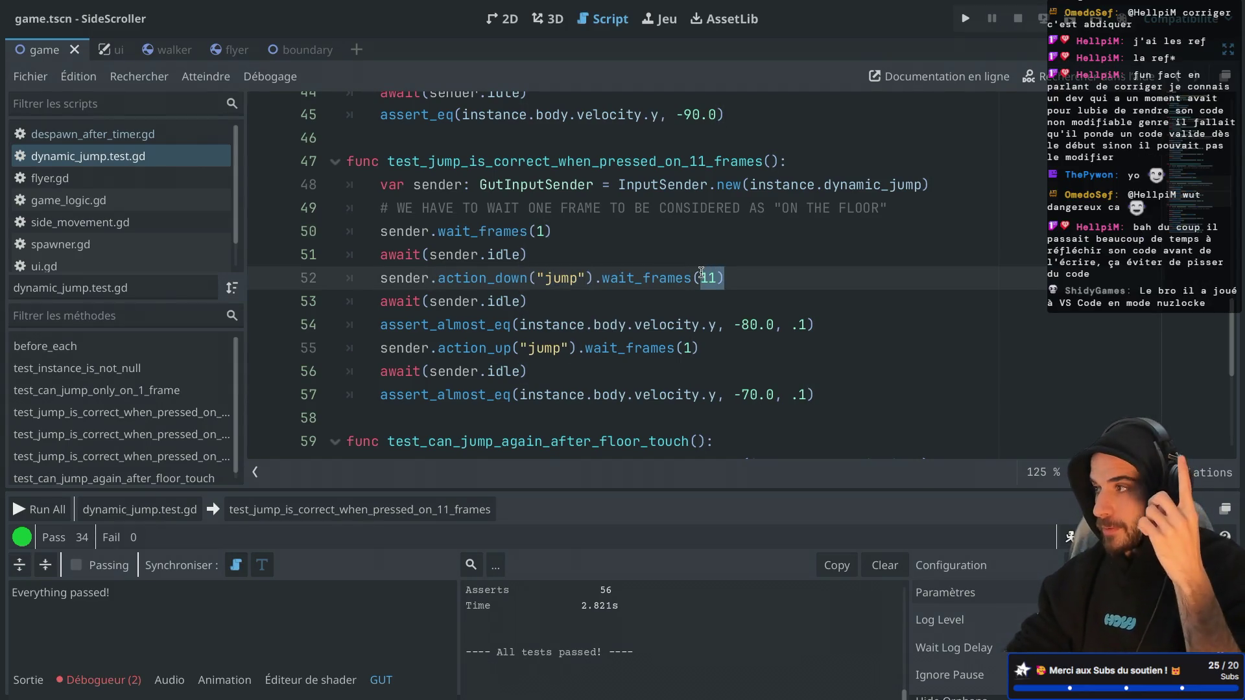
click(731, 324)
drag(731, 324, 773, 324)
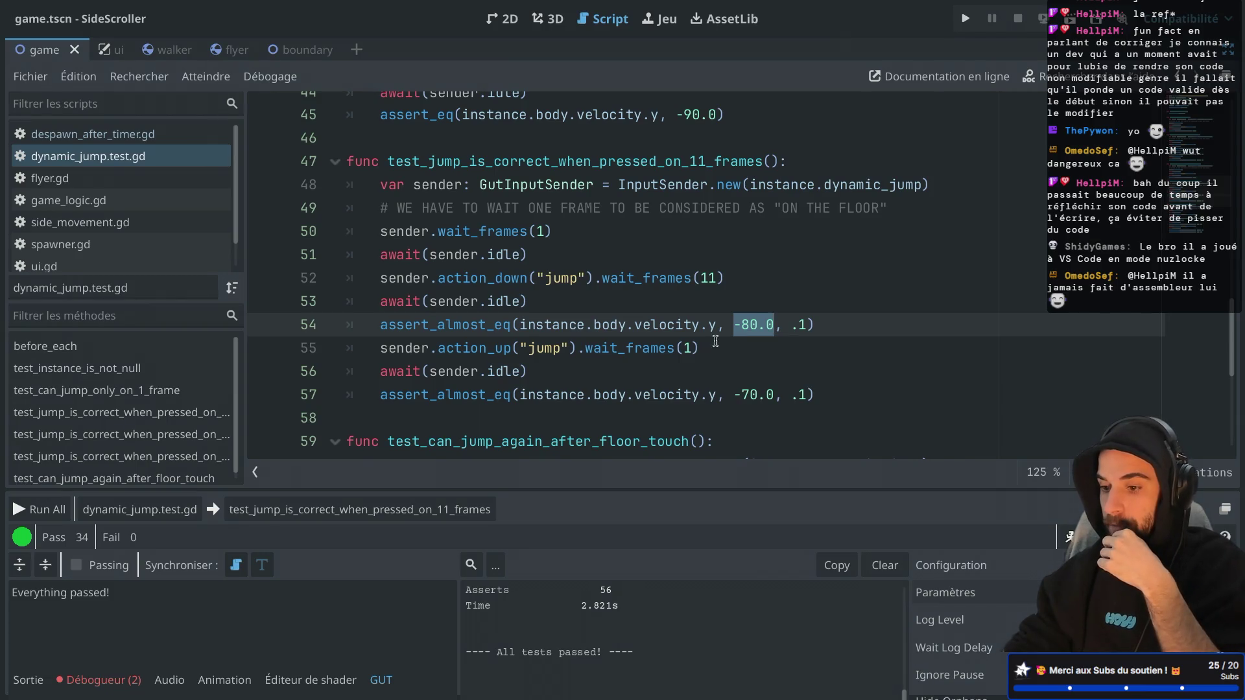
click(606, 309)
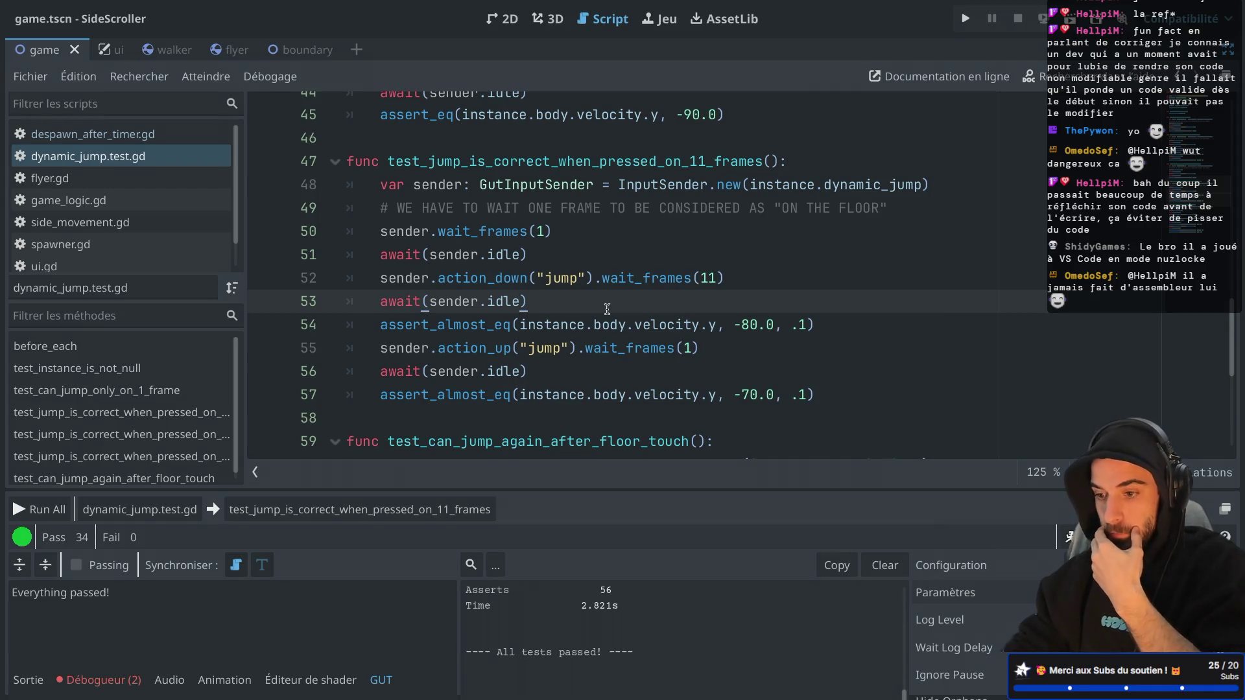
Review the held jump test's jump press on line 64 and 100-frame wait on line 67
scroll(584, 312, down, 5)
scroll(555, 313, up, 2)
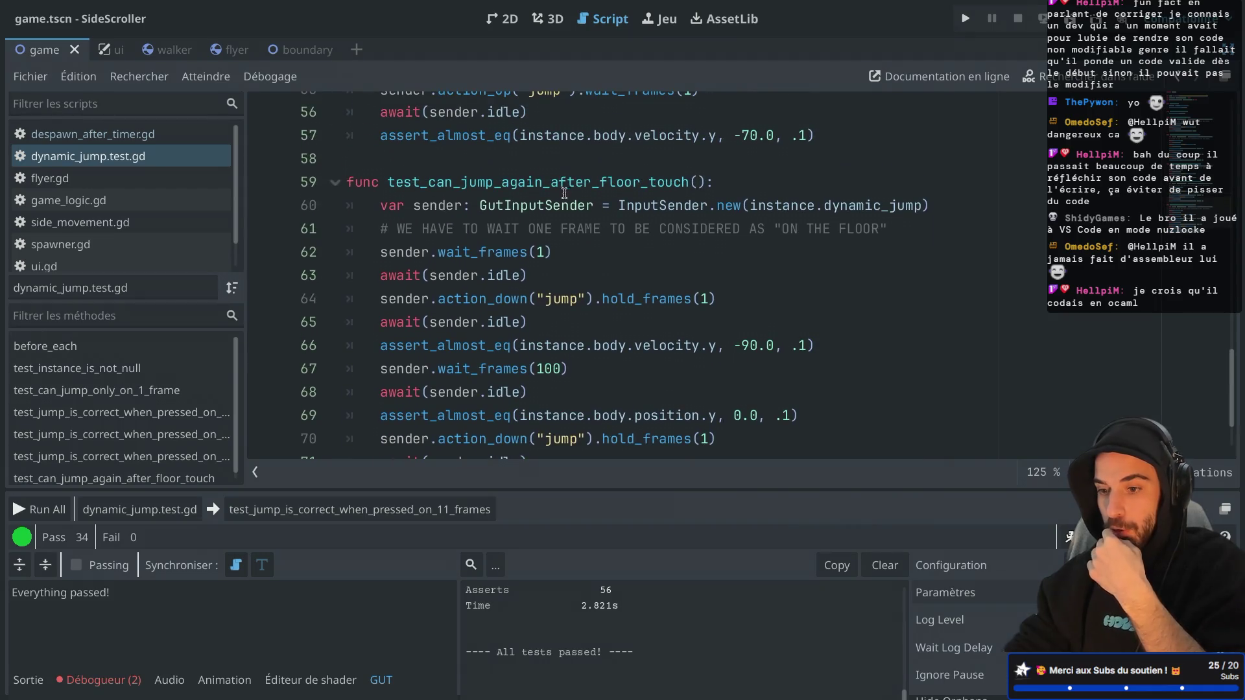
drag(420, 183, 568, 183)
scroll(567, 290, down, 2)
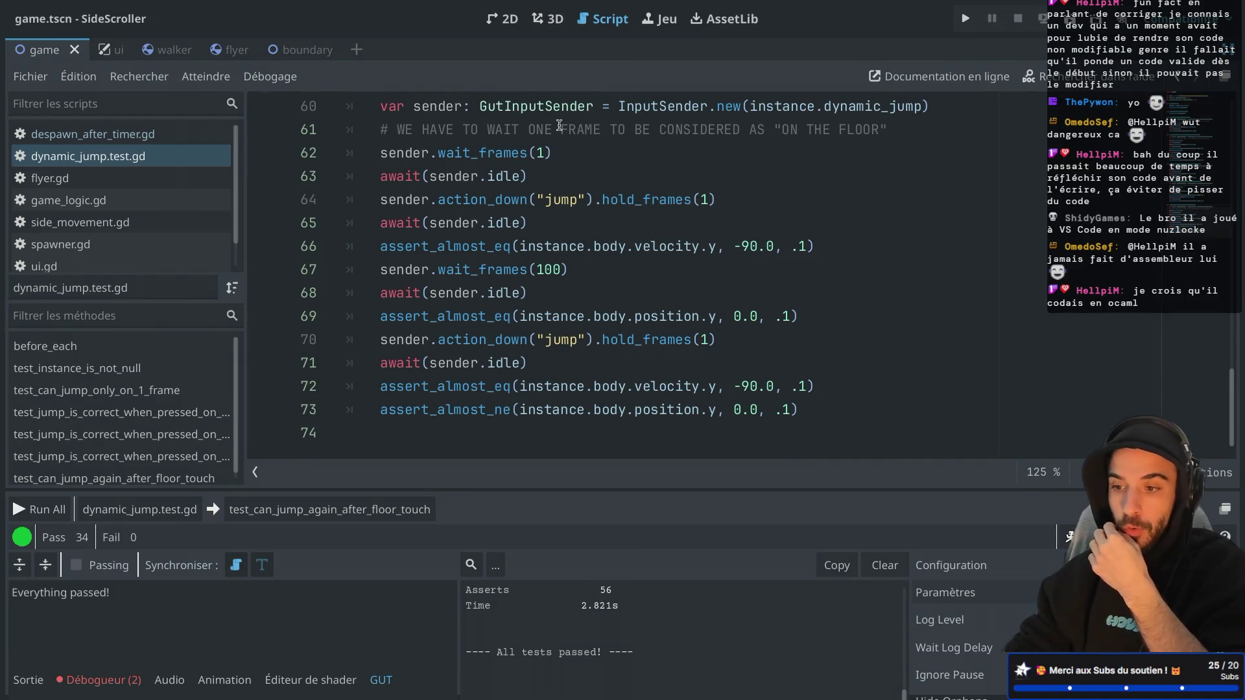
scroll(575, 306, up, 2)
scroll(575, 306, down, 1)
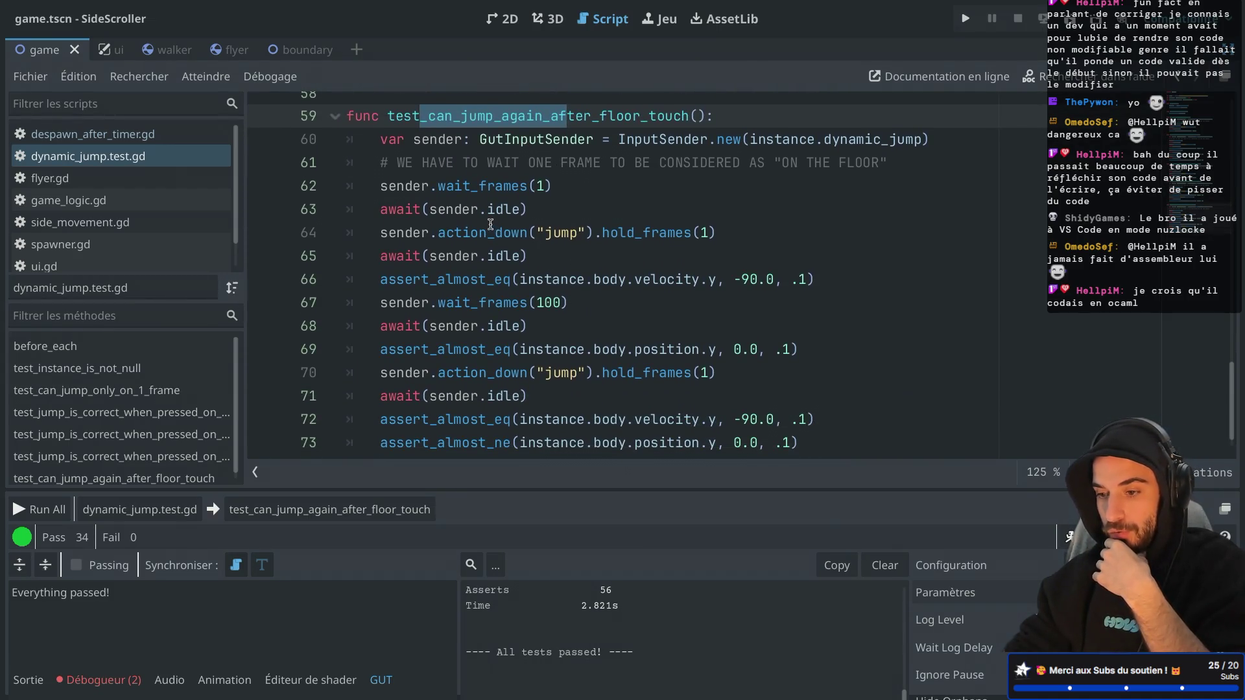
drag(486, 232, 659, 232)
drag(458, 306, 601, 307)
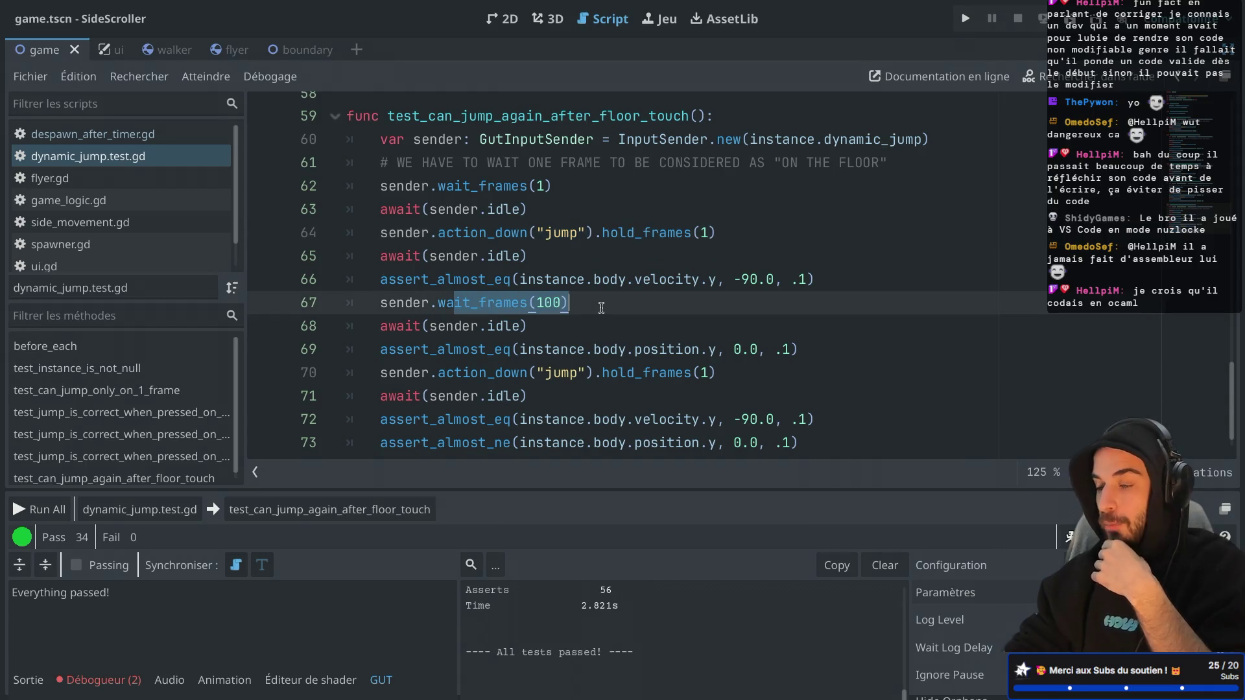
scroll(601, 307, down, 1)
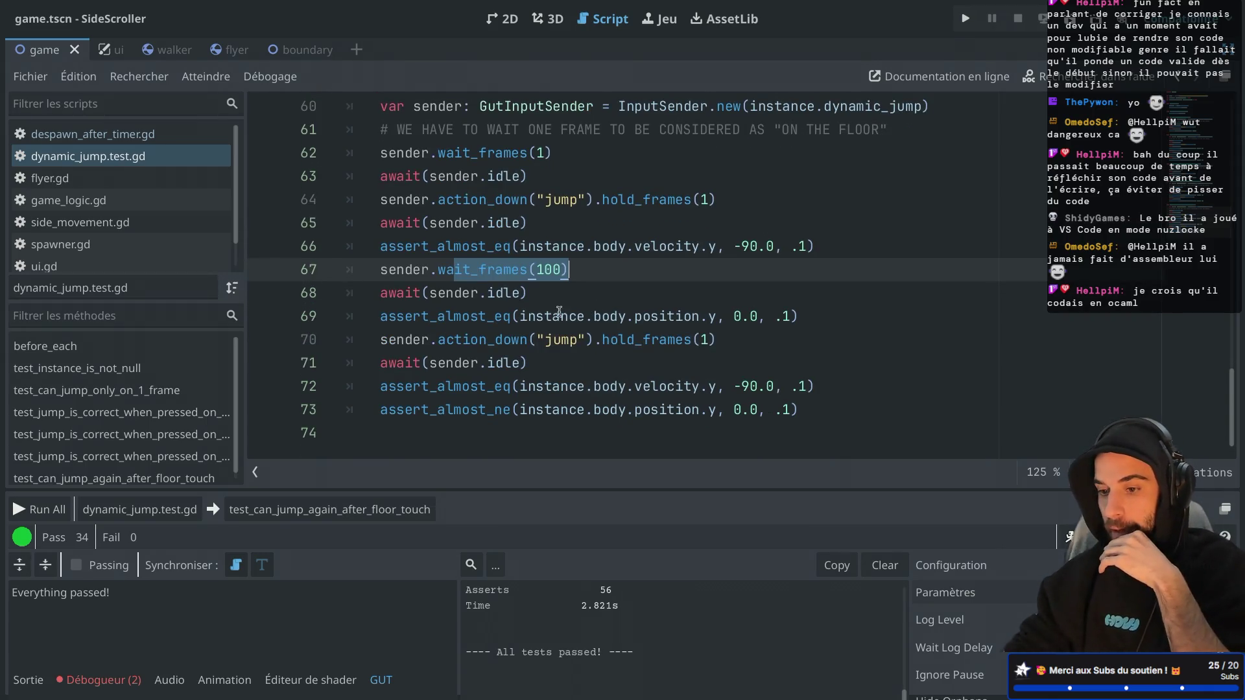
drag(462, 316, 660, 397)
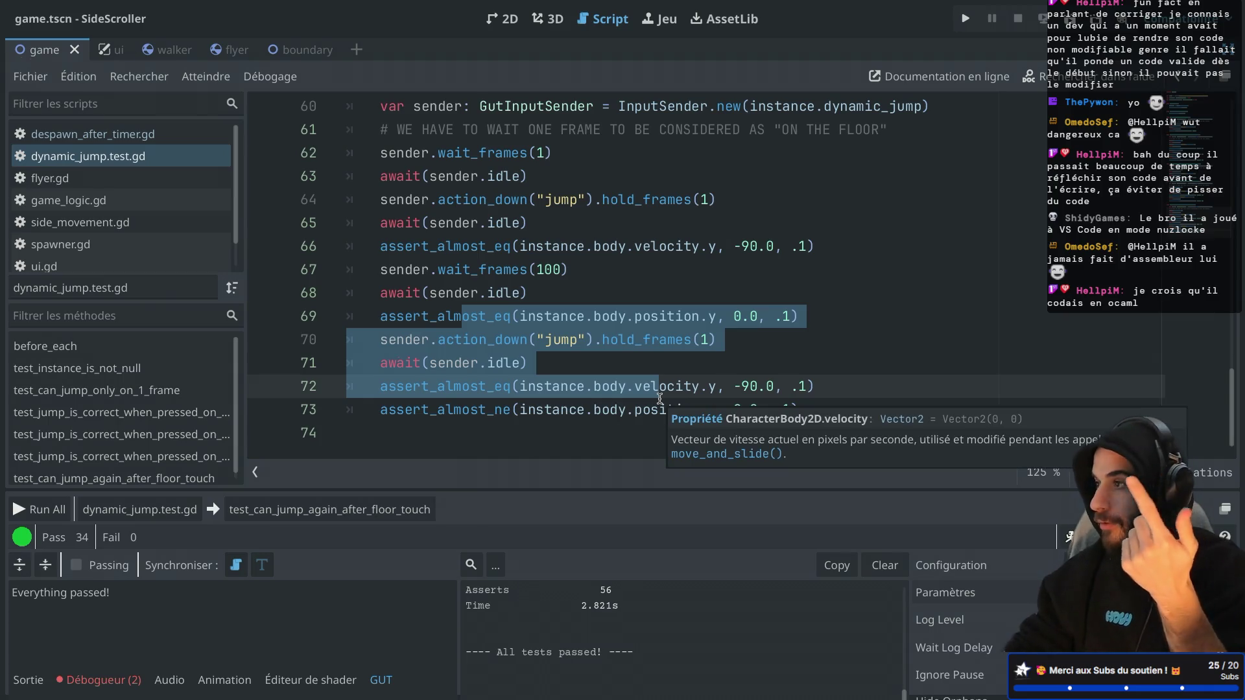
click(662, 293)
Inspect InputSender.new, the wait and await lines in the first jump test, then close dynamic_jump.test.gd
scroll(662, 293, up, 5)
scroll(663, 293, up, 15)
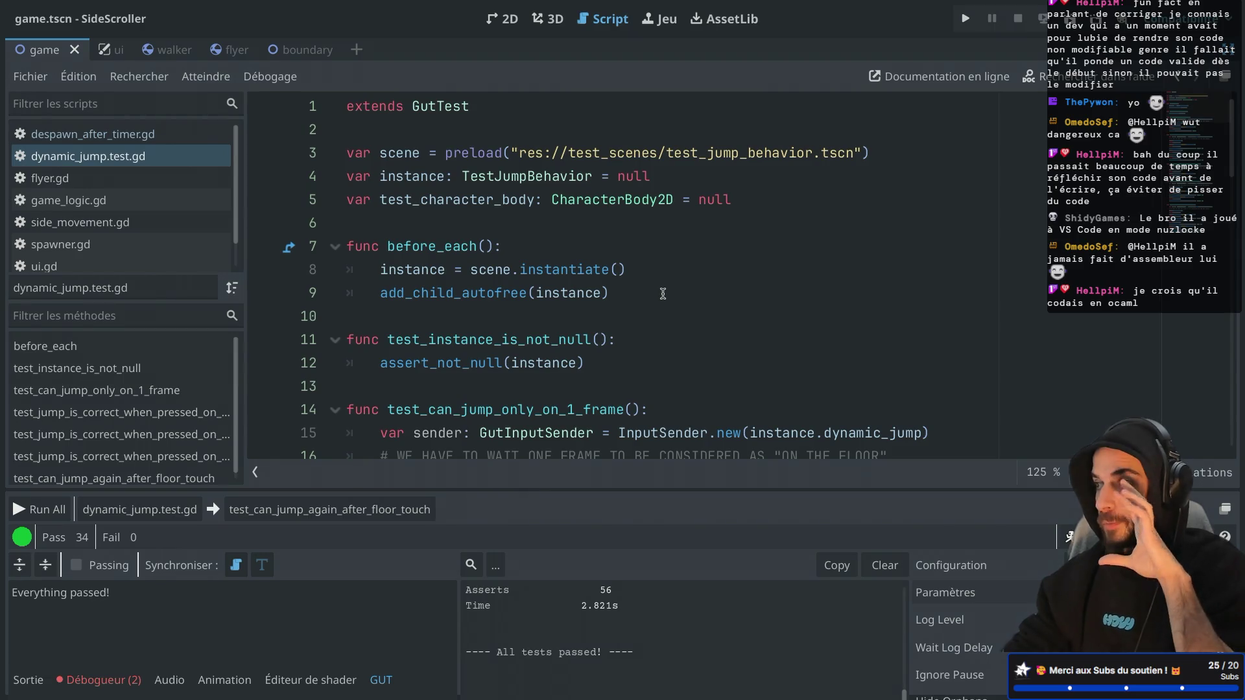
scroll(662, 293, down, 3)
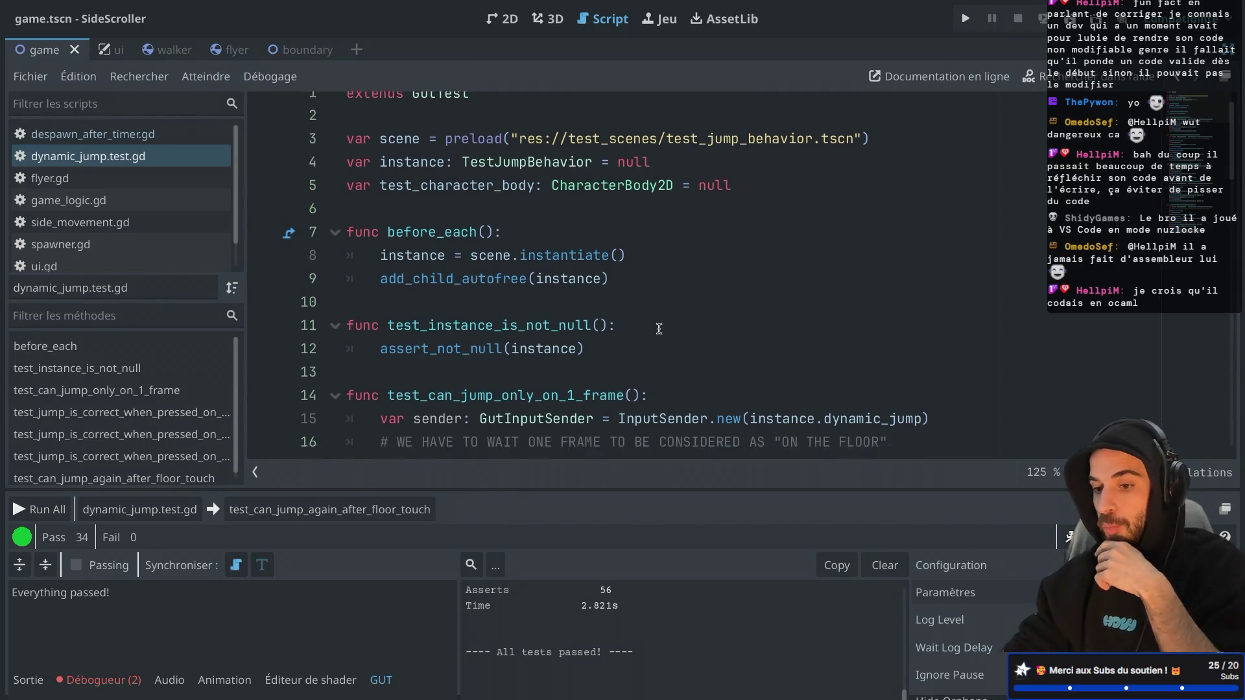
mouse_move(675, 330)
mouse_down()
mouse_move(531, 214)
mouse_move(520, 177)
mouse_up()
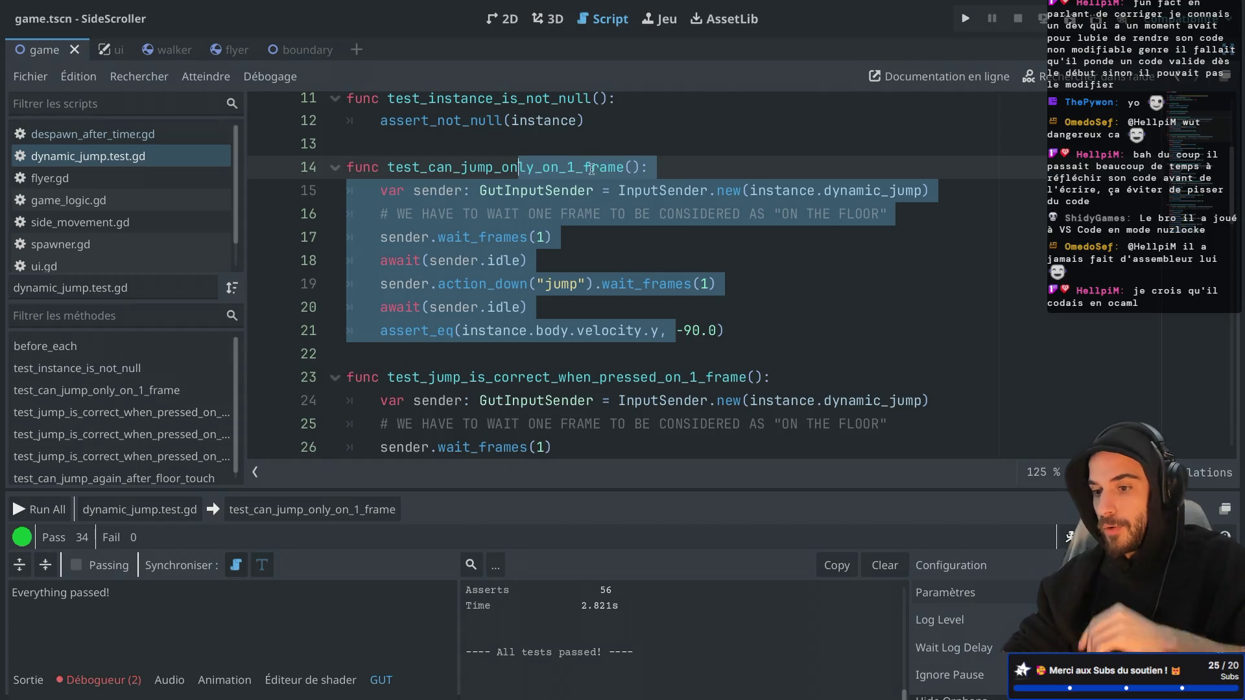
click(628, 172)
drag(609, 190, 741, 190)
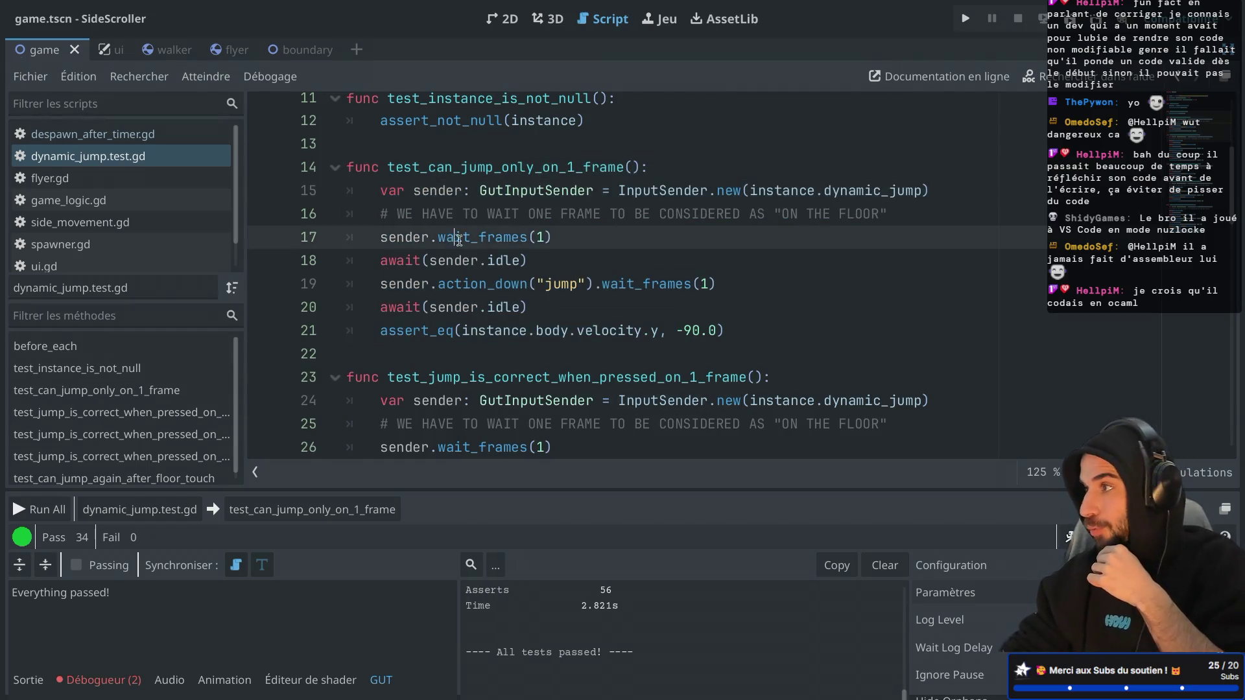
drag(467, 237, 539, 237)
drag(380, 260, 525, 256)
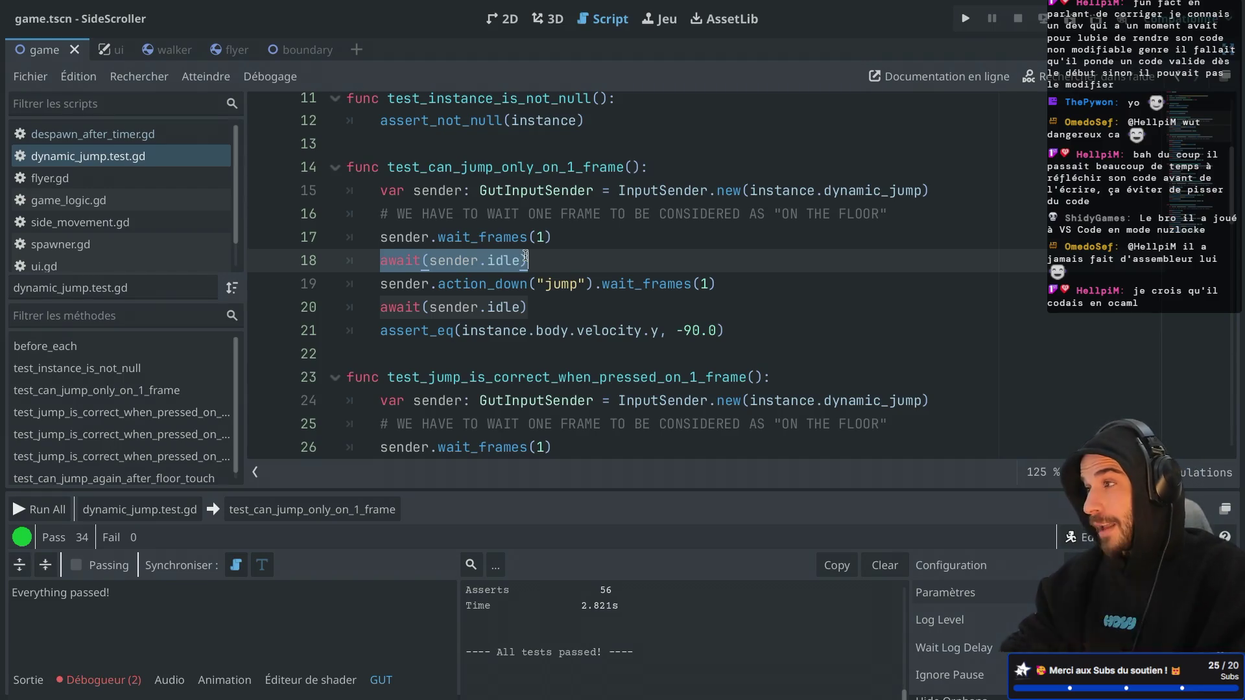
key(ctrl+w)
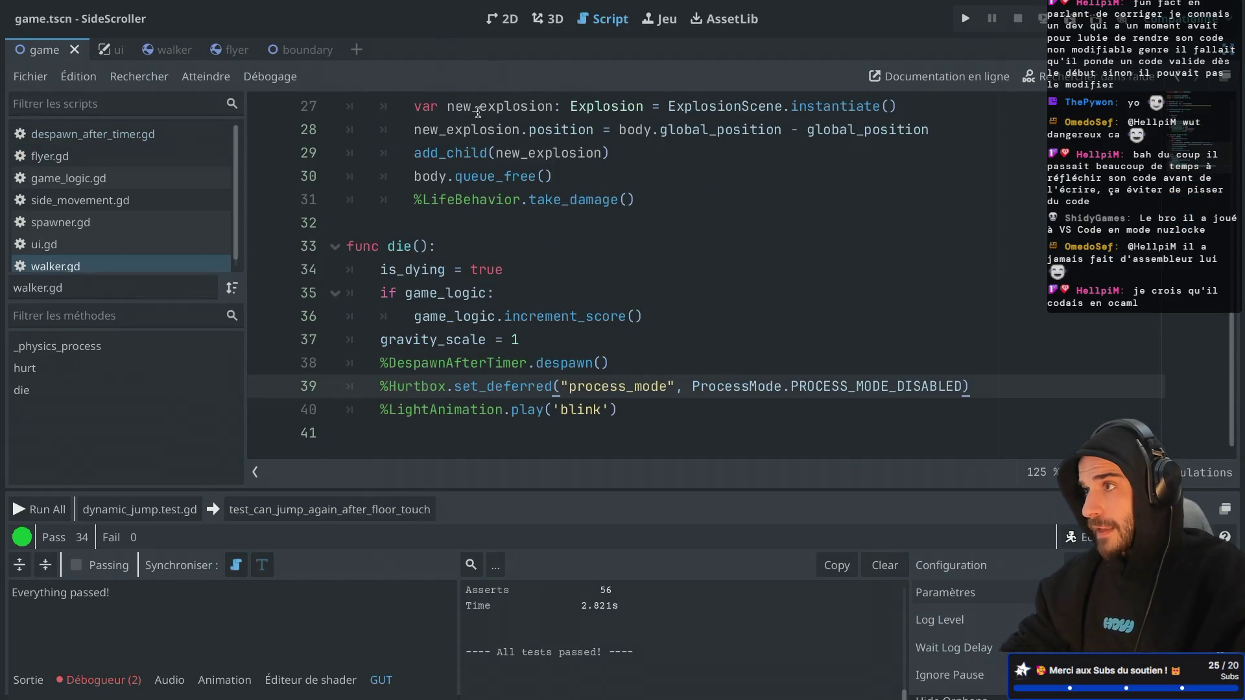
Close walker.gd, relaunch Godot via Spotlight, maximize the project manager, and select Sandbox
key(ctrl+w)
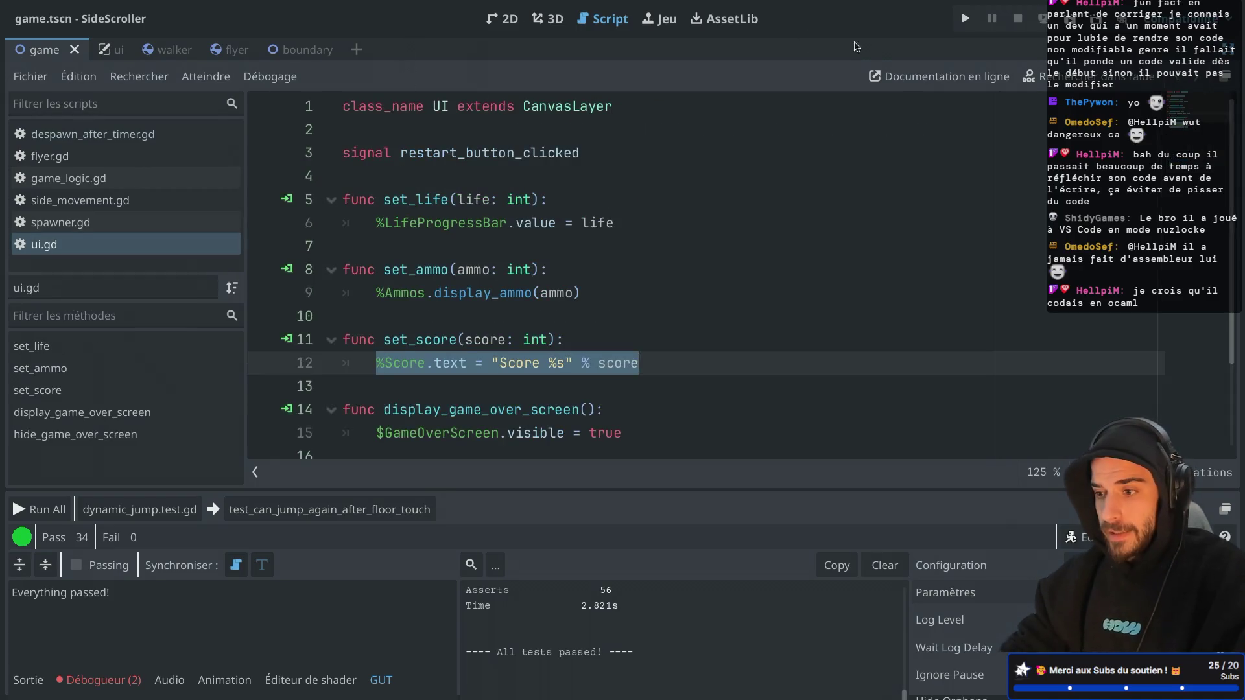
key(super+Tab)
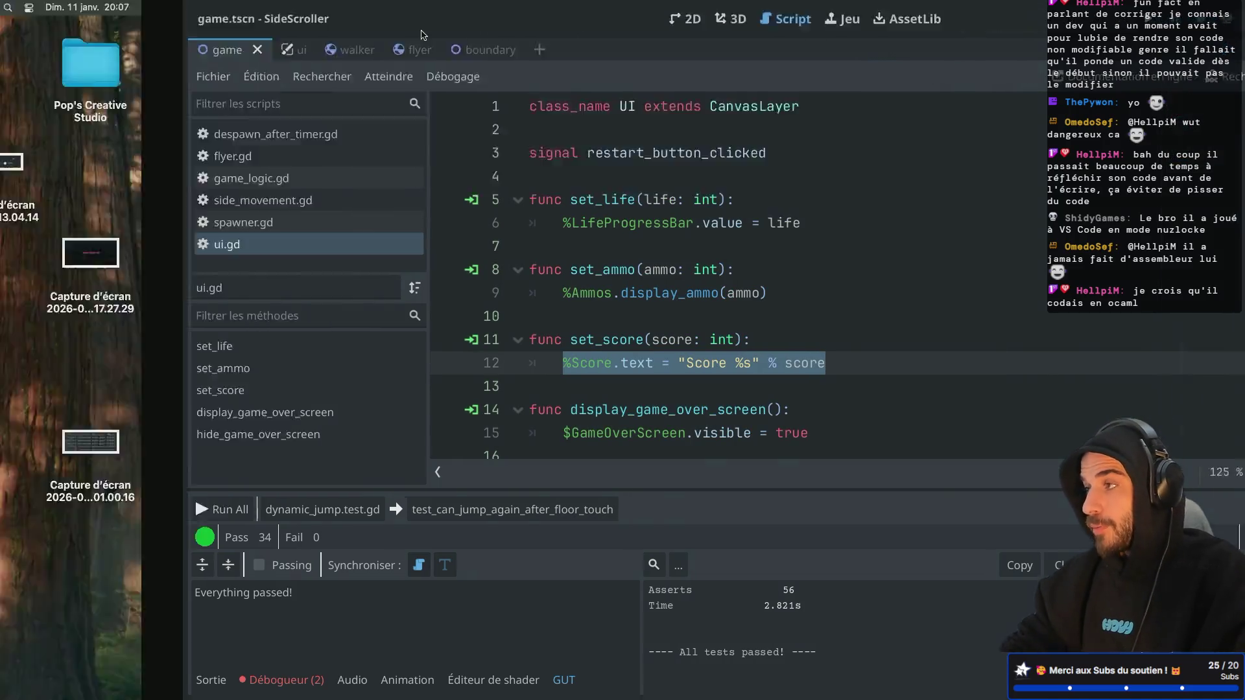
key(super+space)
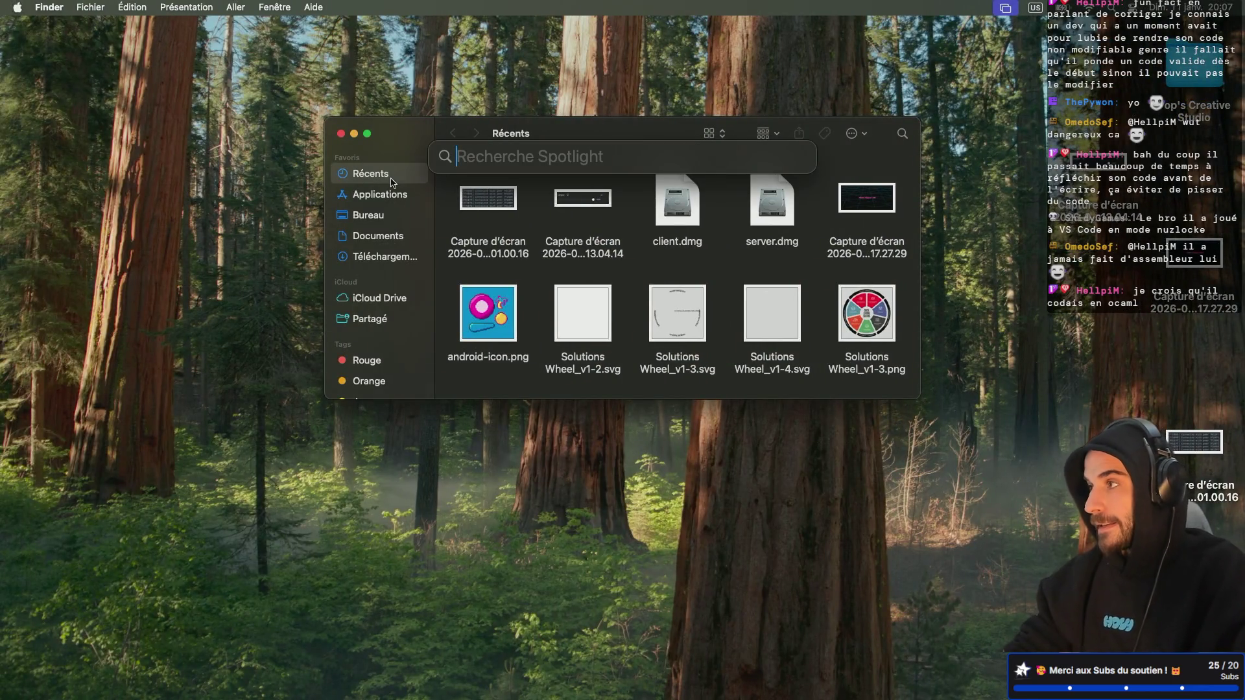
text(godot)
key(Return)
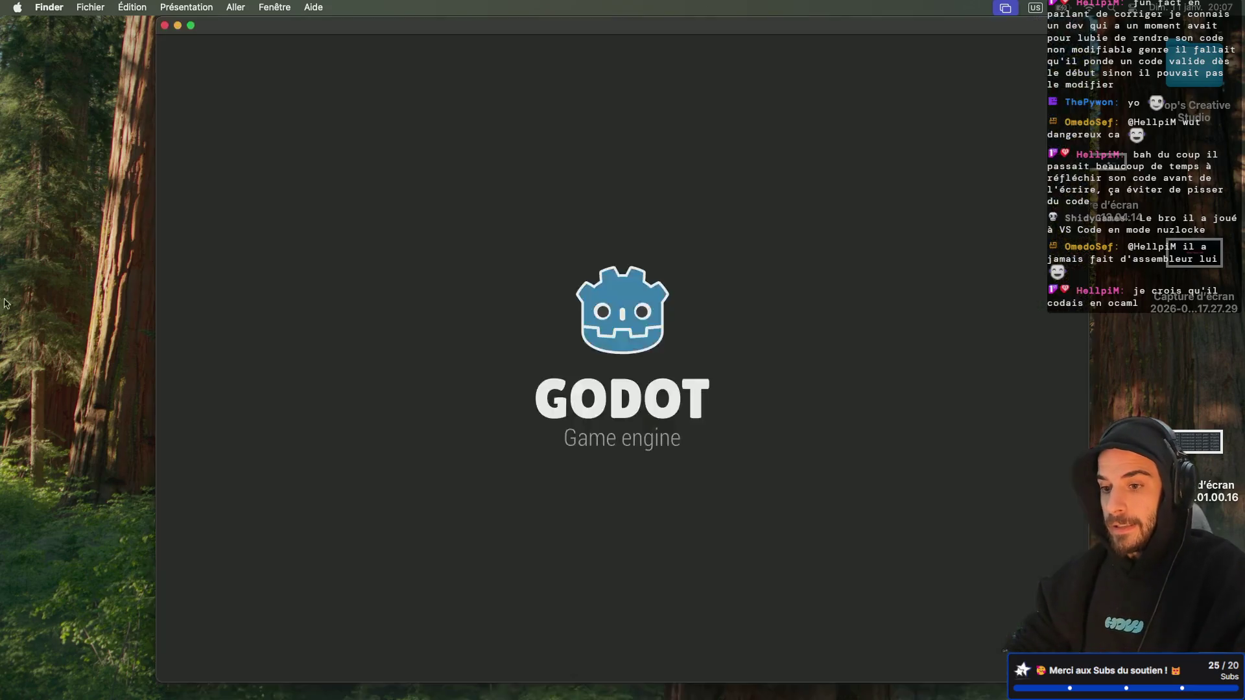
click(201, 37)
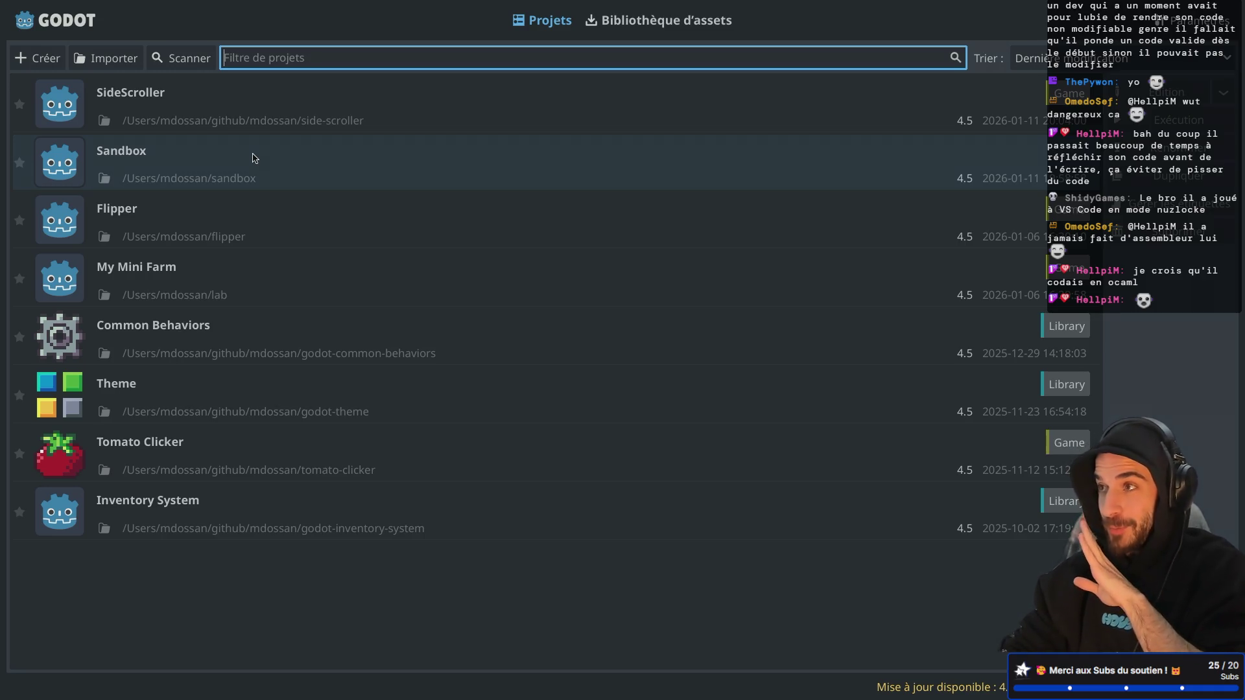
click(160, 153)
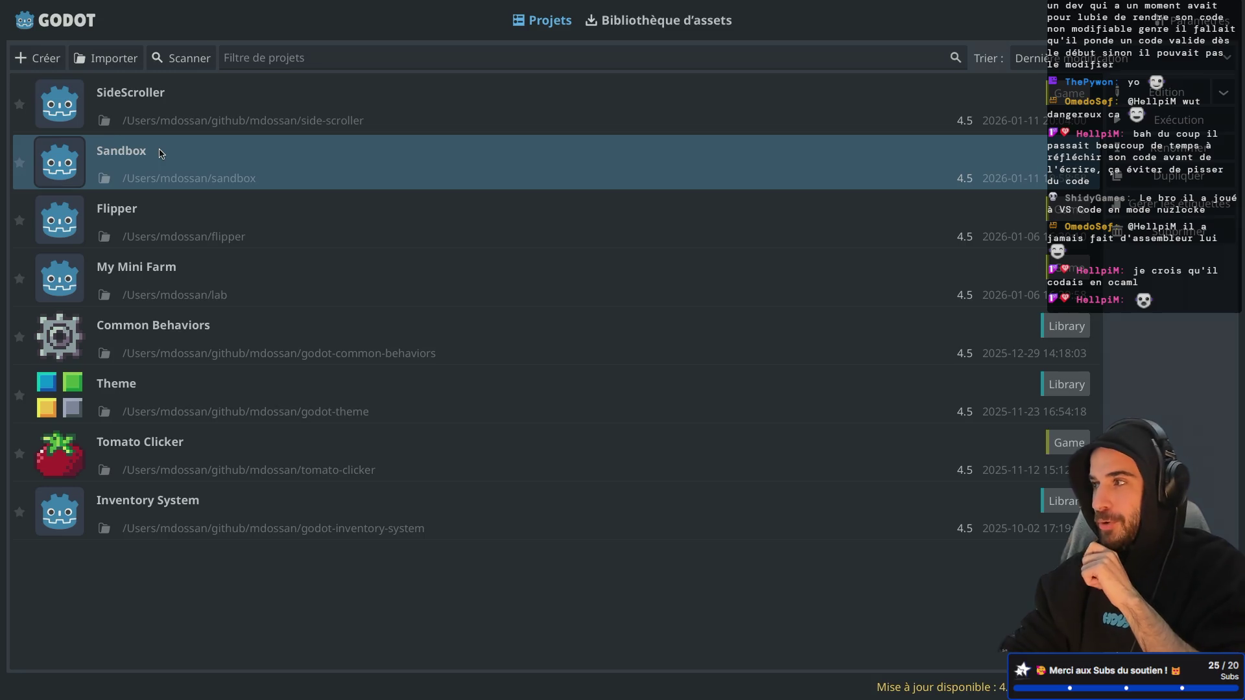
Open the Sandbox project and locate custom_spawn_function in level_spawner.gd
double_click(207, 146)
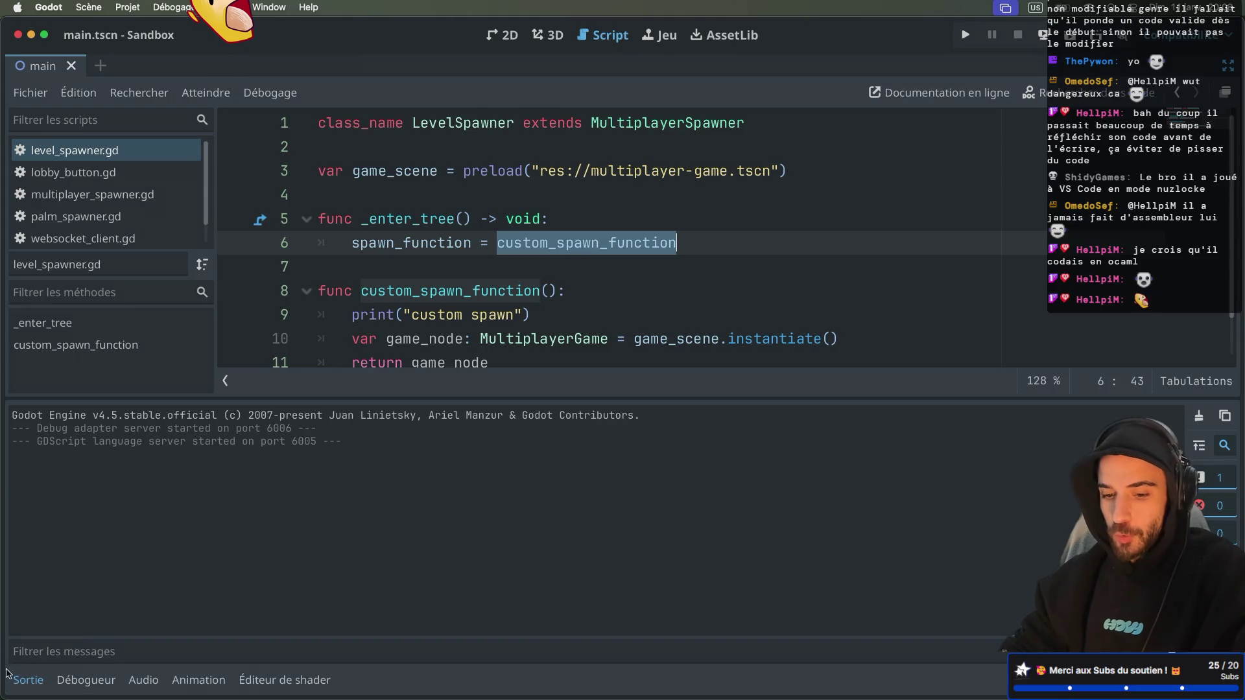
click(36, 678)
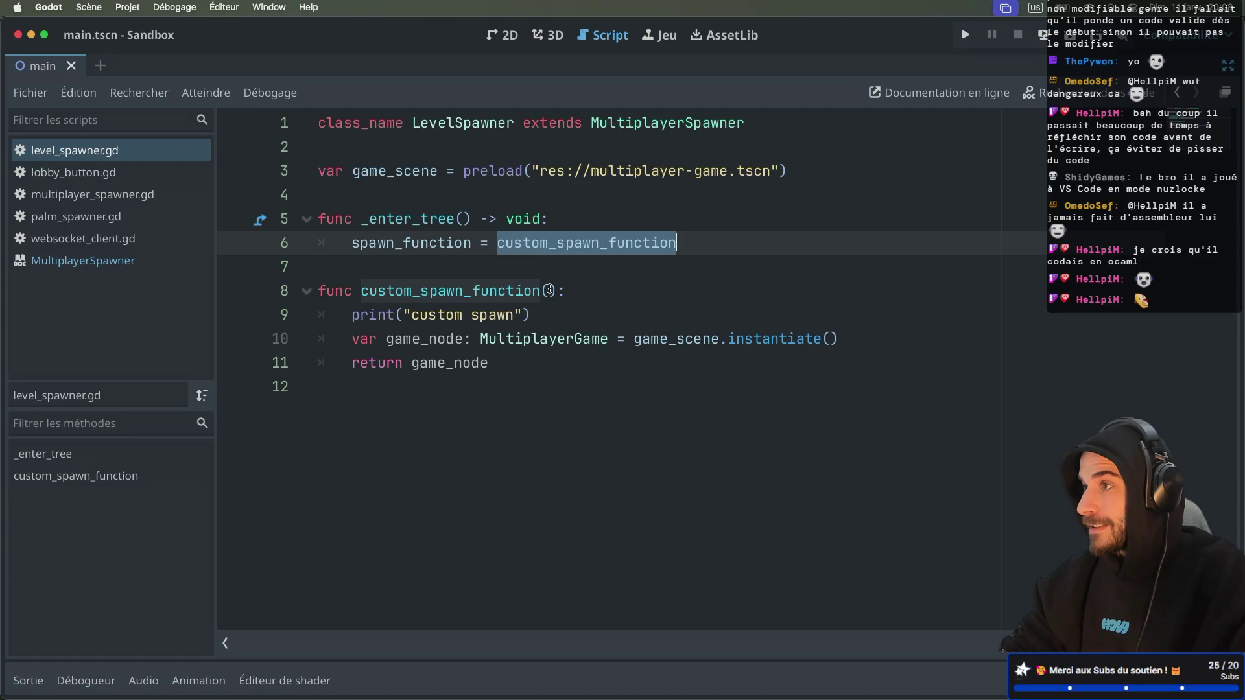
click(434, 245)
click(541, 237)
double_click(542, 242)
Change the signature to custom_spawn_function(_data), save level_spawner.gd, and run the project
click(549, 291)
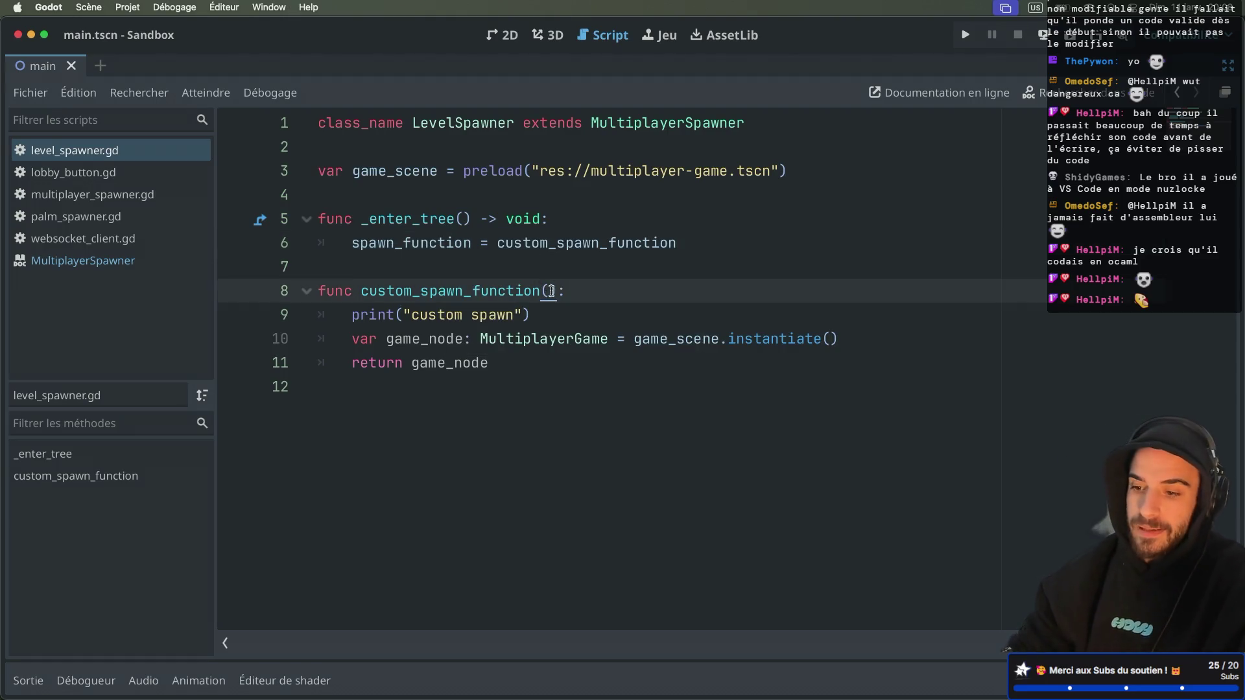
text(data:)
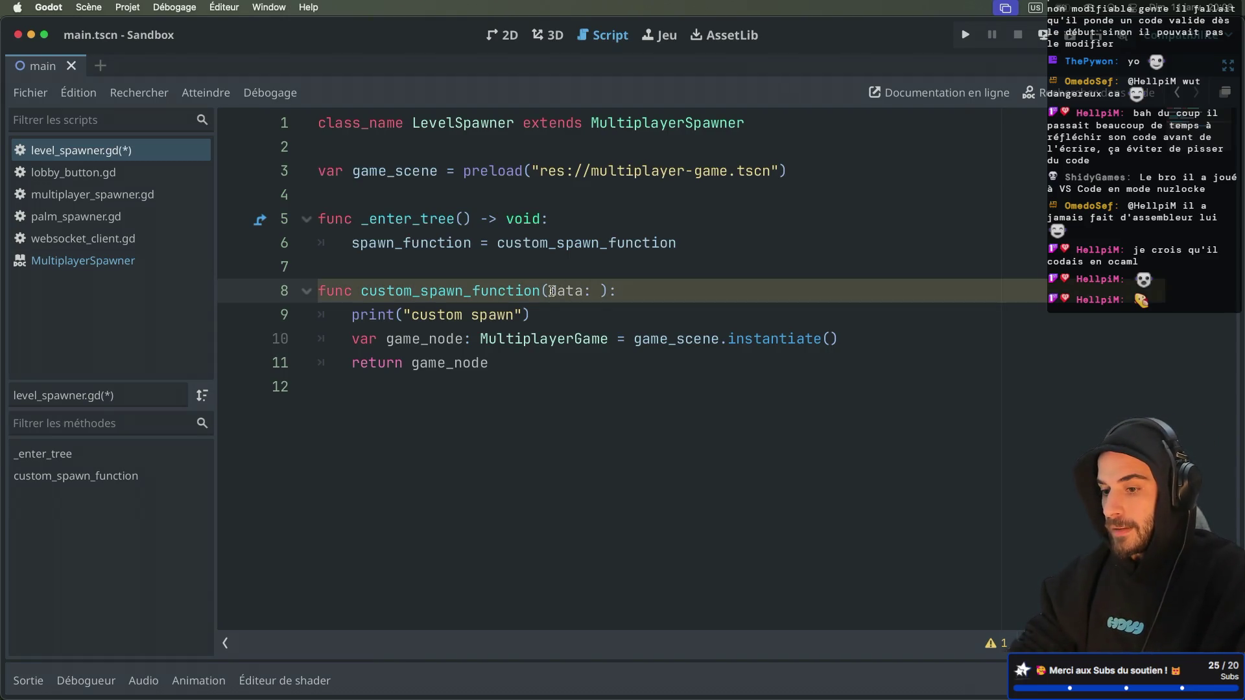
key(BackSpace)
key(BackSpace)
key(ctrl+s)
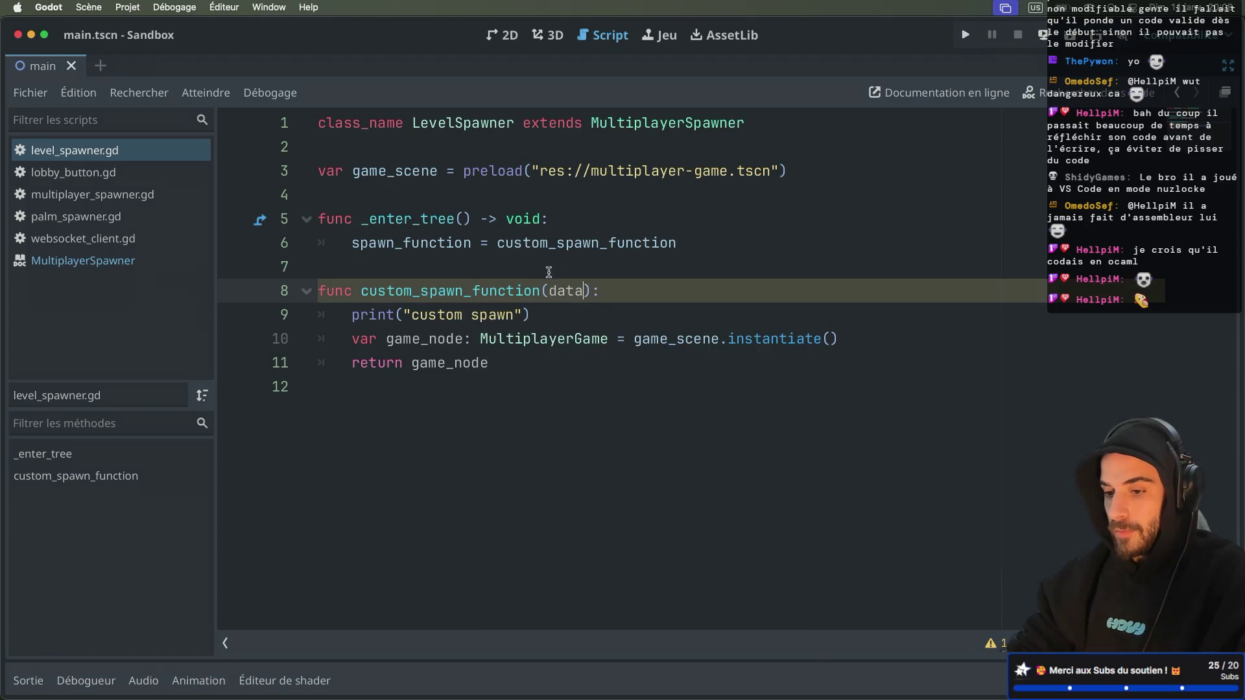
click(551, 290)
text(_)
click(674, 259)
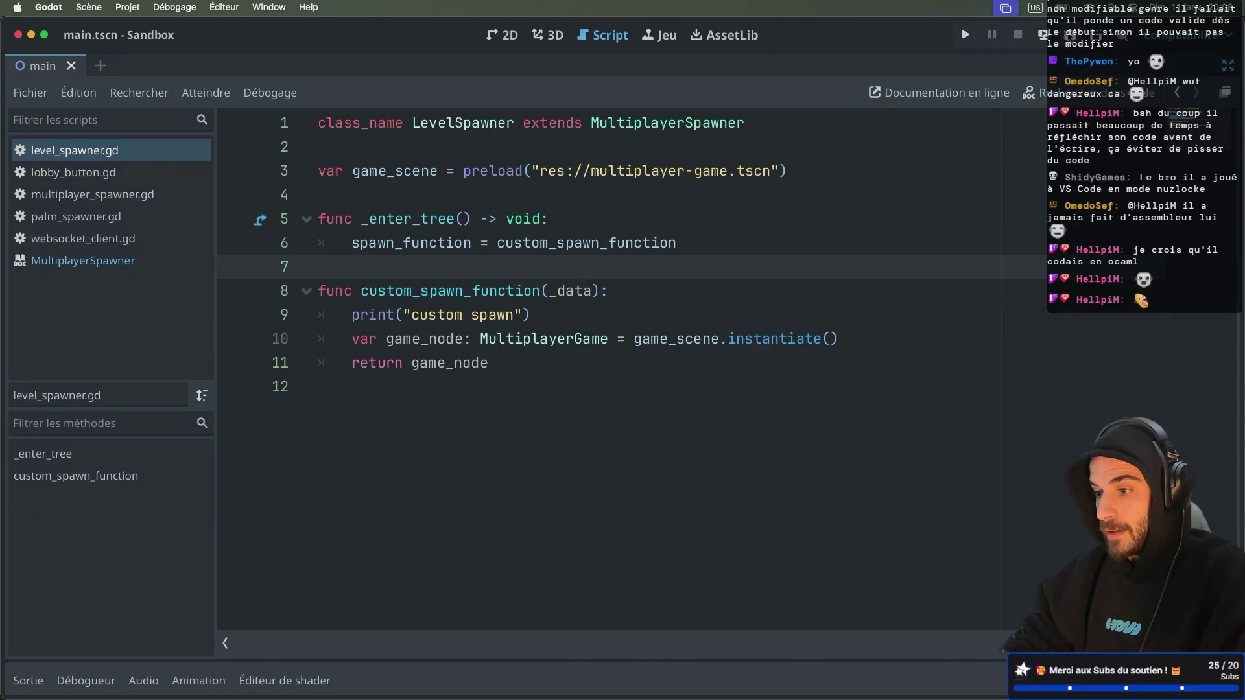
click(1066, 34)
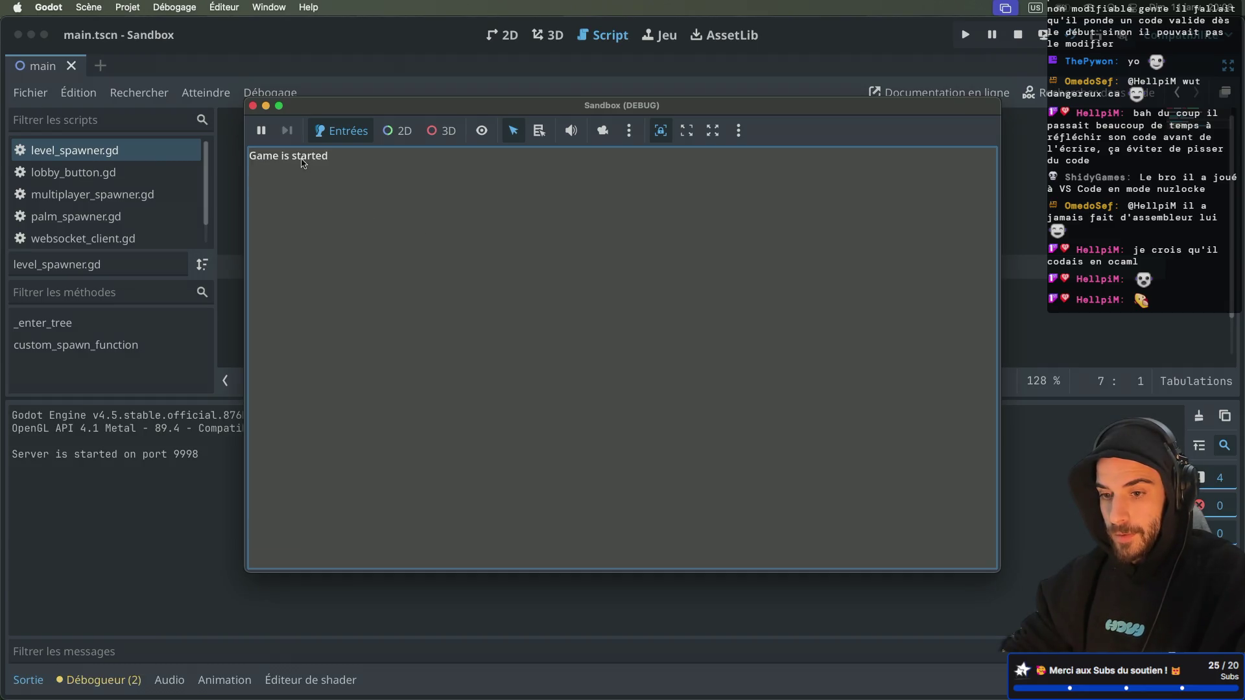
Stop and relaunch the game, then stop it again and restore the side docks
click(252, 105)
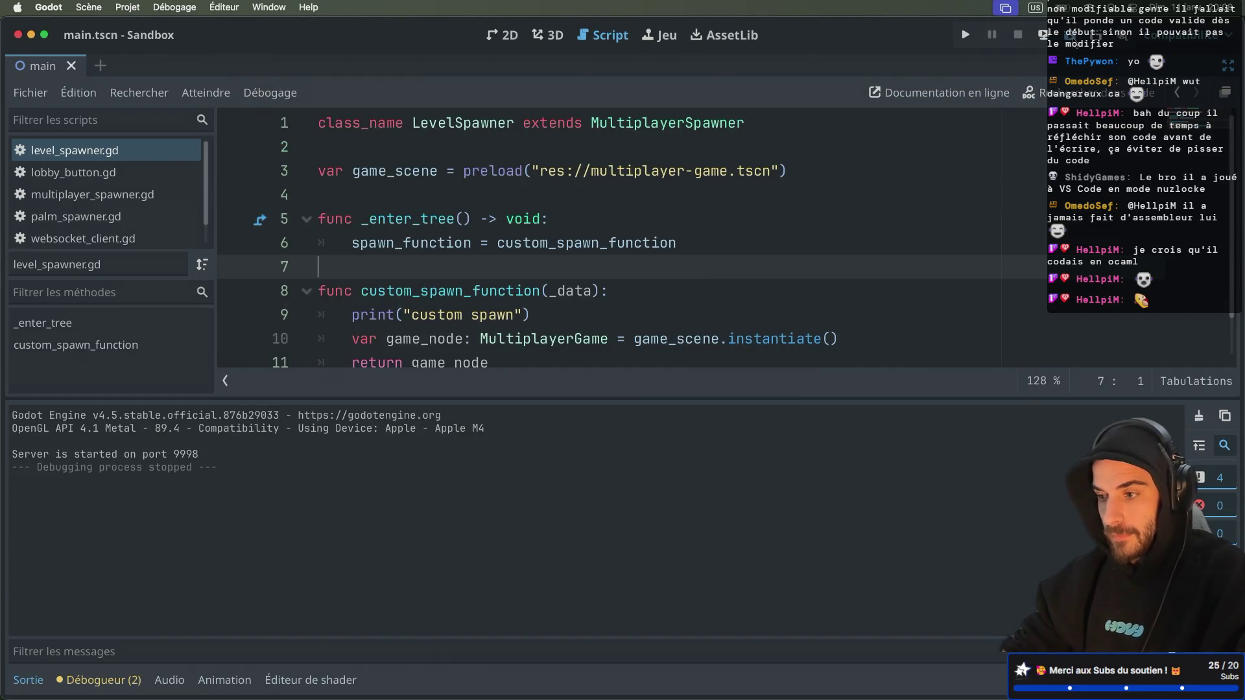
click(1068, 36)
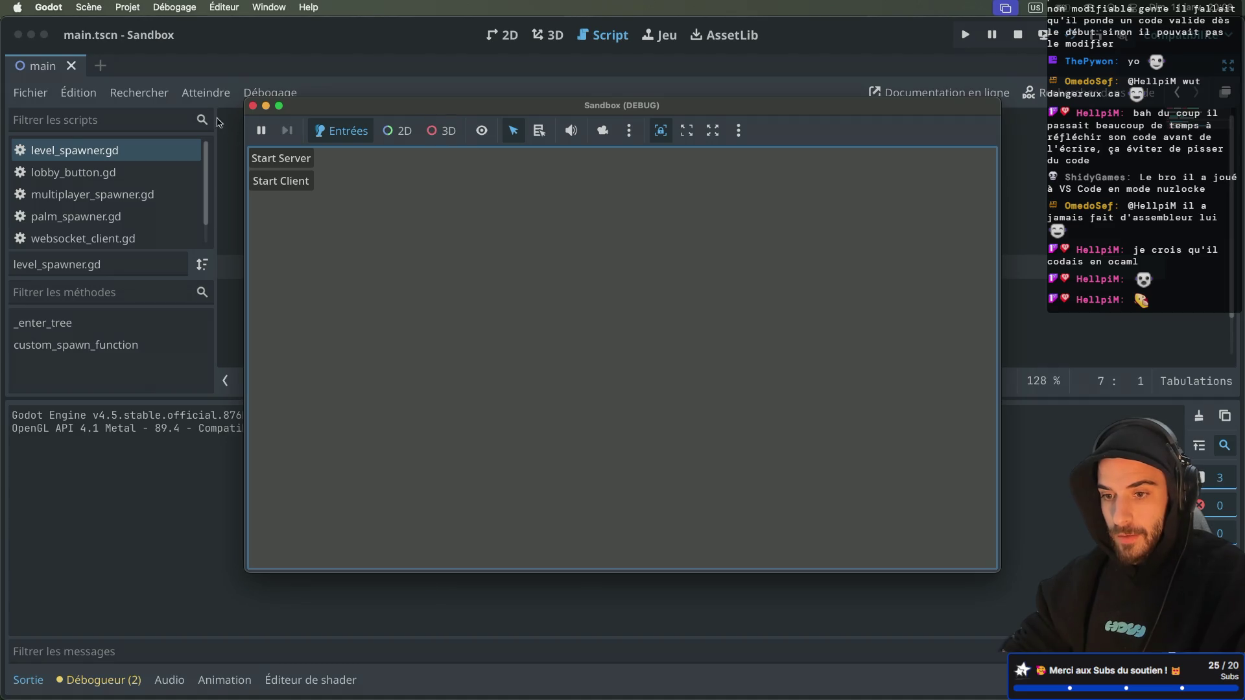
click(252, 105)
key(ctrl+super+d)
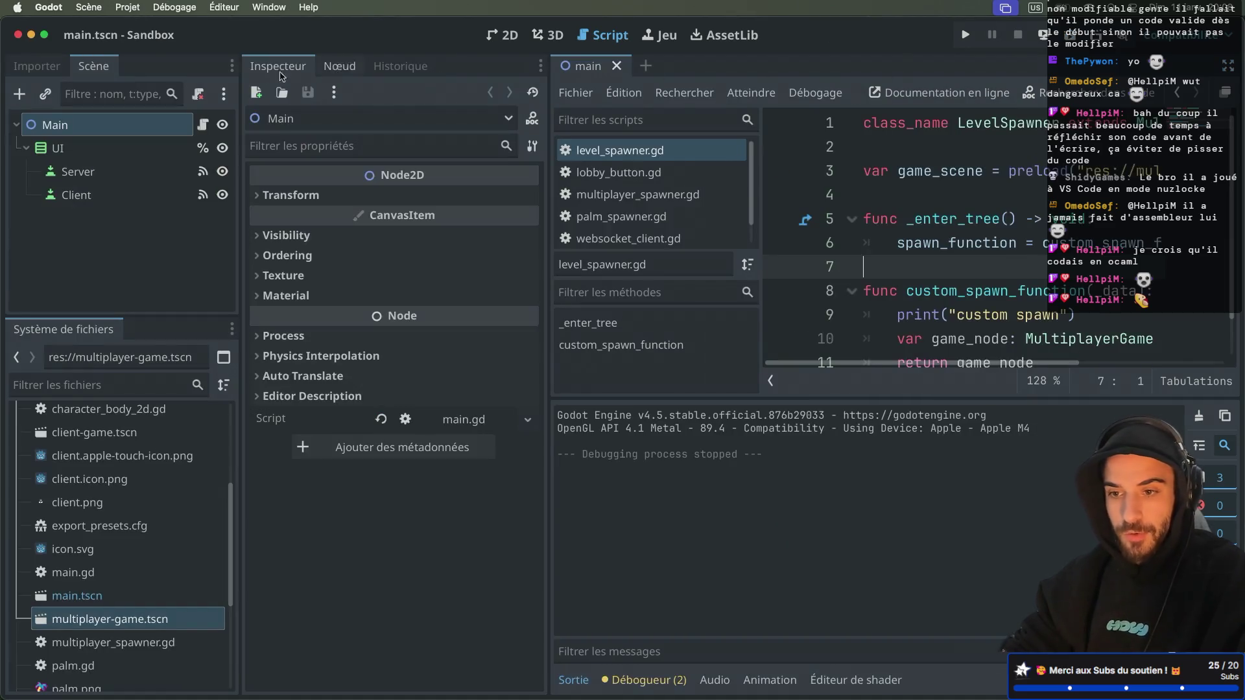
Open websocket_client.tscn by filtering files for 'web', and close the main scene
click(97, 384)
text(web)
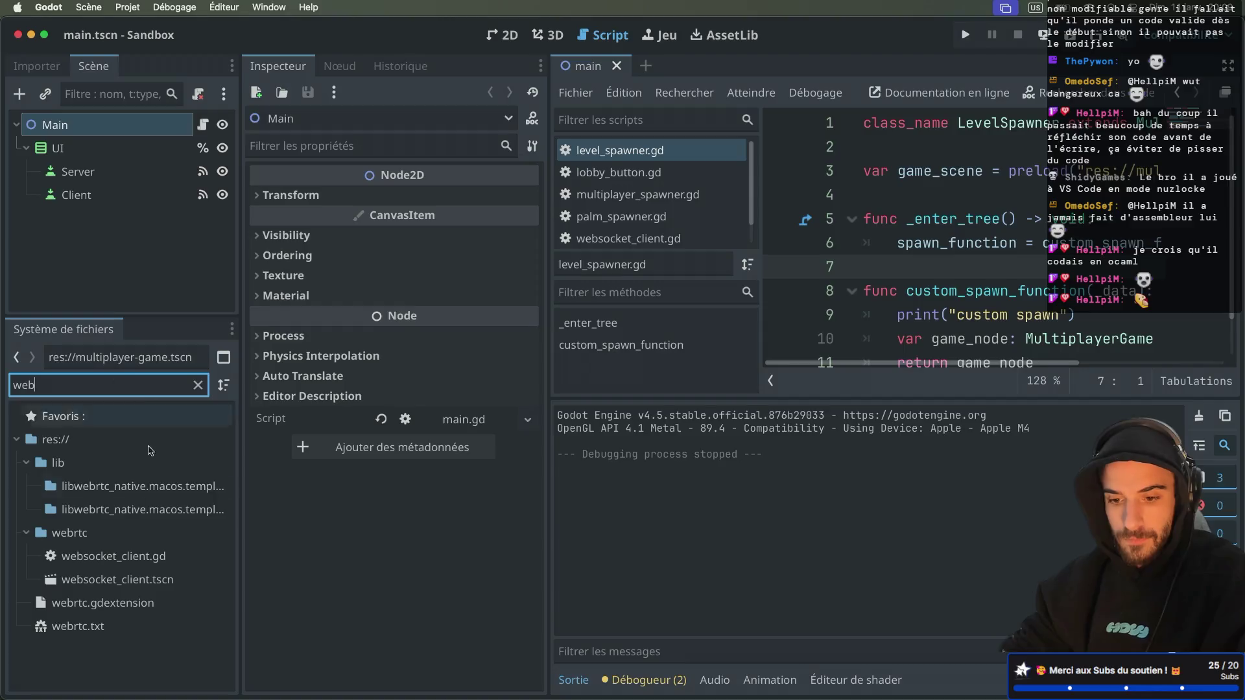
double_click(116, 579)
click(583, 65)
click(613, 65)
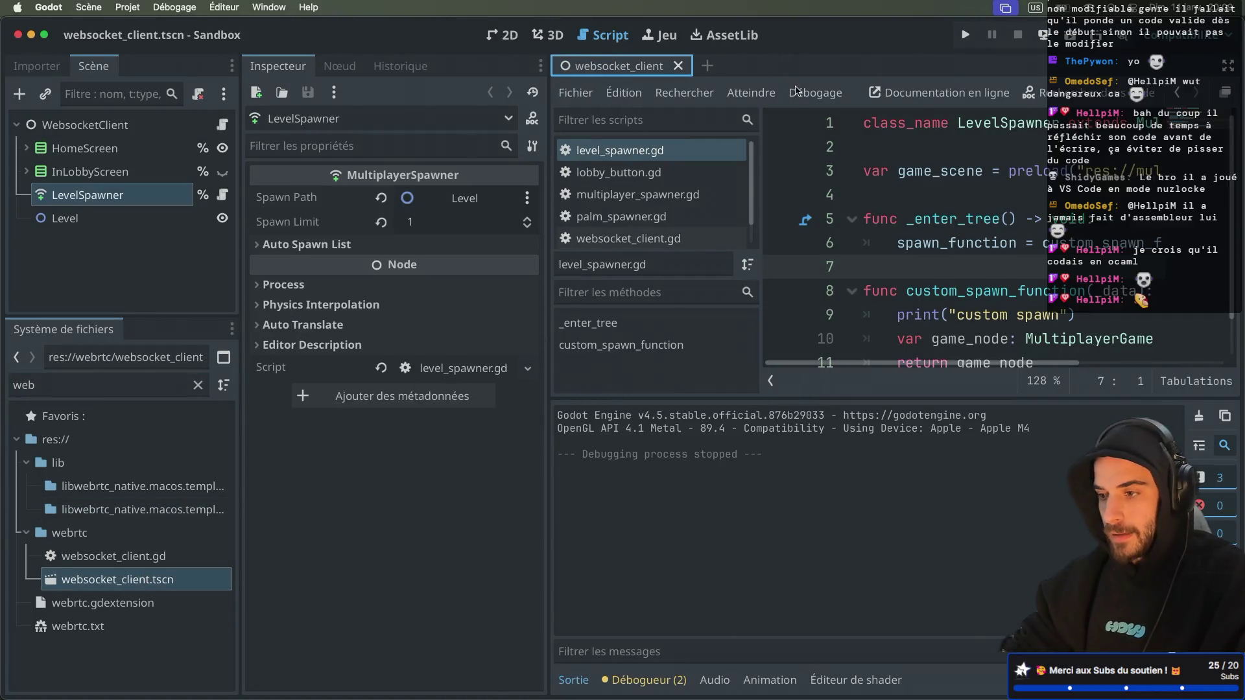
Run the sandbox scene, create a lobby, start the game, then stop the run
click(1058, 39)
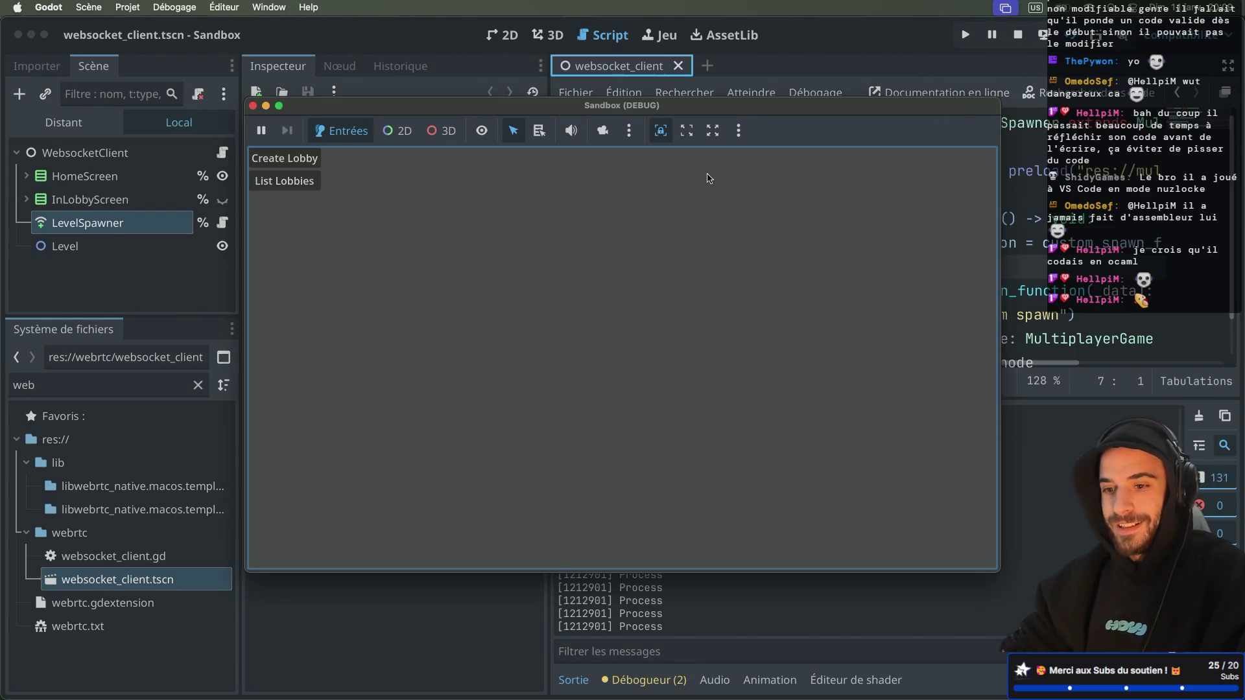
click(309, 164)
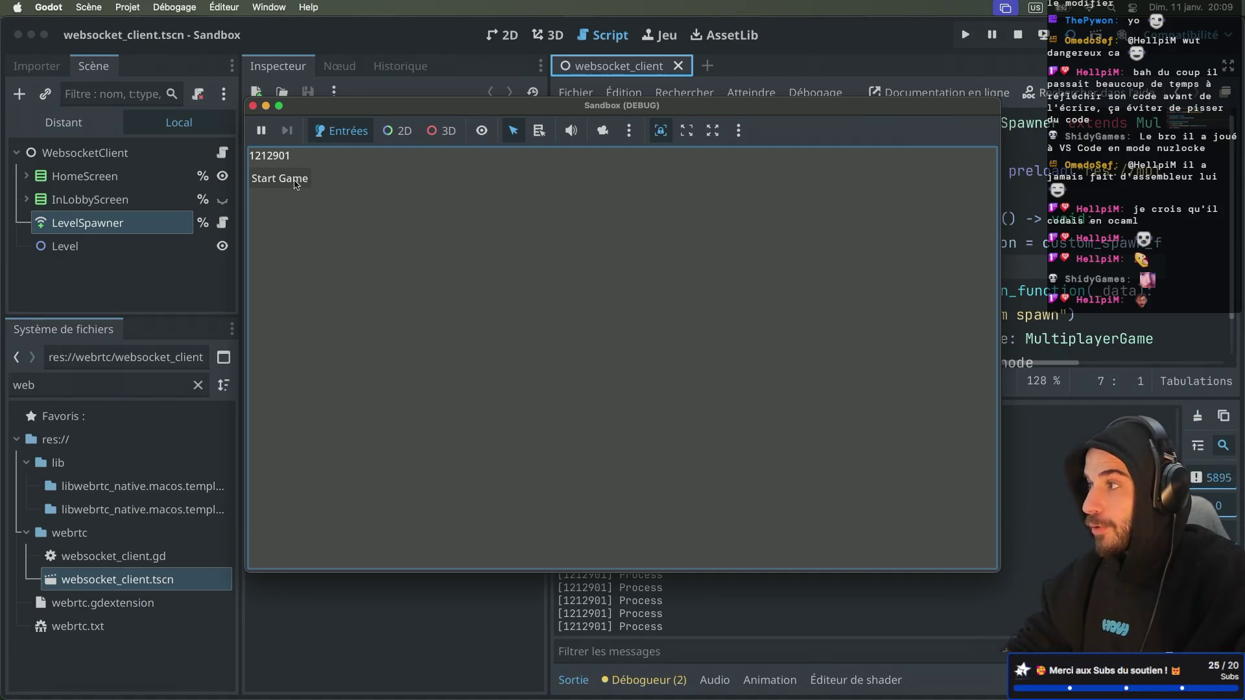
click(304, 175)
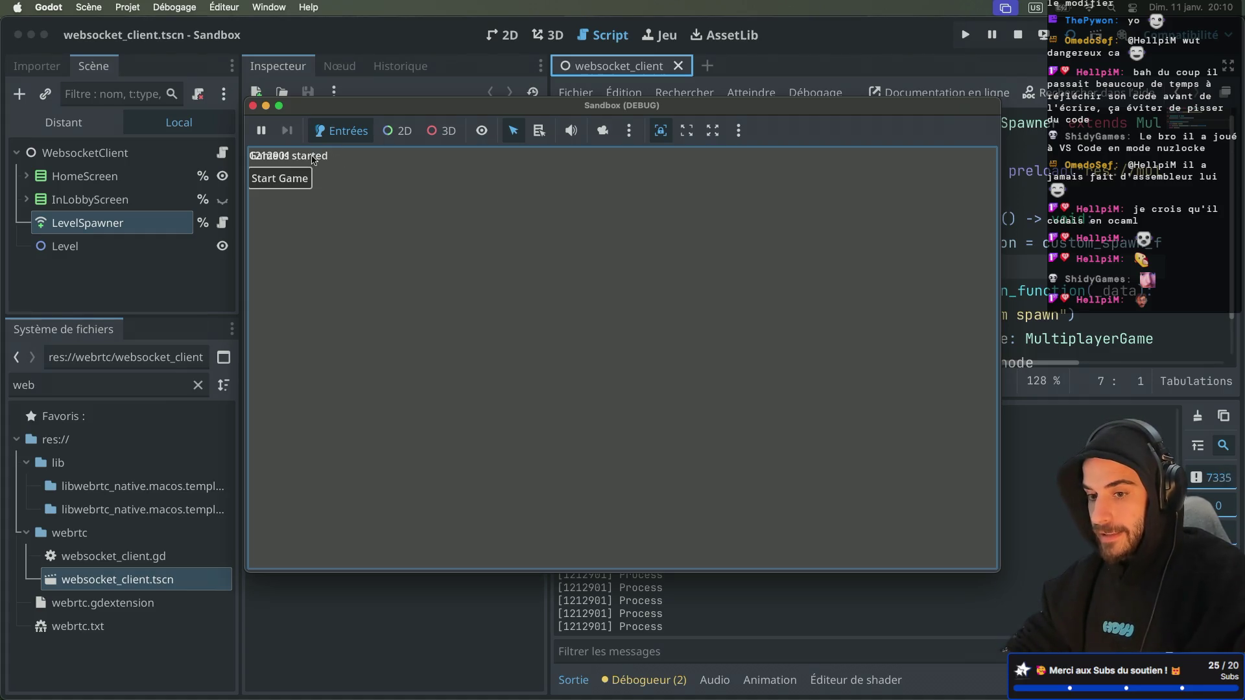
click(253, 106)
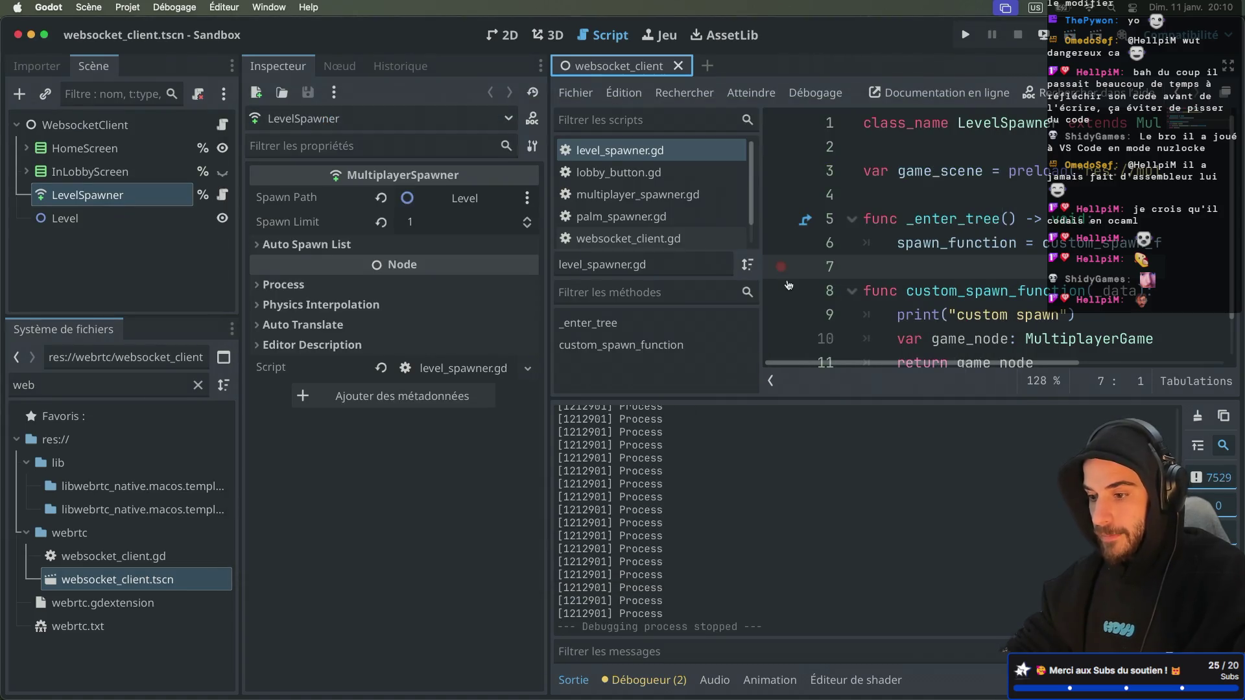
In distraction-free mode, delete the _data parameter from custom_spawn_function
key(ctrl+super+d)
click(555, 290)
text(_)
double_click(591, 291)
key(BackSpace)
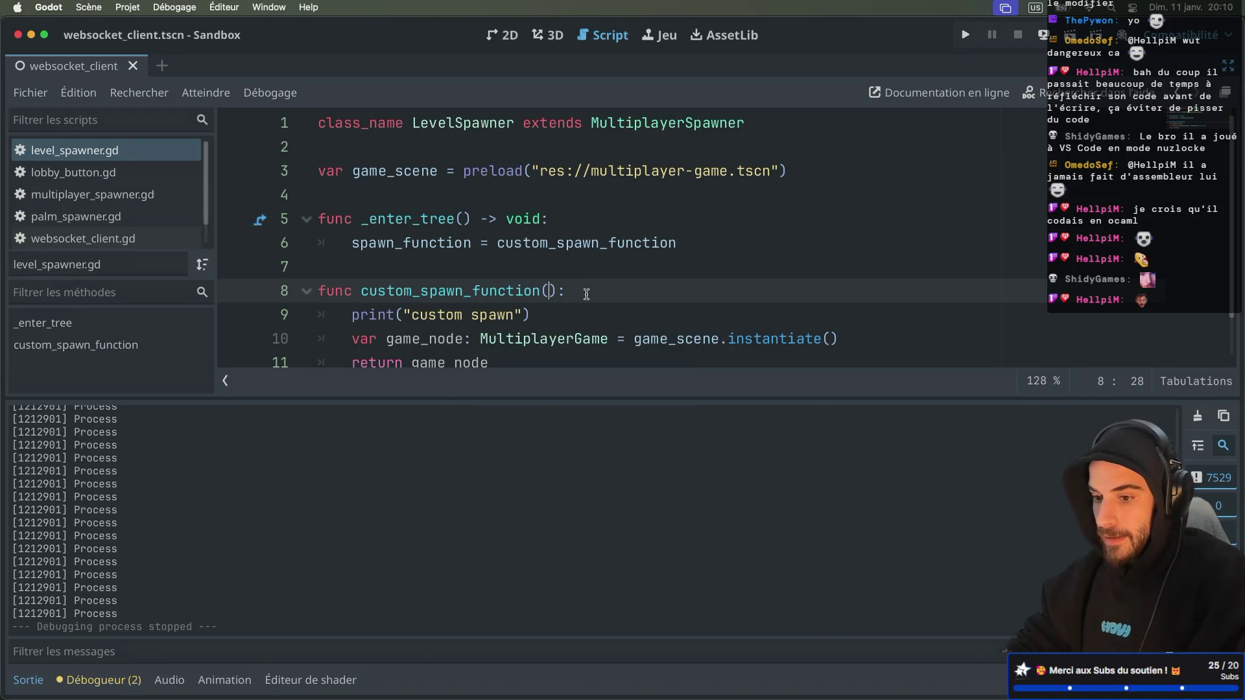
Add the comment 'ERROR SIGNATURE DOES NOT MATCH' at the end of line 6
scroll(586, 294, down, 1)
click(718, 195)
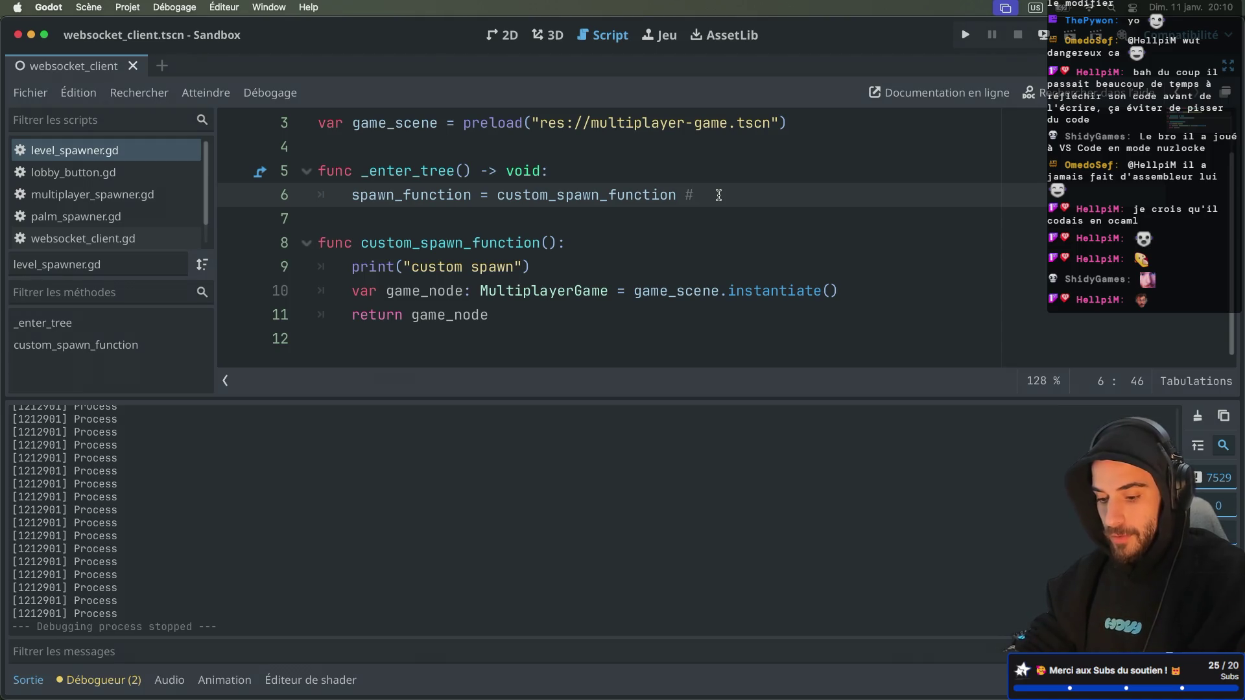
text(ERROR SIGNATURE DOES NOT )
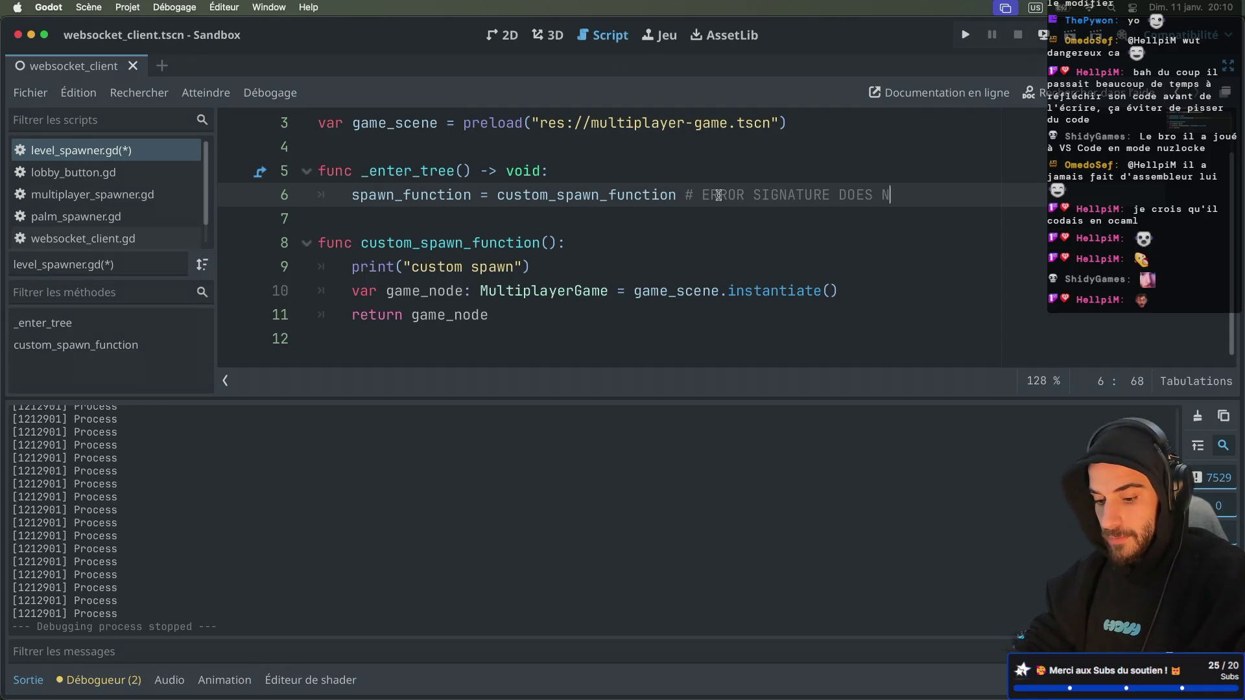
text(MATCH)
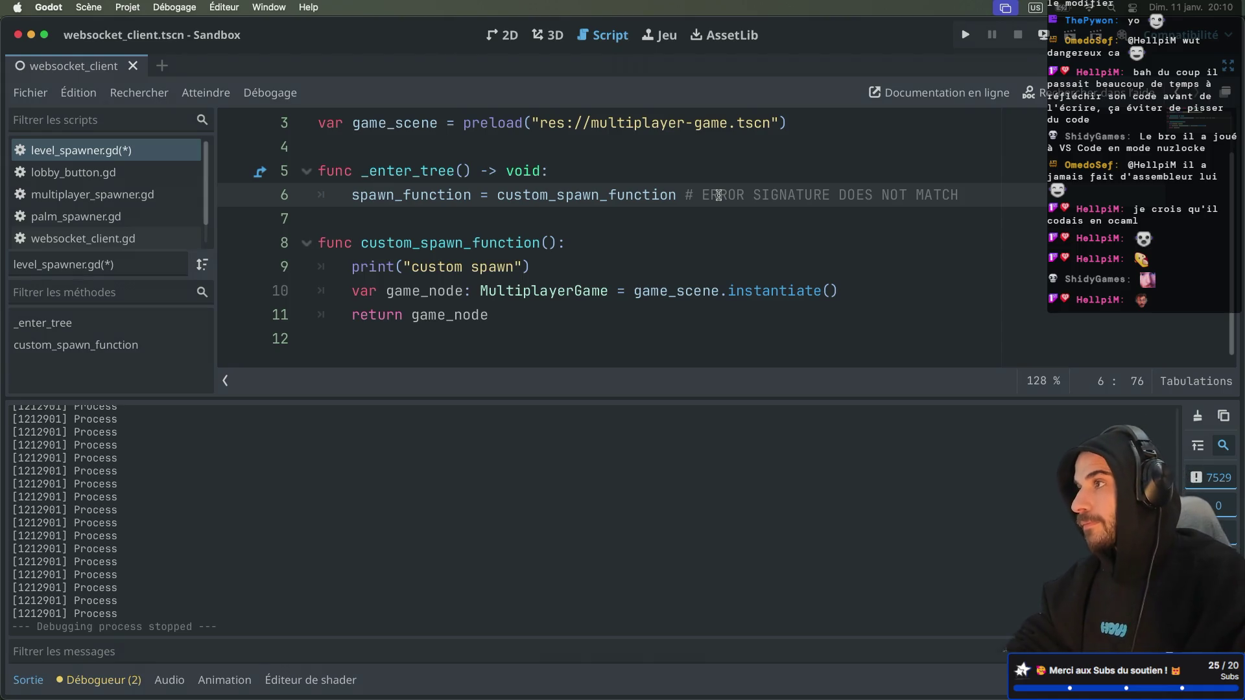
drag(700, 196, 951, 196)
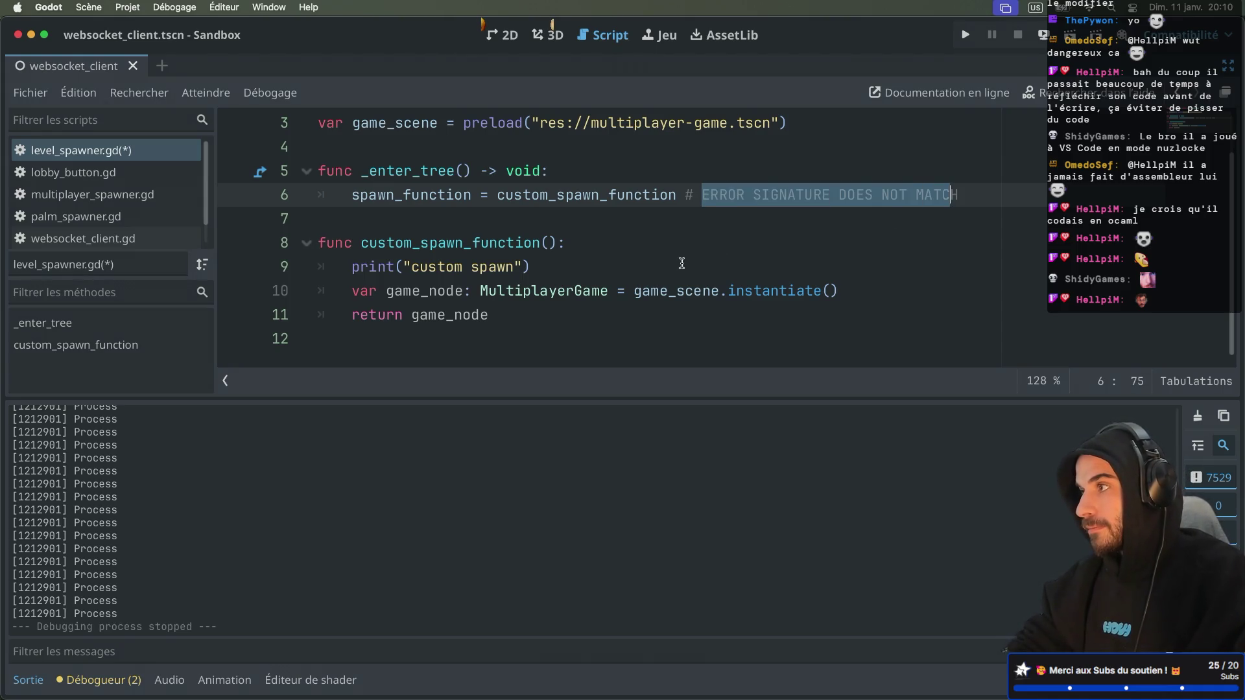
click(620, 262)
click(607, 252)
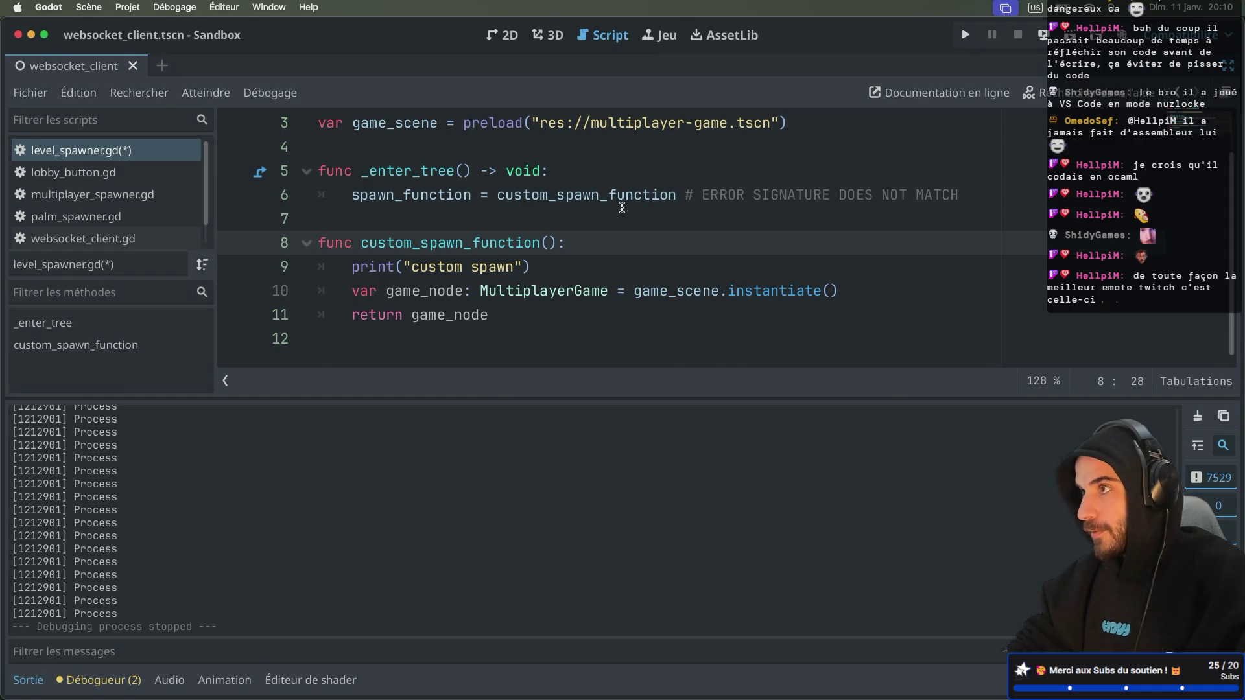
Read the spawn_function documentation, then return to the script
drag(676, 196, 938, 205)
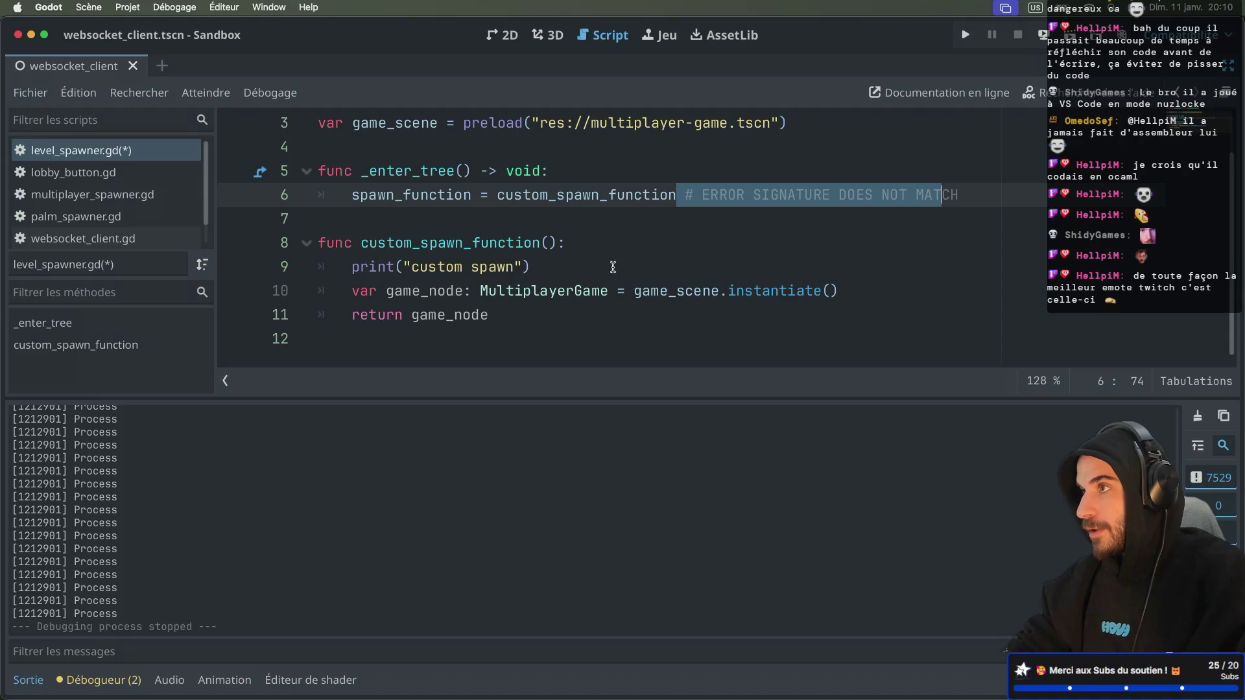
double_click(589, 202)
double_click(536, 235)
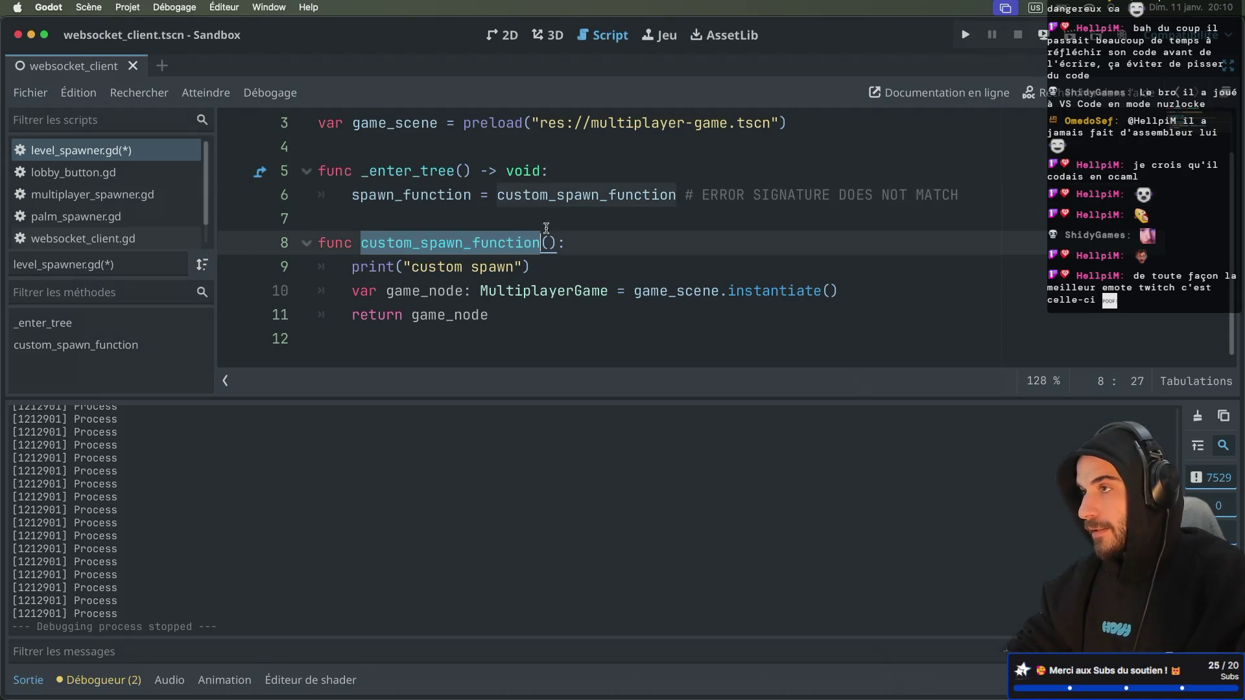
super+click(431, 198)
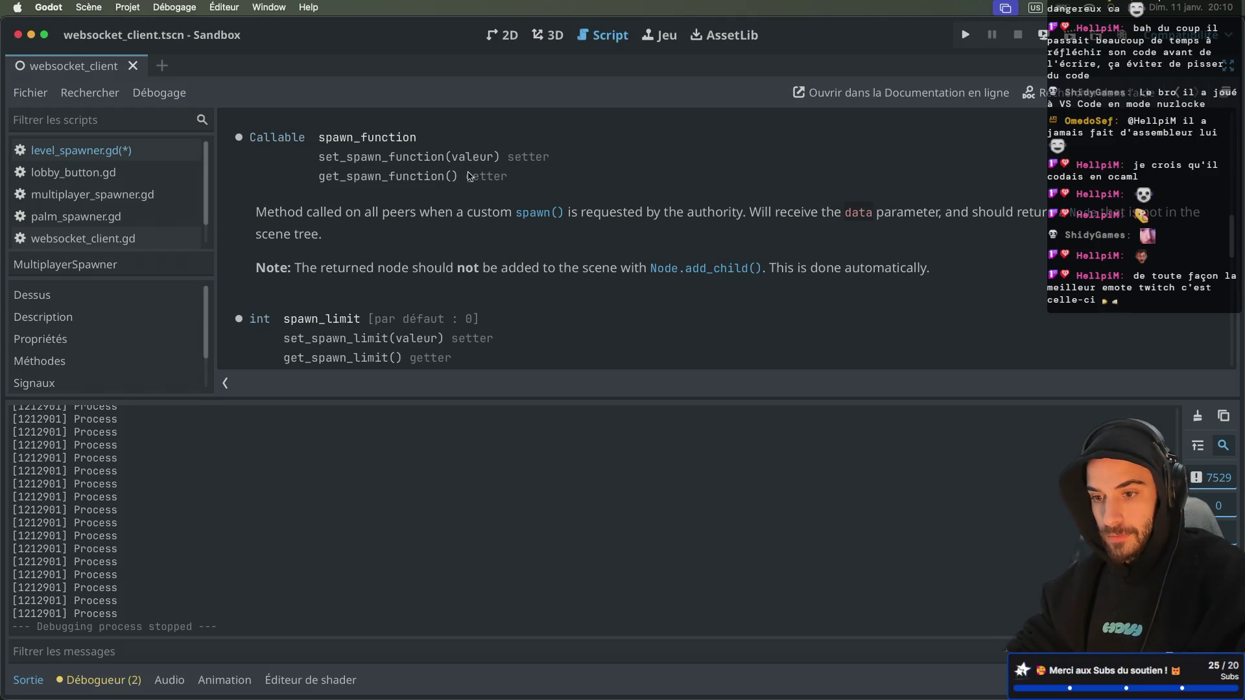
scroll(596, 233, down, 4)
scroll(592, 231, up, 2)
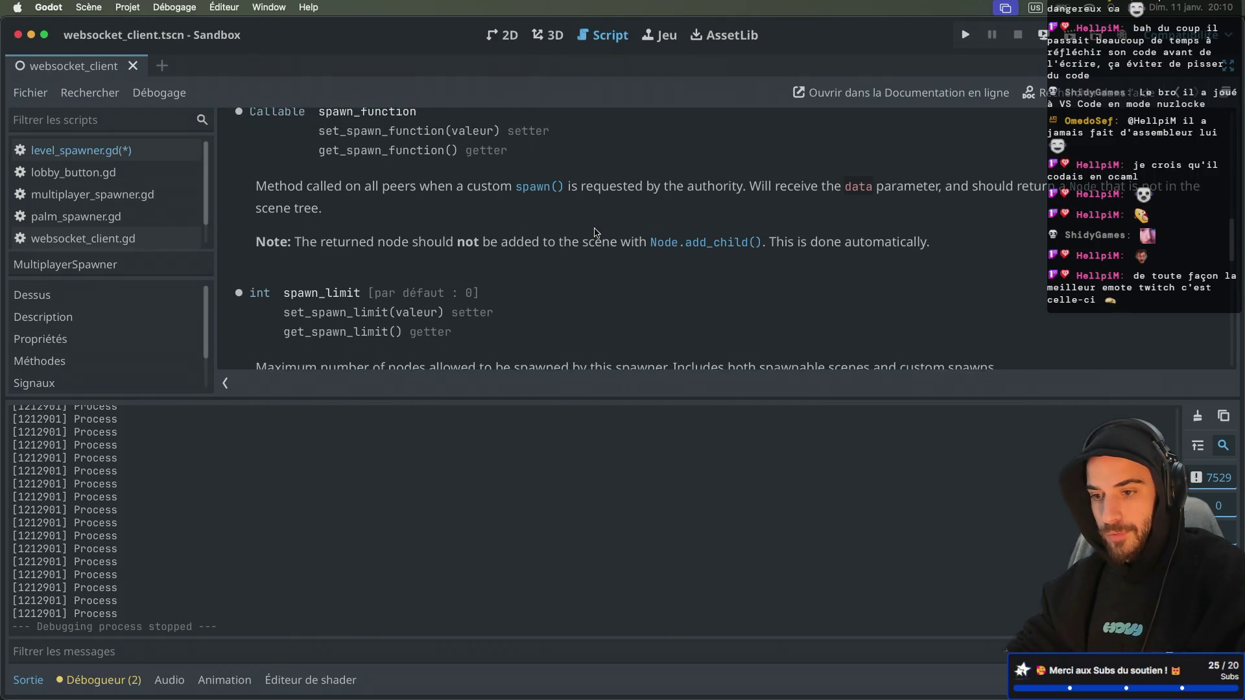
key(alt+Left)
Delete the error comment, restore the _data parameter, and save level_spawner.gd
drag(679, 192, 953, 190)
key(BackSpace)
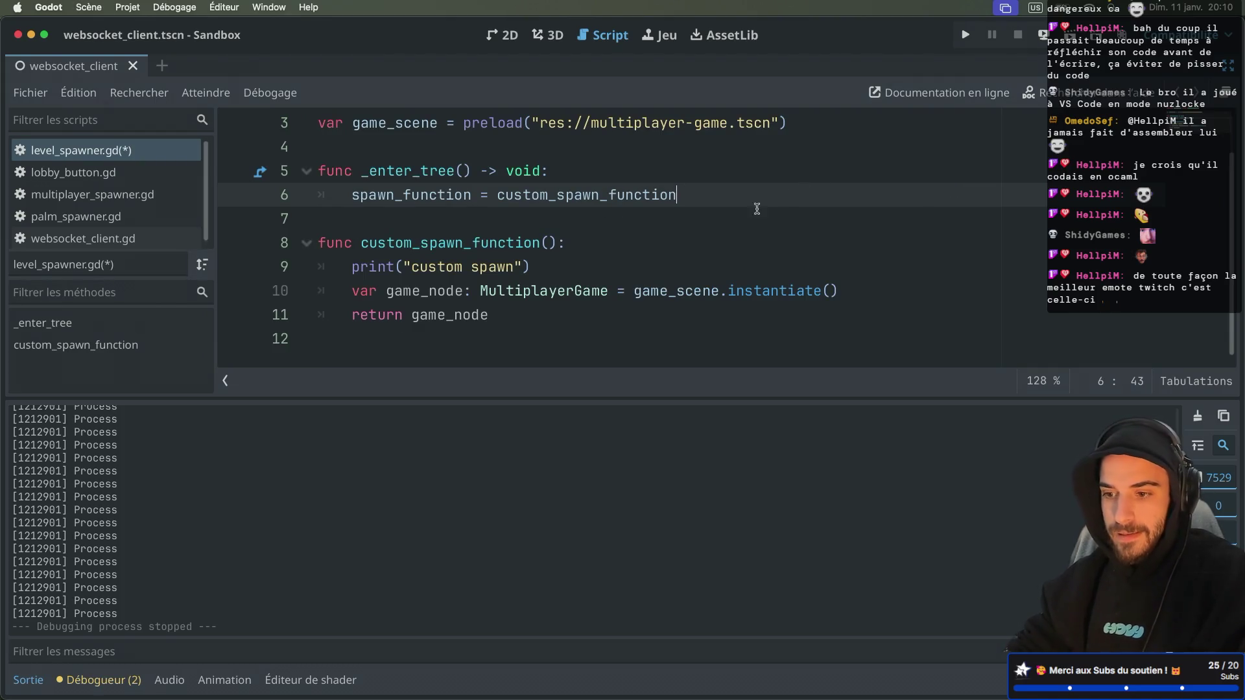
click(553, 240)
text(_data)
key(super+s)
click(644, 274)
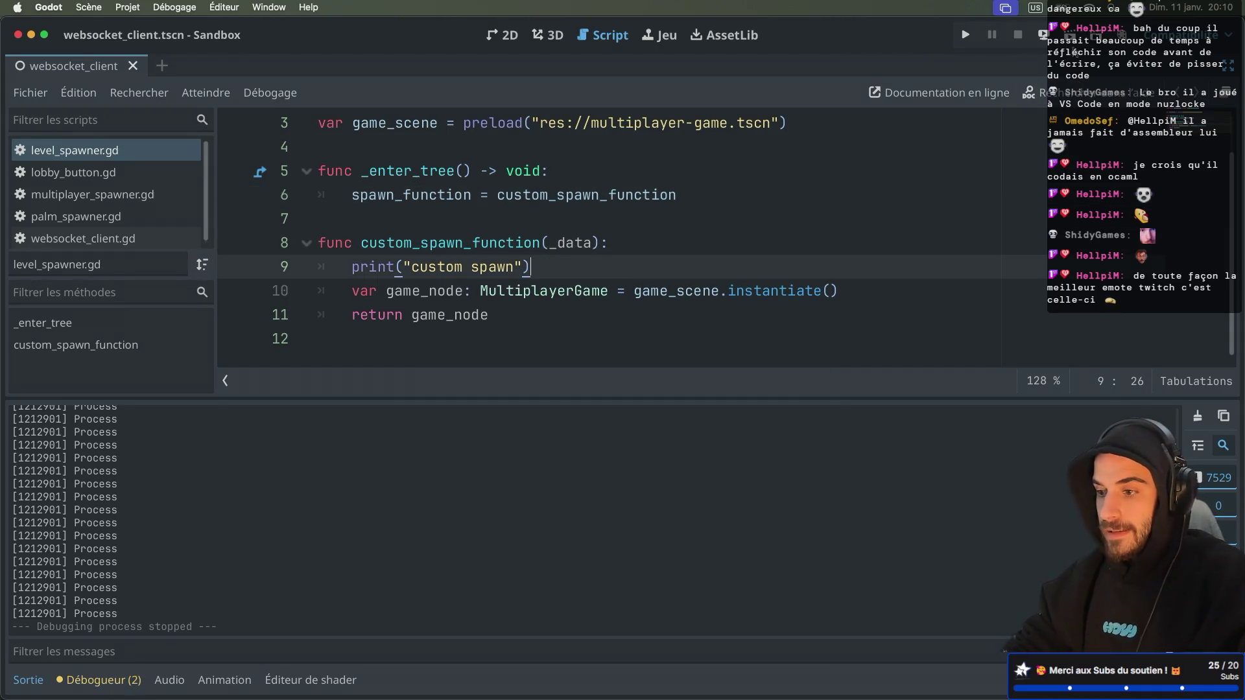
Run the sandbox, create a lobby, stop the run, and open lobby_button.gd
key(super+b)
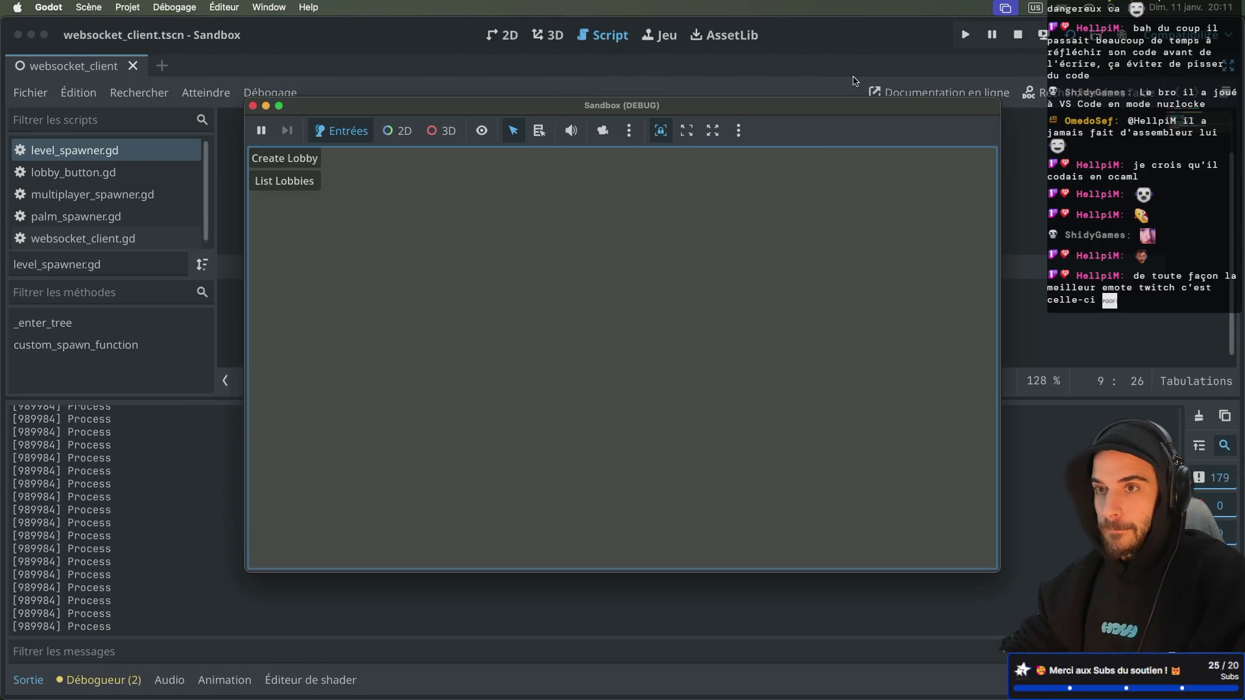
click(314, 160)
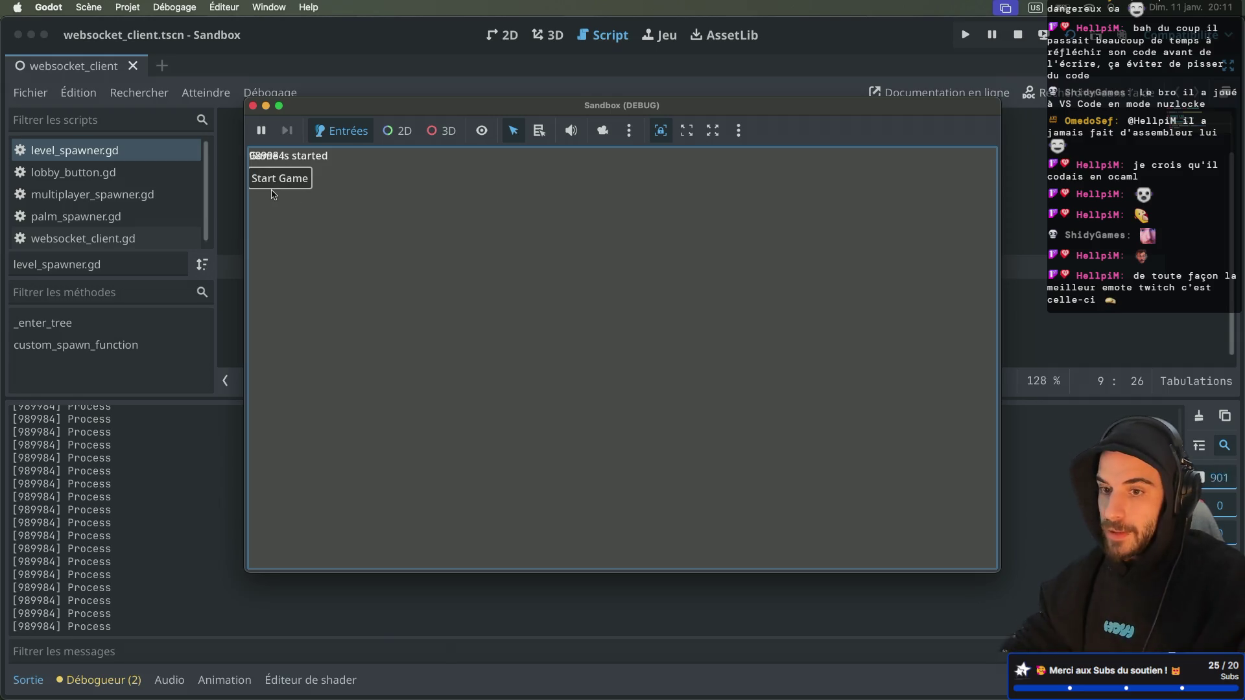
click(253, 106)
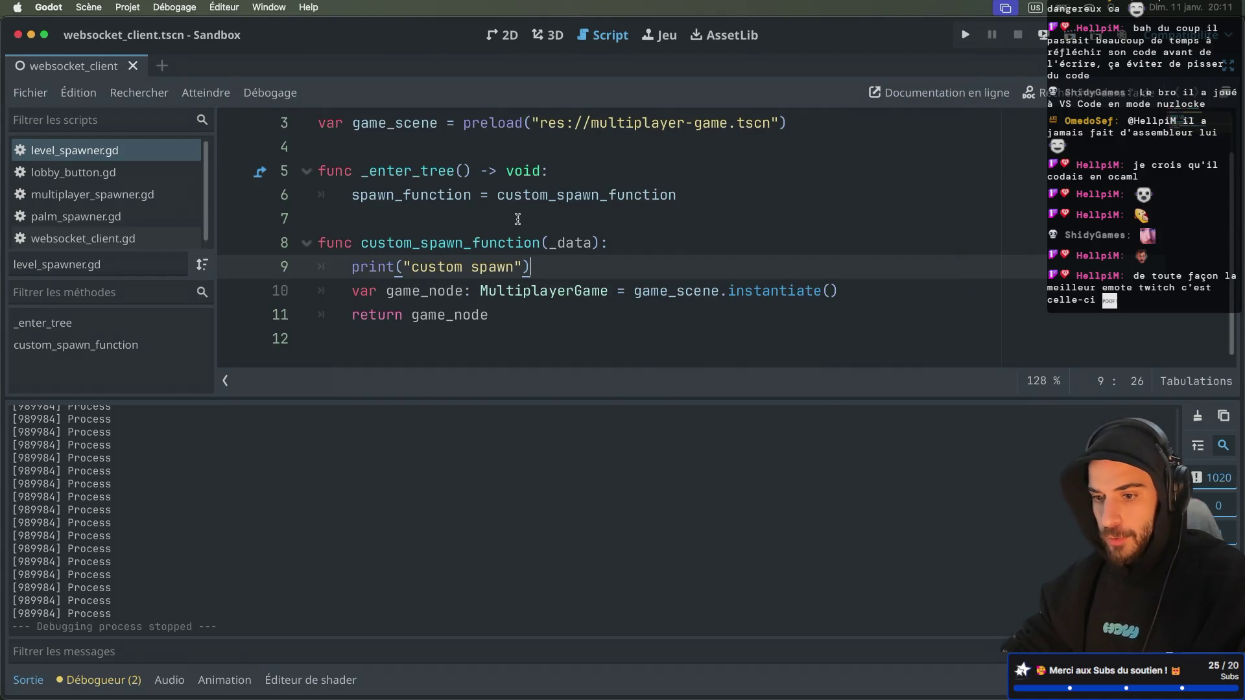
click(110, 172)
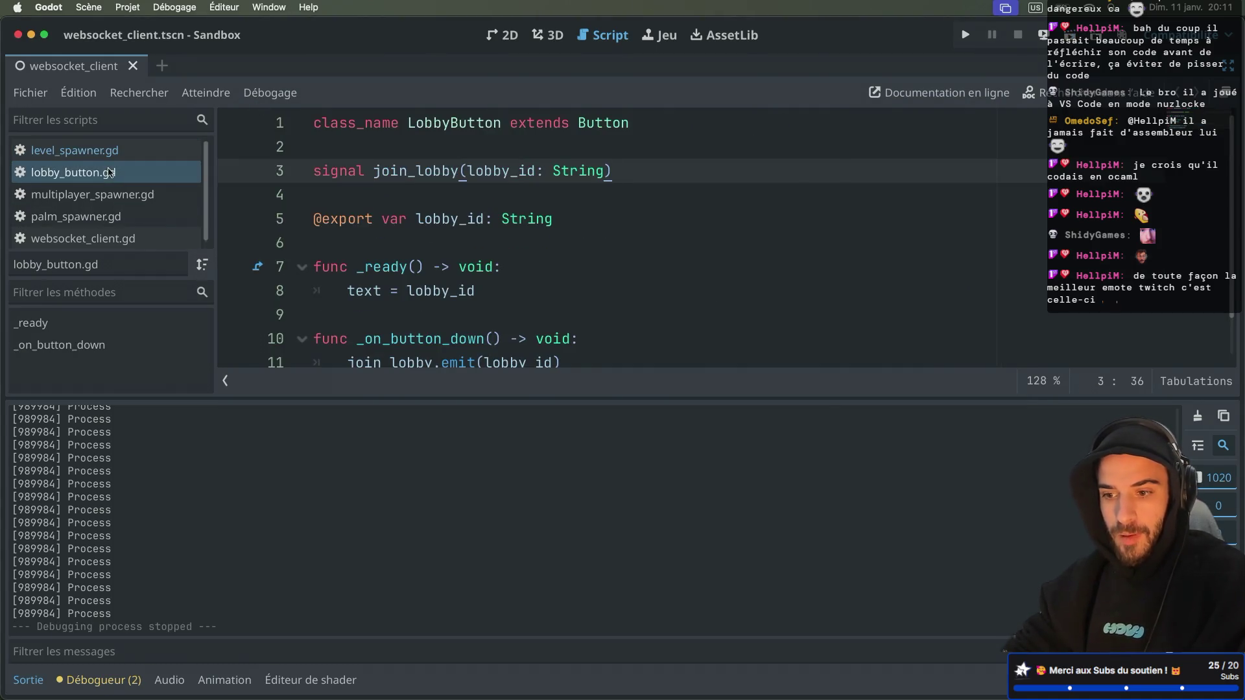
Close lobby_button.gd and show the scene tree, inspector and file system docks again
key(ctrl+w)
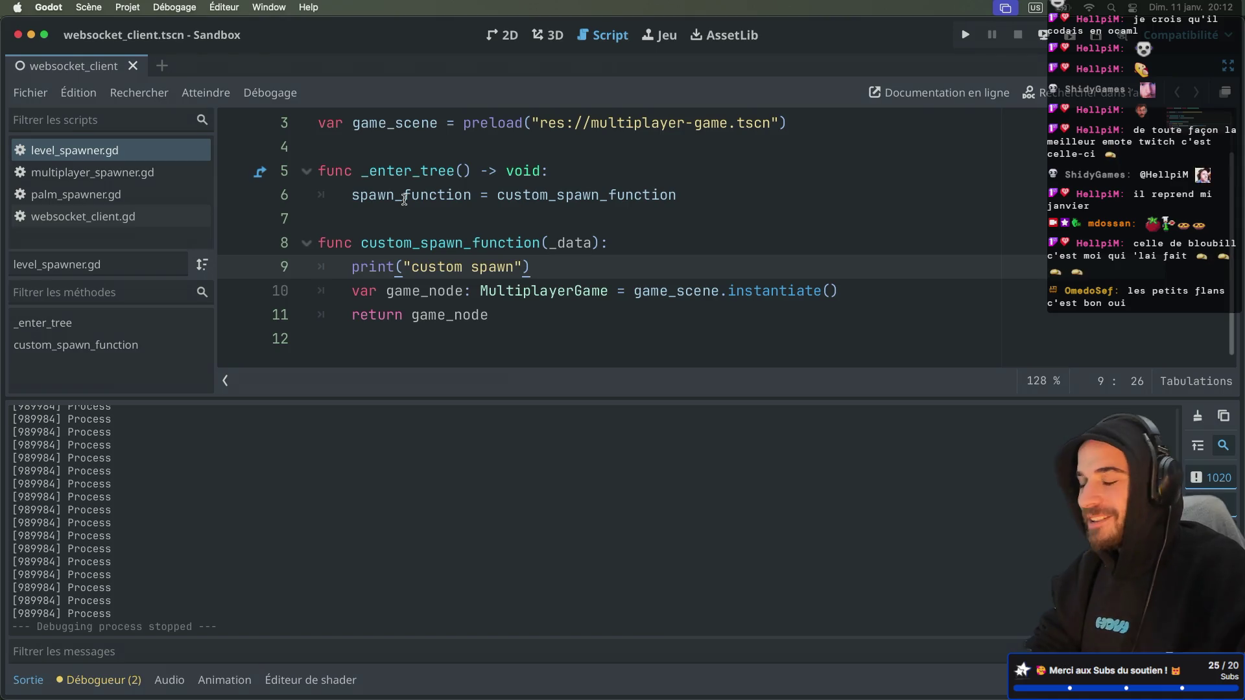
mouse_move(416, 197)
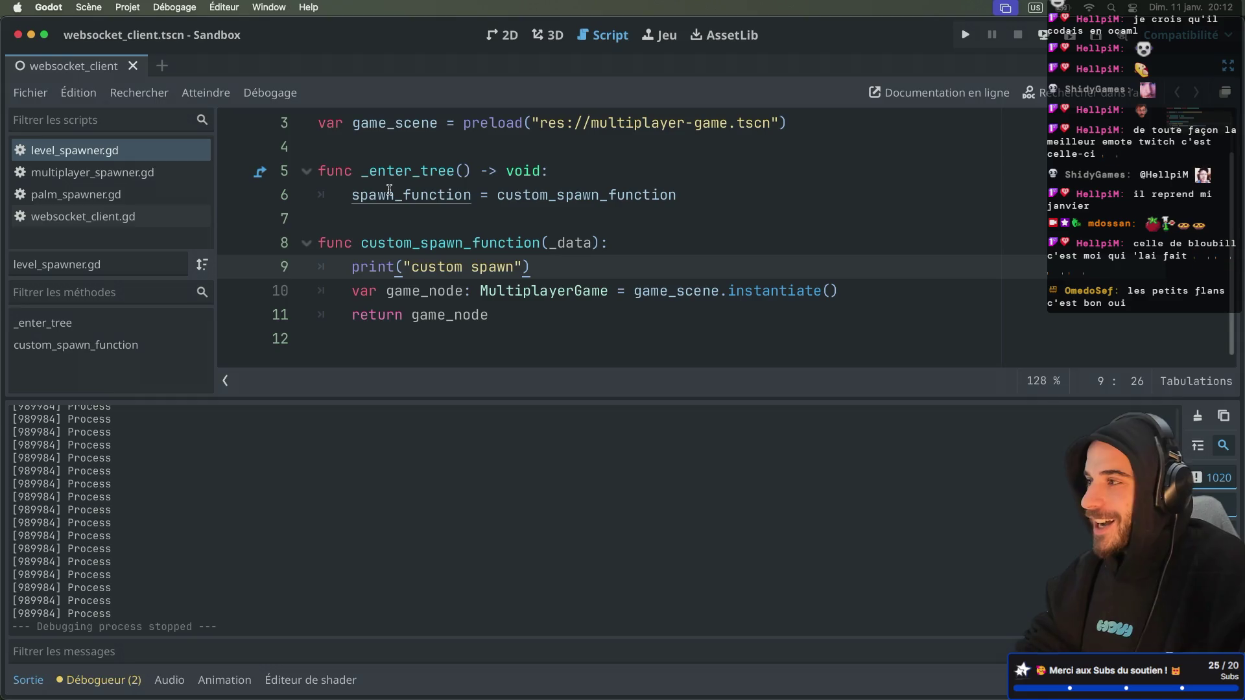
key(ctrl+super+d)
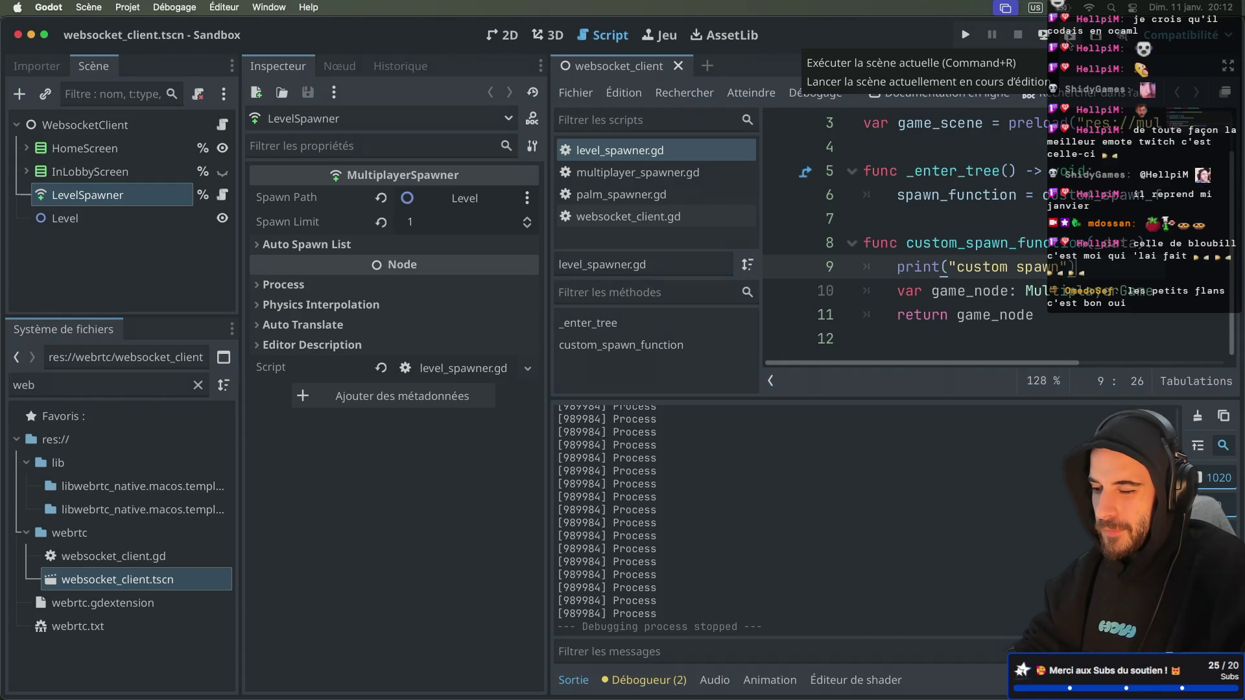
Briefly run and stop the sandbox scene, then open websocket_client.gd
click(1042, 34)
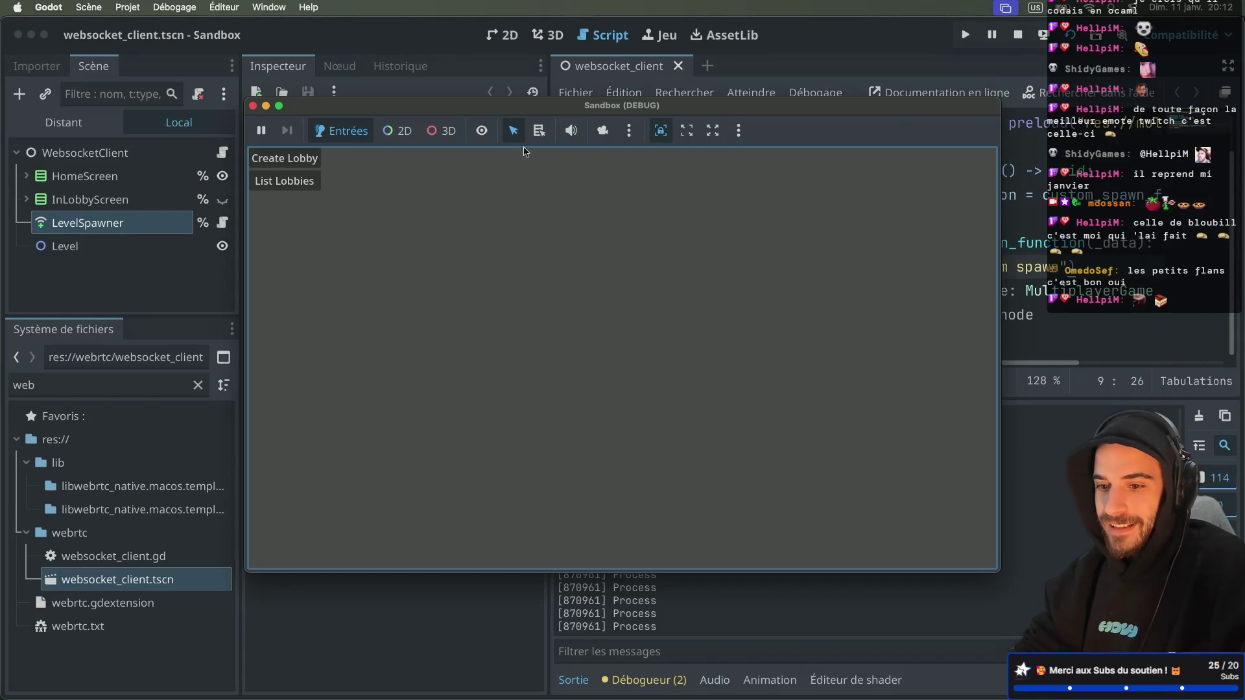
drag(503, 112, 627, 137)
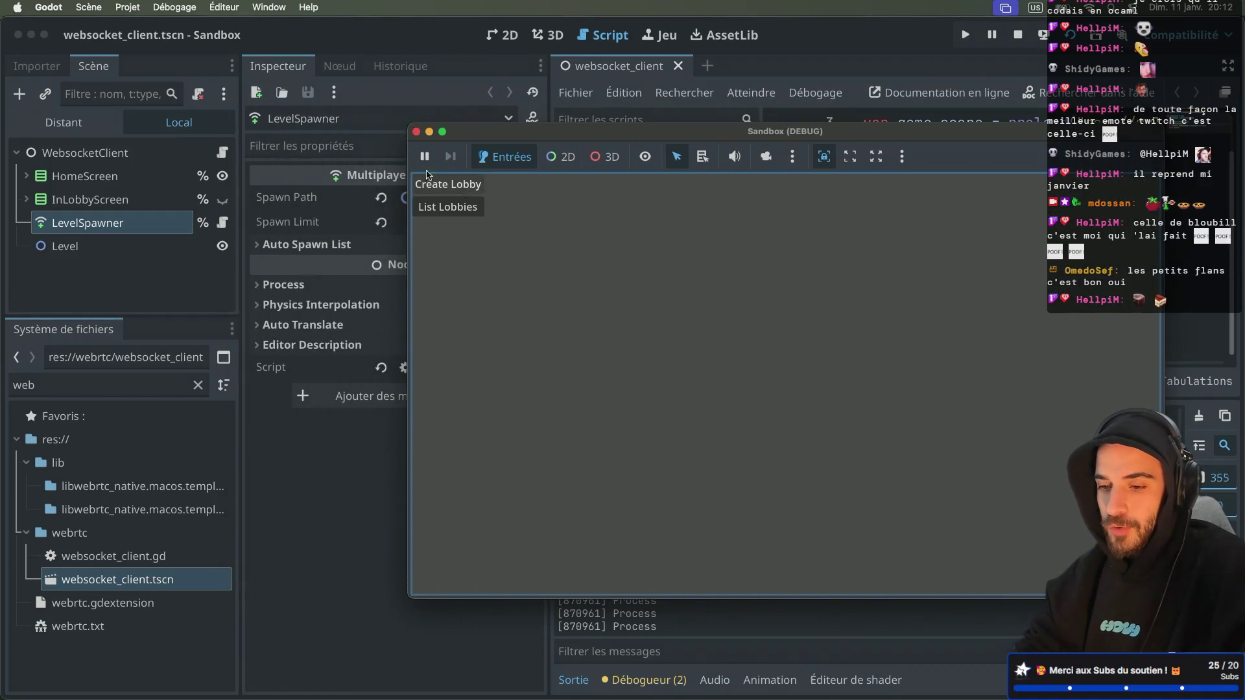
click(416, 131)
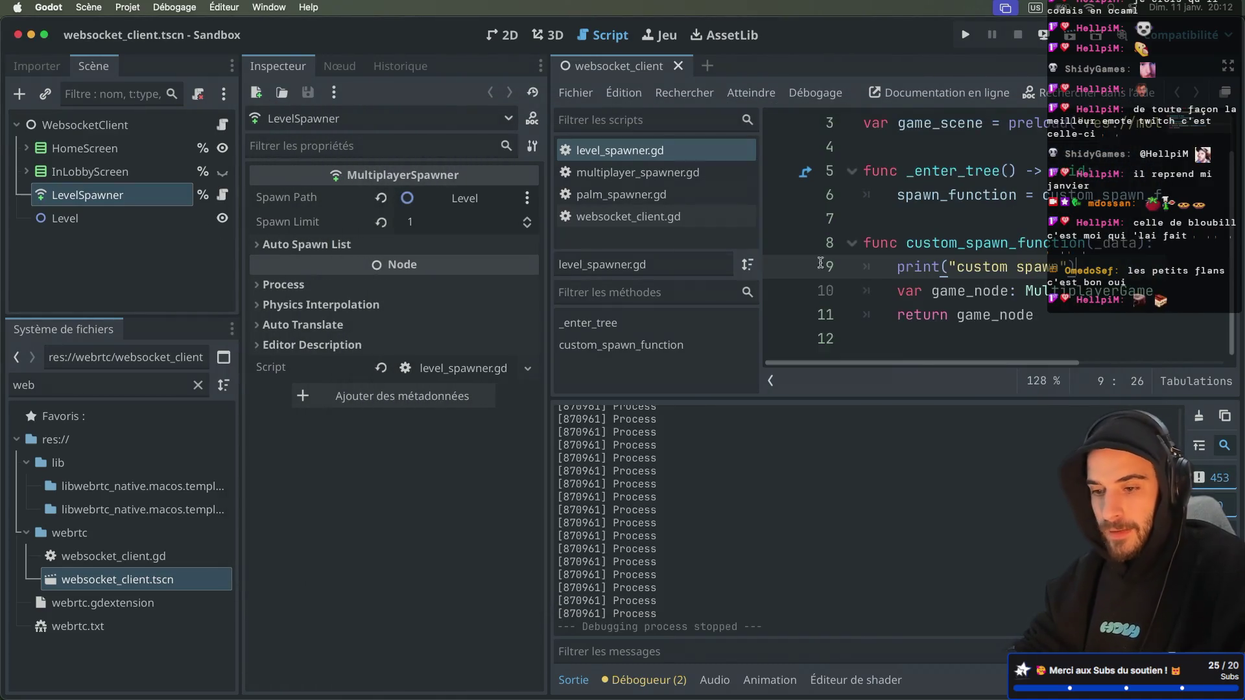
click(651, 174)
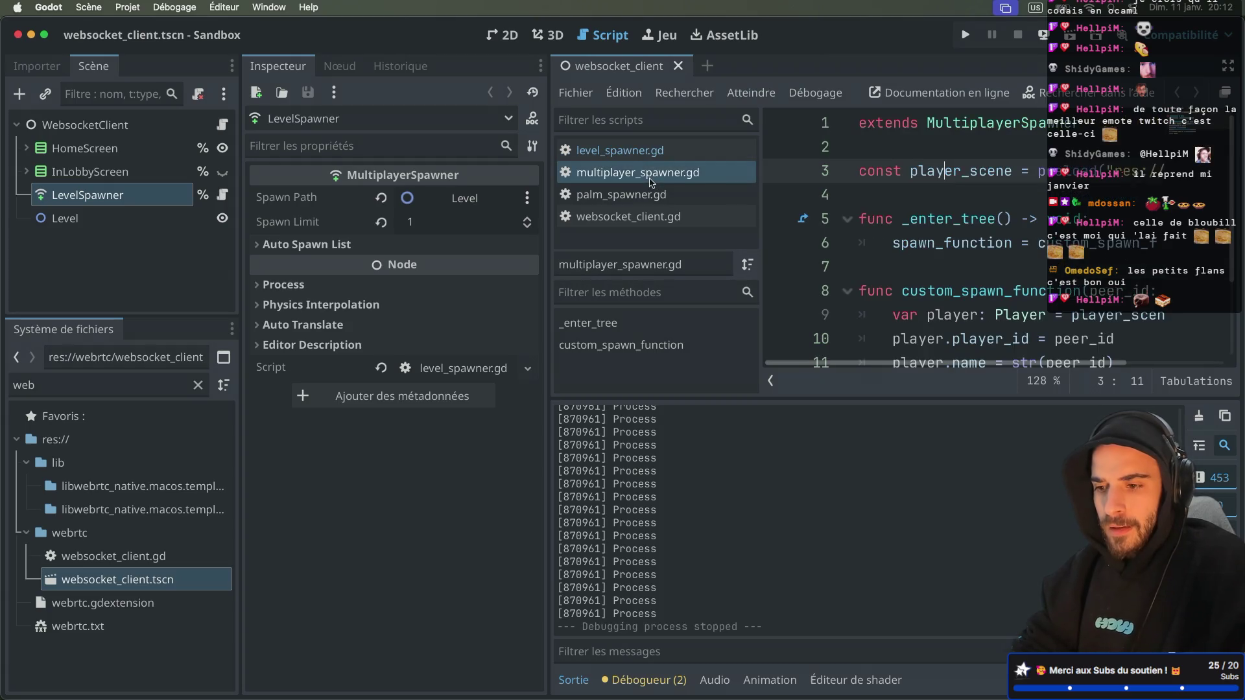
click(625, 216)
Start a new line 195 after the spawn call referencing %InLobbyScreen
click(1091, 337)
key(Return)
text($)
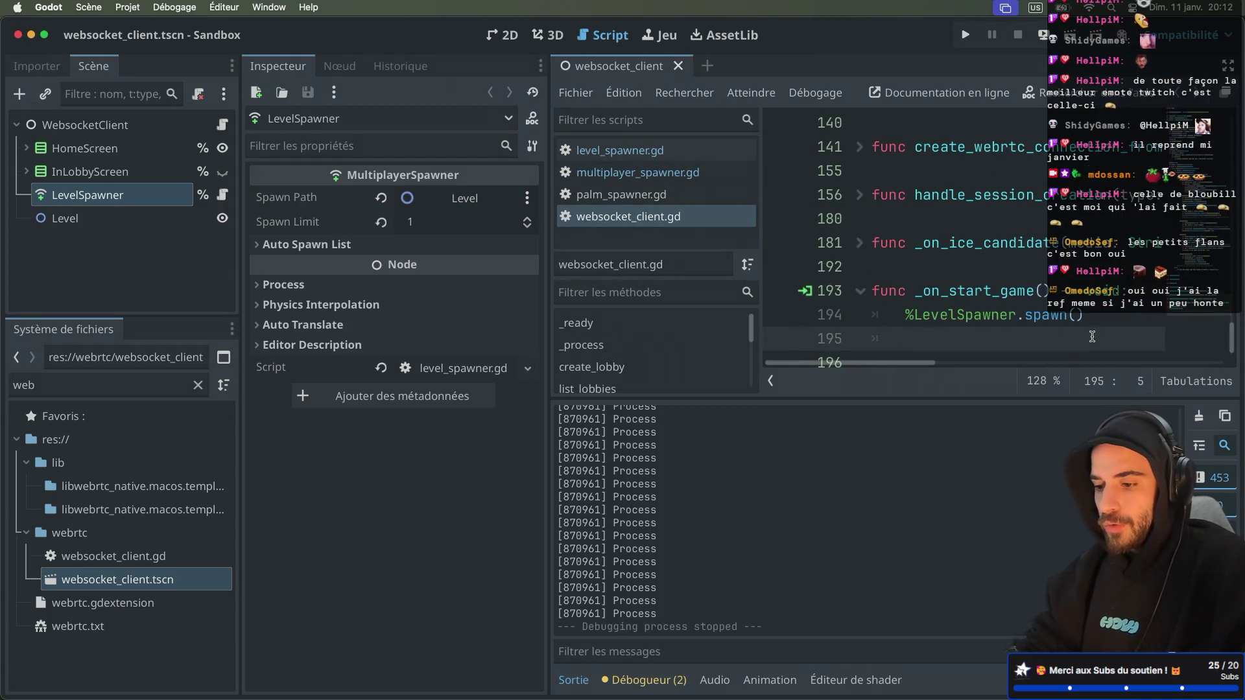
key(BackSpace)
text(%)
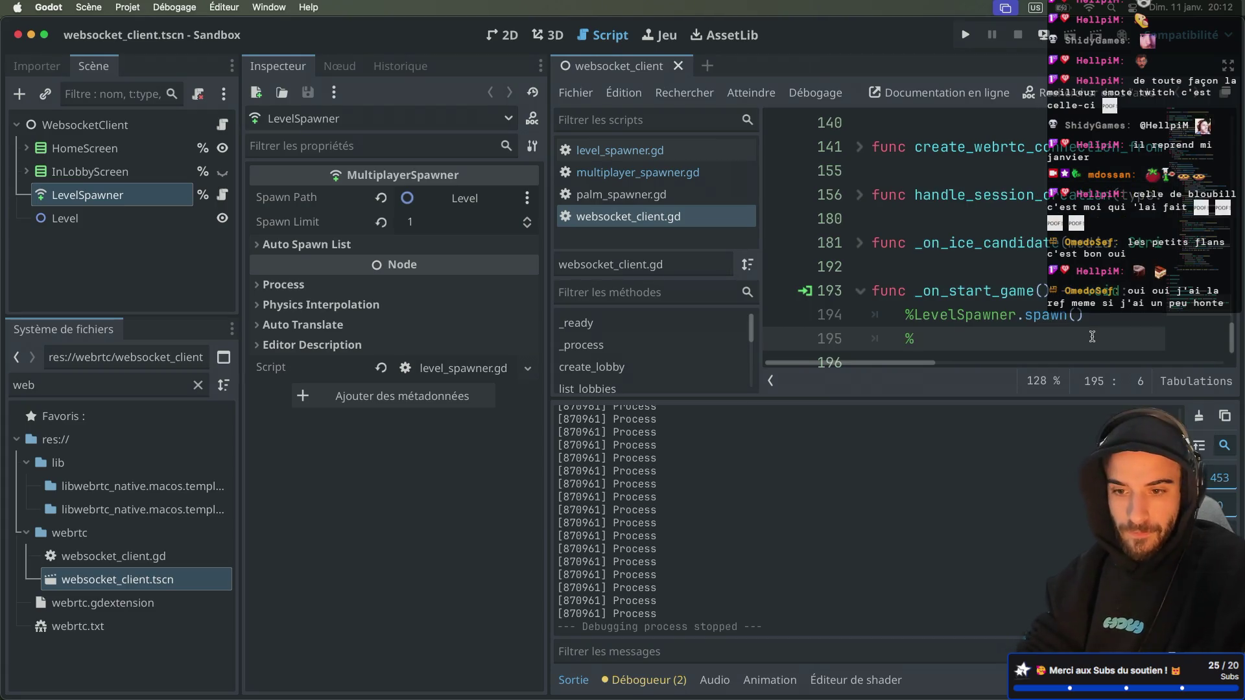
text(Inl)
key(Return)
text(.ve)
key(ctrl+super+d)
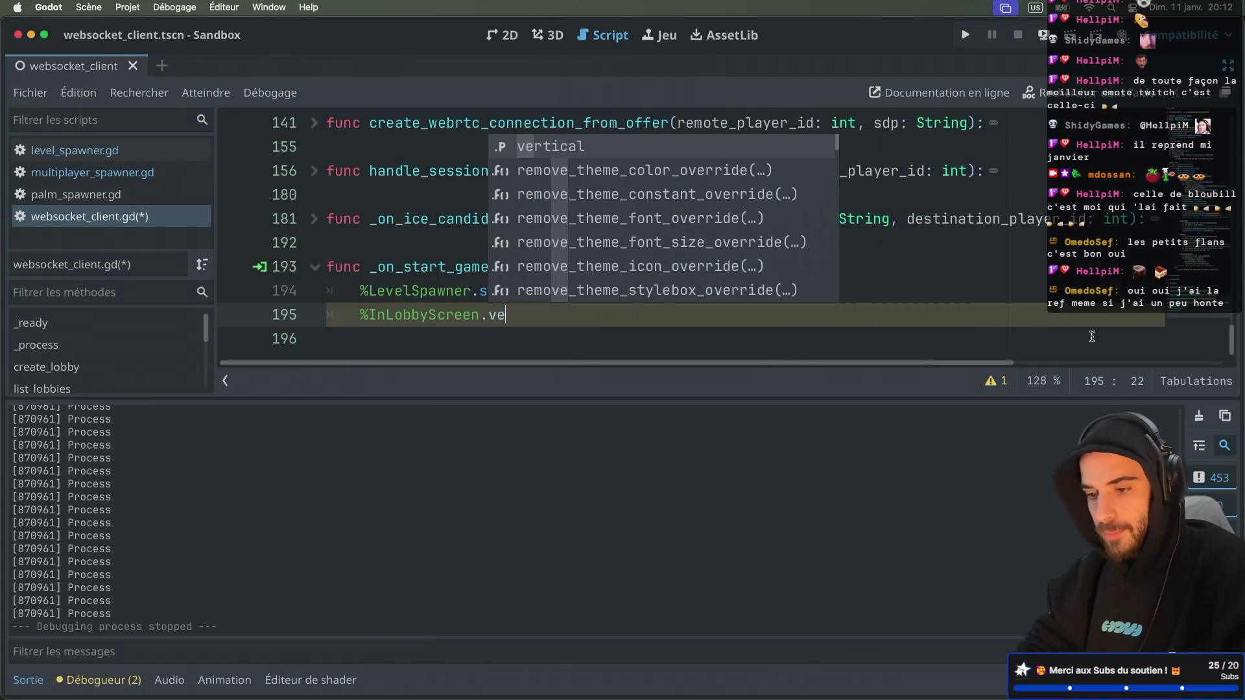
Complete the line as %InLobbyScreen.visible = false and save websocket_client.gd
key(BackSpace)
text(is)
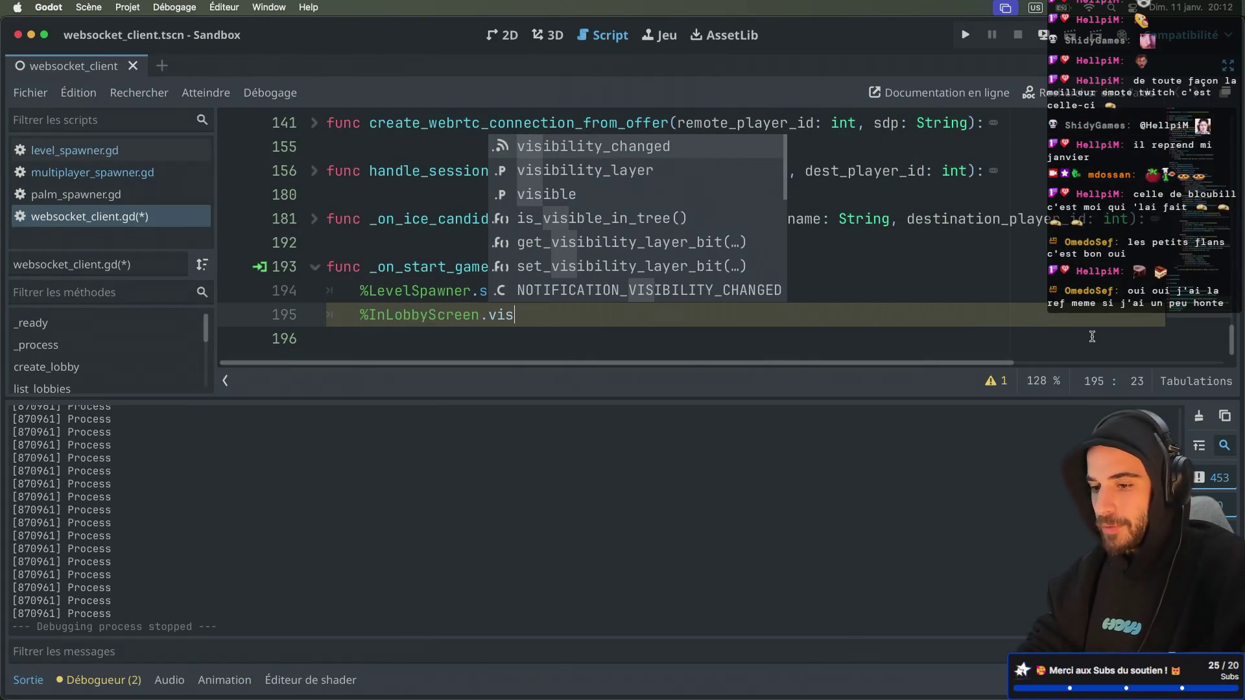
key(Down)
key(Down)
key(Return)
text(= false)
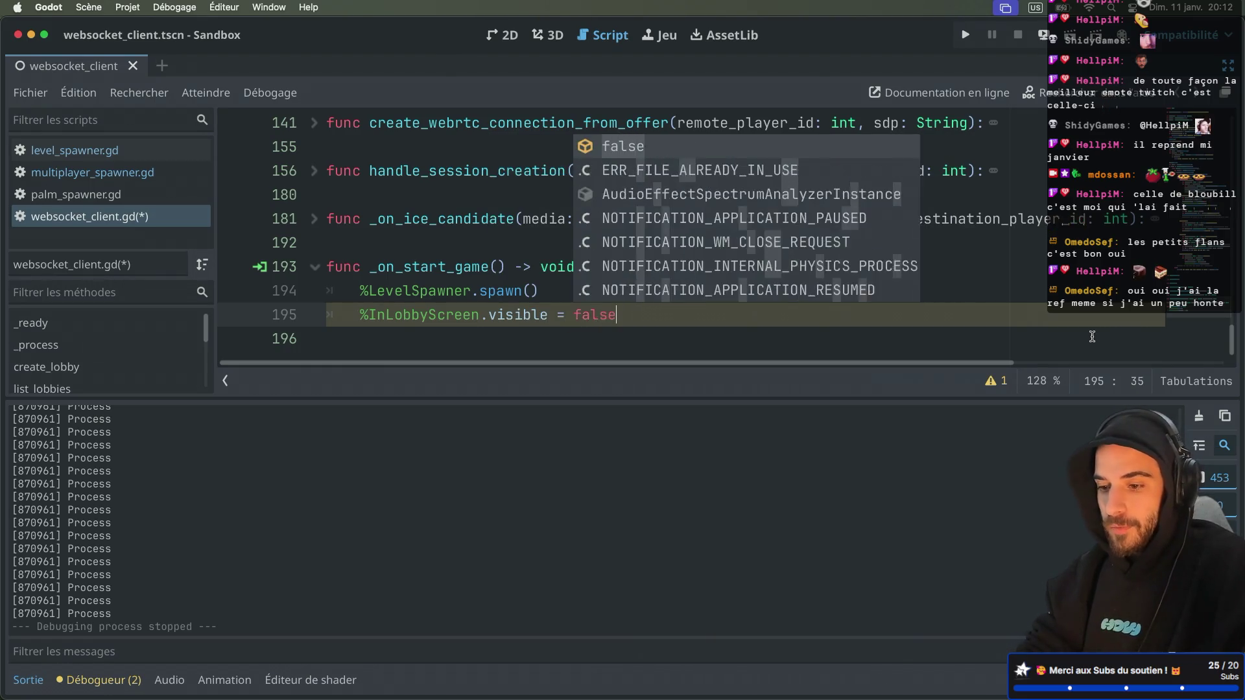
key(Escape)
key(ctrl+s)
key(ctrl+shift+F11)
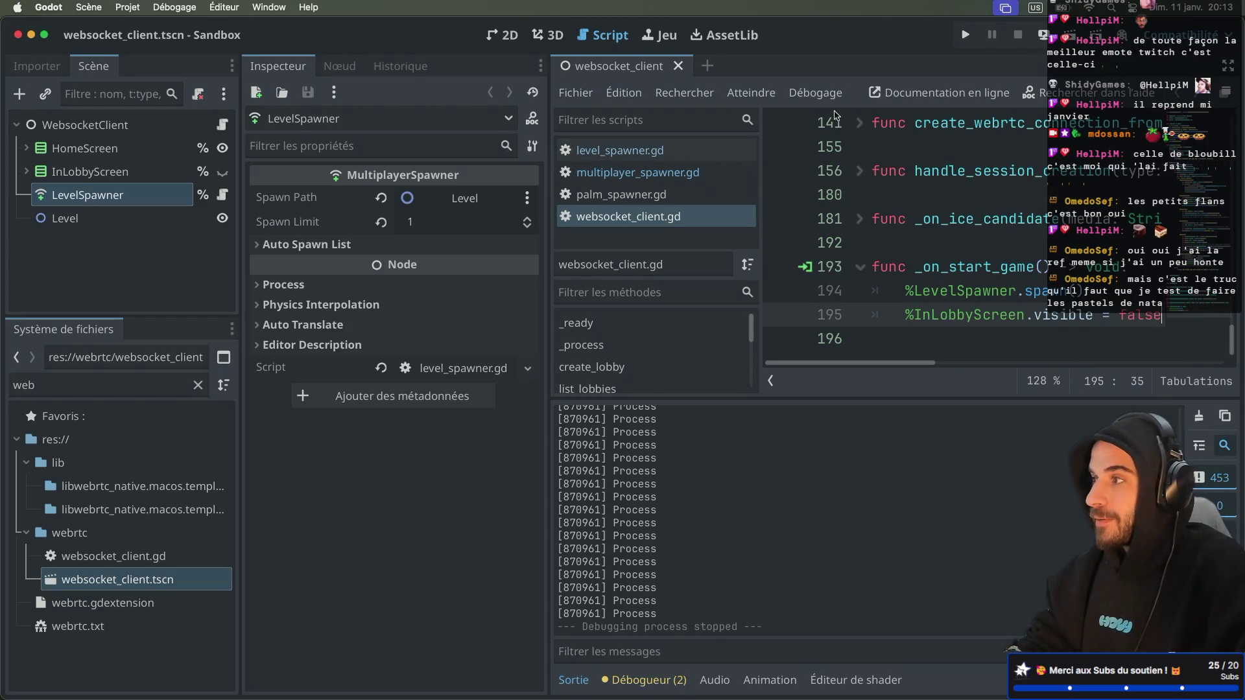
Hide the side panels and run the Sandbox project to its lobby screen
key(ctrl+super+d)
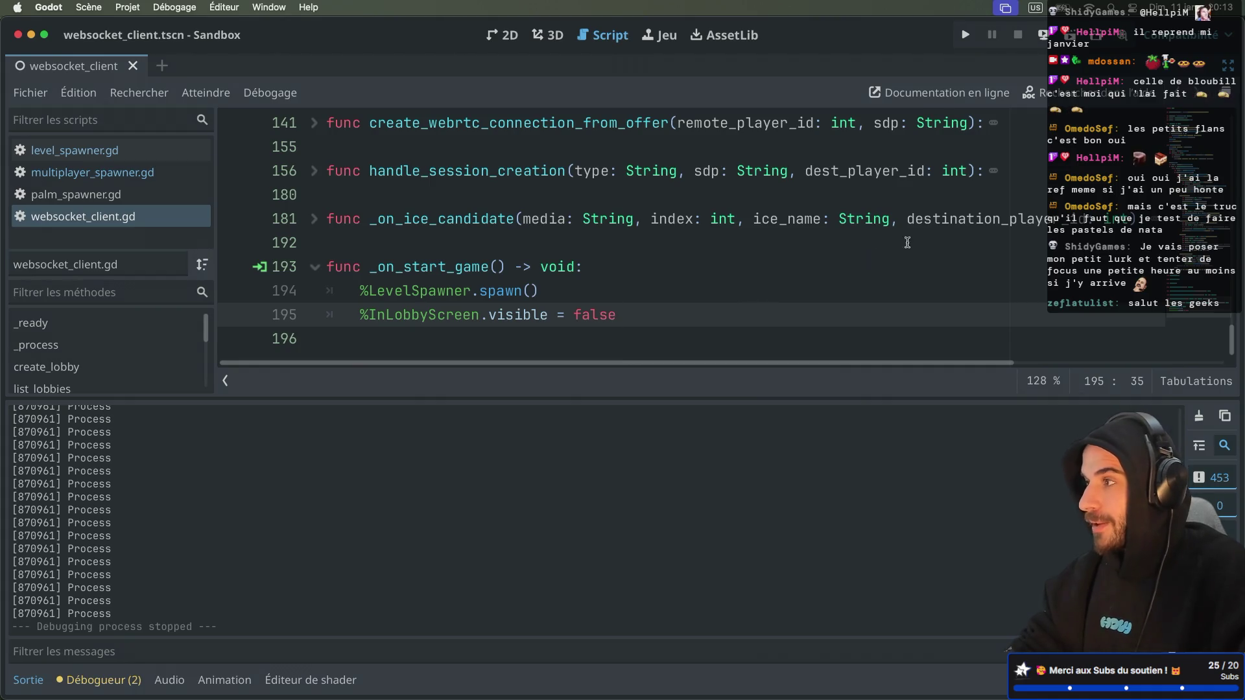
key(super+b)
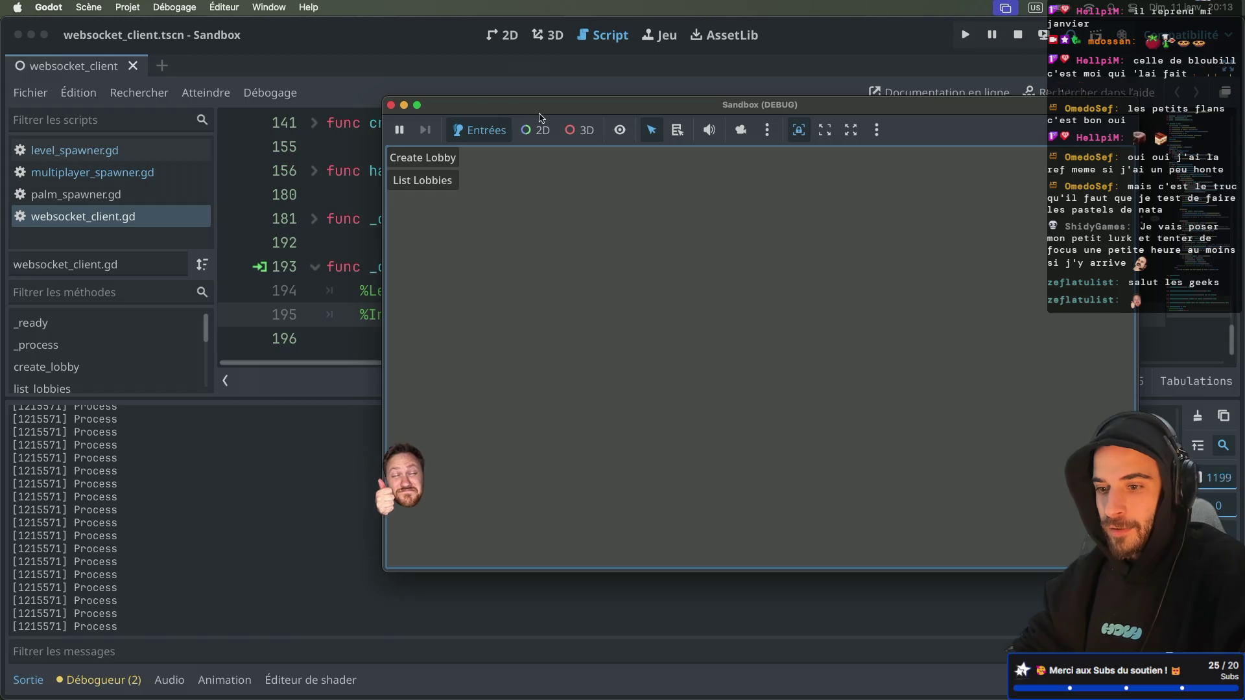
Create a lobby and start the game, then close the game window and restore the side panels
click(456, 161)
click(431, 177)
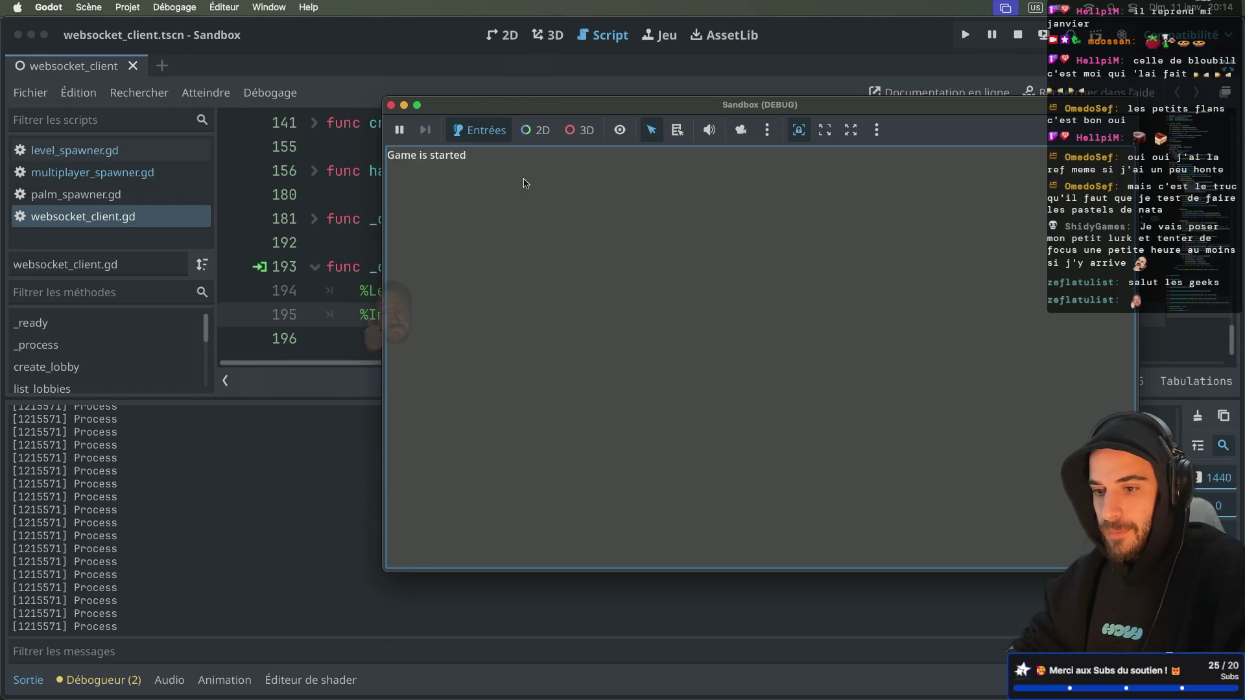
drag(576, 114, 655, 115)
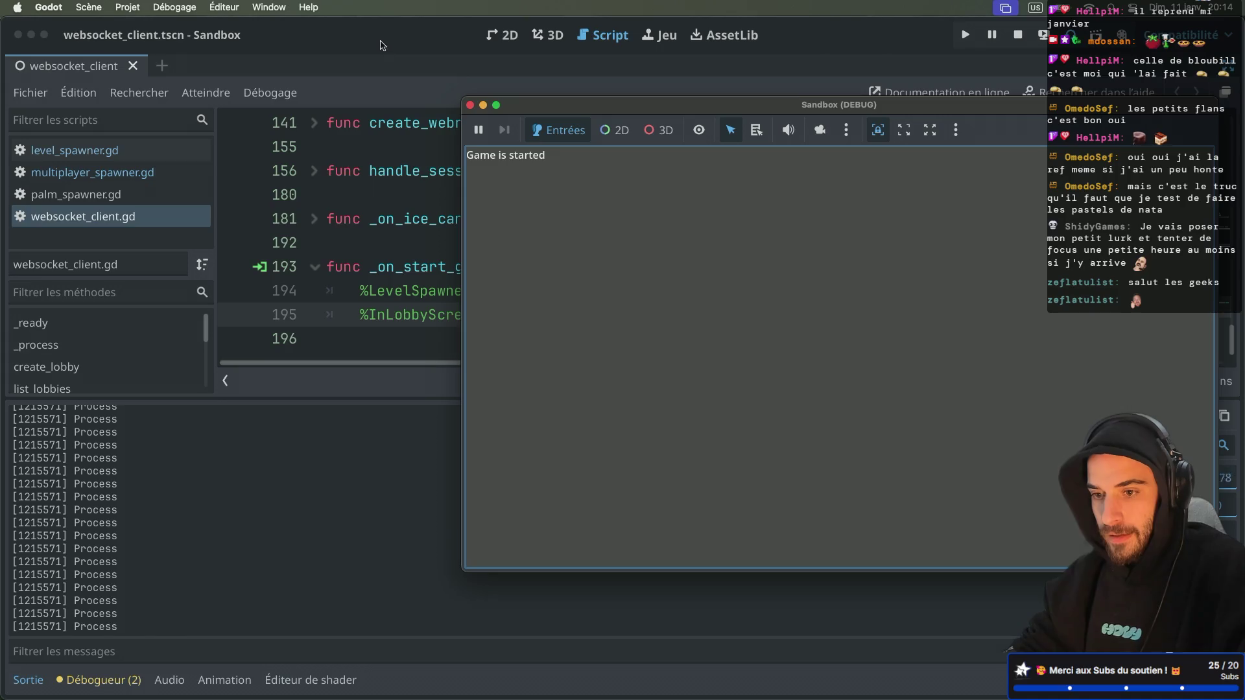
key(super+q)
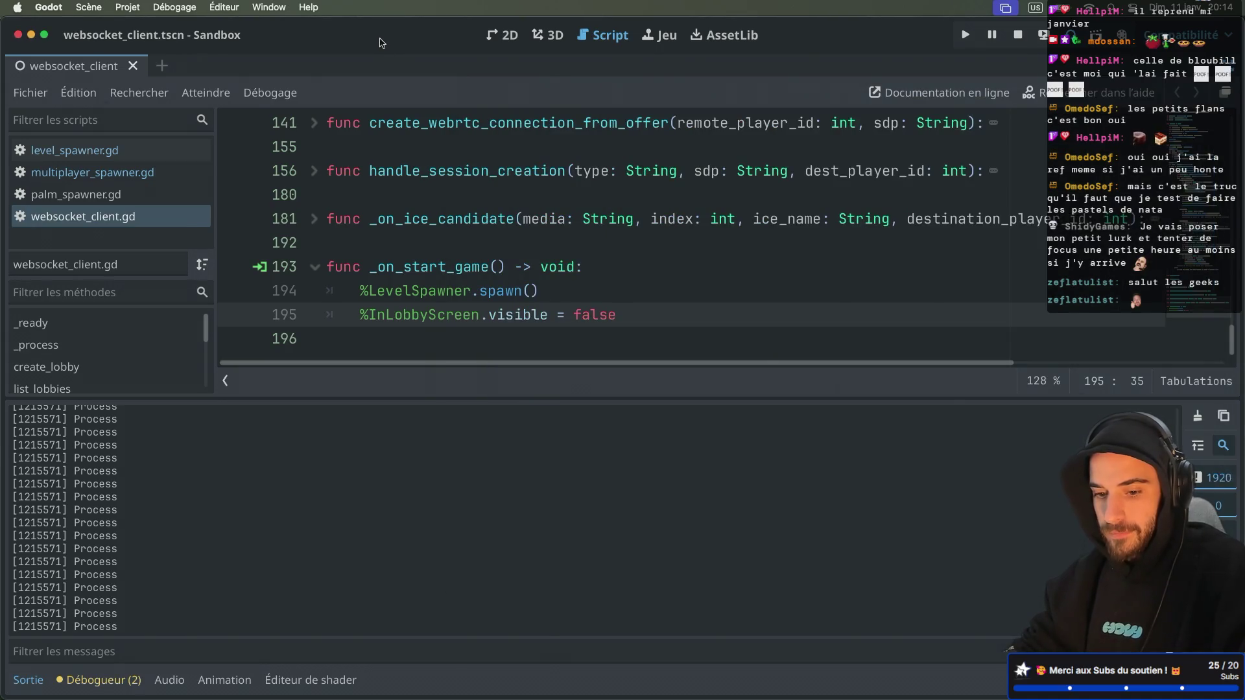
key(ctrl+super+d)
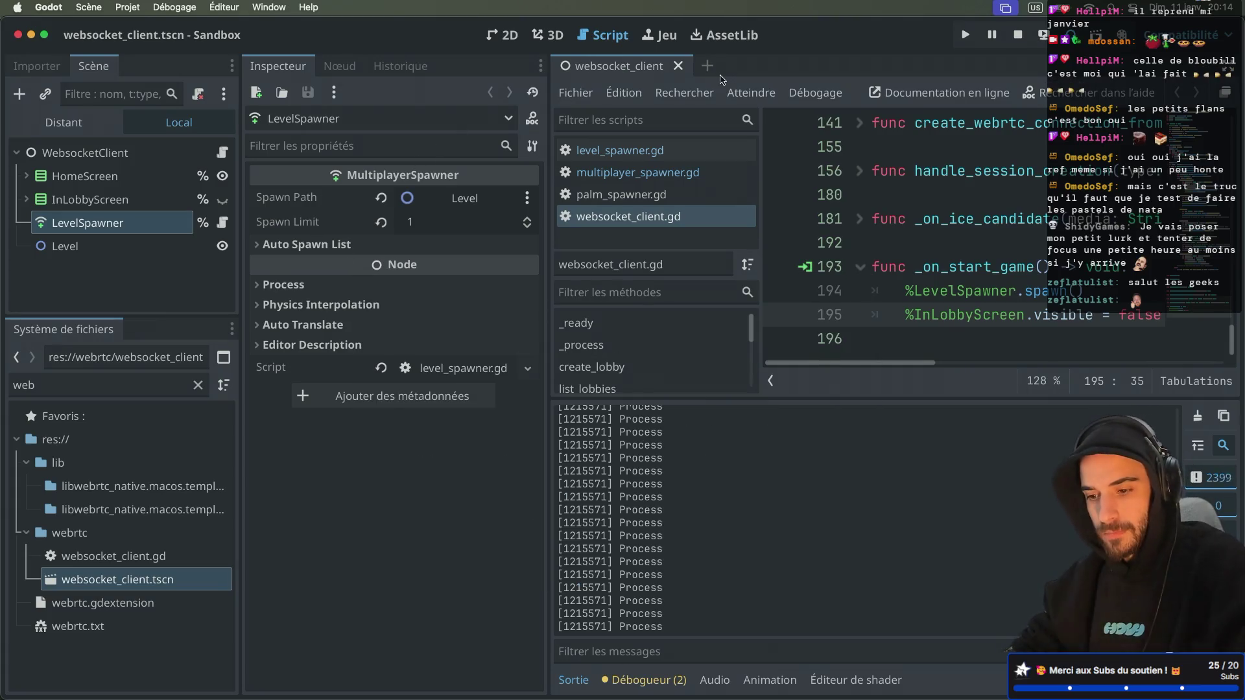
Inspect the remote Level tree's PalmSpawner and MultiplayerSpawner properties, then stop the game
click(73, 127)
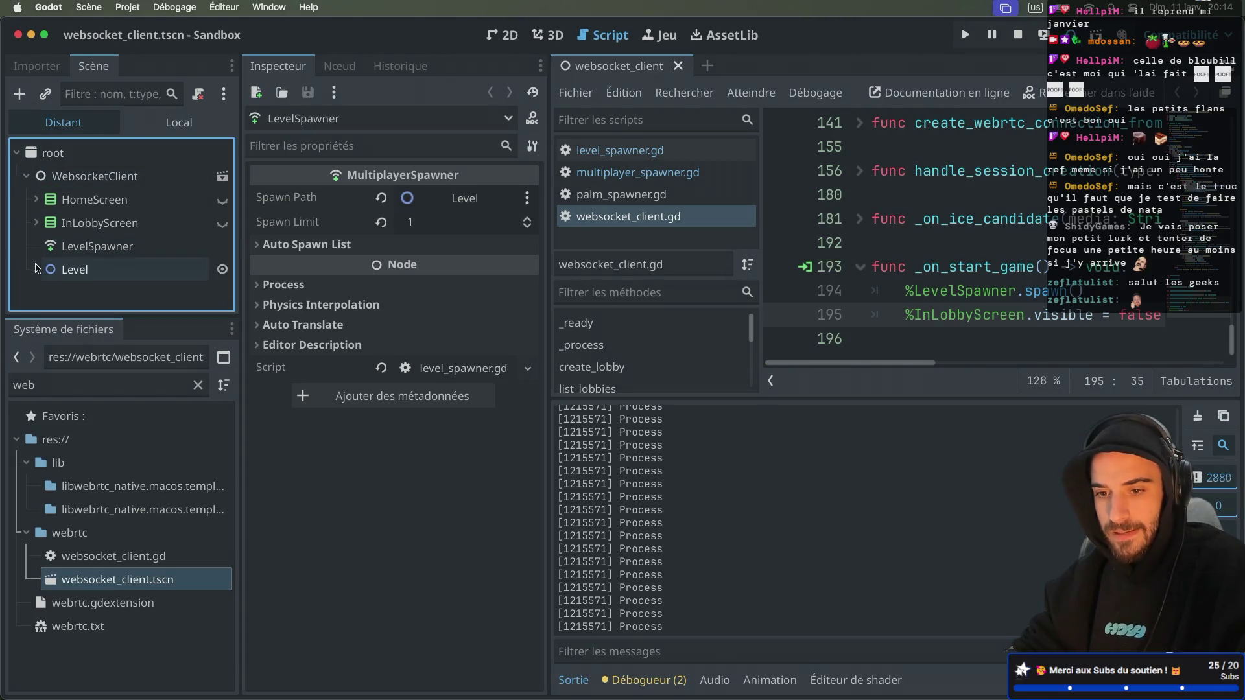
click(35, 269)
scroll(106, 239, down, 3)
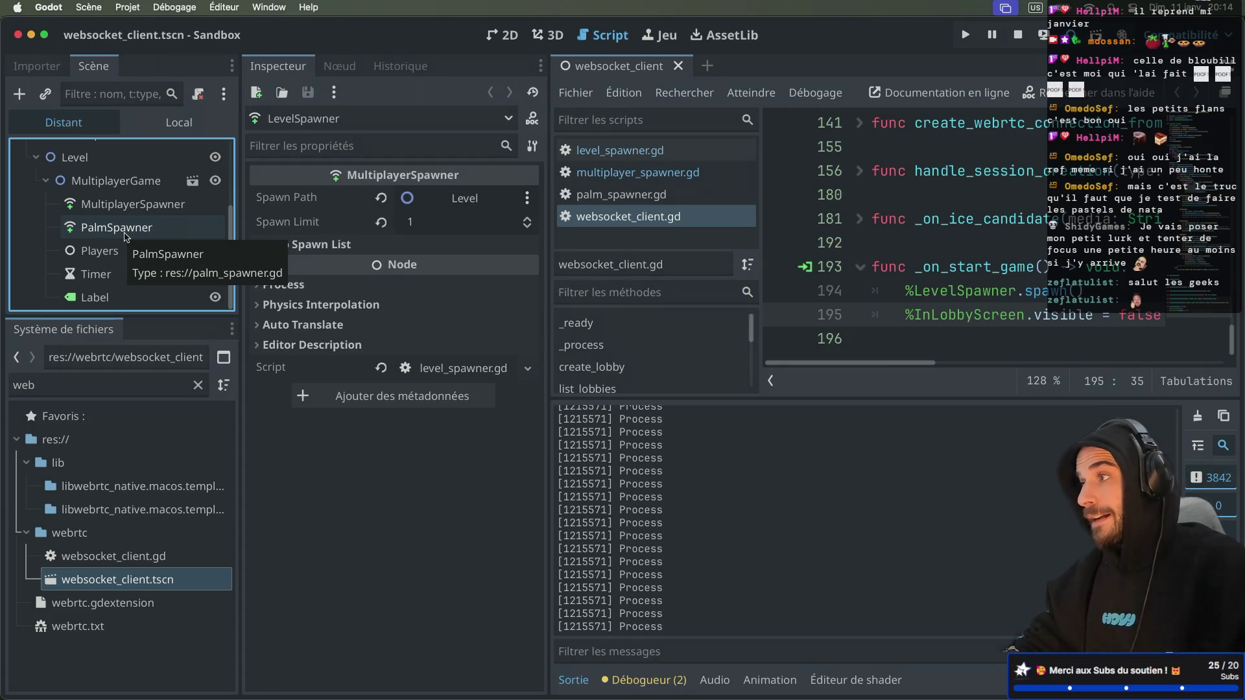
click(125, 237)
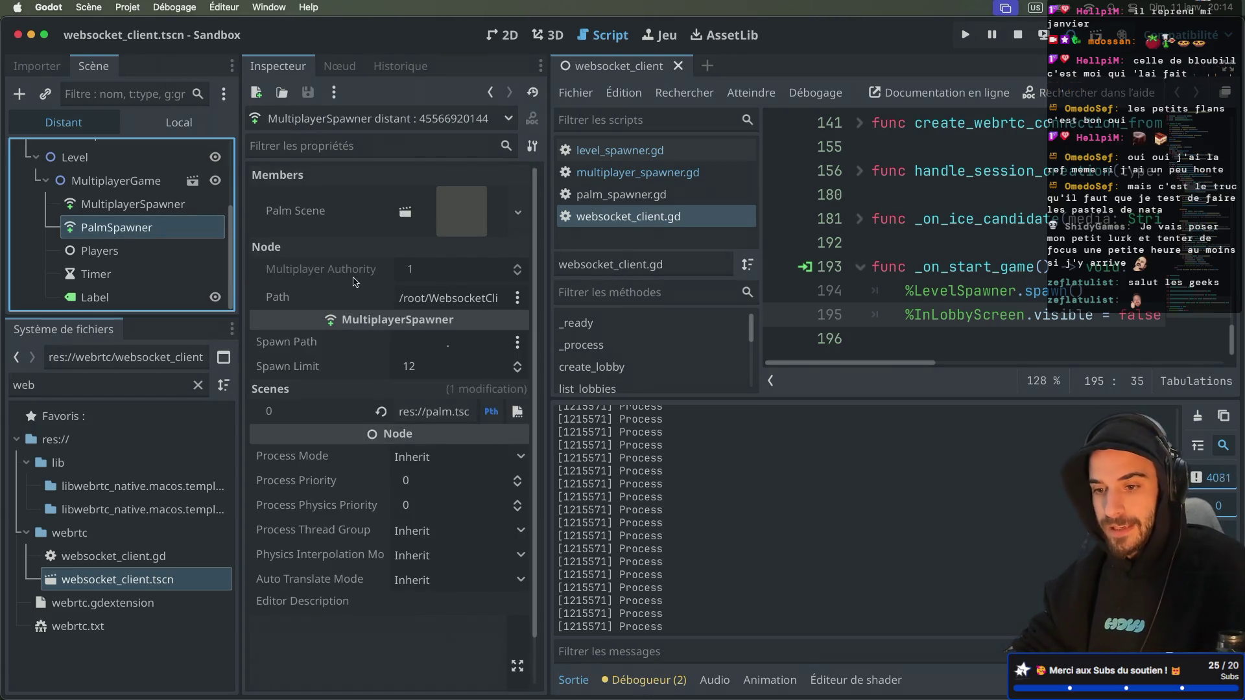
click(194, 205)
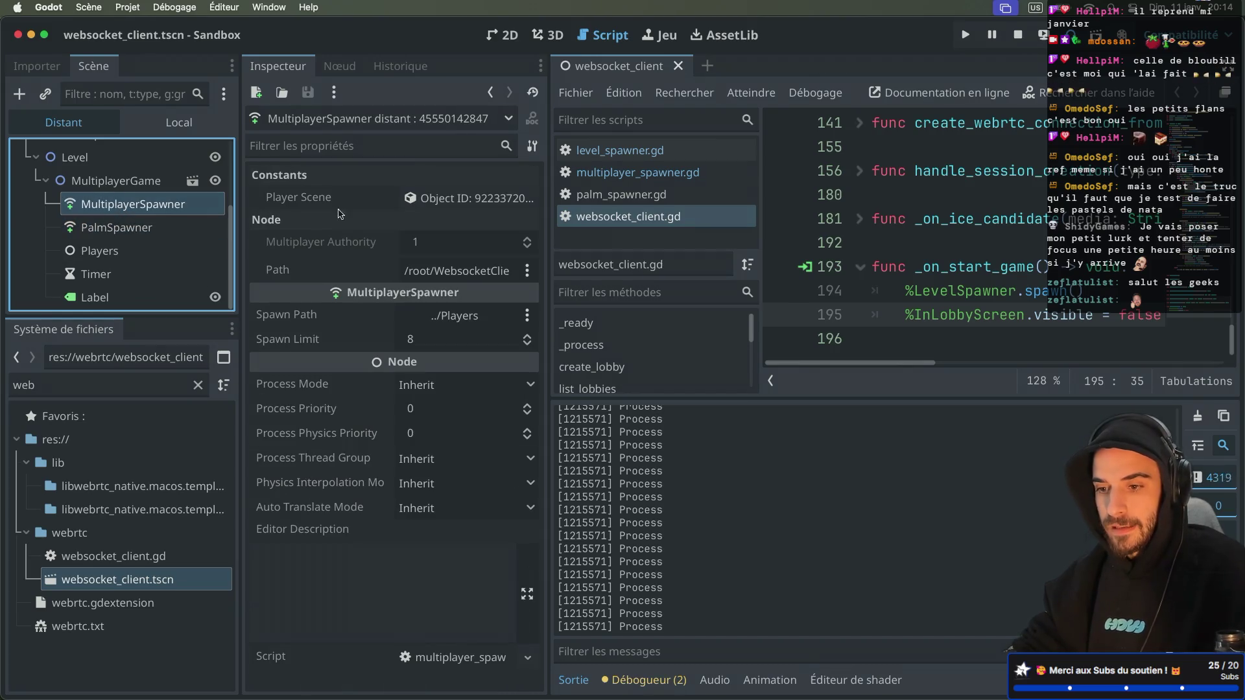
click(201, 227)
click(188, 205)
click(181, 225)
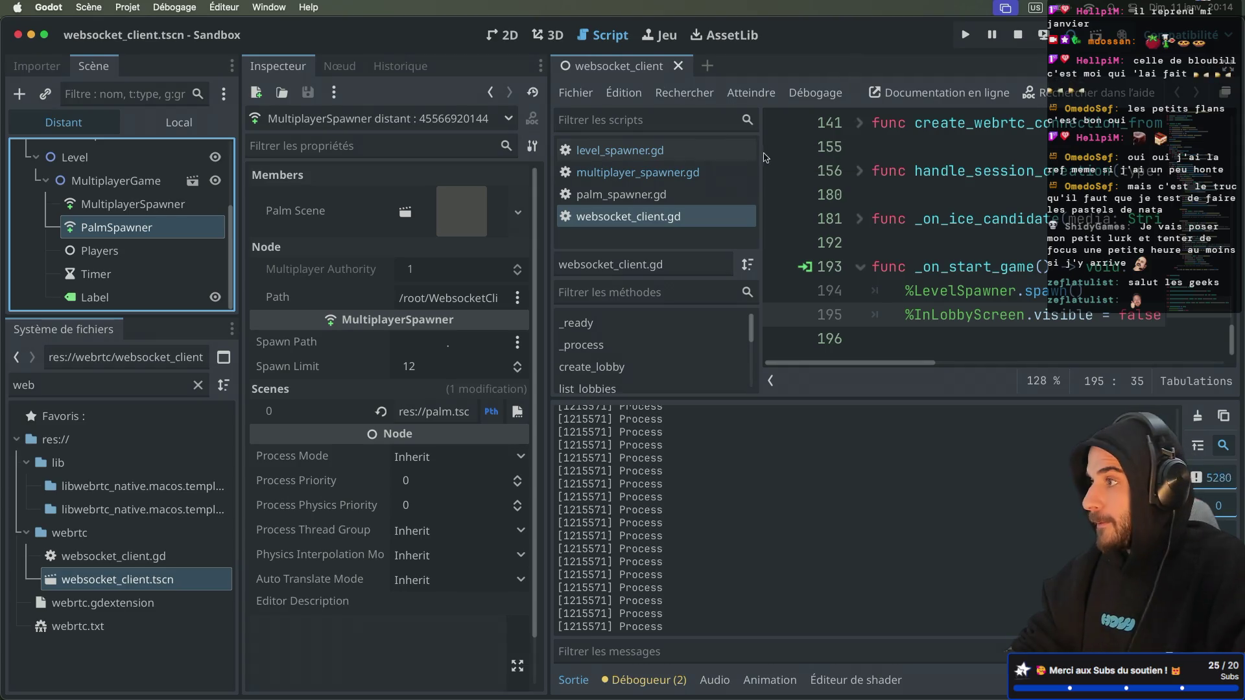
click(1016, 35)
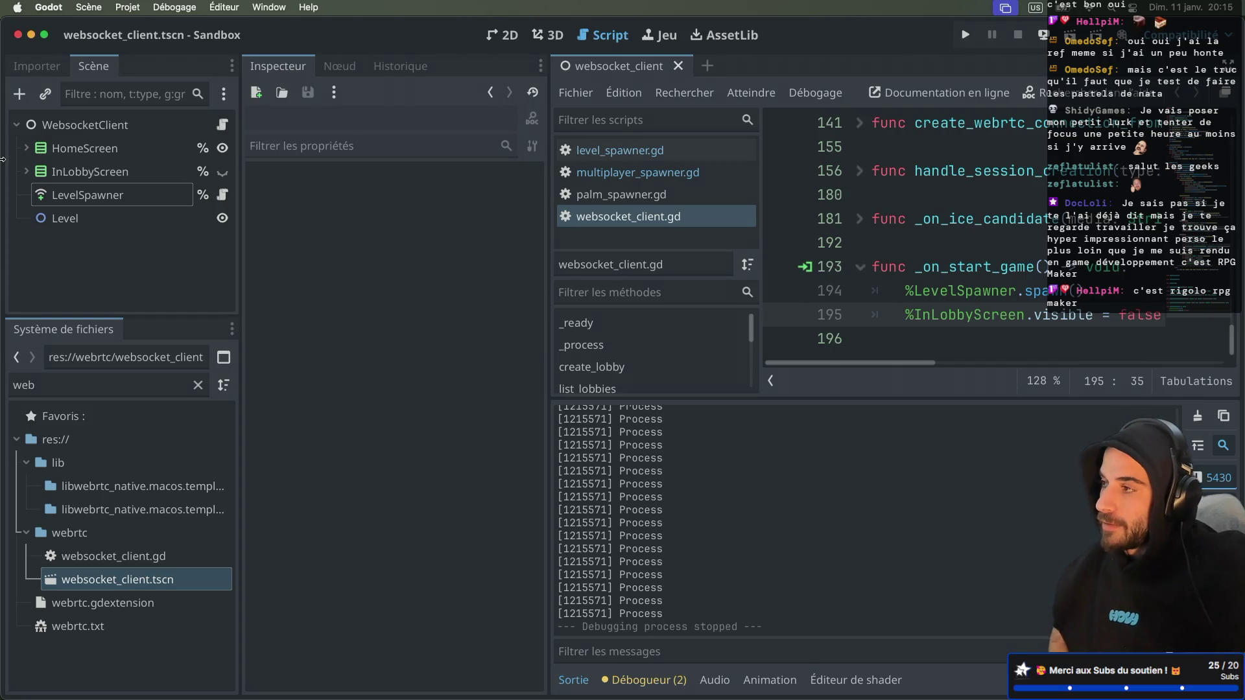
Hide the side panels and collapse the output log so websocket_client.gd fills the window
key(ctrl+Right)
key(ctrl+Right)
key(ctrl+Left)
key(ctrl+Left)
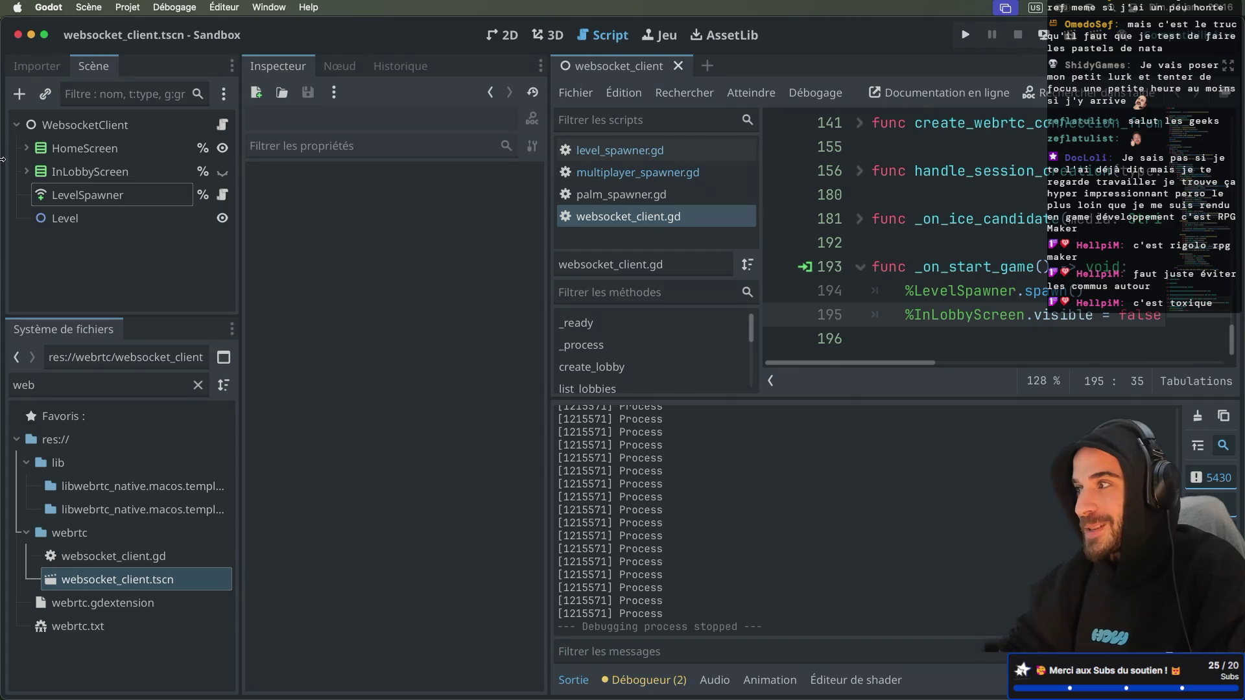
key(super+ctrl+d)
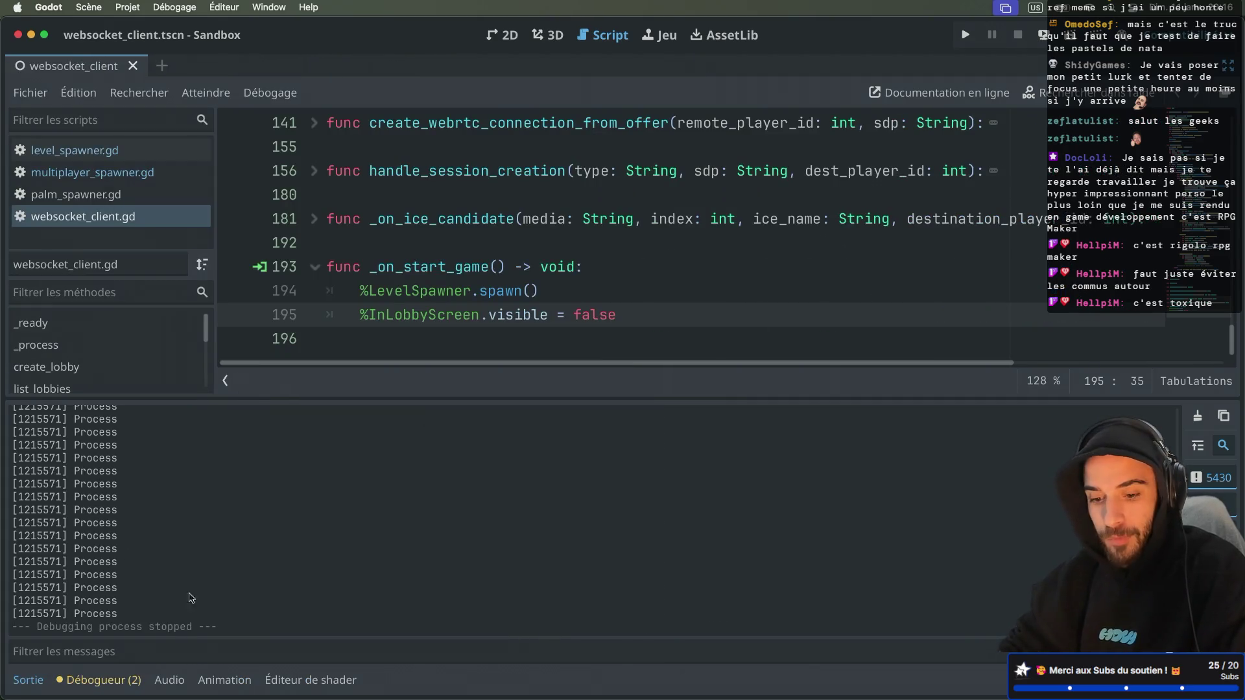
click(28, 679)
scroll(358, 507, up, 10)
scroll(358, 507, up, 10)
scroll(359, 507, down, 20)
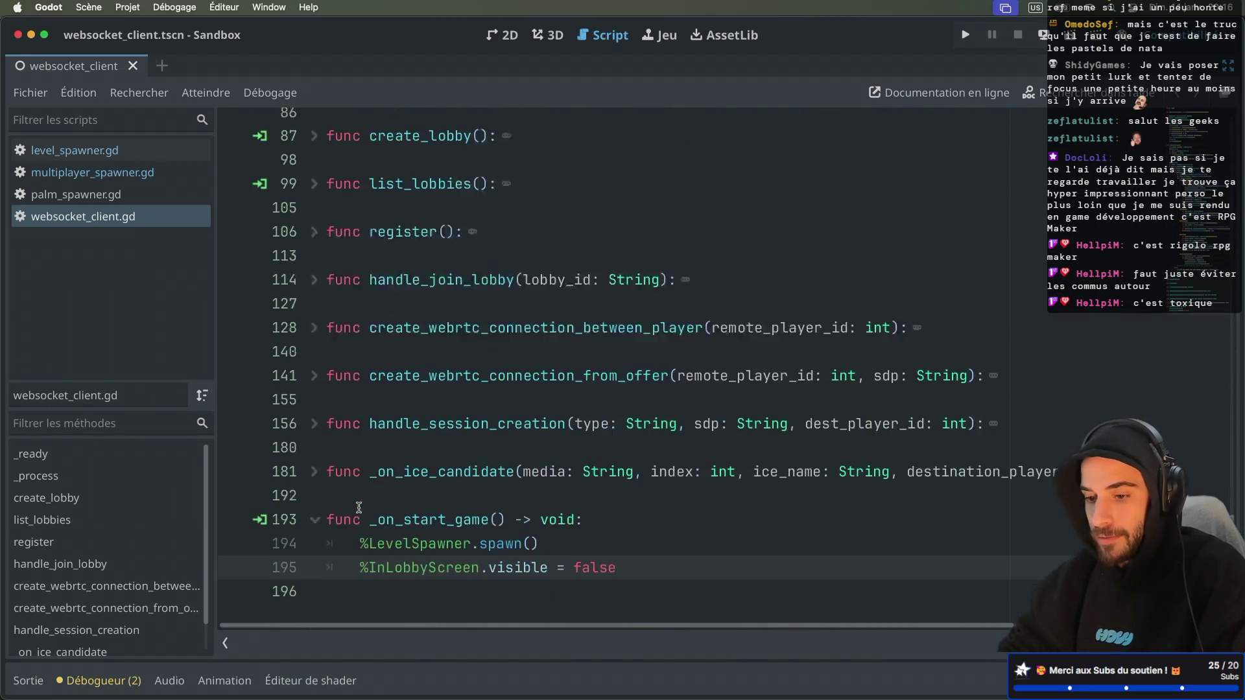
scroll(309, 181, up, 2)
Unfold and refold the create_lobby and list_lobbies functions to review them
click(315, 219)
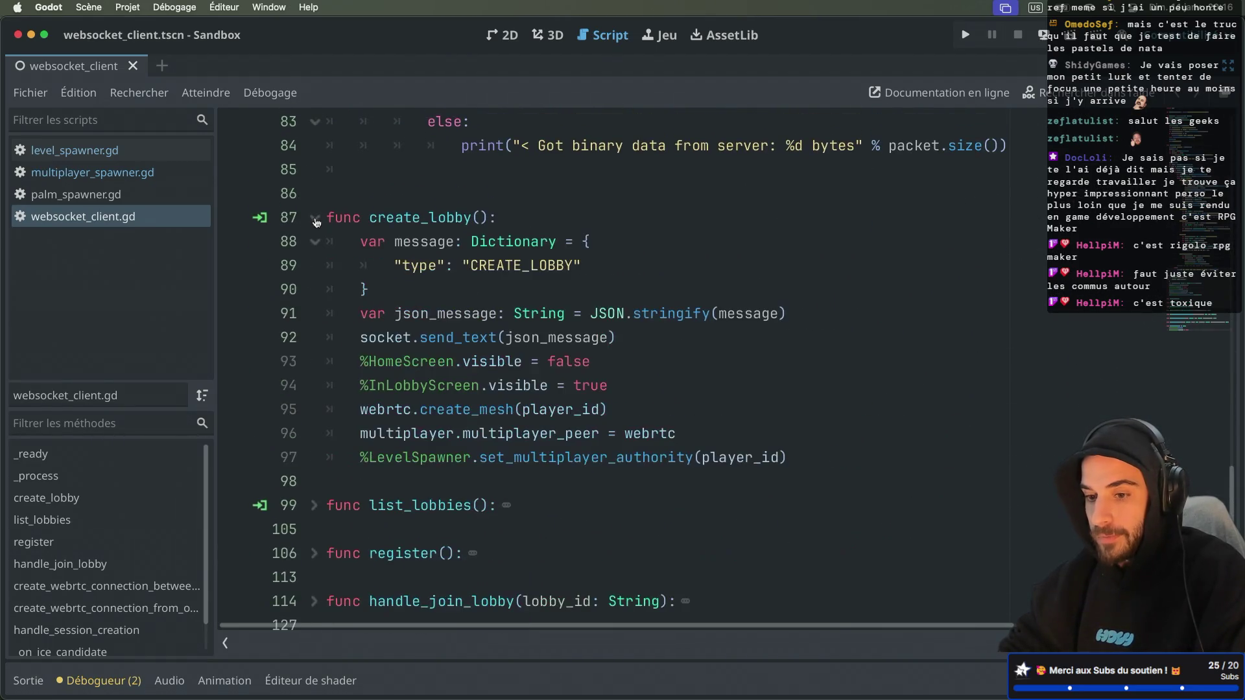
scroll(316, 223, down, 4)
click(315, 194)
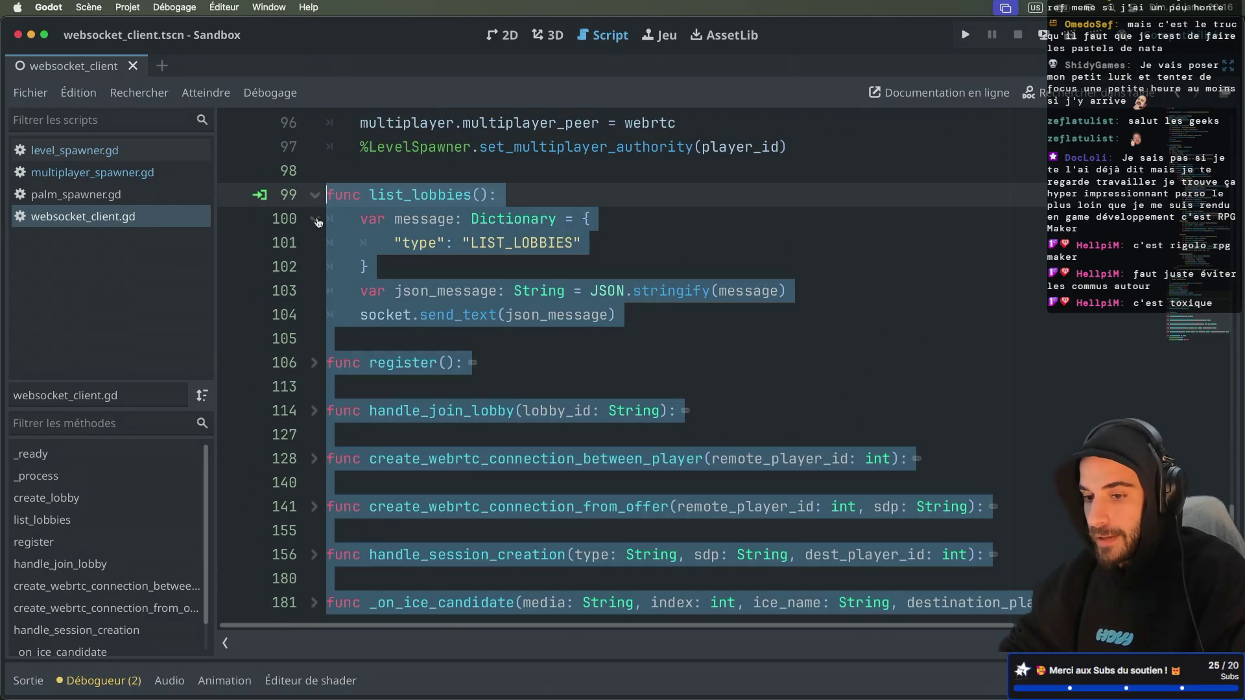
click(315, 195)
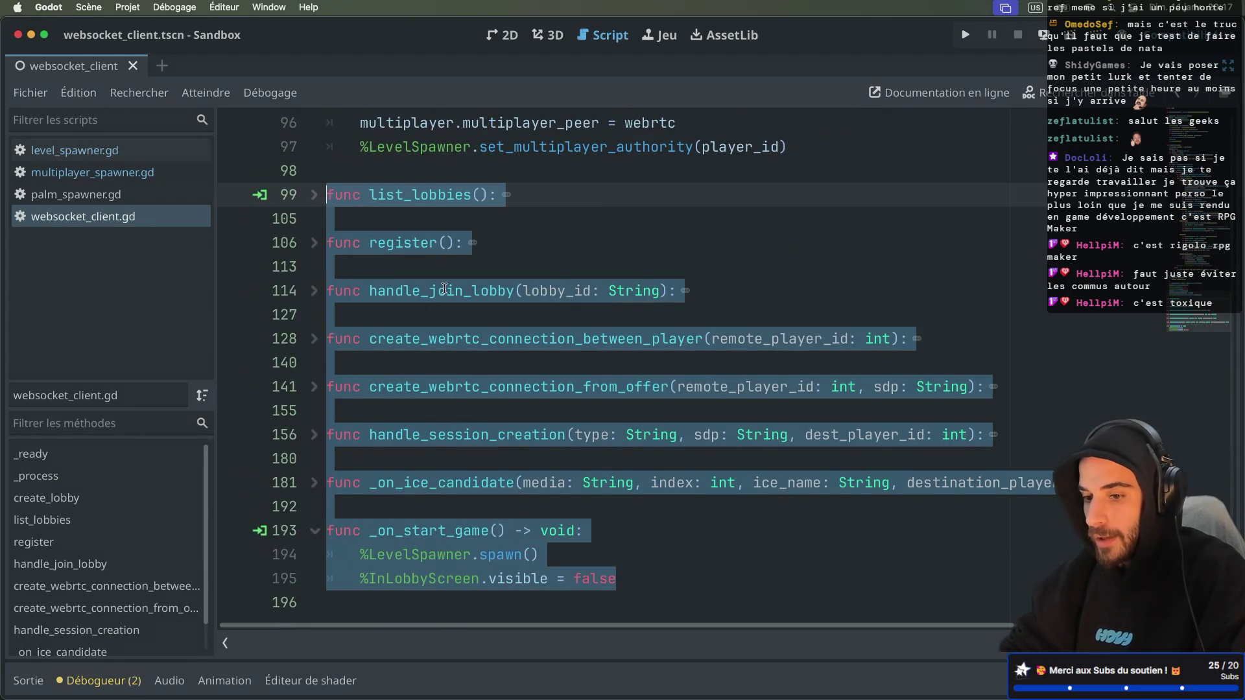
click(445, 290)
scroll(389, 298, up, 6)
click(315, 311)
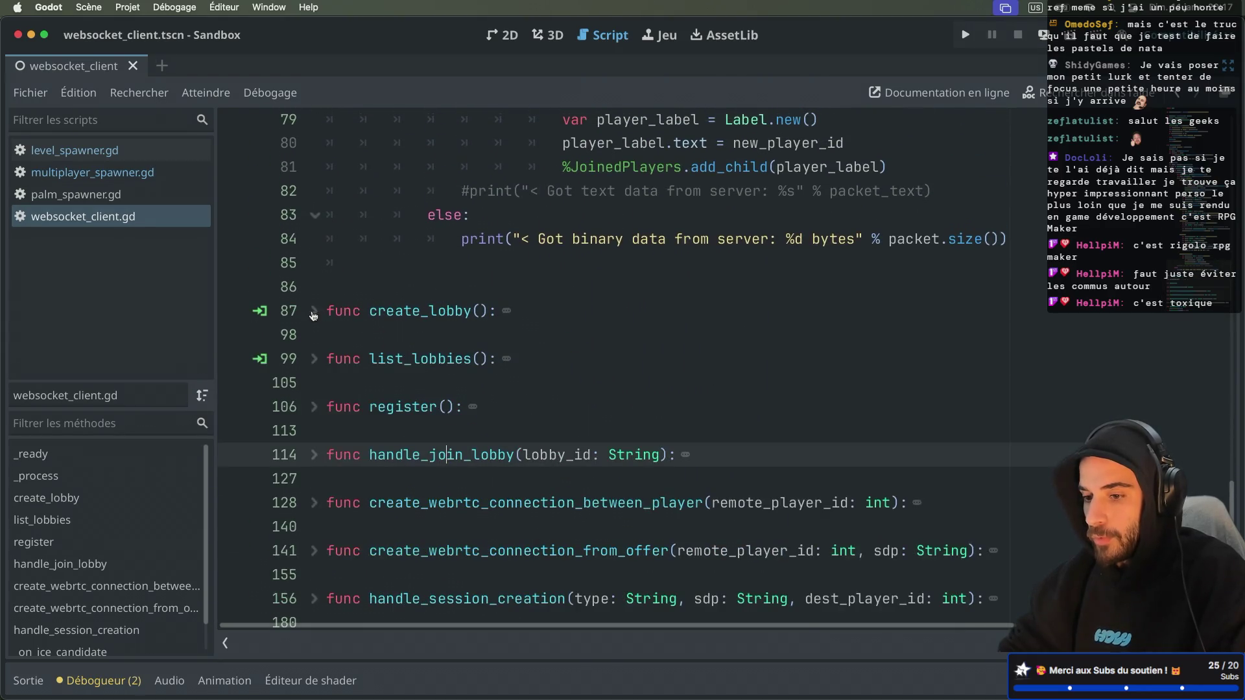
scroll(350, 245, up, 15)
scroll(350, 245, down, 10)
scroll(350, 245, down, 10)
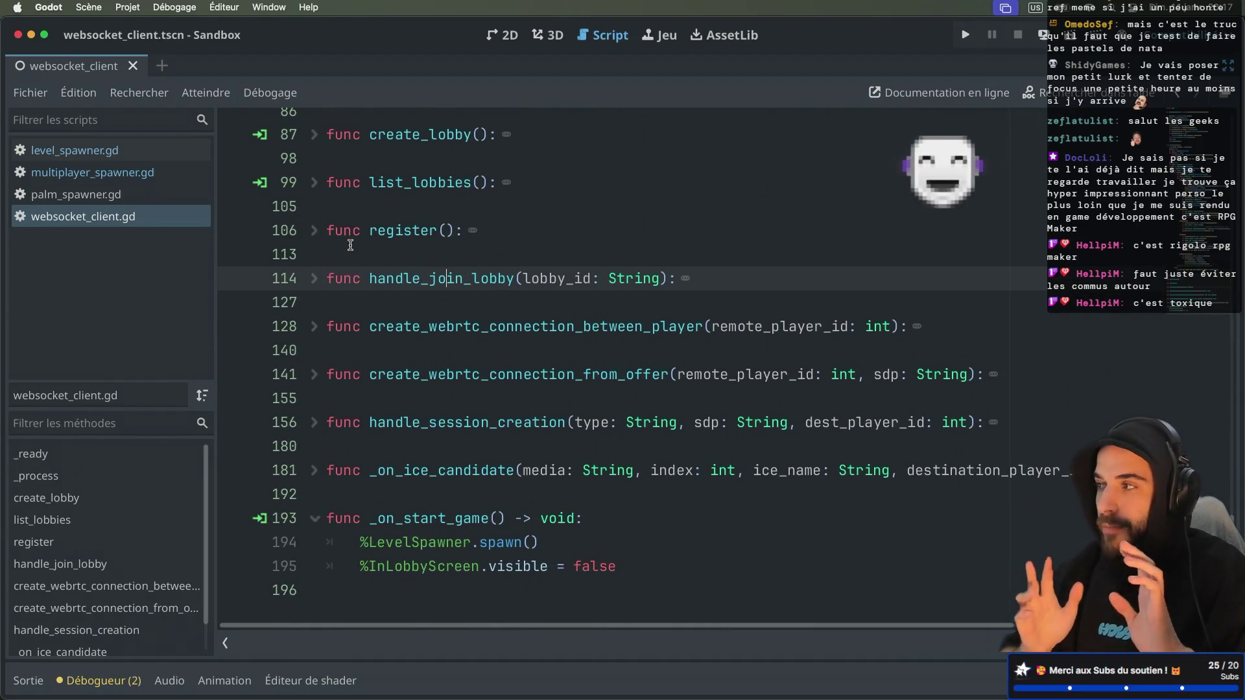
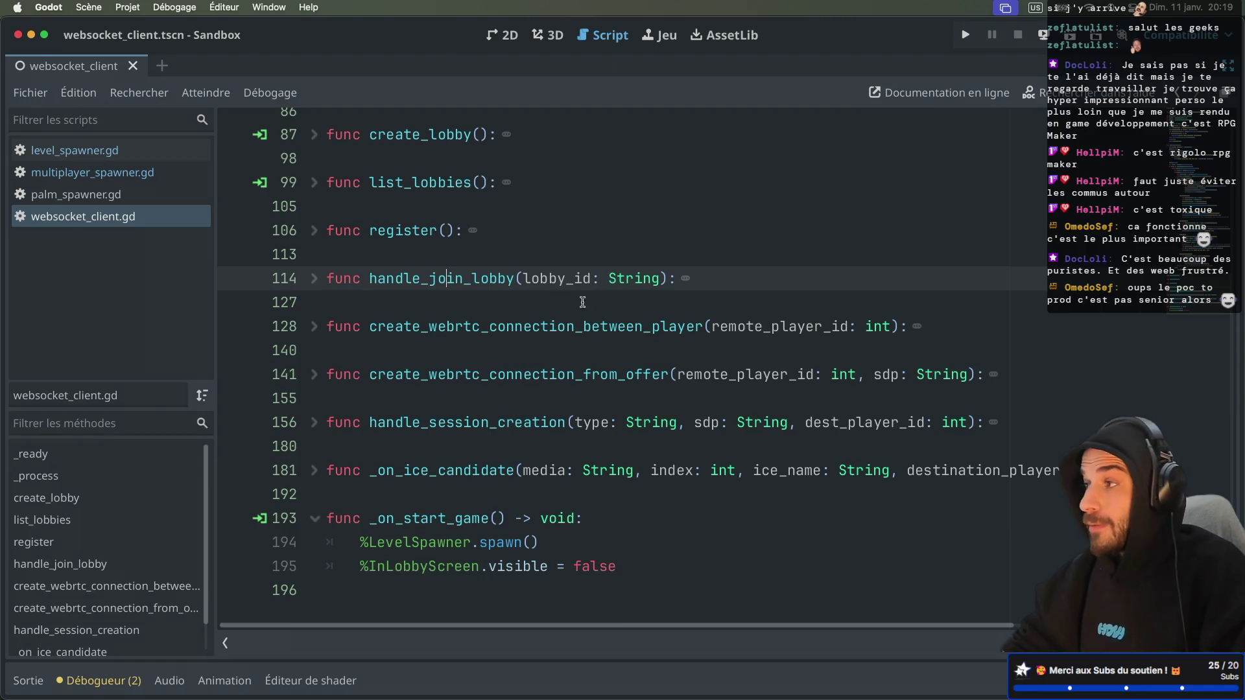
Review websocket_client.gd's code, then exit distraction-free mode so the scene, inspector and file docks reappear
scroll(445, 317, up, 3)
scroll(445, 317, right, 1)
scroll(445, 317, down, 2)
scroll(445, 317, left, 1)
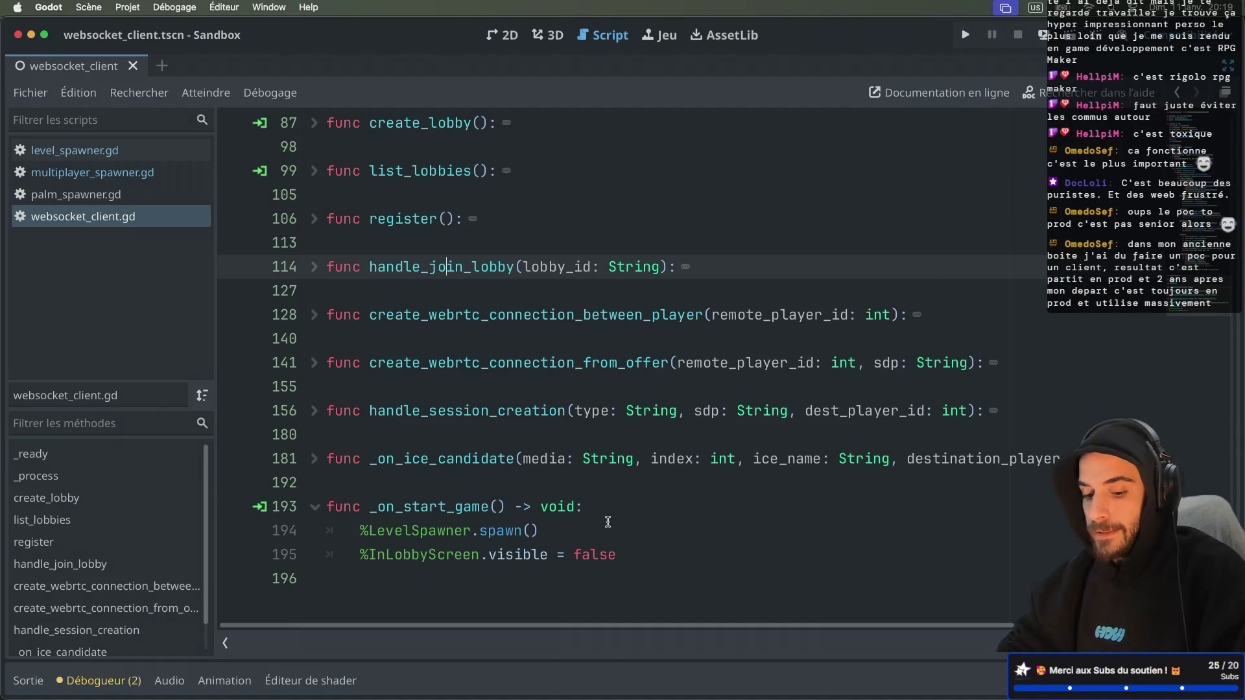
key(ctrl+super+d)
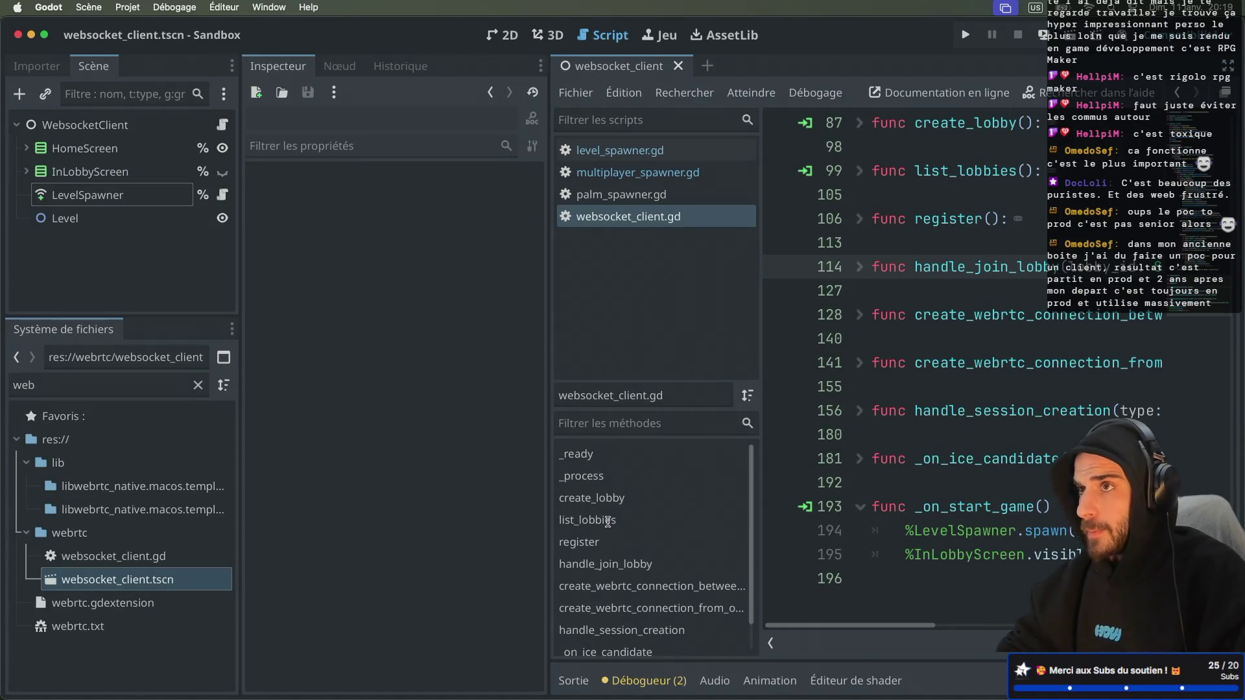
Check the Level and LevelSpawner nodes' spawner settings, then bring up LevelSpawner's level_spawner.gd script
click(66, 220)
click(81, 194)
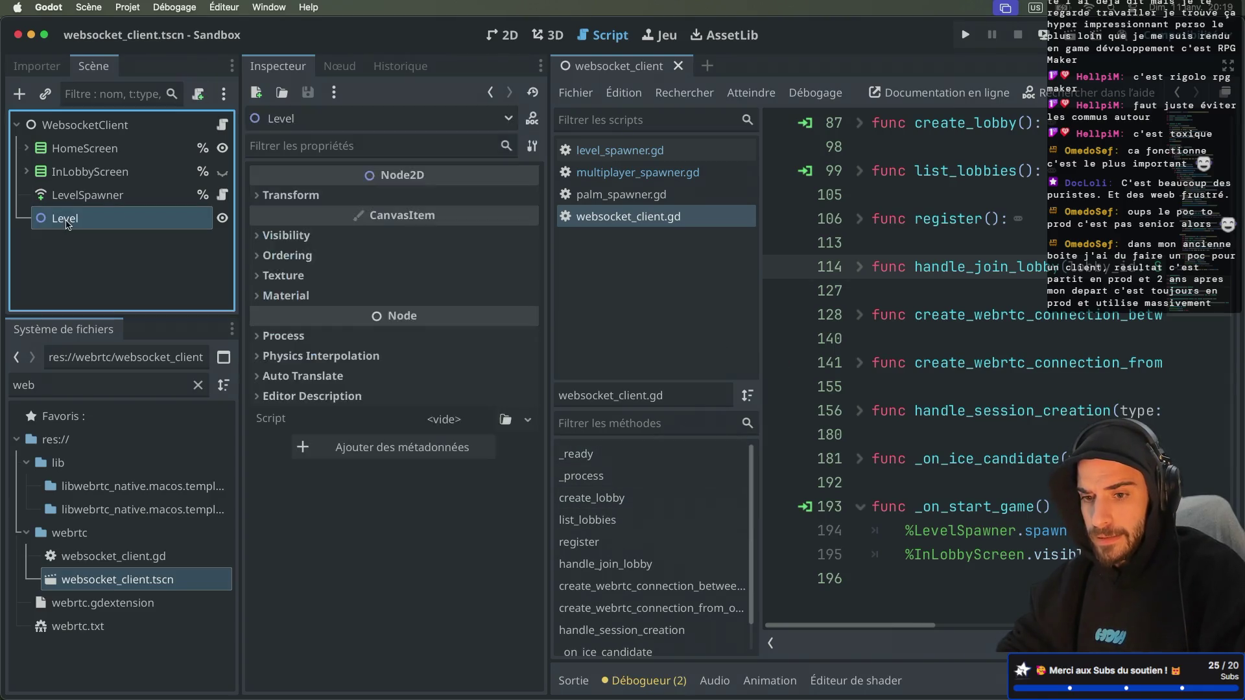
click(98, 219)
click(130, 198)
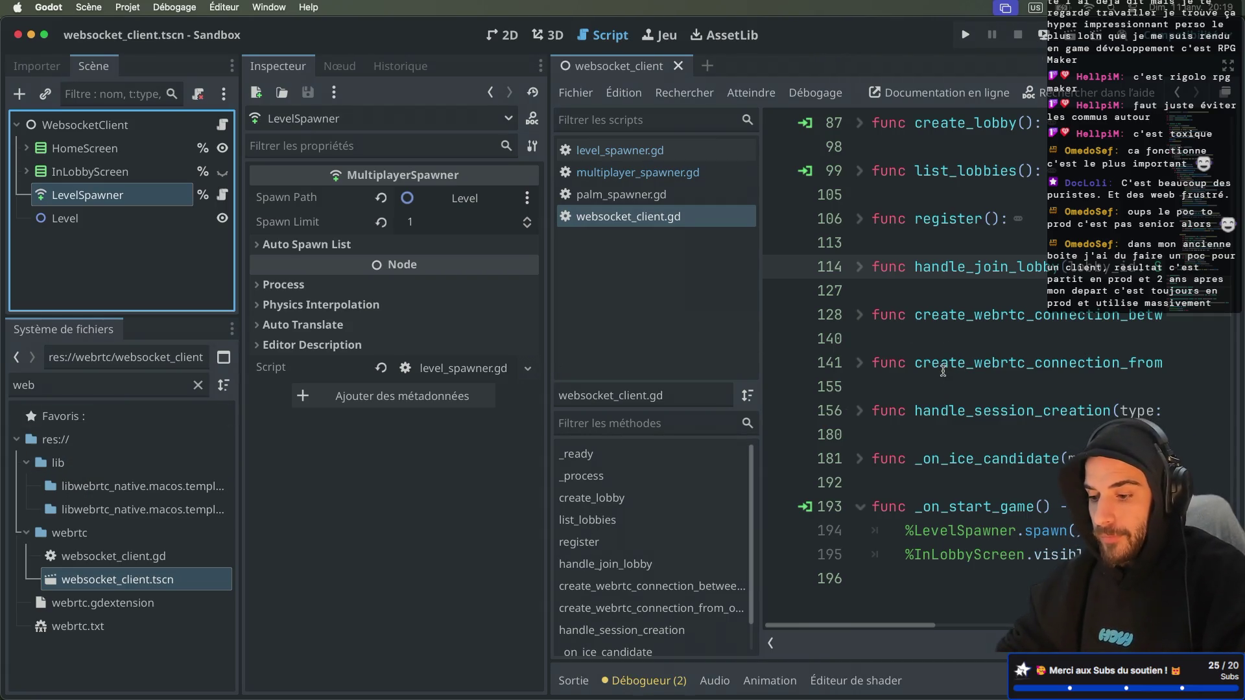
click(222, 194)
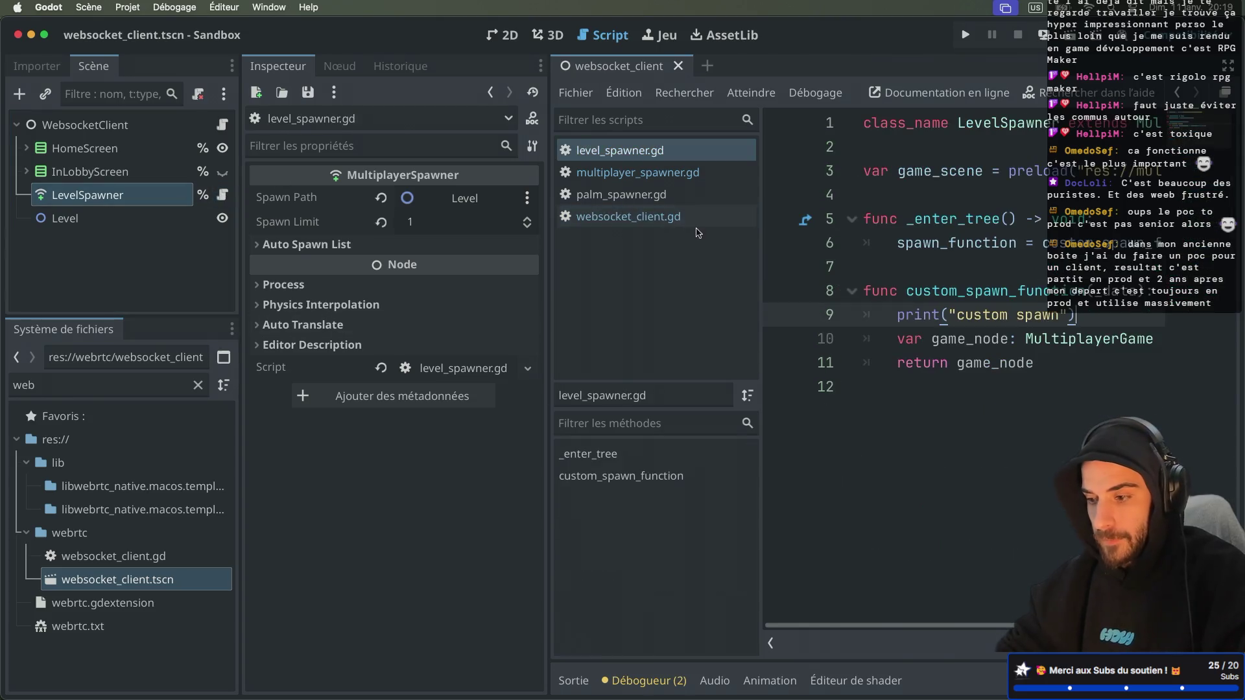
In full-width mode, add game_node.set_multiplayer_authority(data.get("authority")) after line 10 of level_spawner.gd
key(ctrl+super+d)
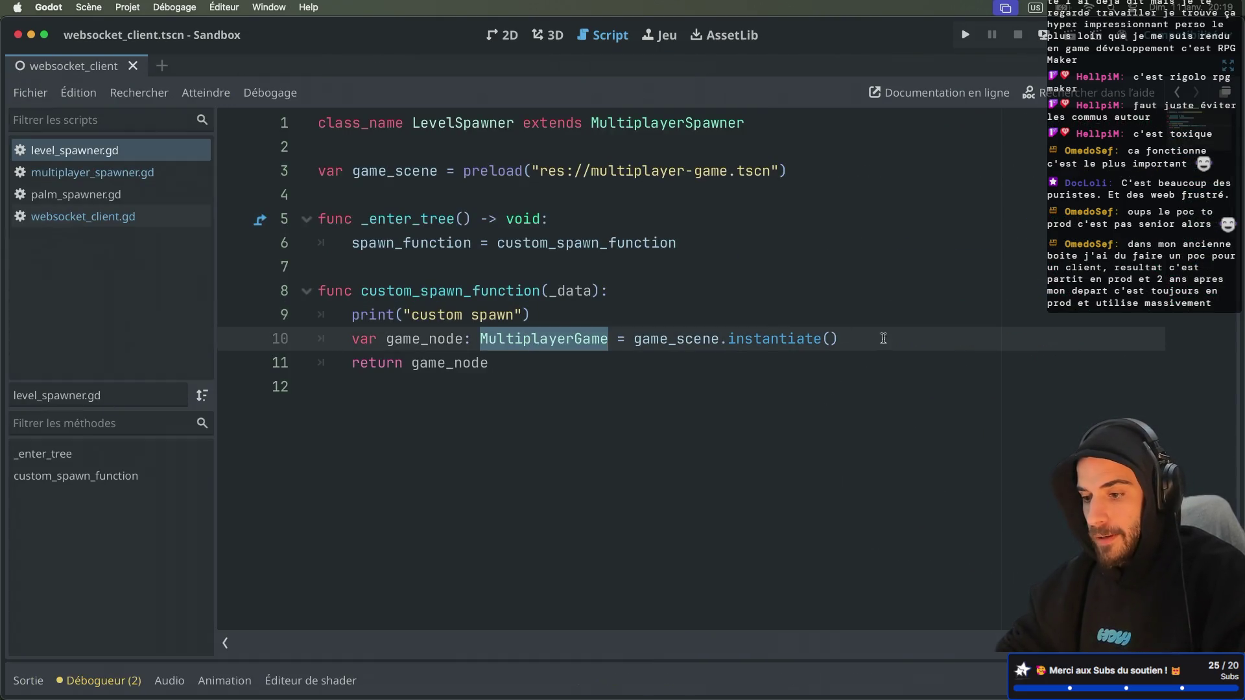
click(875, 338)
key(Return)
text(game_)
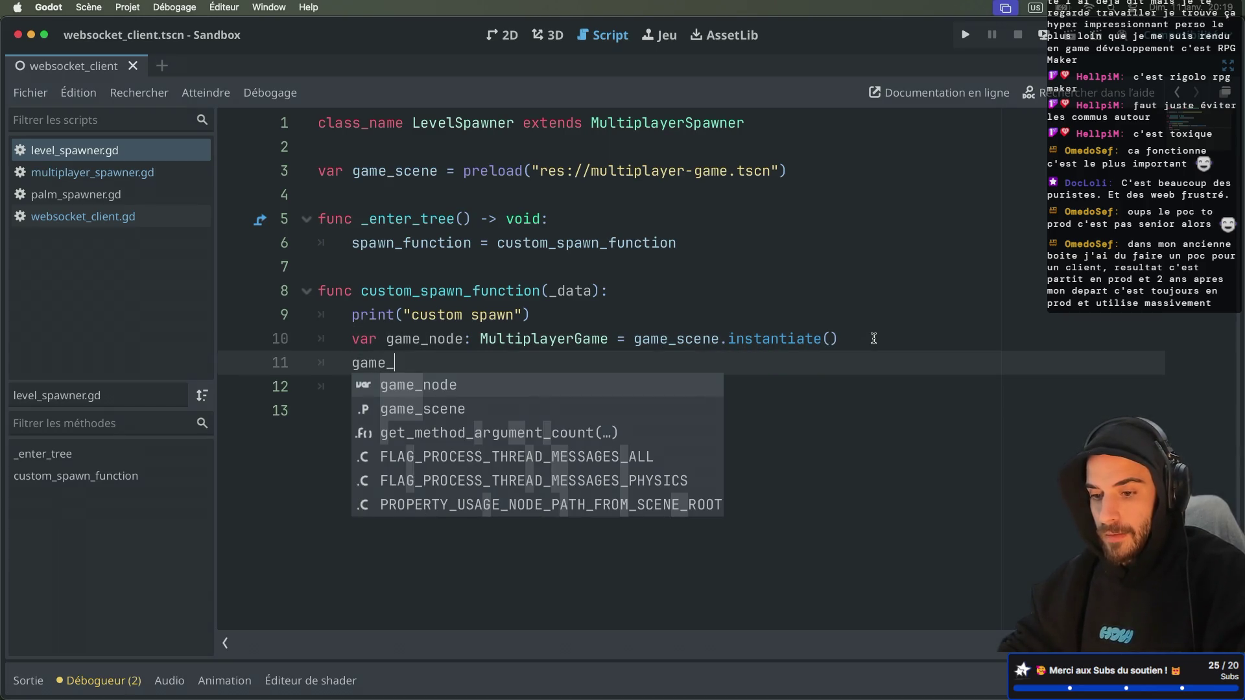
key(Return)
text(.set_)
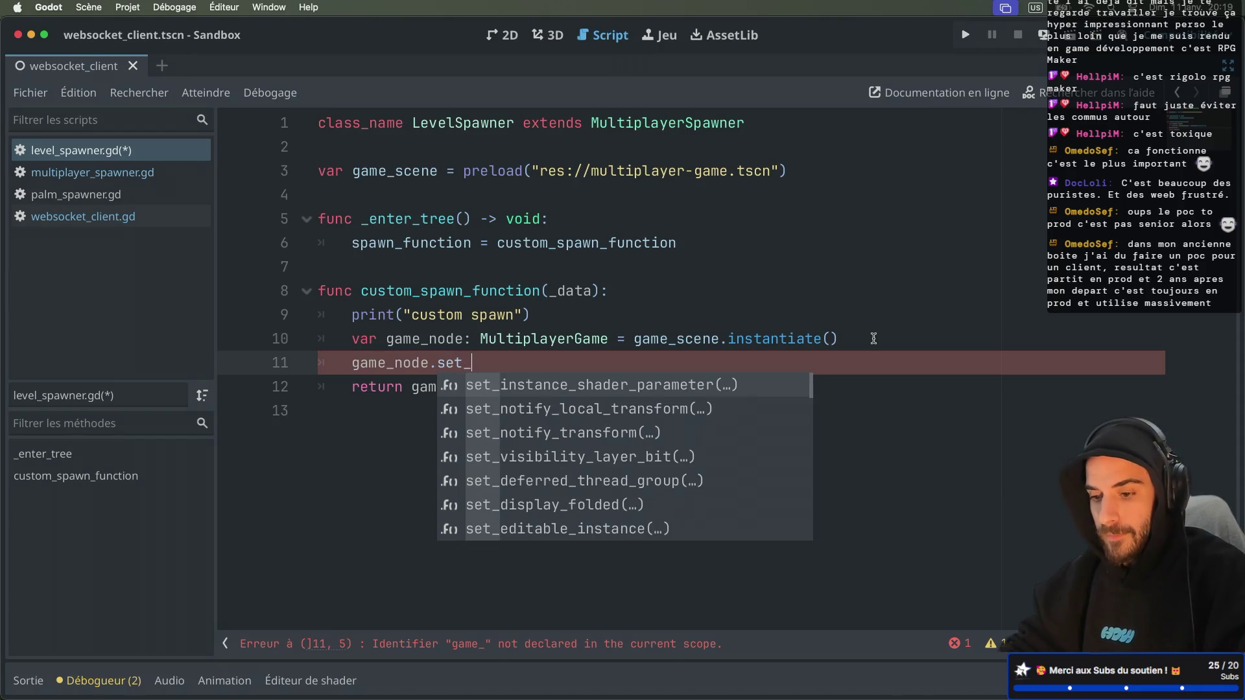
text(ho)
key(BackSpace)
key(BackSpace)
text(mul)
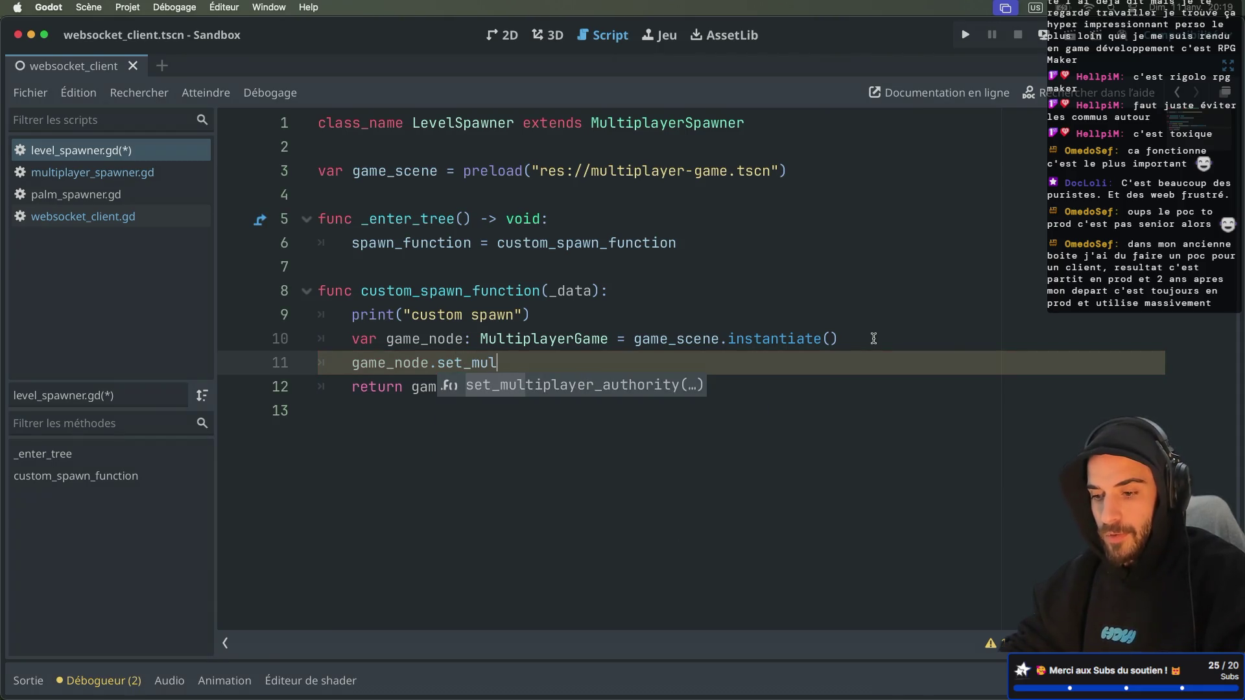
key(Return)
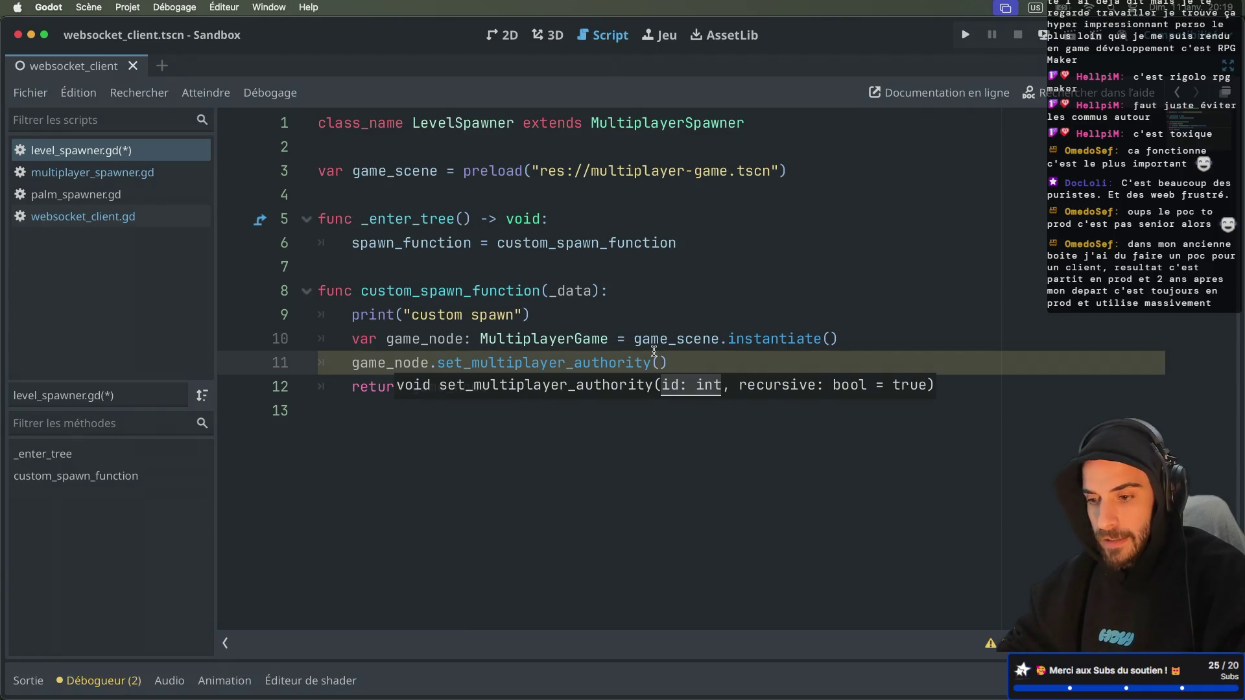
text(data.get_)
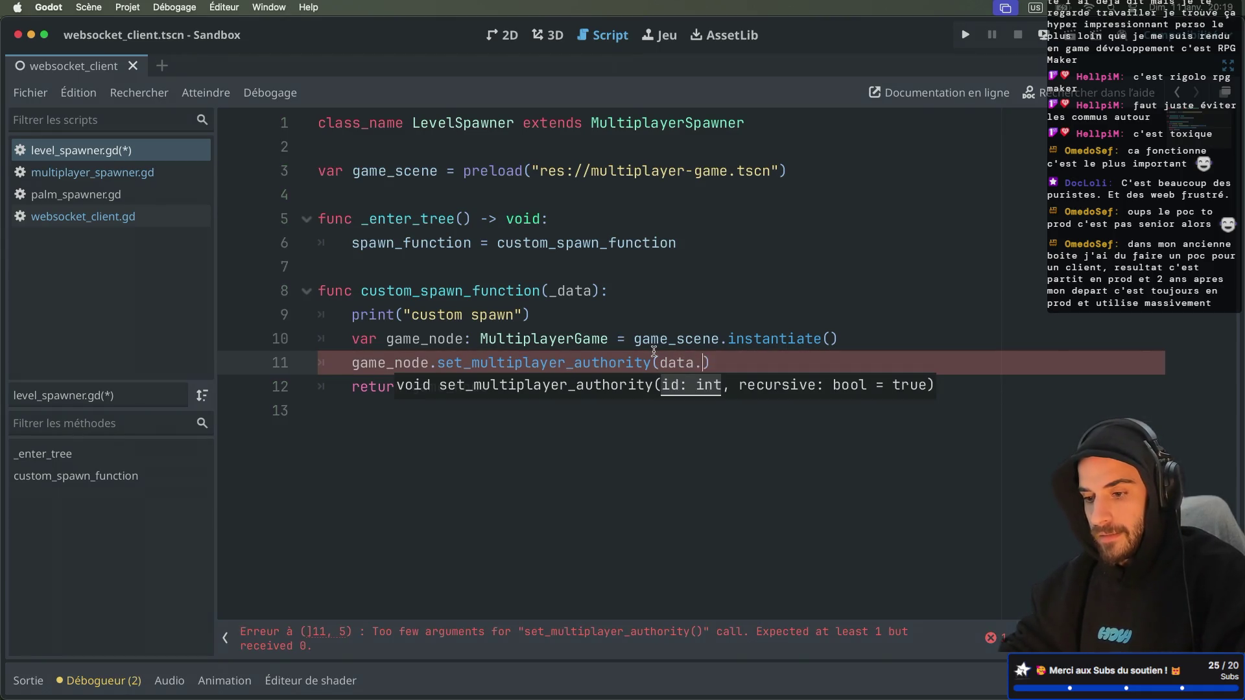
key(BackSpace)
text((")
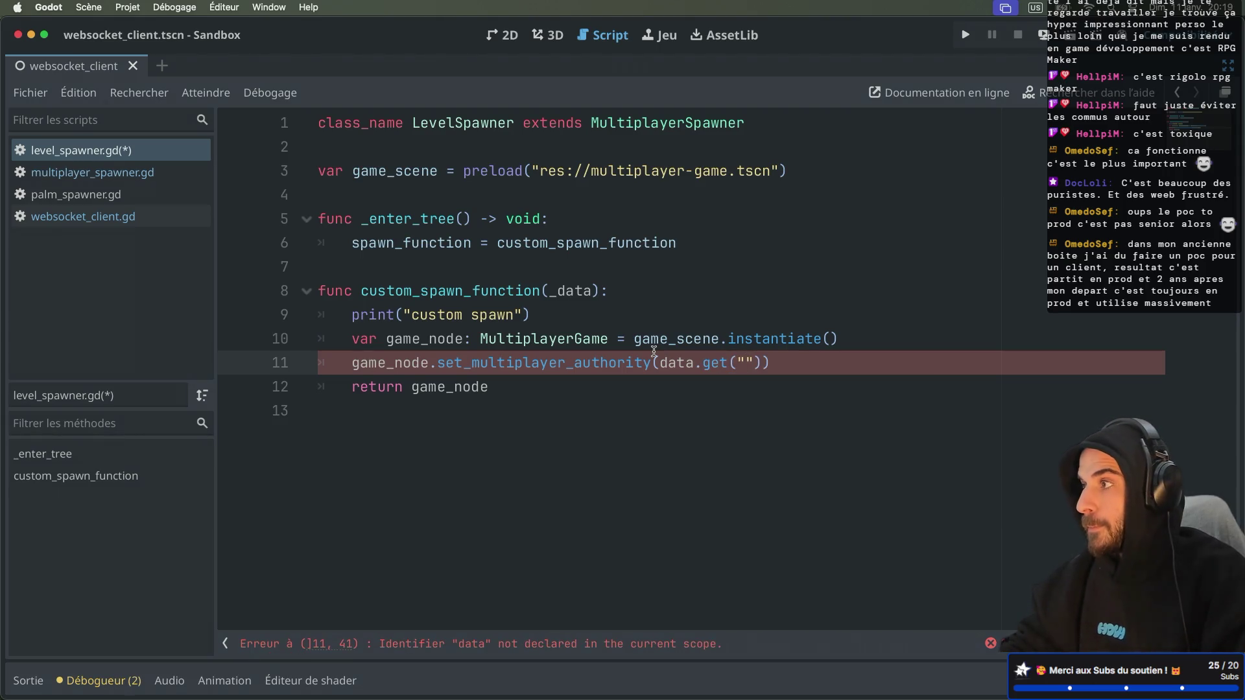
text(authority)
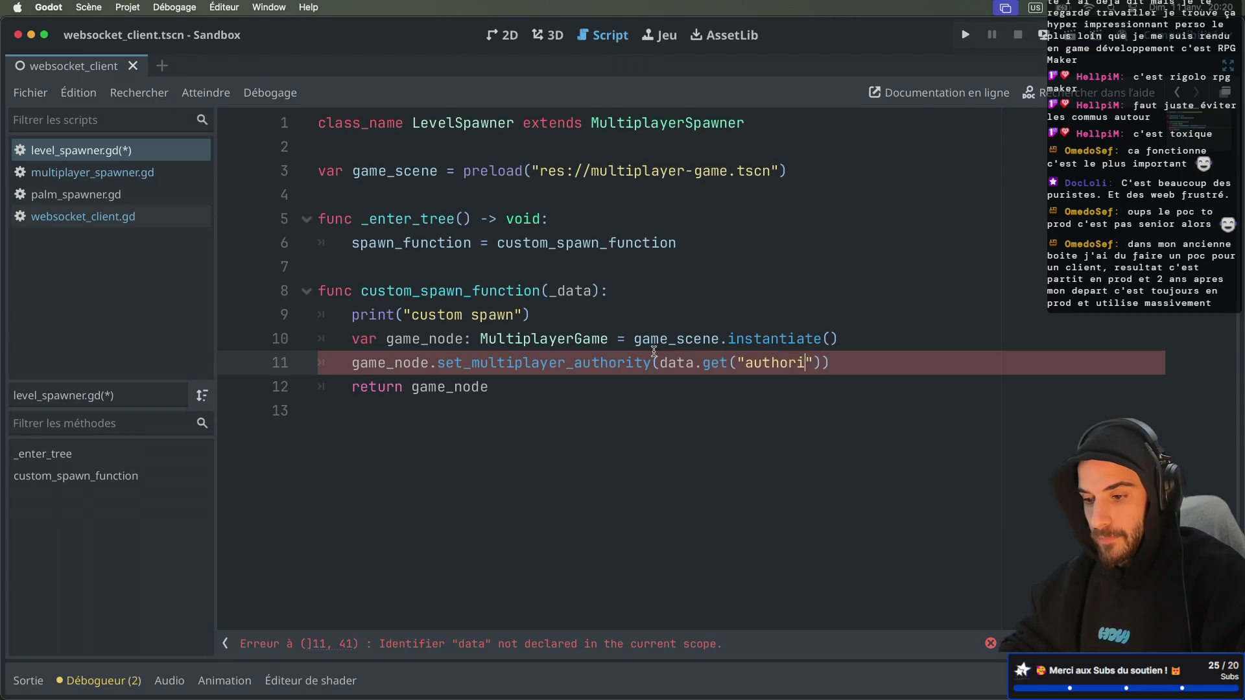
Change the _data parameter to data: Dictionary and save level_spawner.gd
click(562, 292)
key(BackSpace)
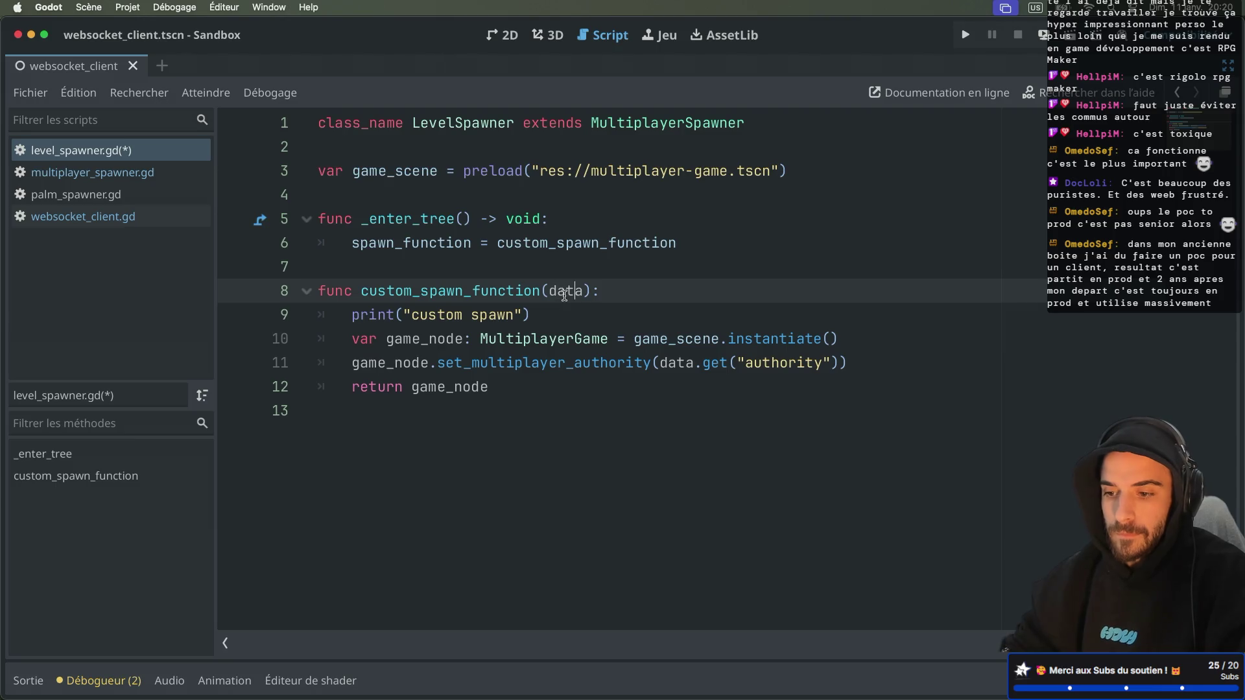
text(: Dic)
key(Return)
key(super+s)
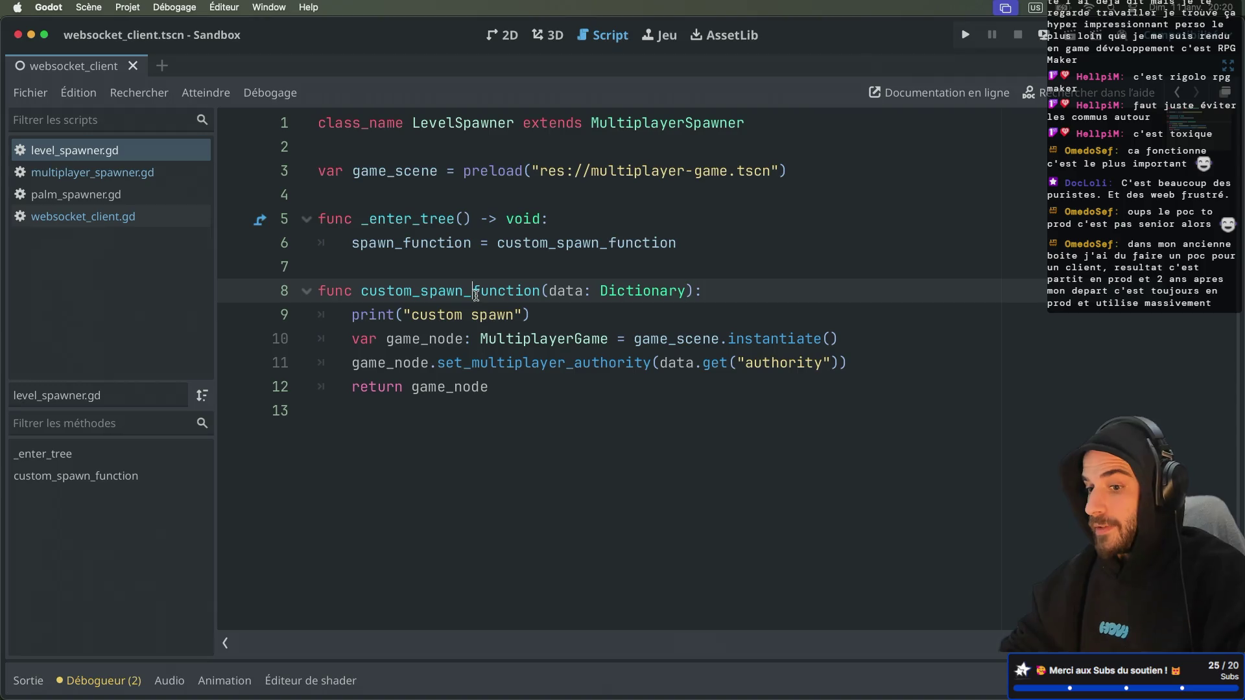
click(123, 173)
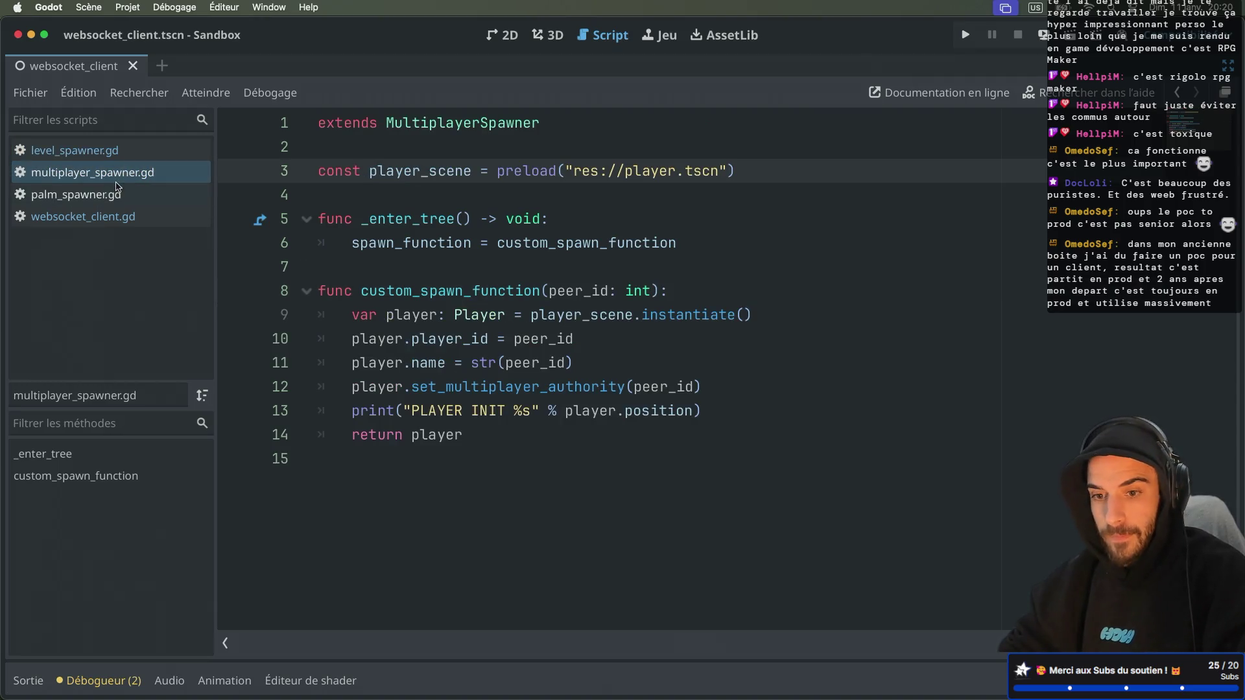
In websocket_client.gd, put an empty { } Dictionary inside the %LevelSpawner.spawn() call on line 194
click(107, 194)
click(84, 216)
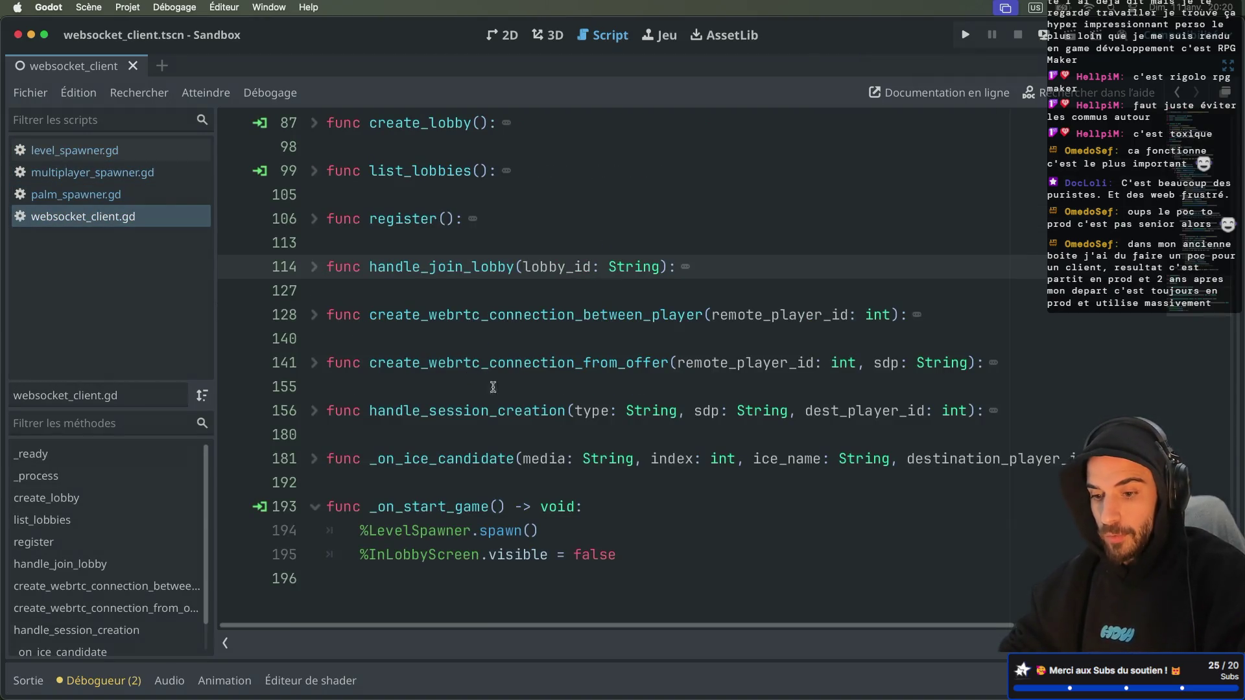
double_click(380, 505)
double_click(509, 531)
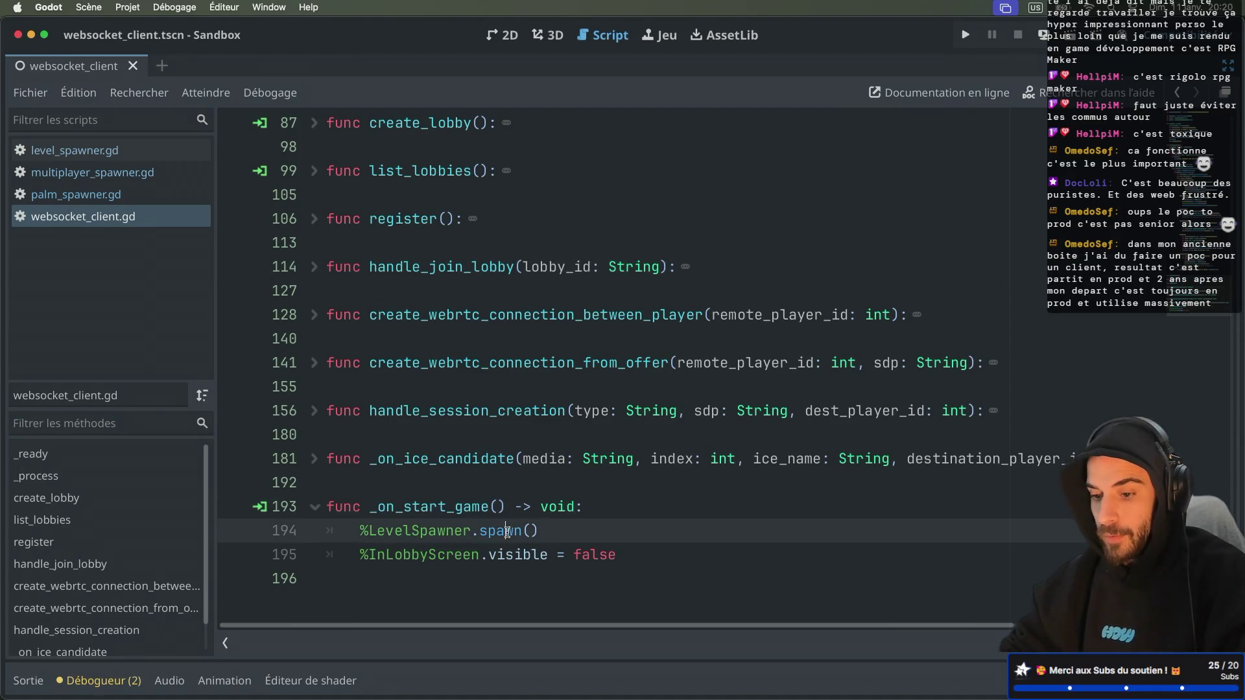
click(538, 530)
text({})
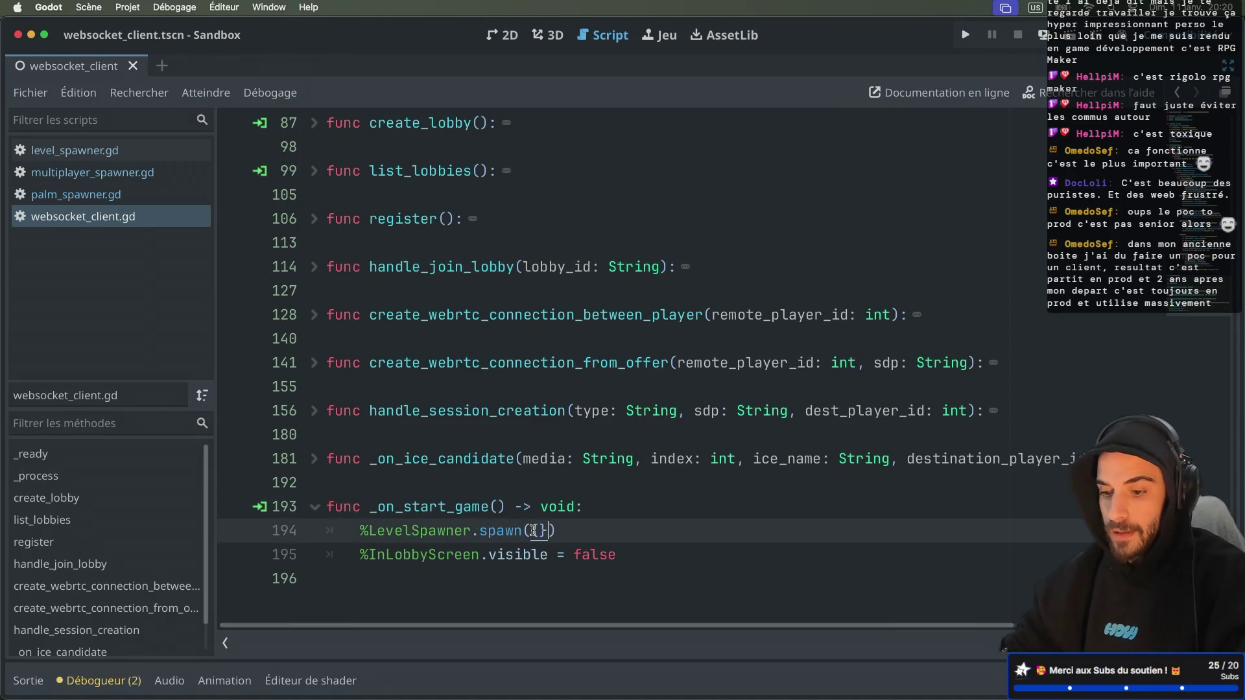
key(Delete)
key(Left)
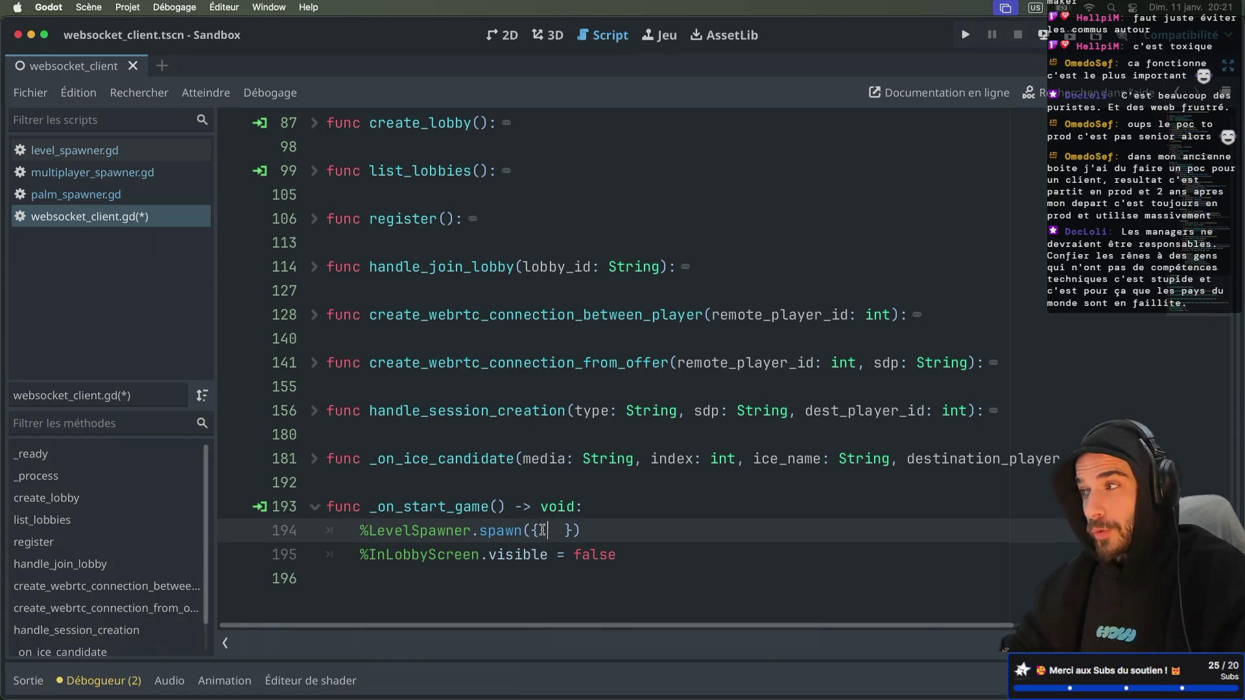
Fill line 194's spawn Dictionary with "authority": player_id and save websocket_client.gd
text(")
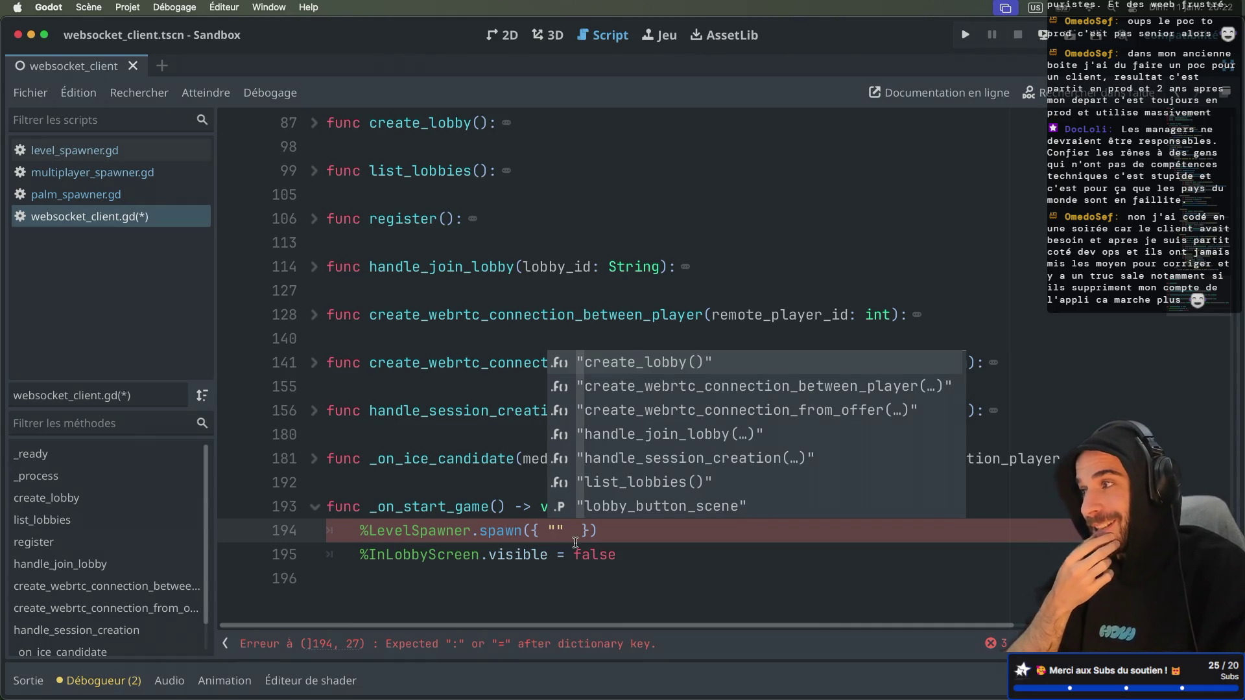
text(auth)
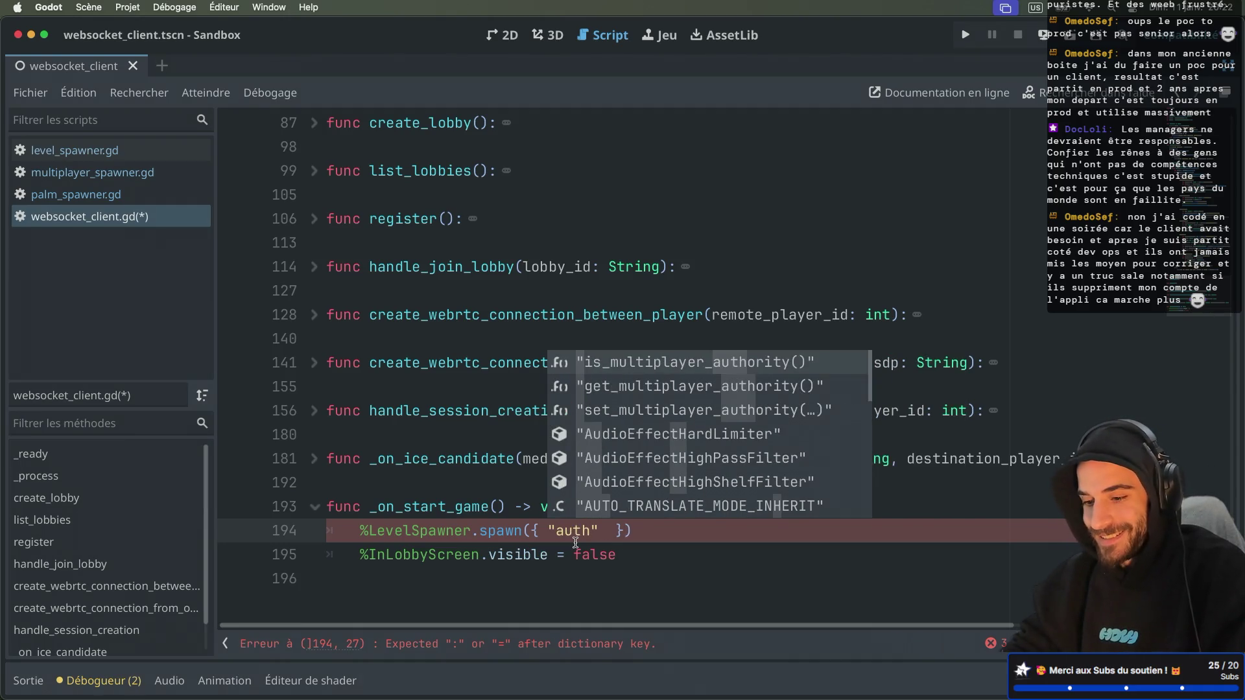
text(ority)
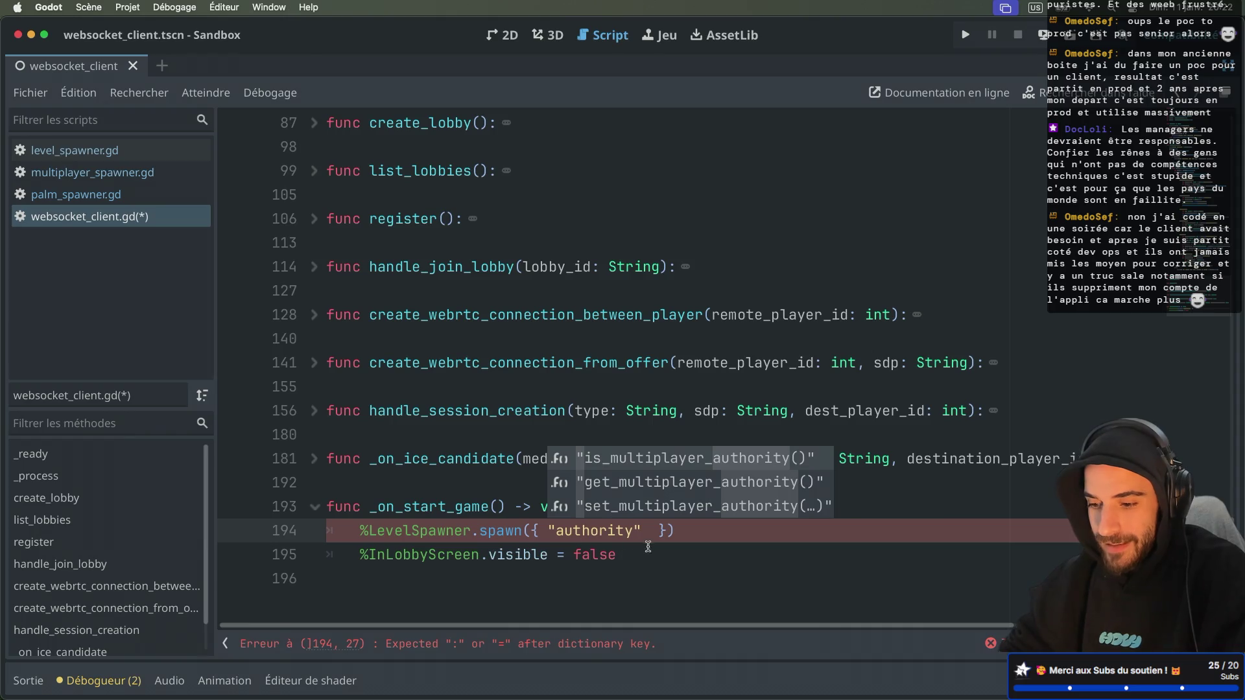
key(Right)
text(:)
click(669, 536)
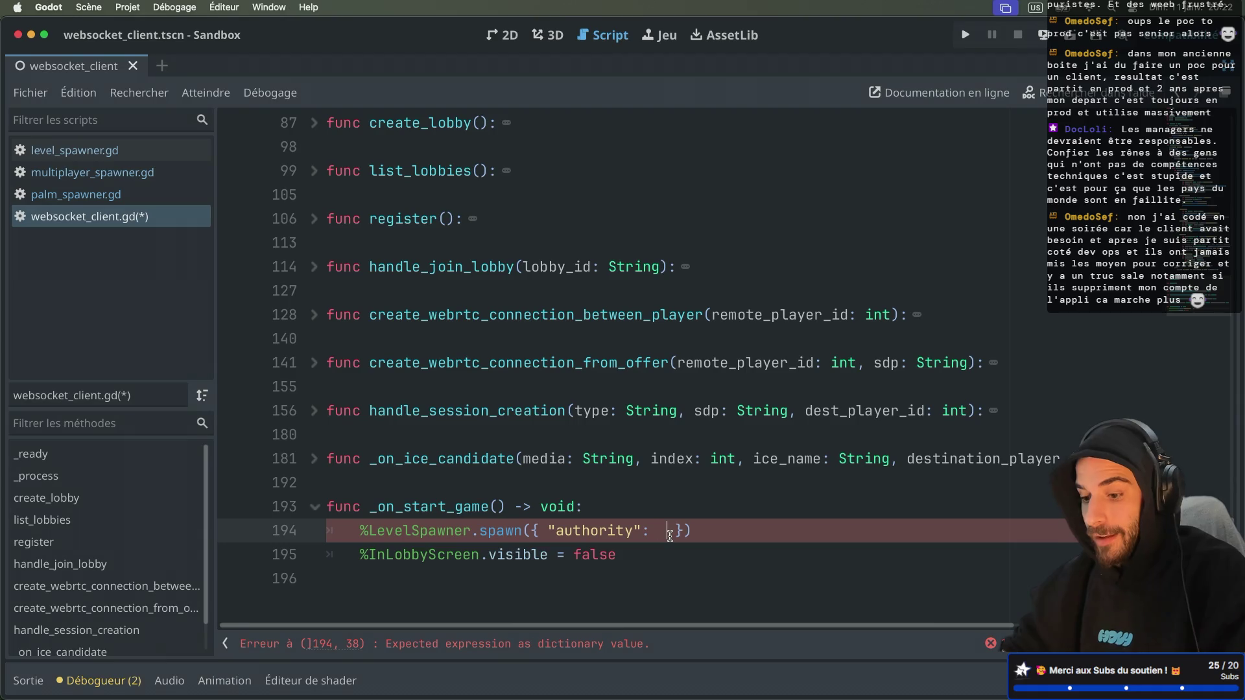
key(BackSpace)
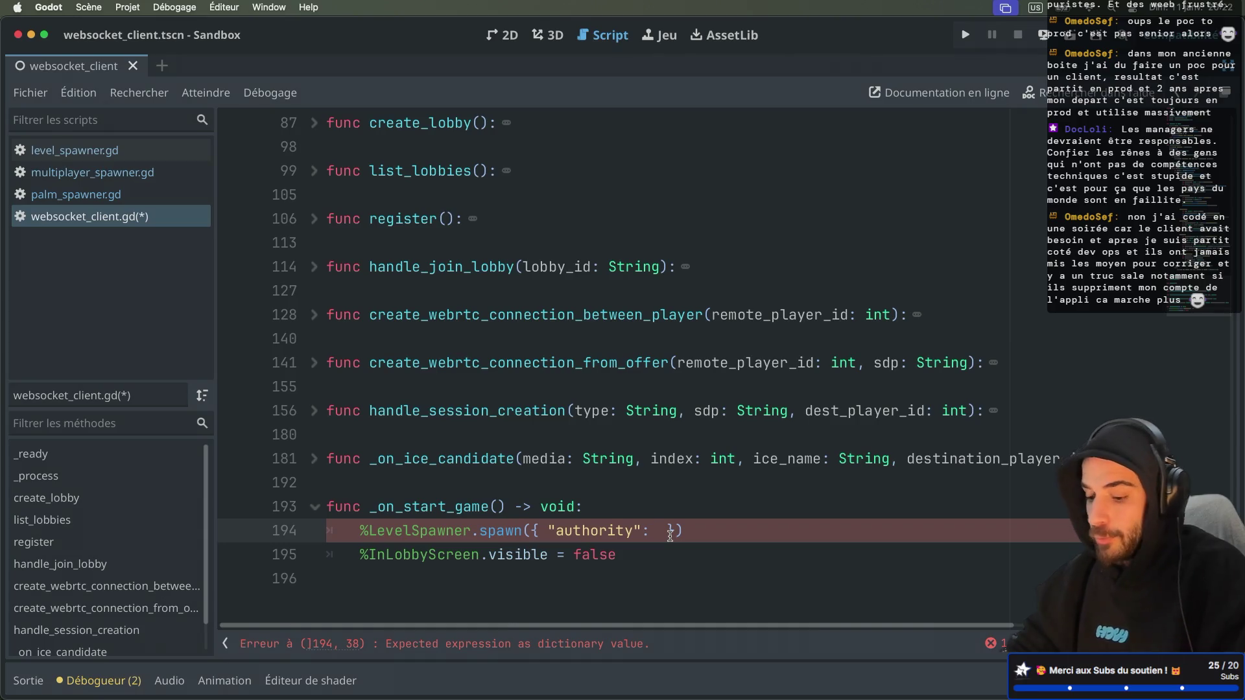
text(play)
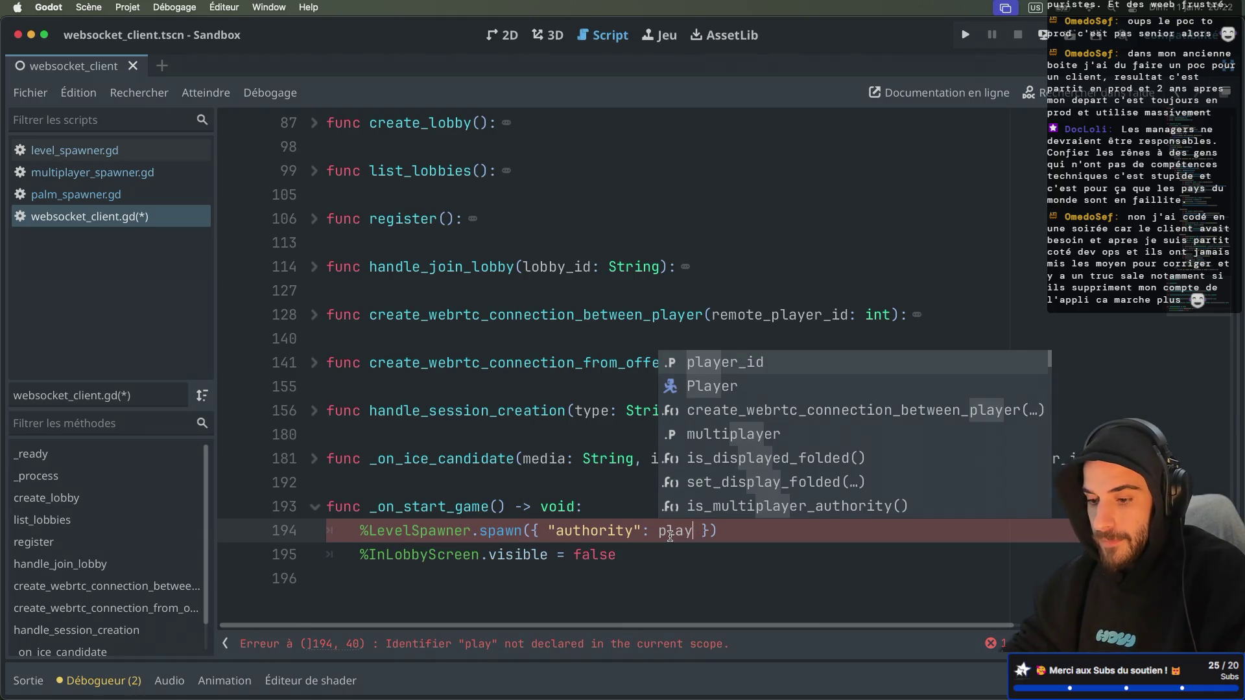
key(Return)
key(super+s)
double_click(407, 508)
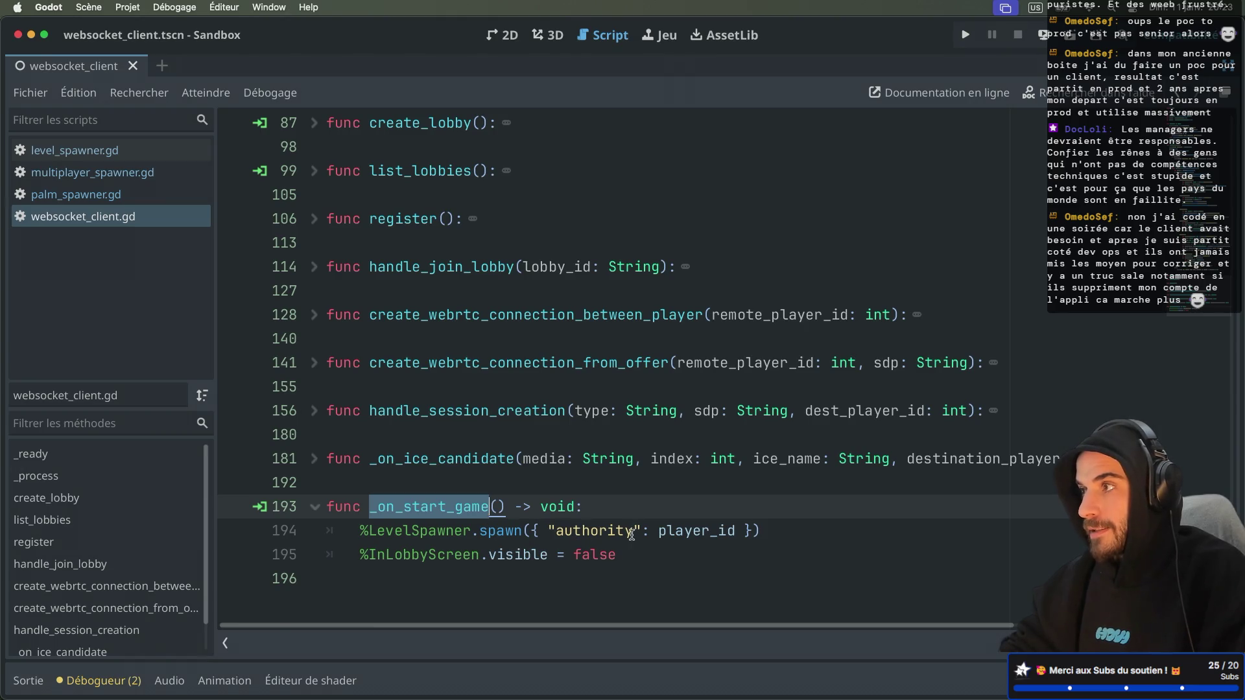
double_click(679, 533)
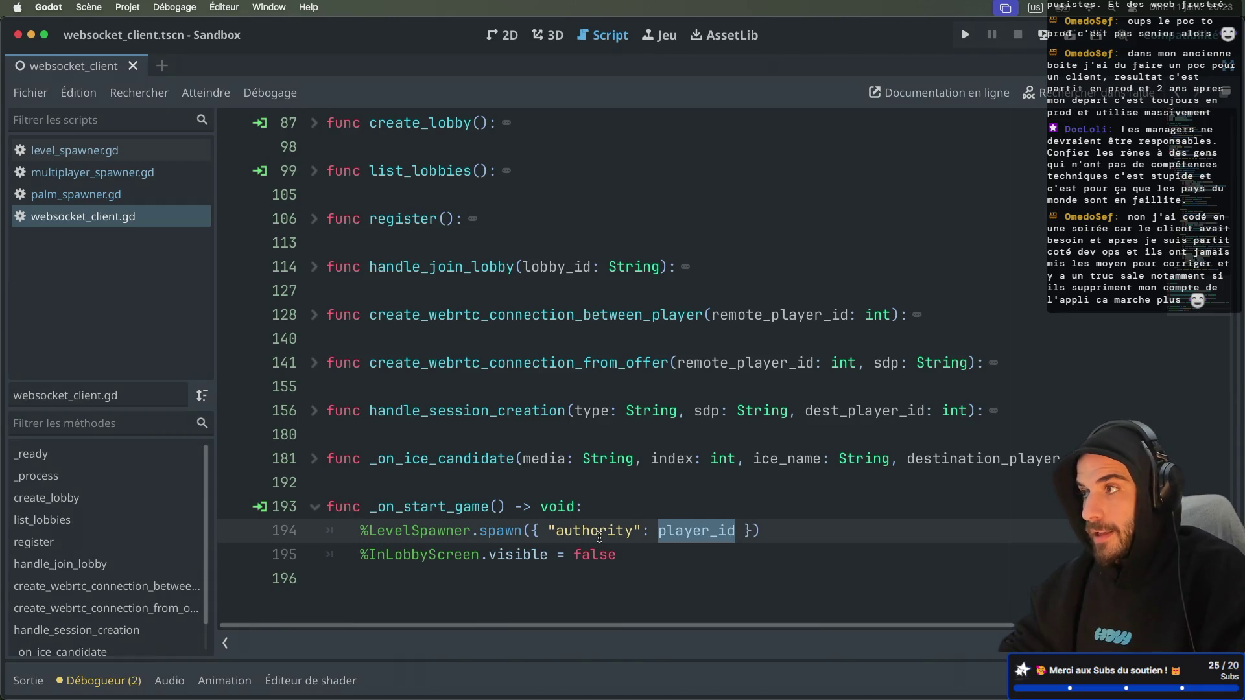
click(75, 150)
Review the set_multiplayer_authority call and game_node info on line 11 of level_spawner.gd
click(395, 361)
drag(430, 361, 604, 361)
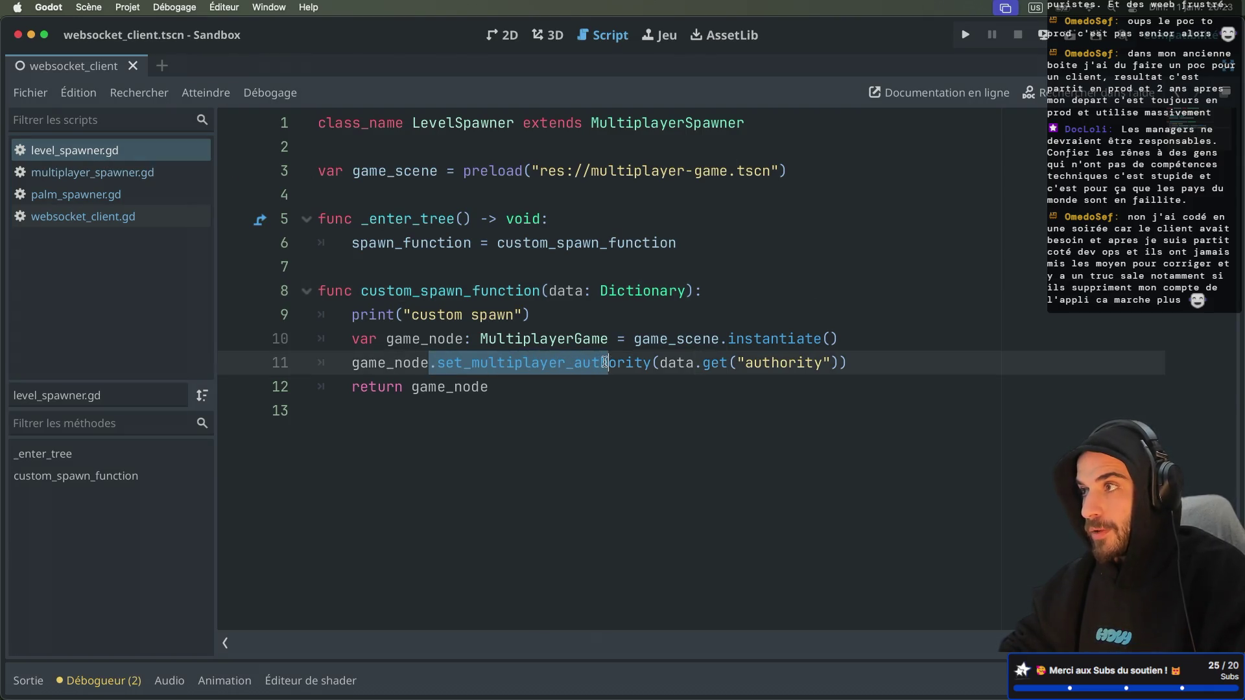
double_click(402, 361)
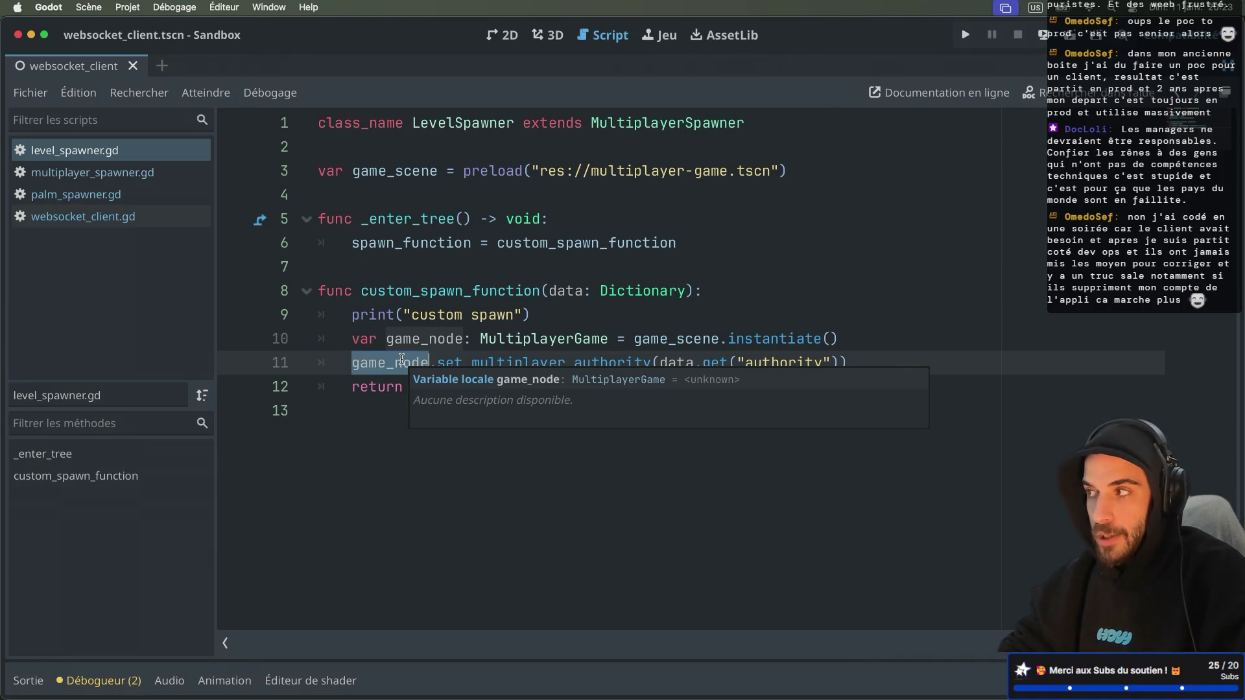
click(773, 290)
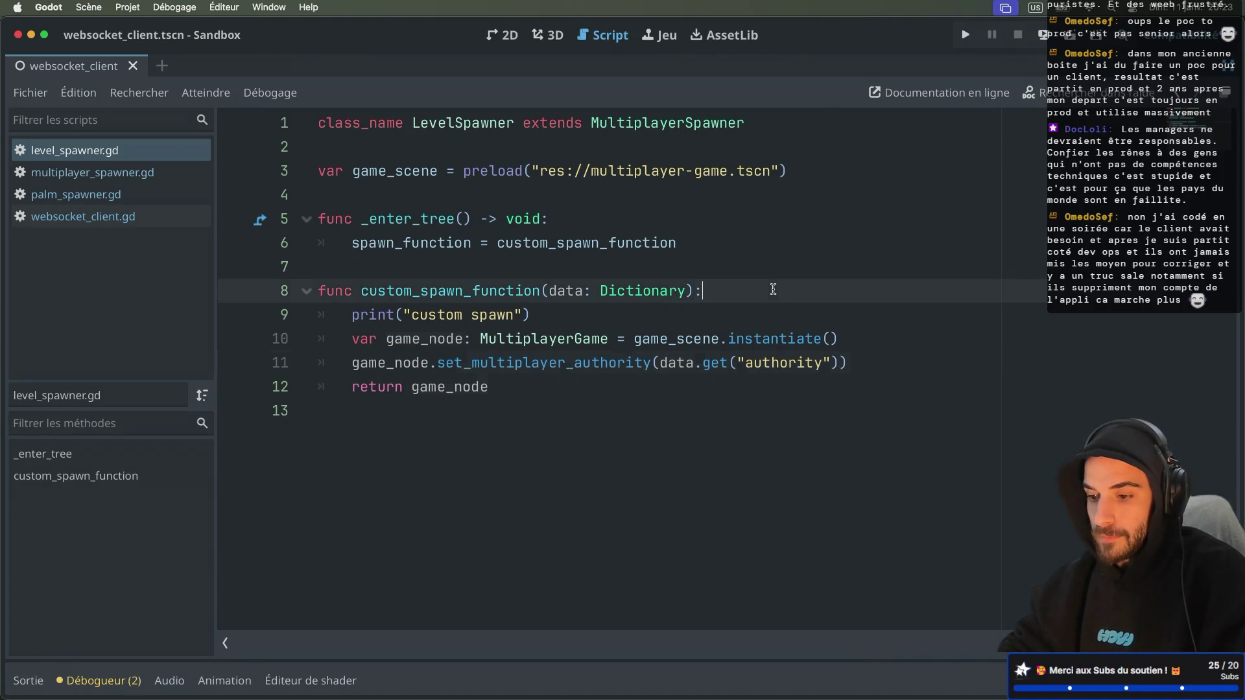
Run the project, create a lobby, start the game, and view the Remote scene tree
click(1067, 38)
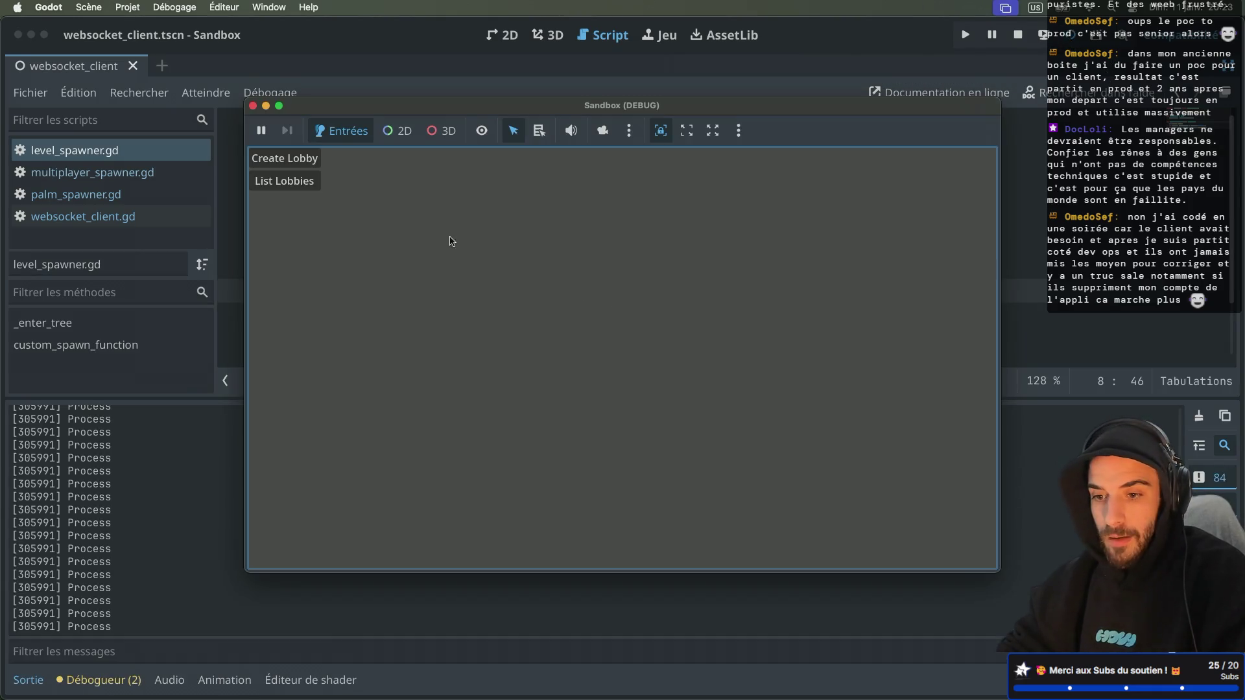
click(301, 161)
drag(446, 105, 634, 133)
click(496, 206)
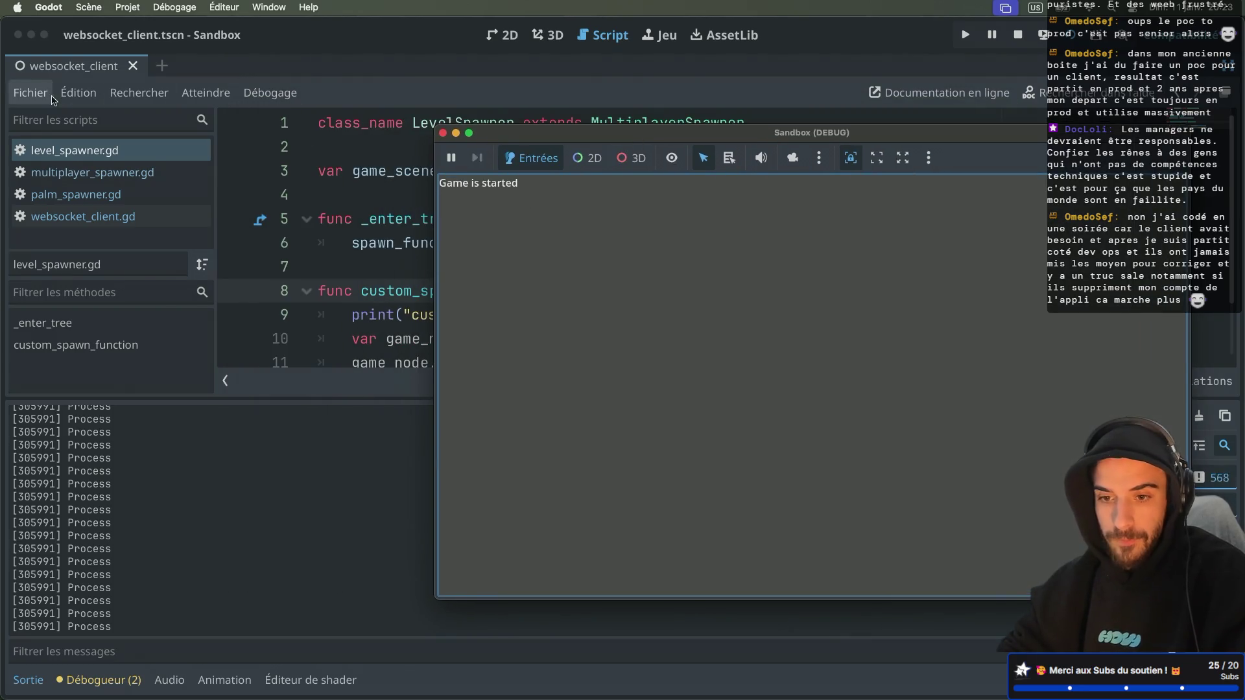
click(54, 100)
key(ctrl+shift+F11)
click(63, 123)
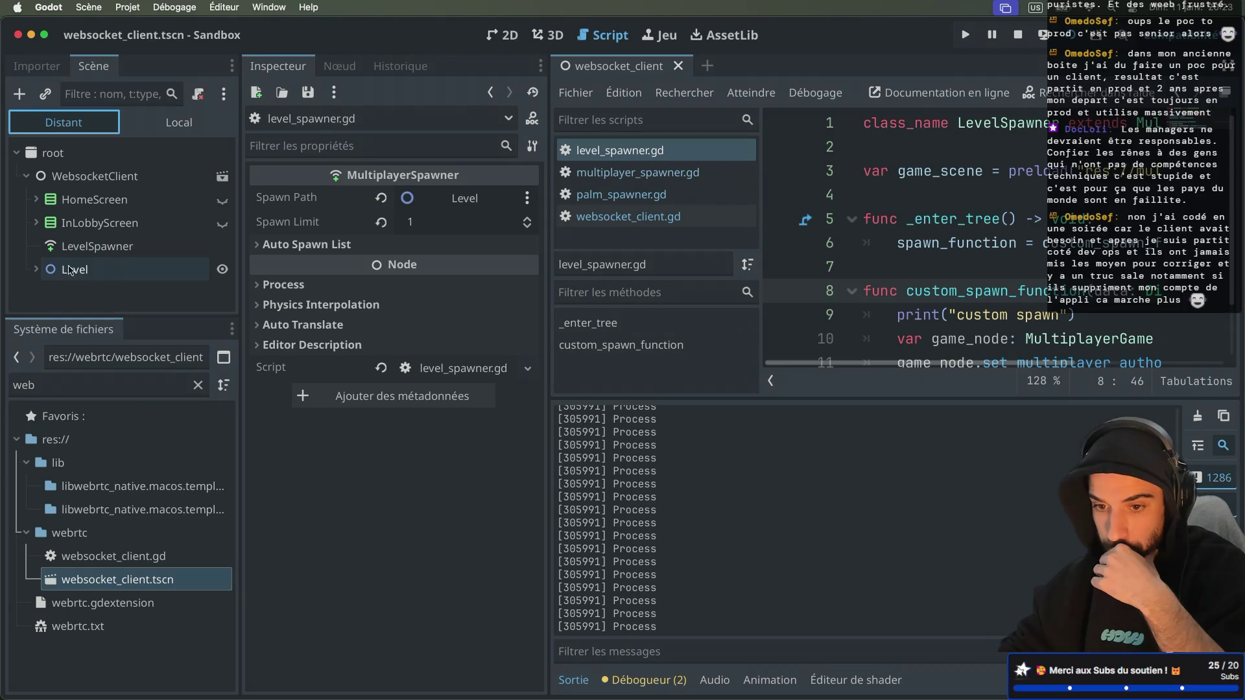
Expand the remote Level and inspect MultiplayerGame, MultiplayerSpawner and PalmSpawner, checking the game window
click(35, 269)
click(94, 293)
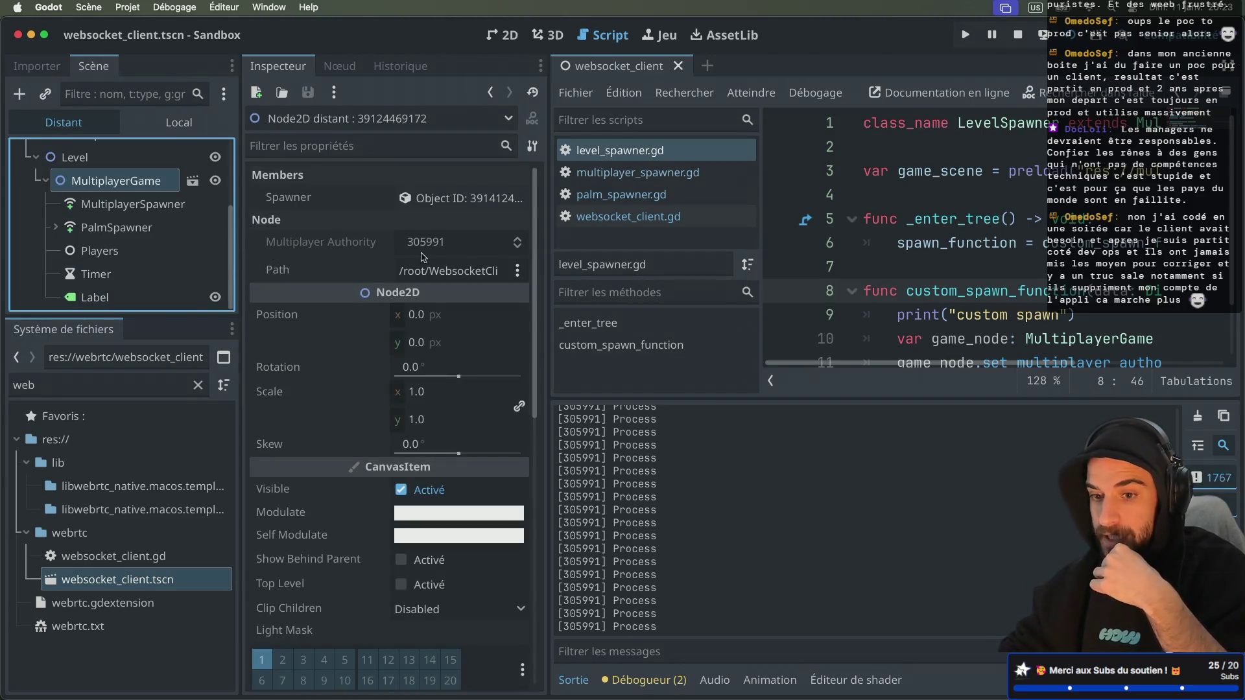
click(156, 215)
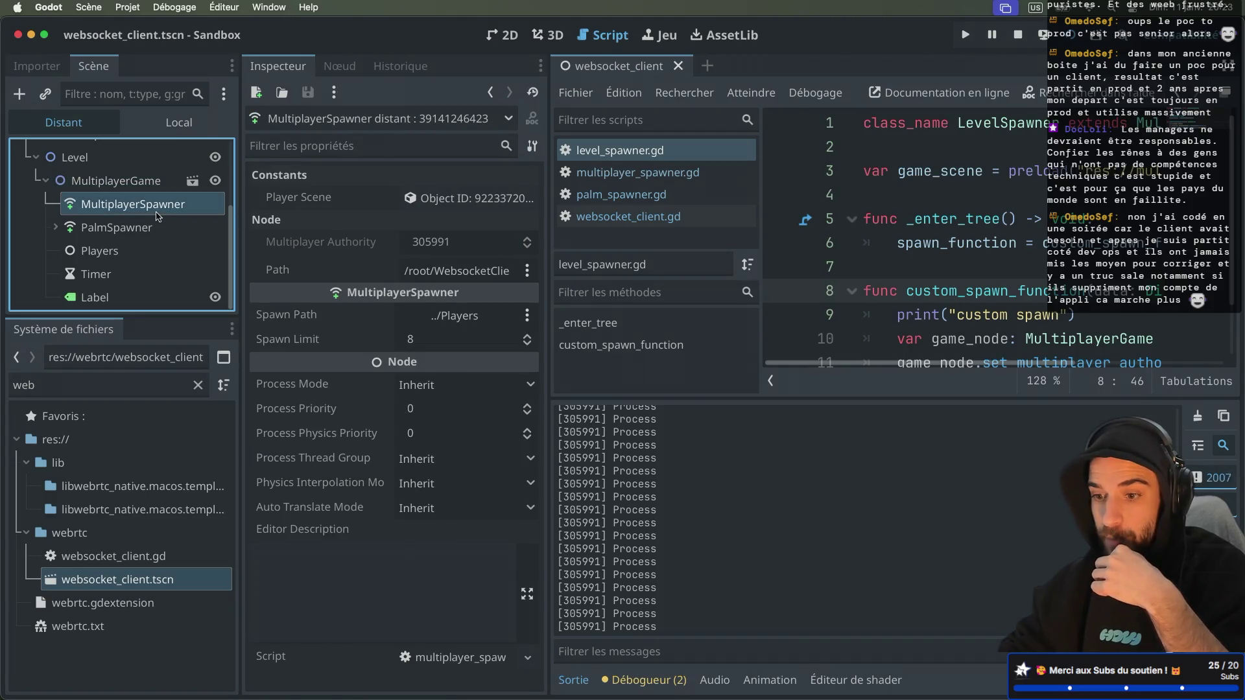
click(132, 228)
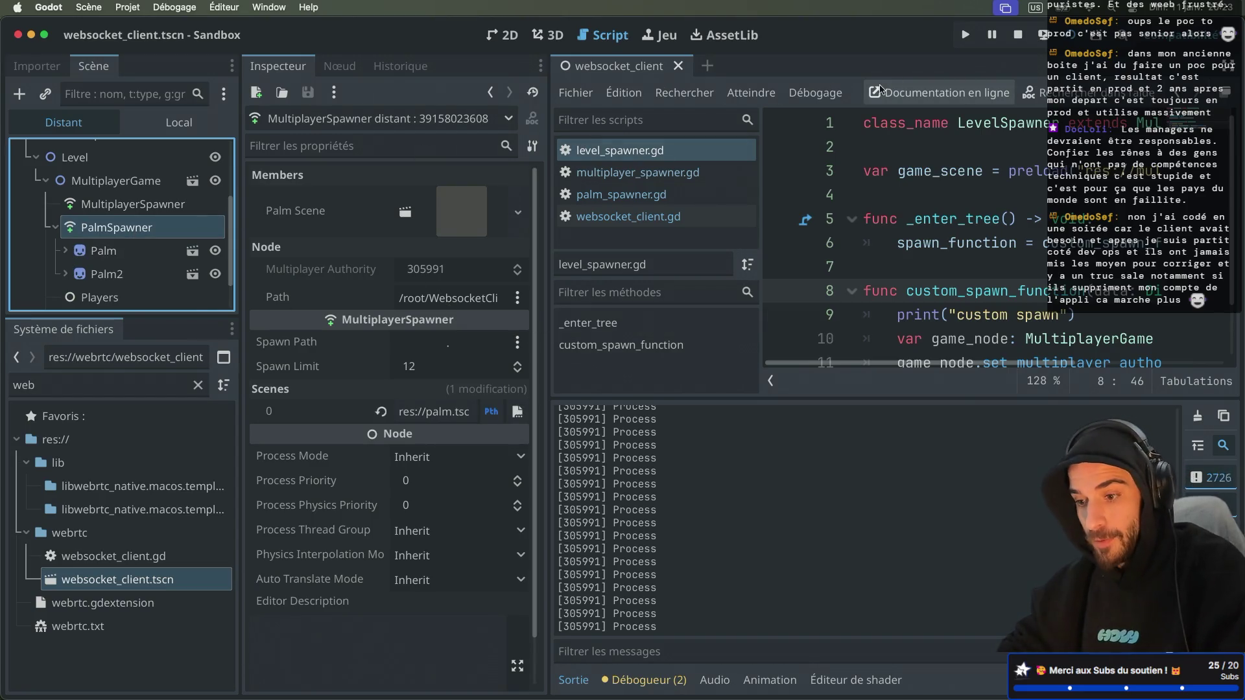
key(super+Tab)
key(super+shift+Tab)
key(Down)
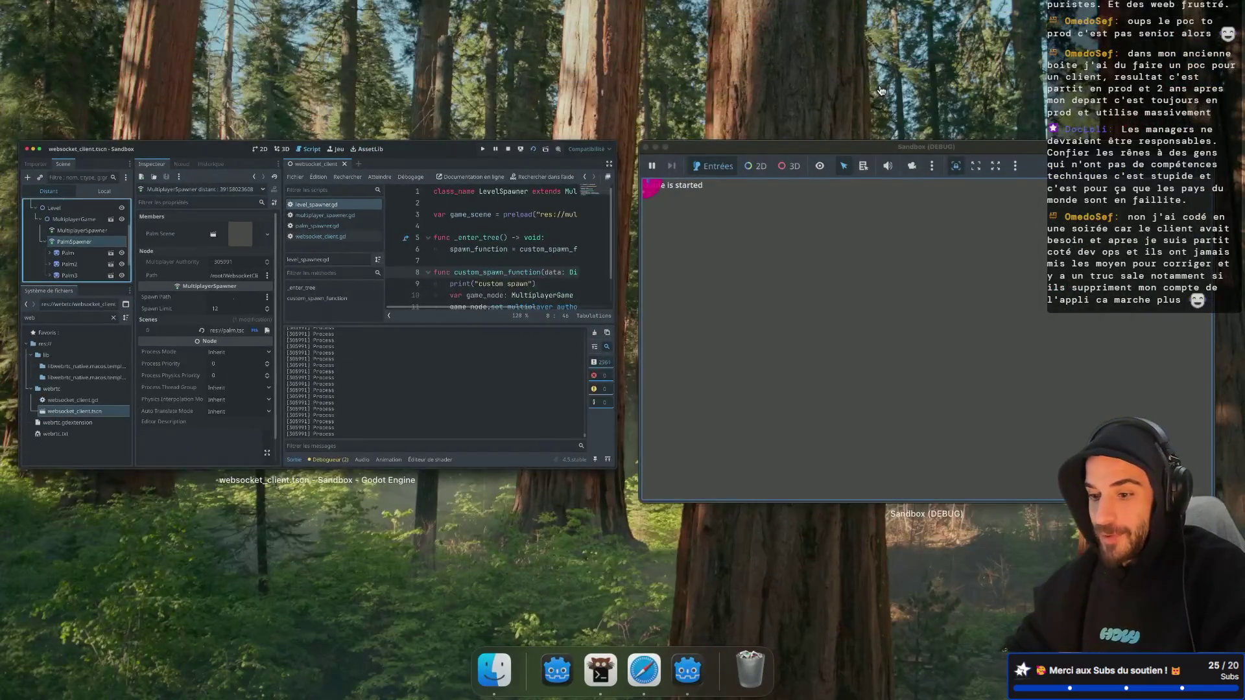
click(945, 339)
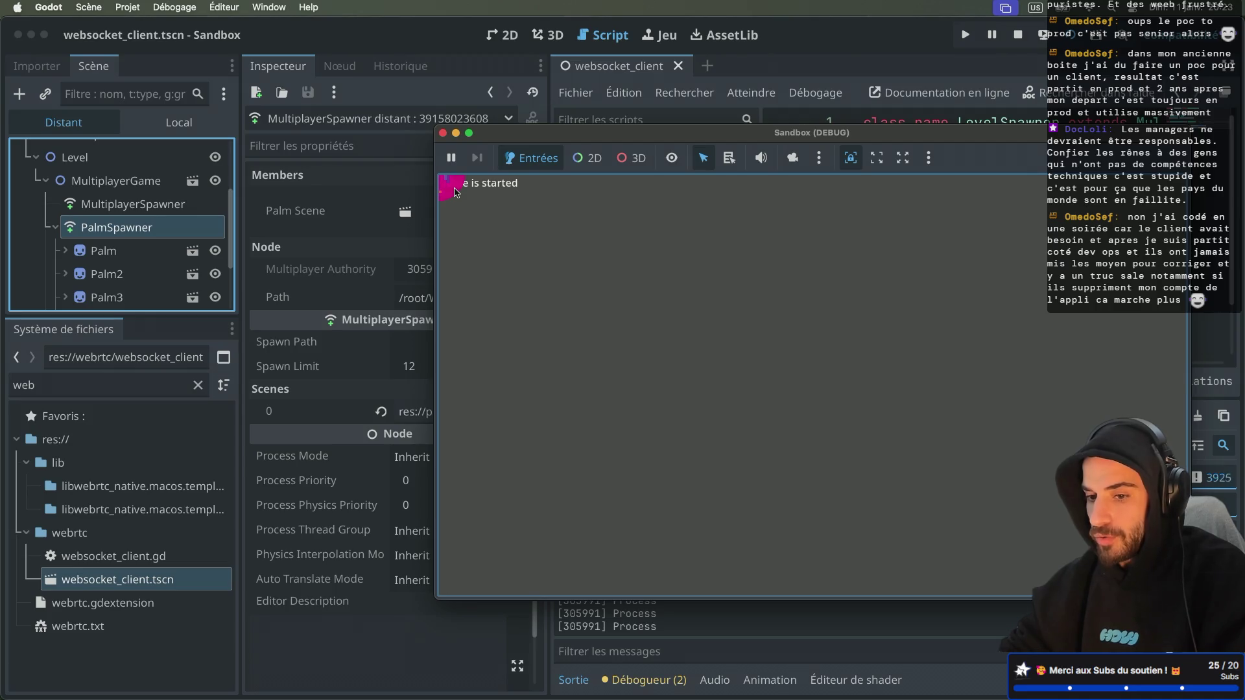
Inspect the remote Palm node and its MultiplayerSynchronizer authority, then stop the running game
click(139, 251)
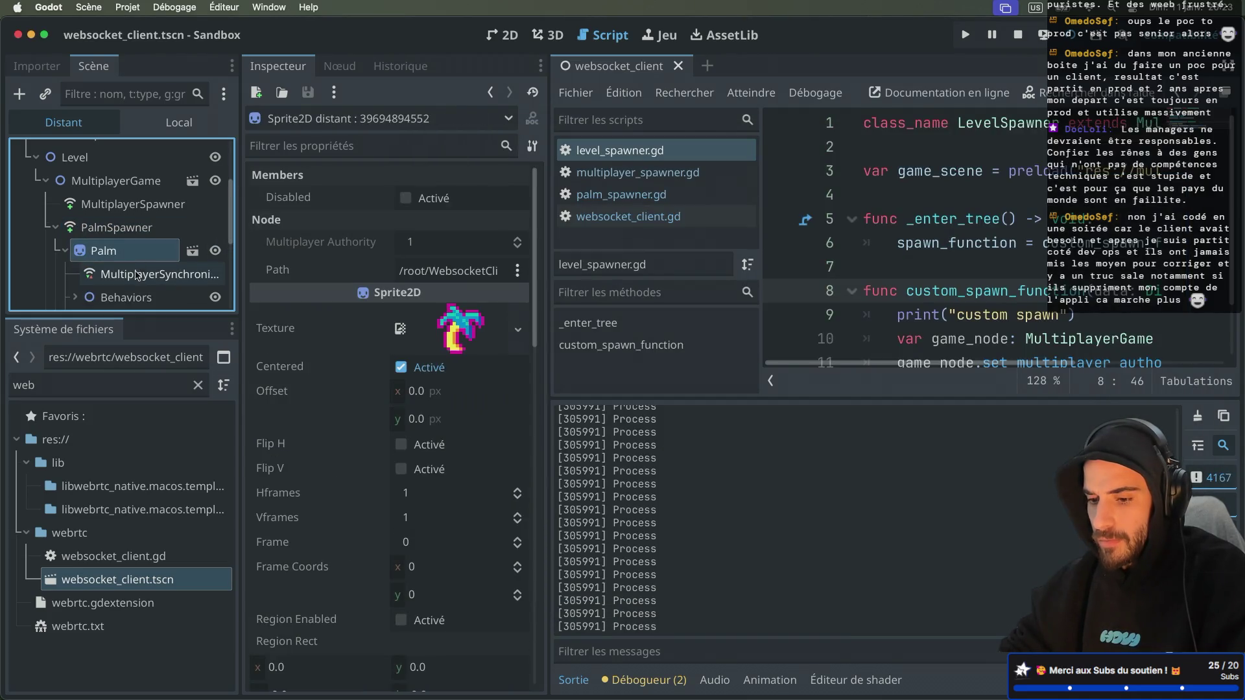
scroll(315, 370, down, 5)
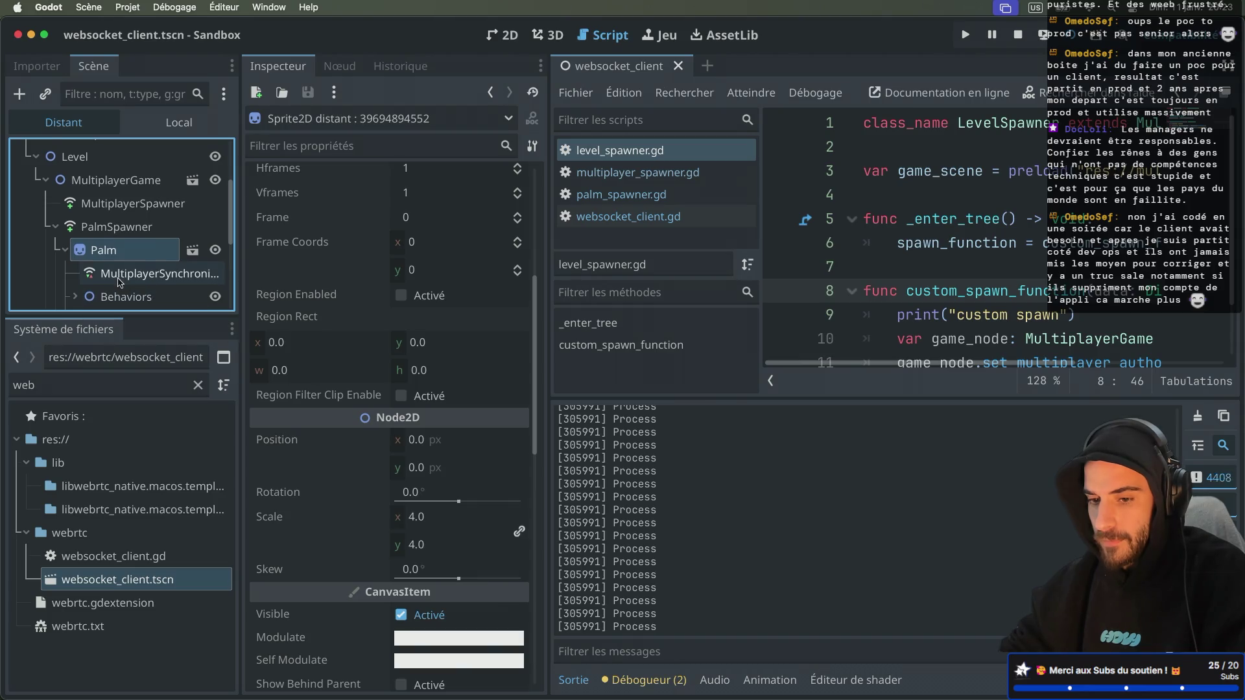
scroll(145, 298, down, 2)
click(65, 202)
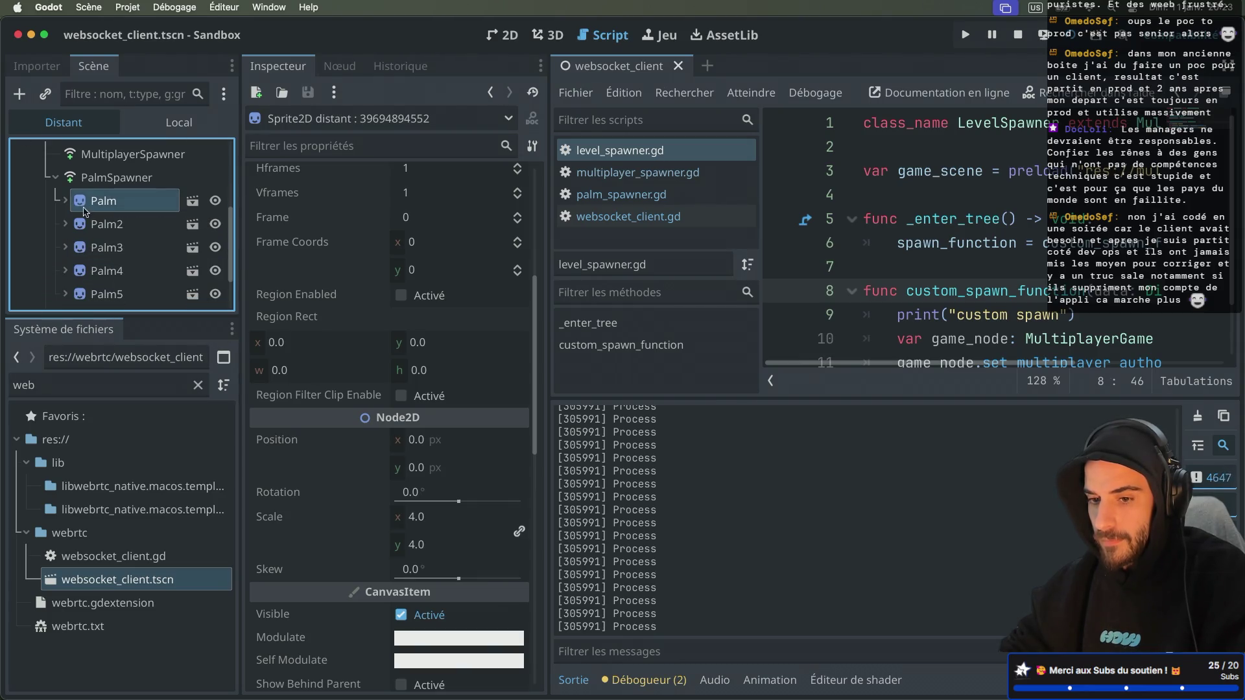
click(65, 202)
click(110, 223)
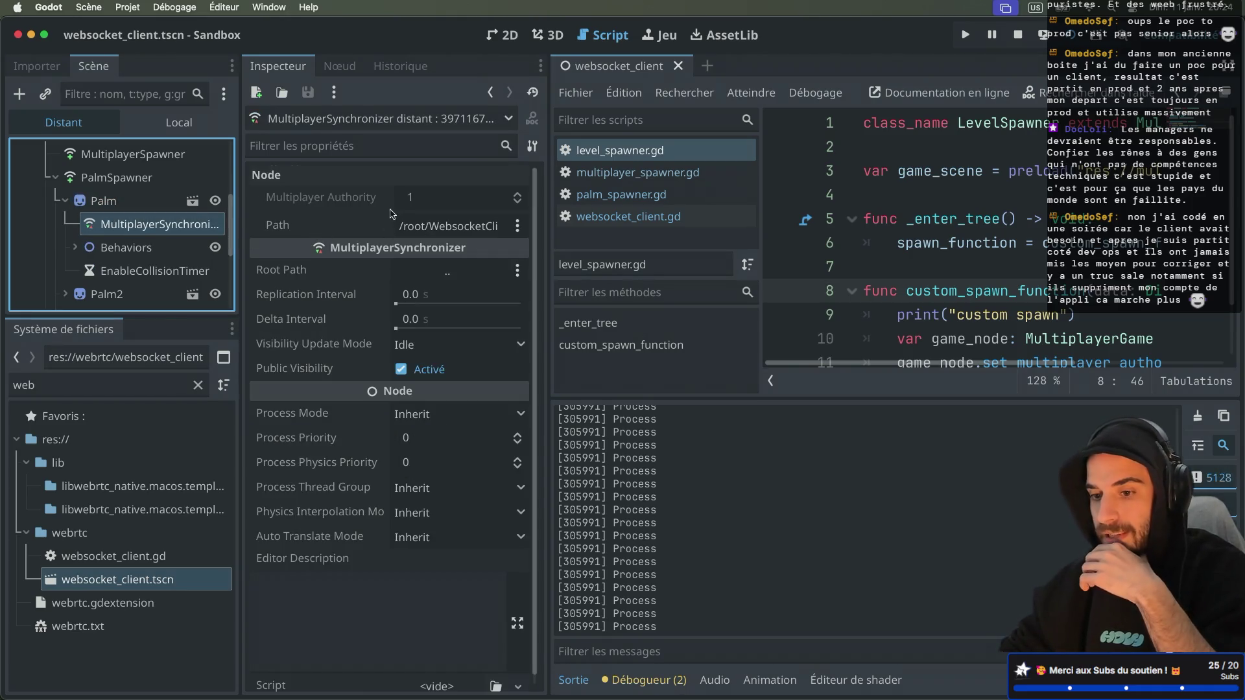
click(128, 202)
scroll(318, 232, up, 5)
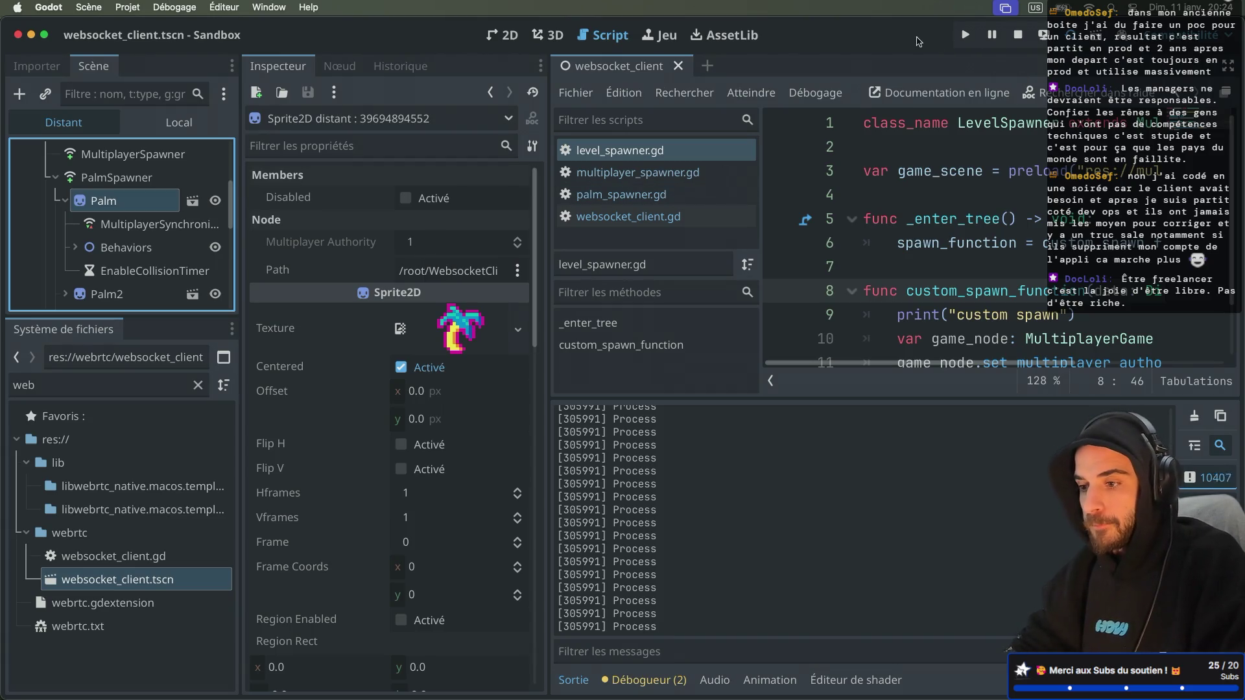
click(1017, 37)
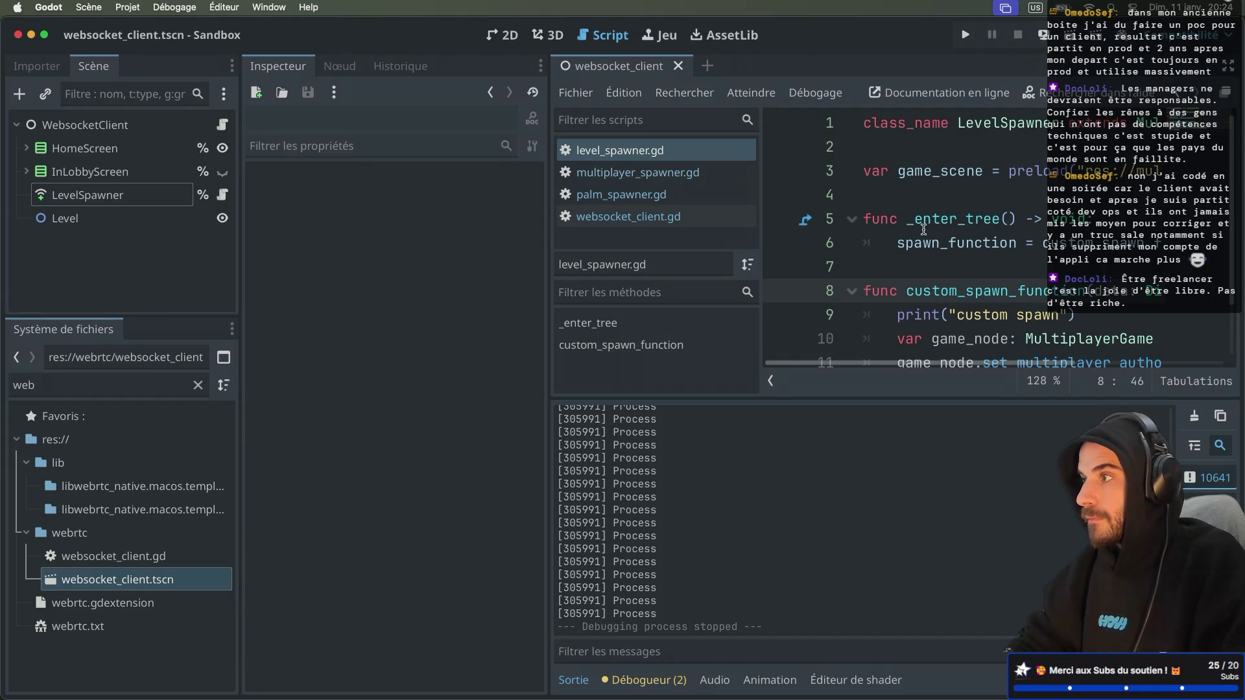
Show level_spawner.gd in distraction-free mode with the Output panel collapsed
key(super+shift+f)
key(Escape)
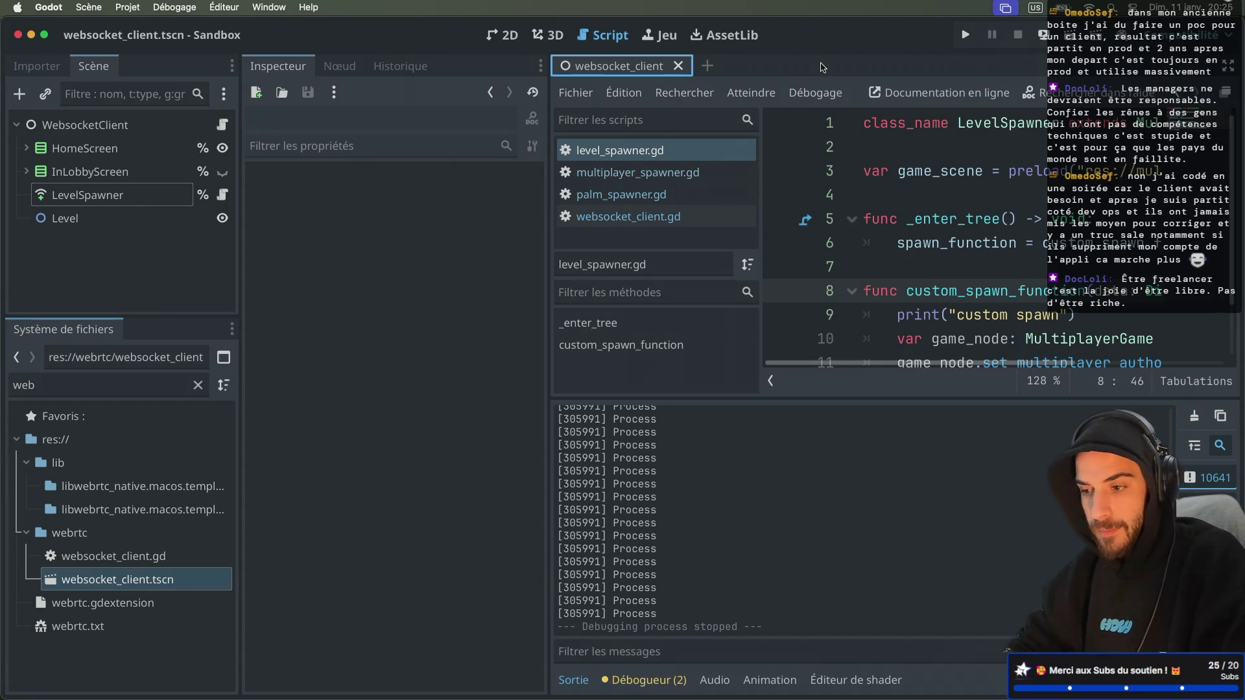
key(super+ctrl+d)
click(28, 680)
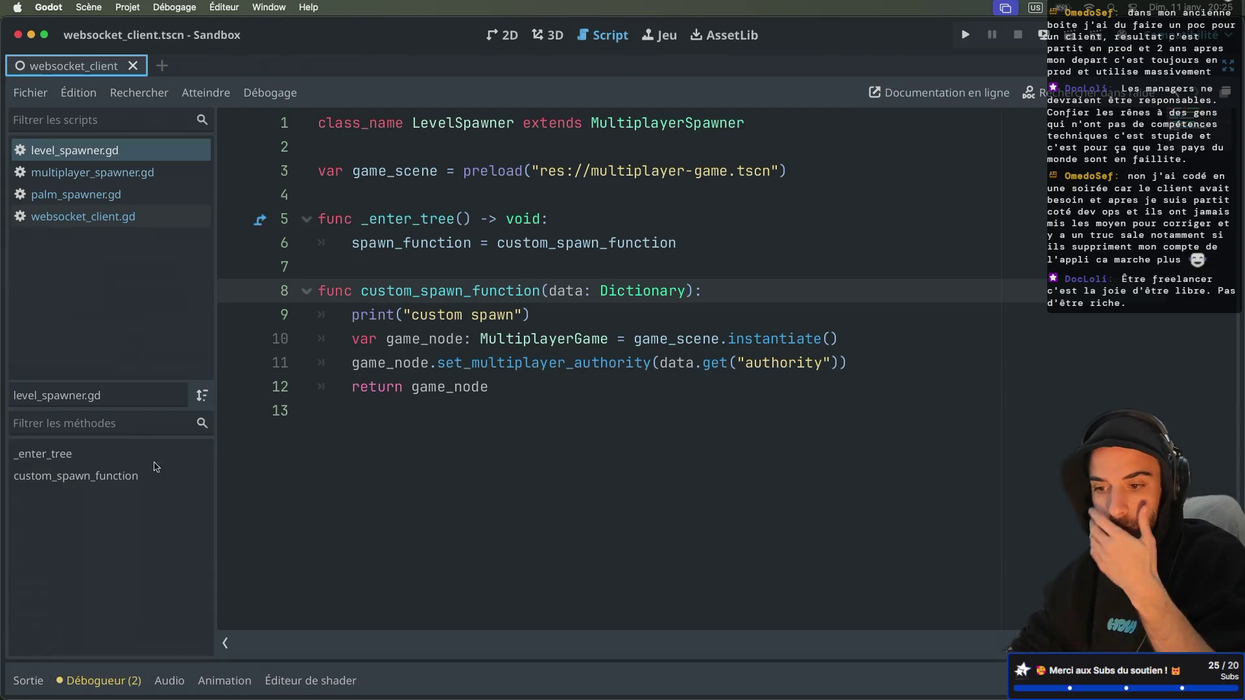
Delete print("custom spawn") from custom_spawn_function, save level_spawner.gd, and bring the docks back
drag(528, 315, 752, 295)
key(BackSpace)
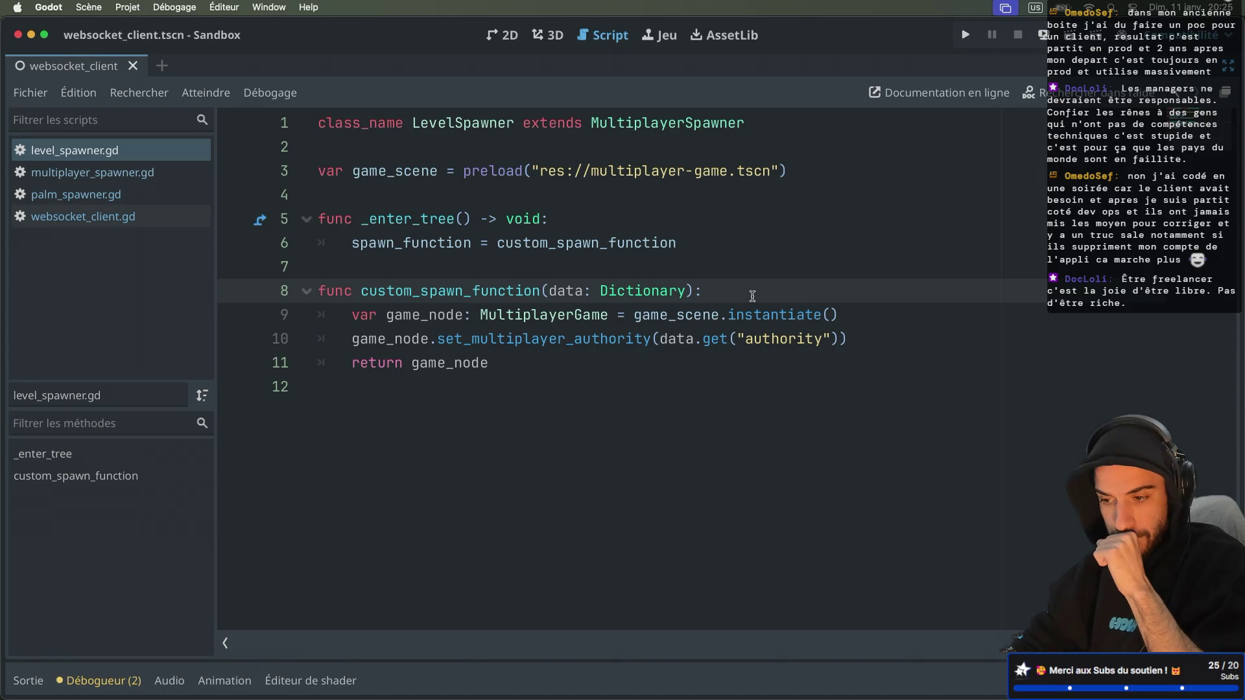
double_click(545, 342)
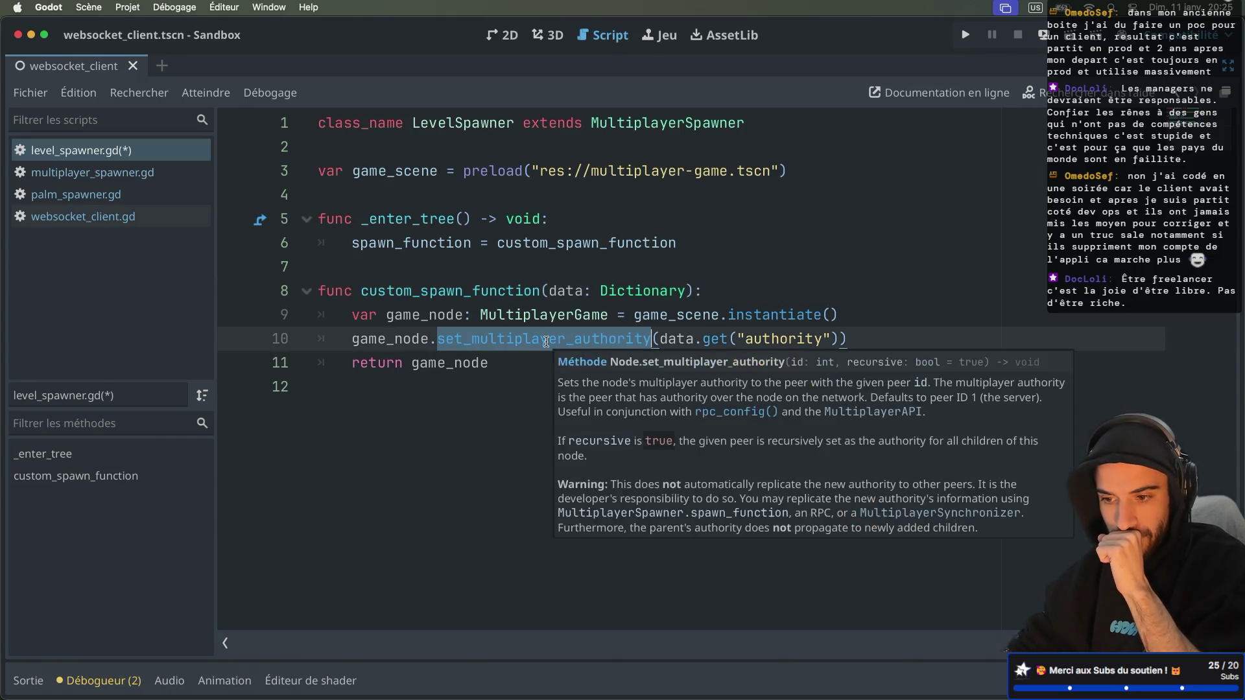
double_click(463, 291)
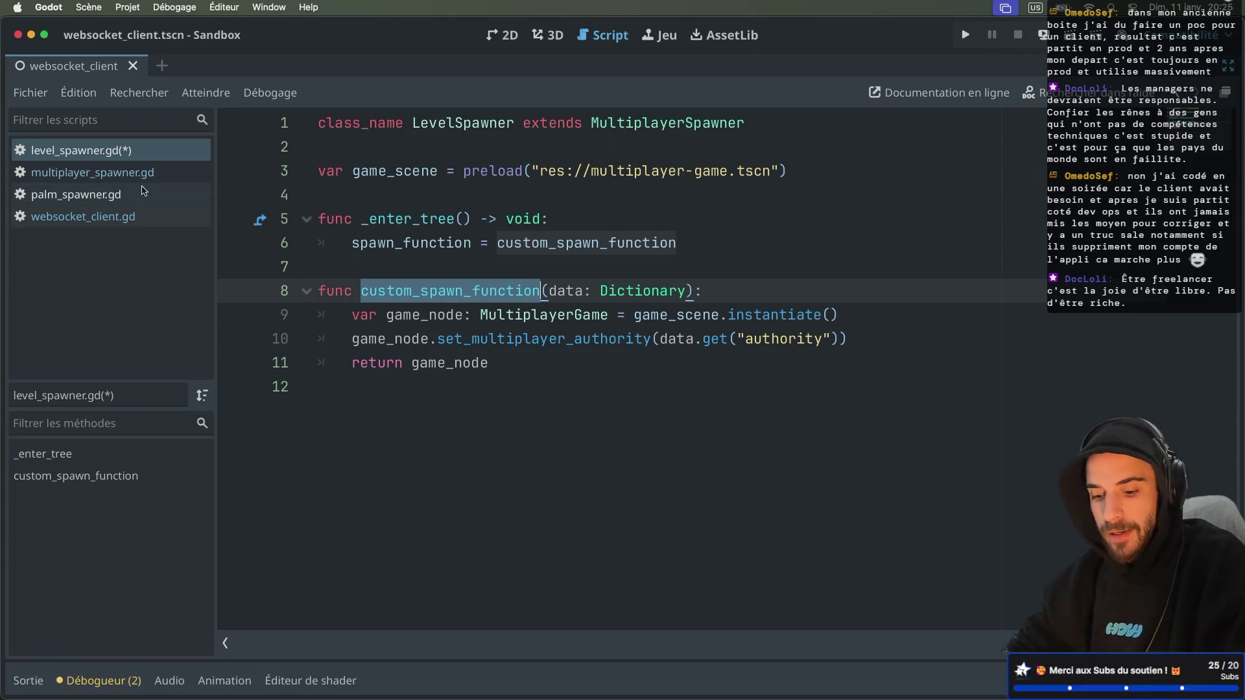
key(ctrl+s)
key(ctrl+super+d)
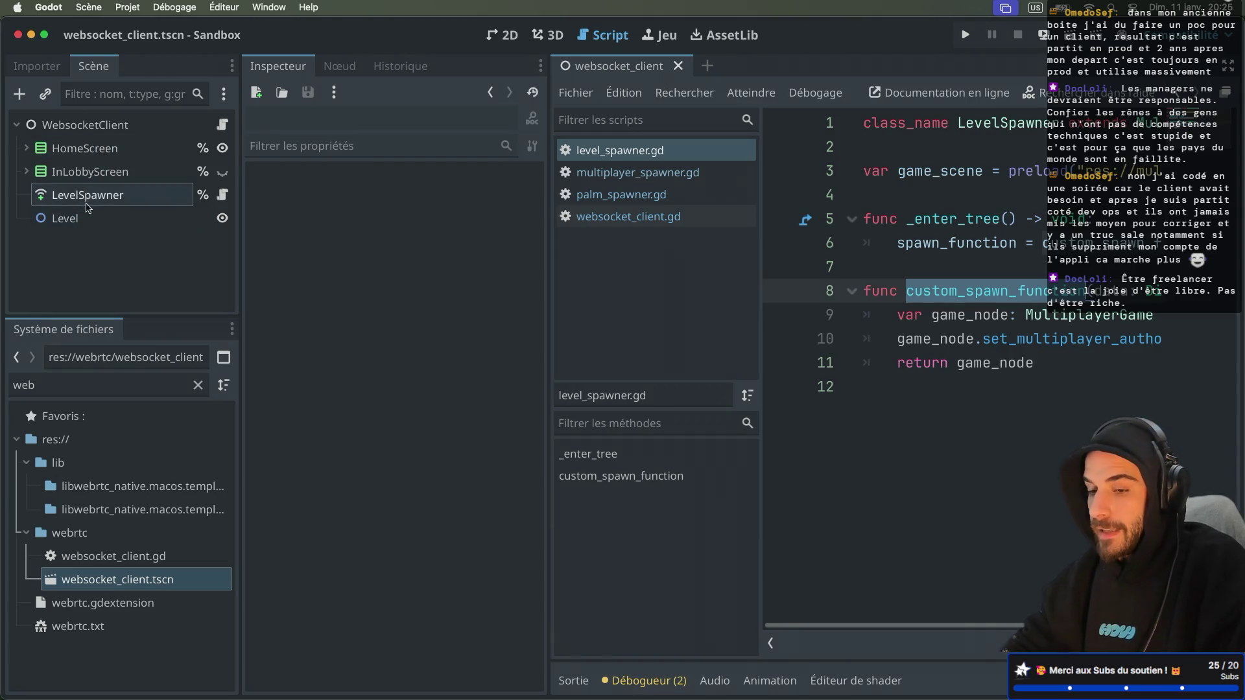
Show multiplayer_spawner.gd full-width and read the spawn_function documentation
click(633, 173)
key(ctrl+super+d)
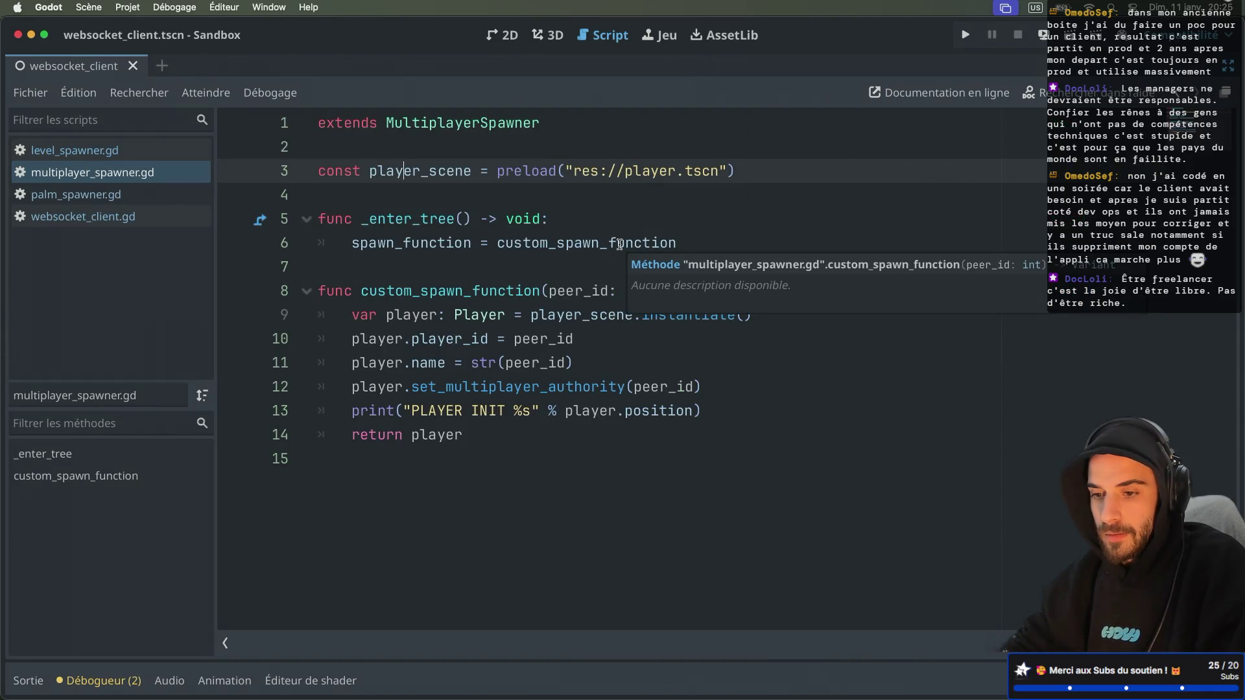
mouse_move(422, 255)
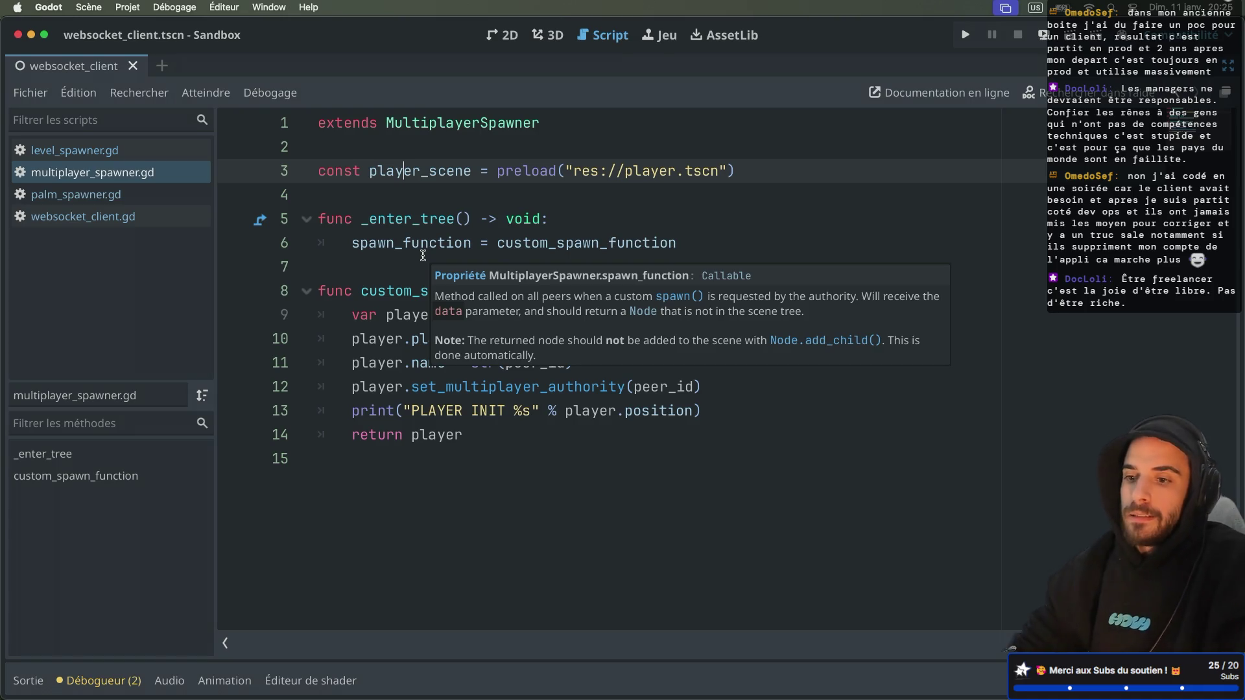
mouse_move(518, 127)
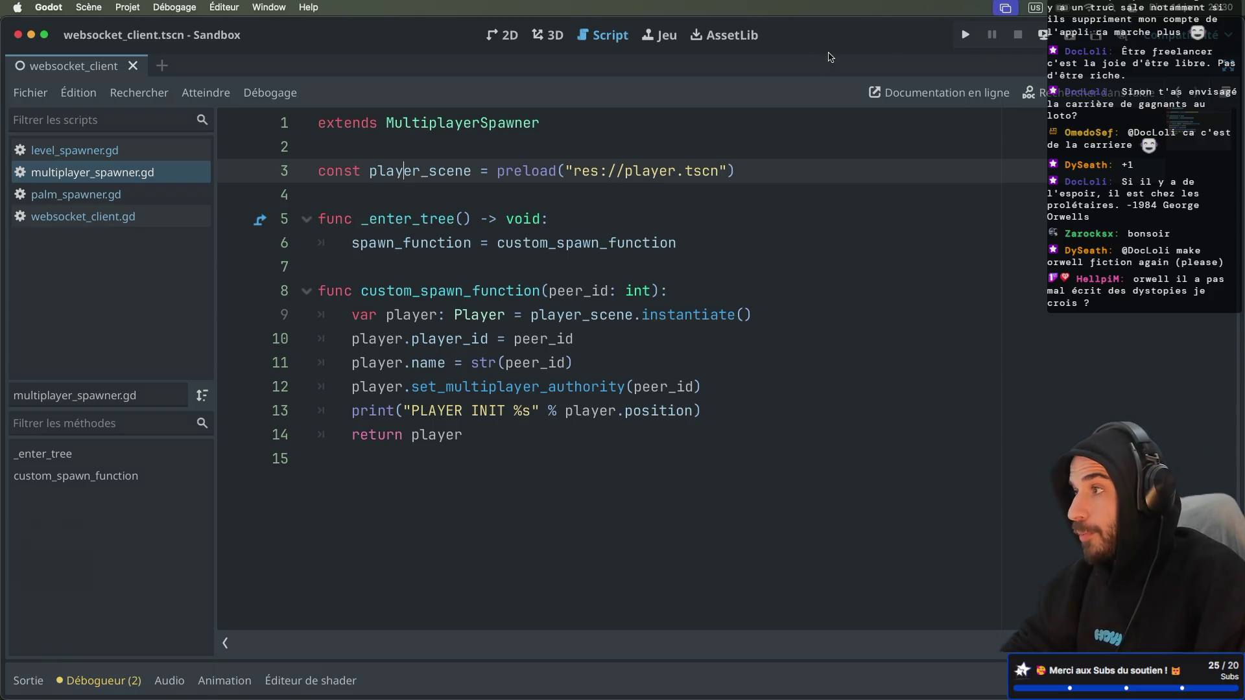
Restore the side docks, narrow the inspector, and briefly test-run the game before closing it
key(ctrl+super+d)
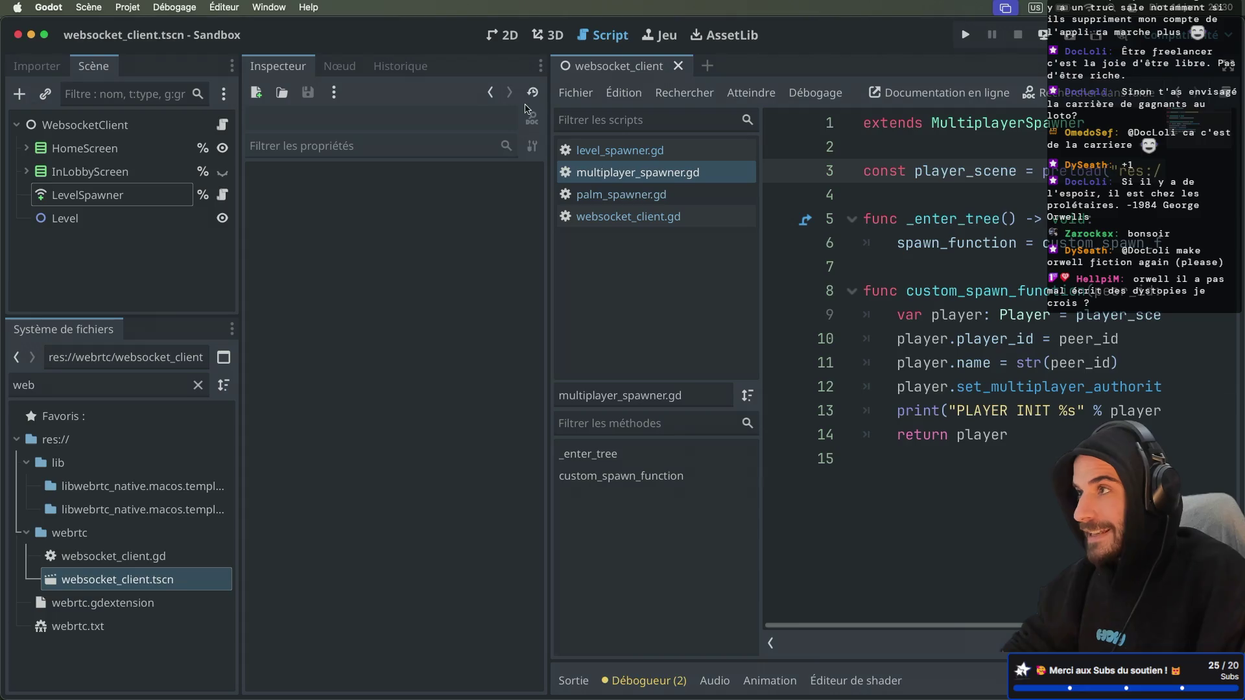
drag(543, 156, 417, 170)
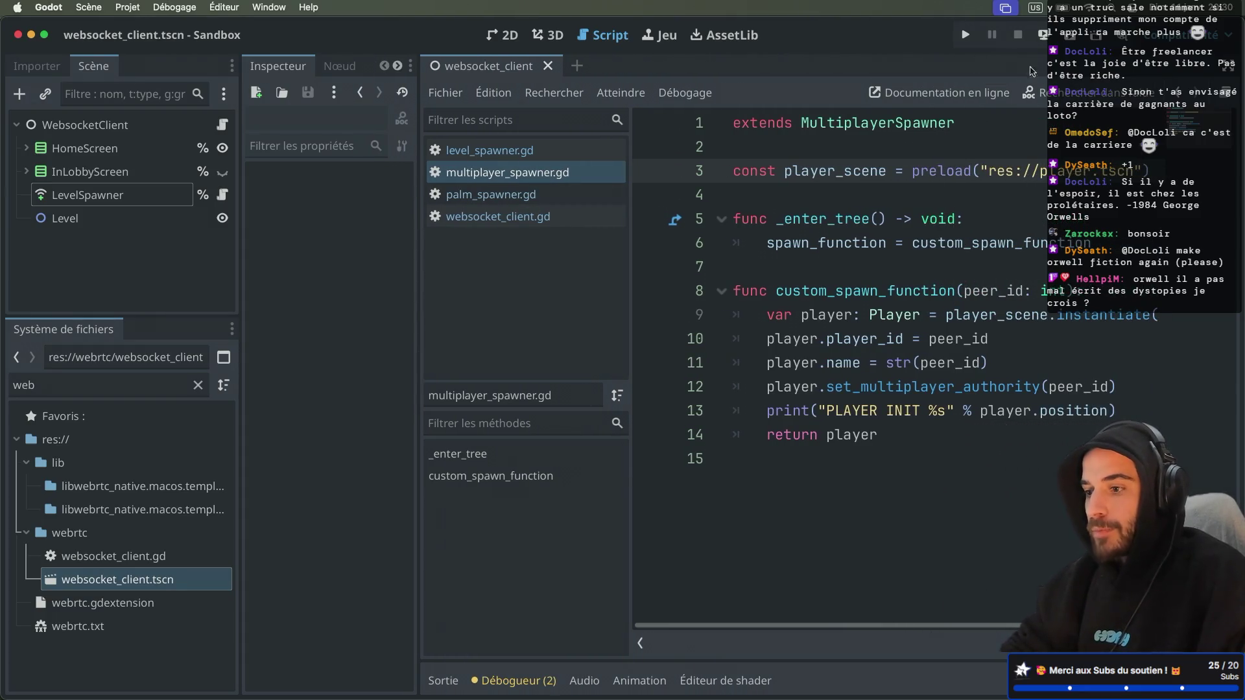
click(965, 35)
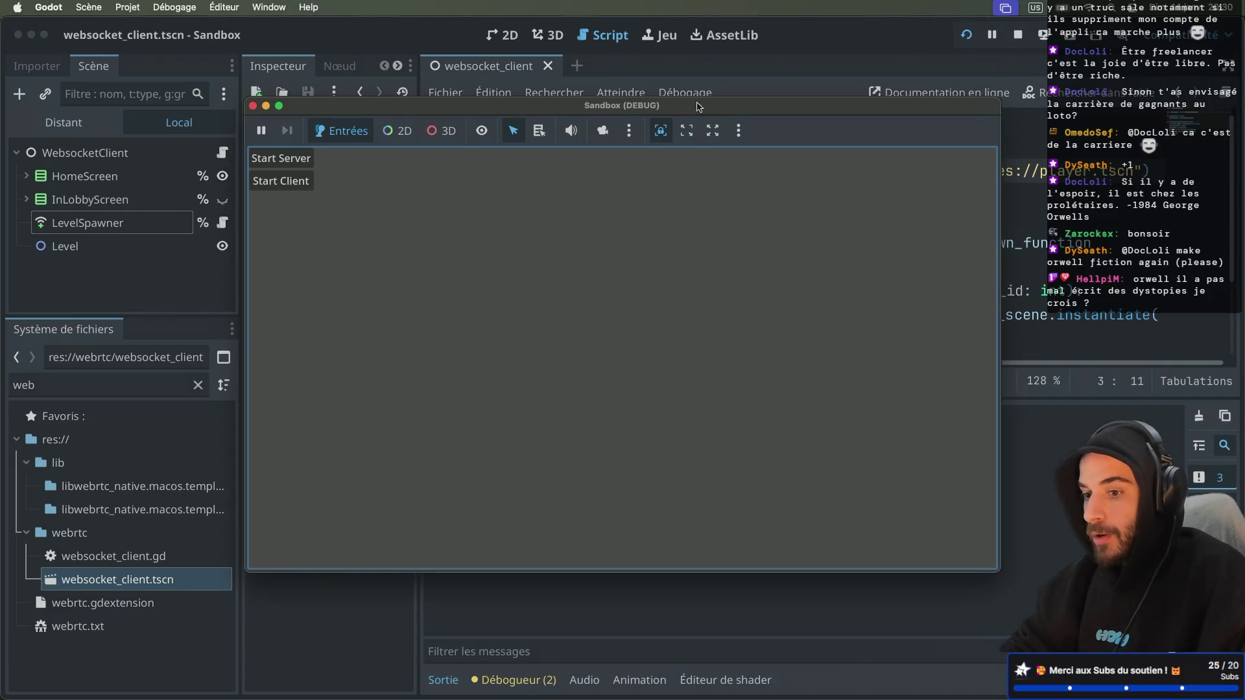
mouse_move(615, 110)
mouse_down()
mouse_move(739, 188)
mouse_move(540, 103)
mouse_up()
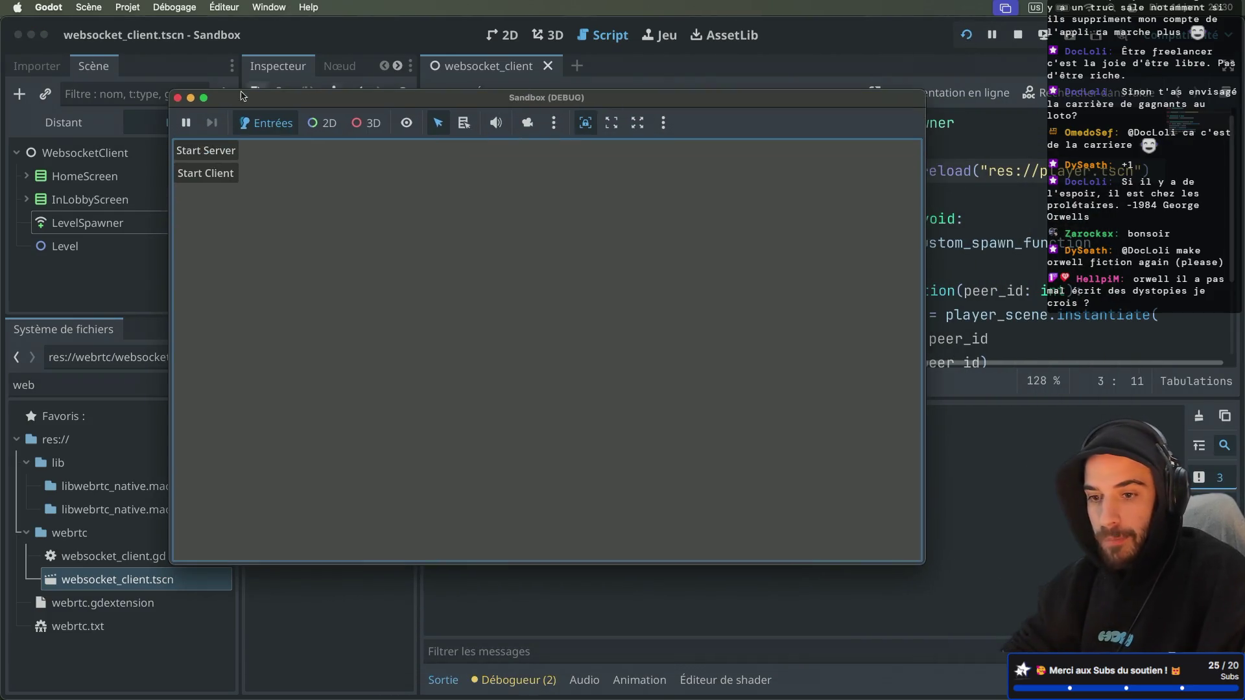
click(178, 98)
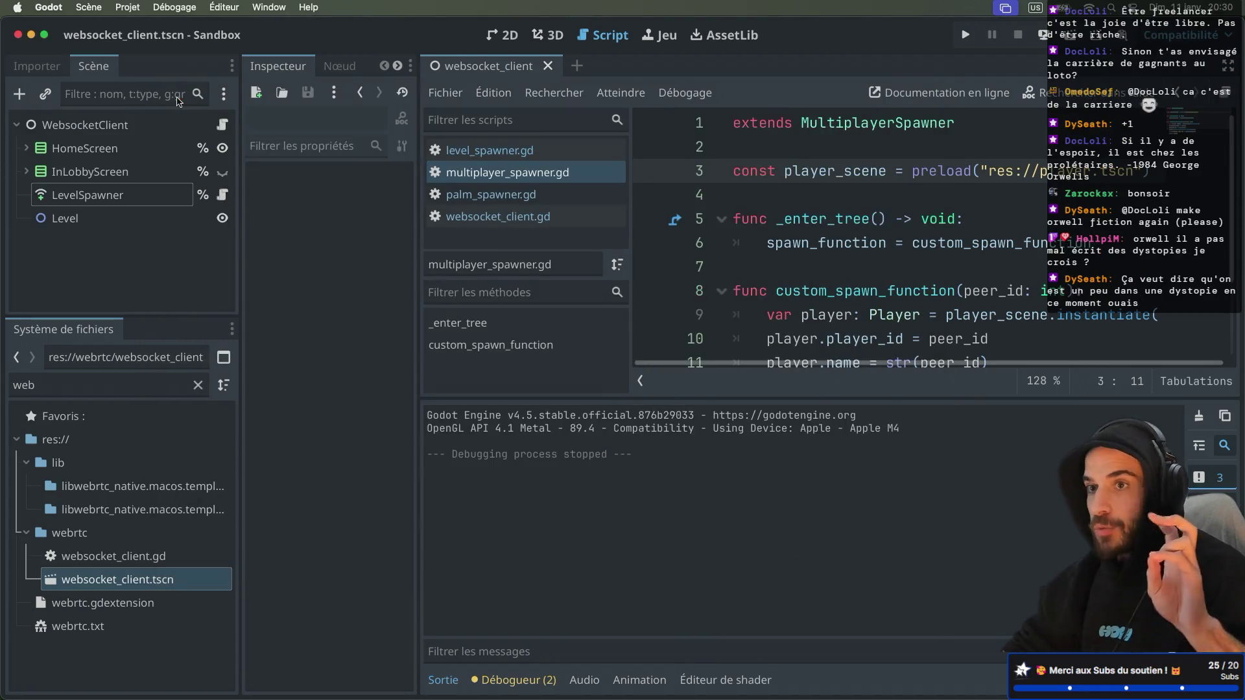
Set the run instances count to 3 and launch the project
click(127, 7)
mouse_move(179, 7)
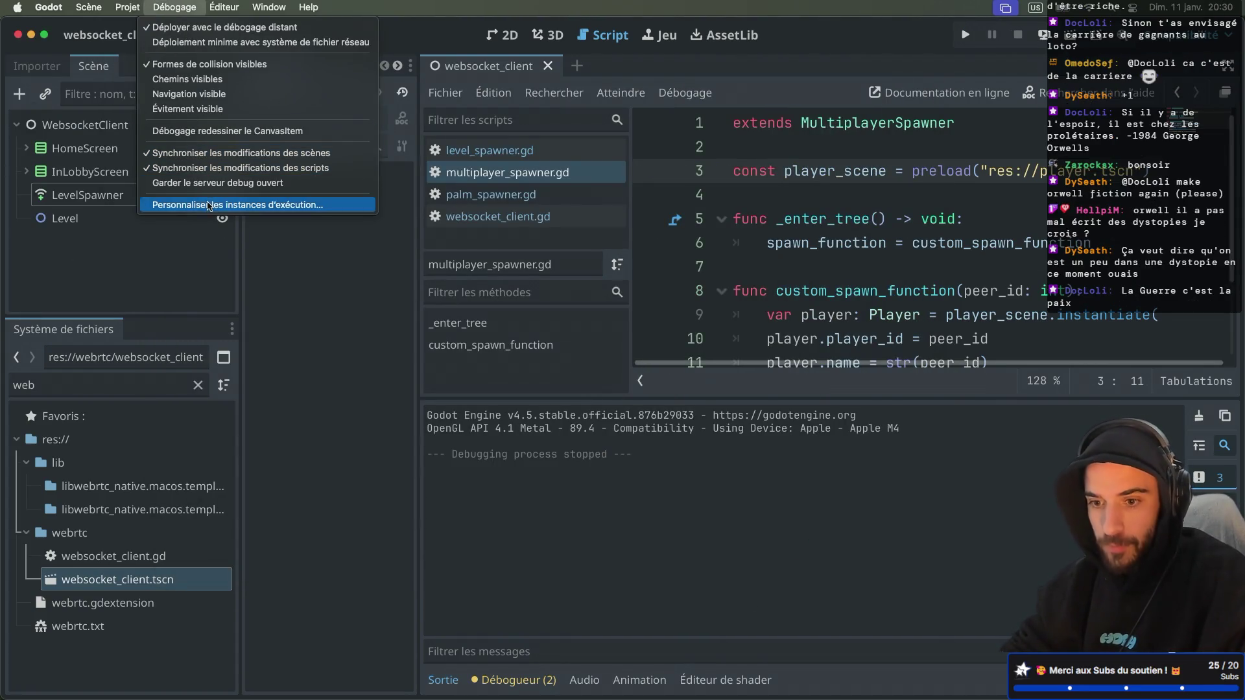
click(209, 205)
double_click(751, 182)
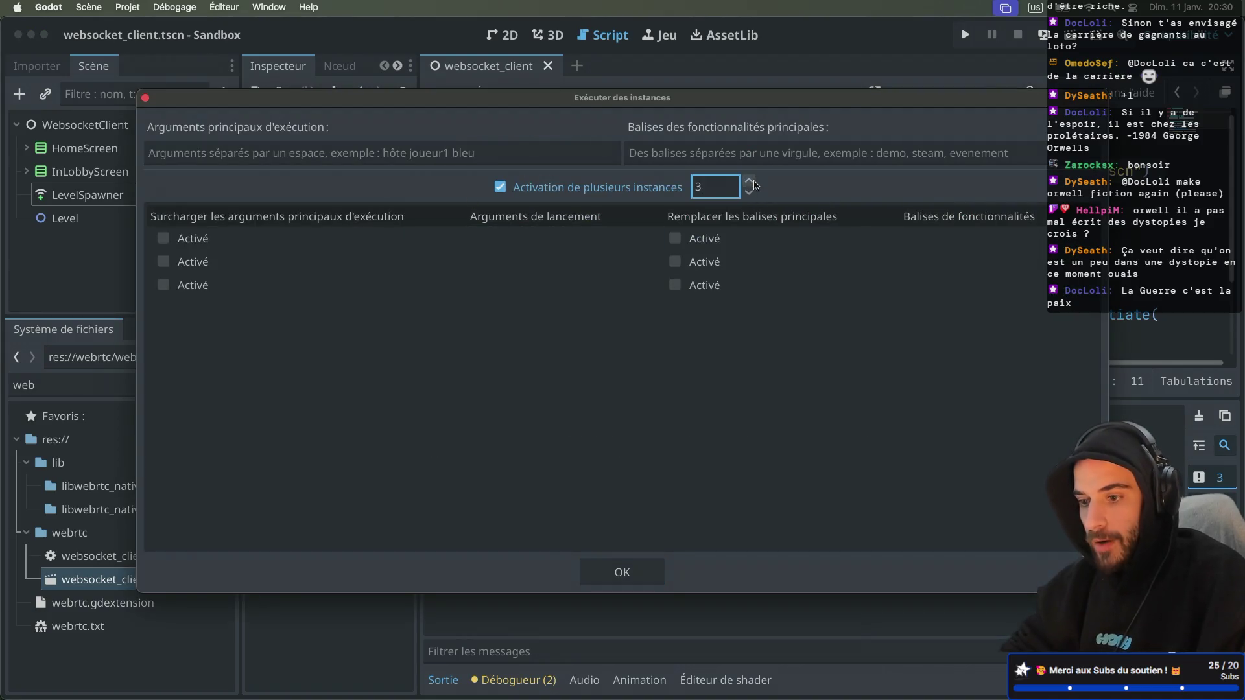
click(628, 571)
click(965, 34)
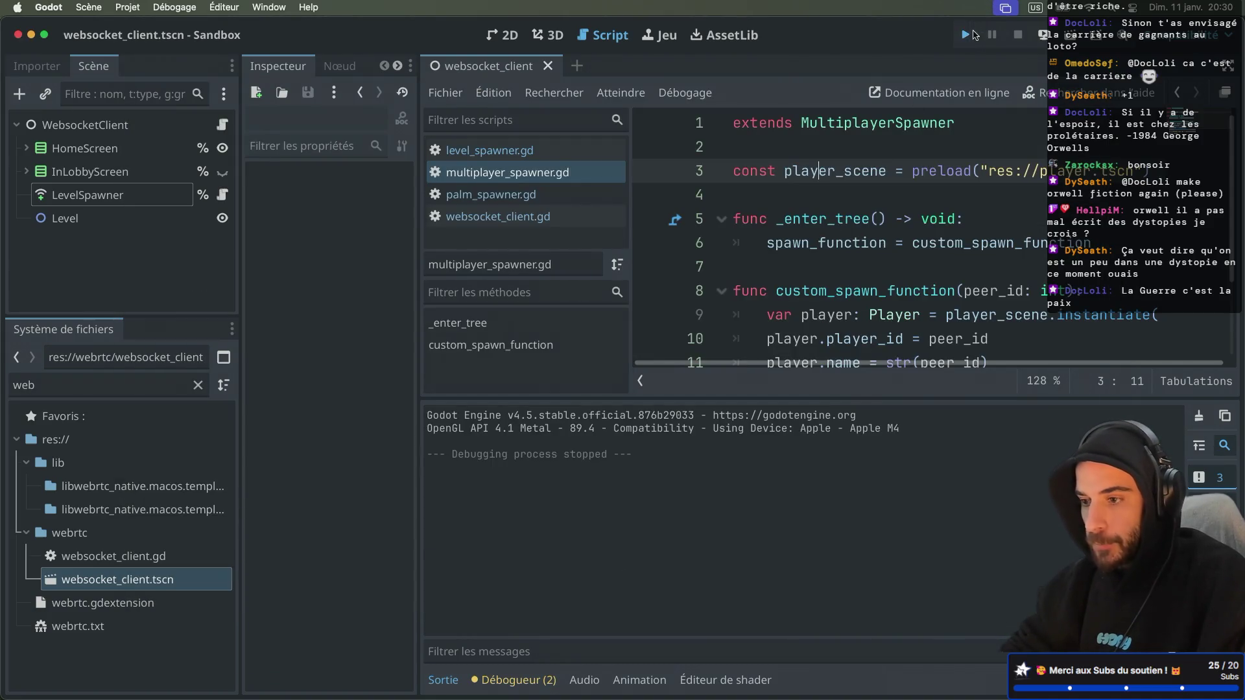
Start the server in one game instance and connect the other as a client
click(590, 289)
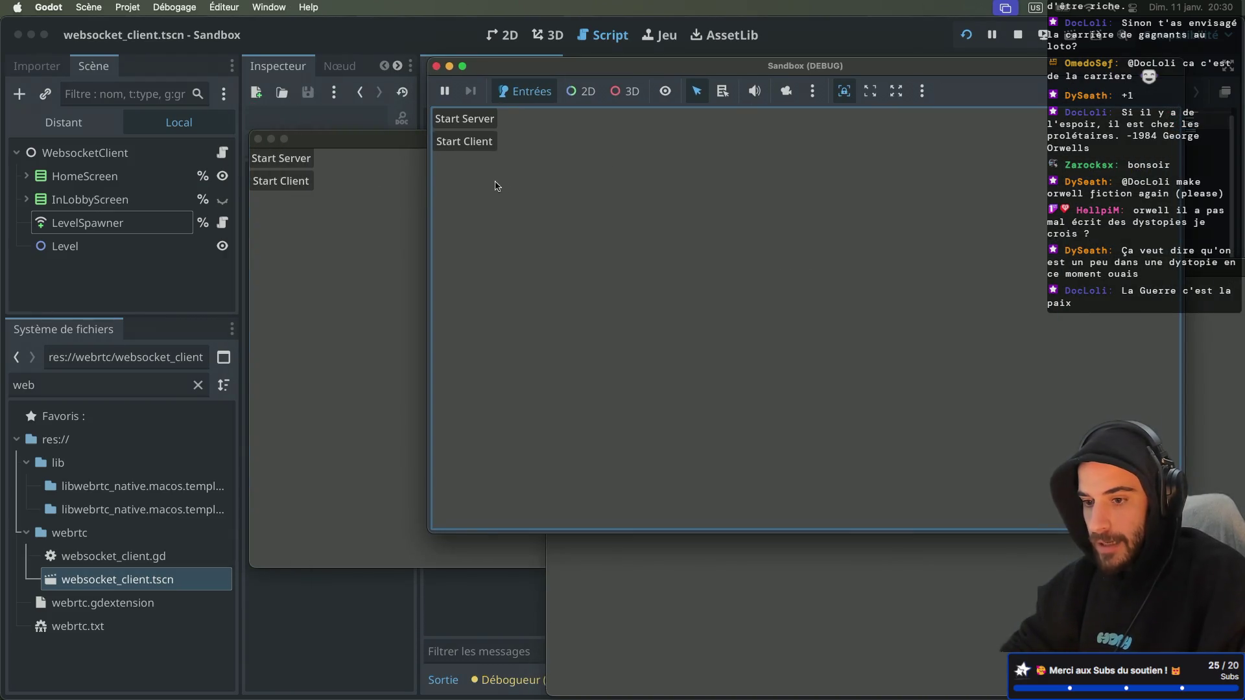
click(477, 147)
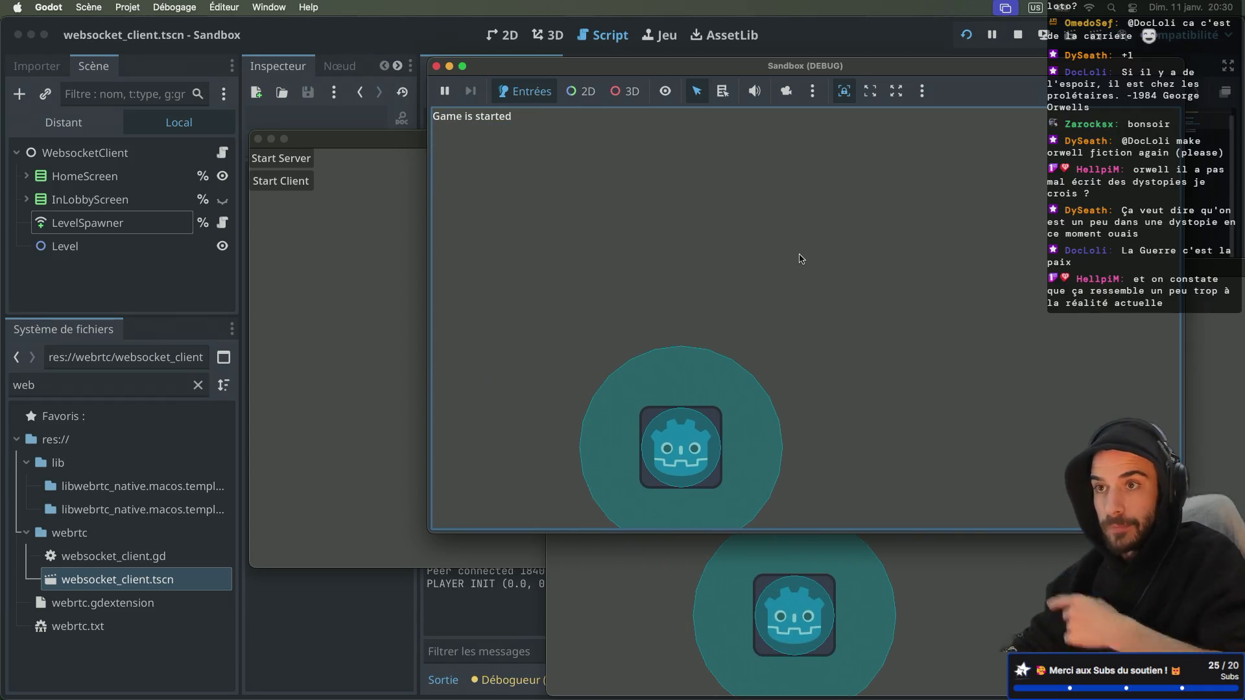
click(280, 256)
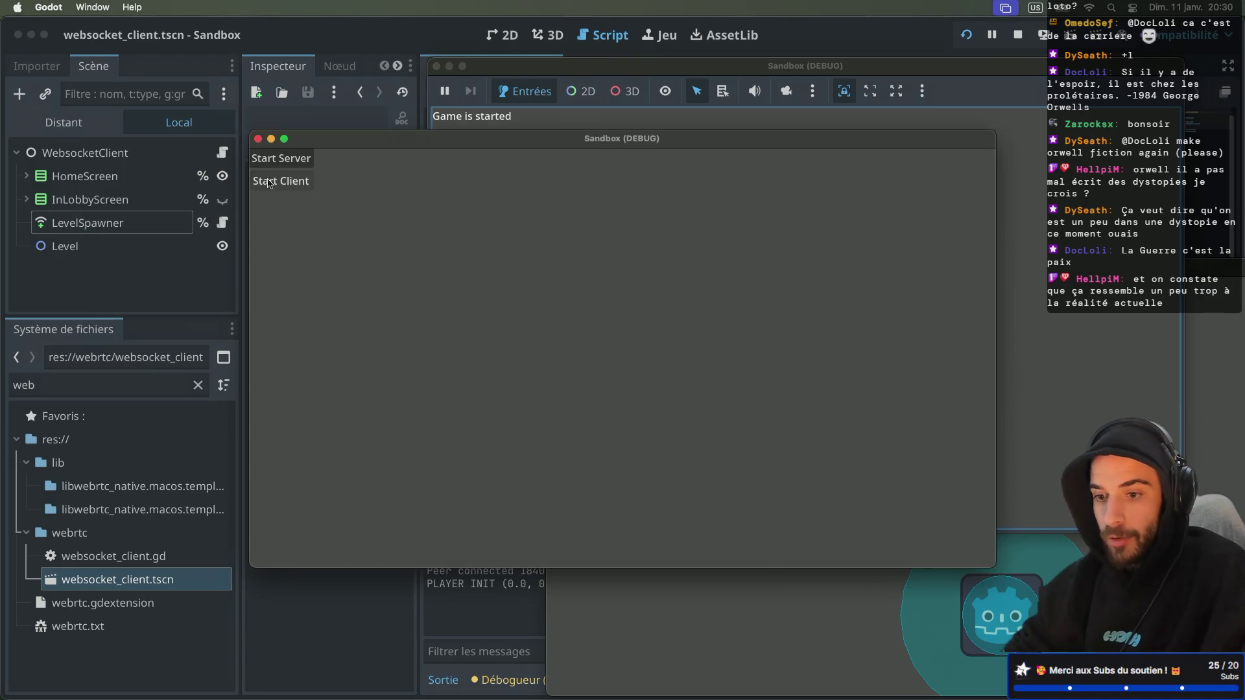
click(274, 179)
Move the player right, down, left and up with the arrow keys
key(Right)
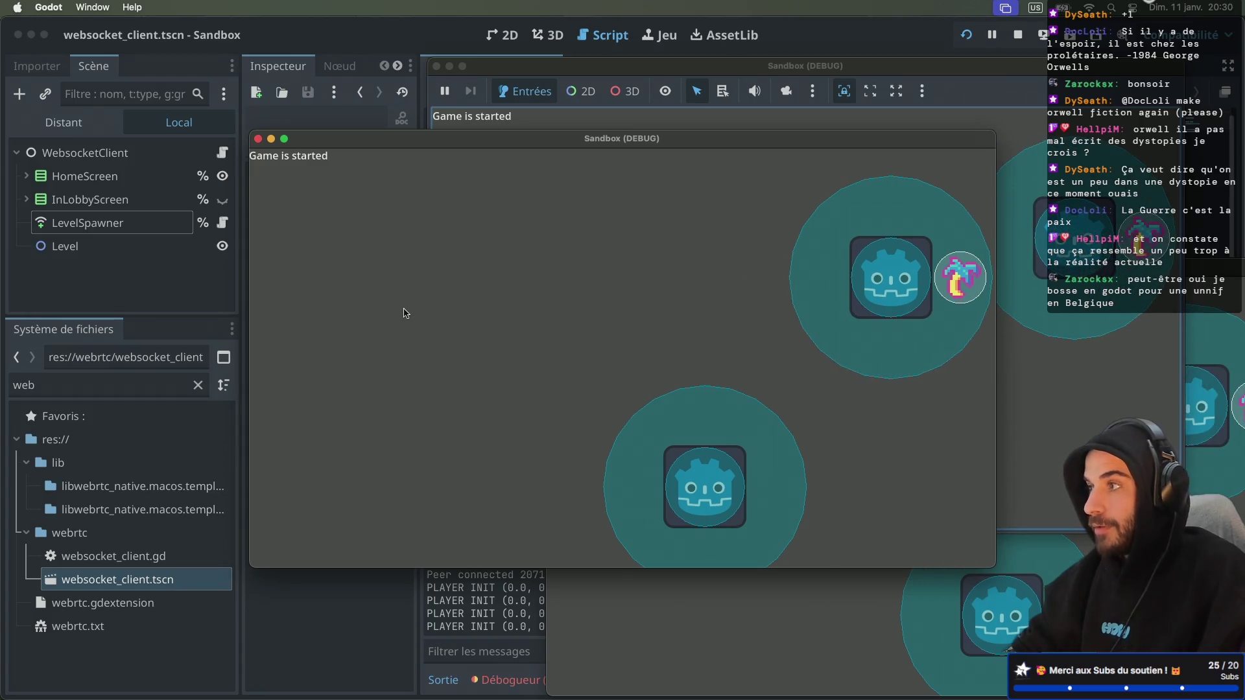
key(Down)
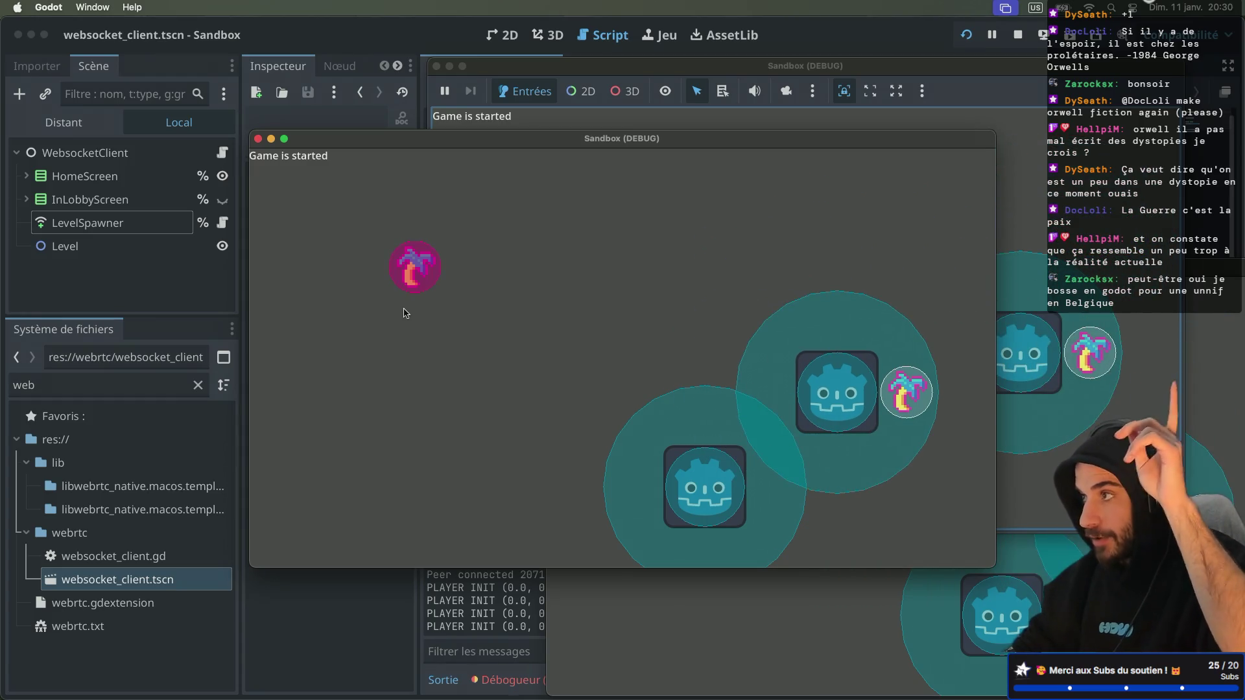
key(Right)
key(Left)
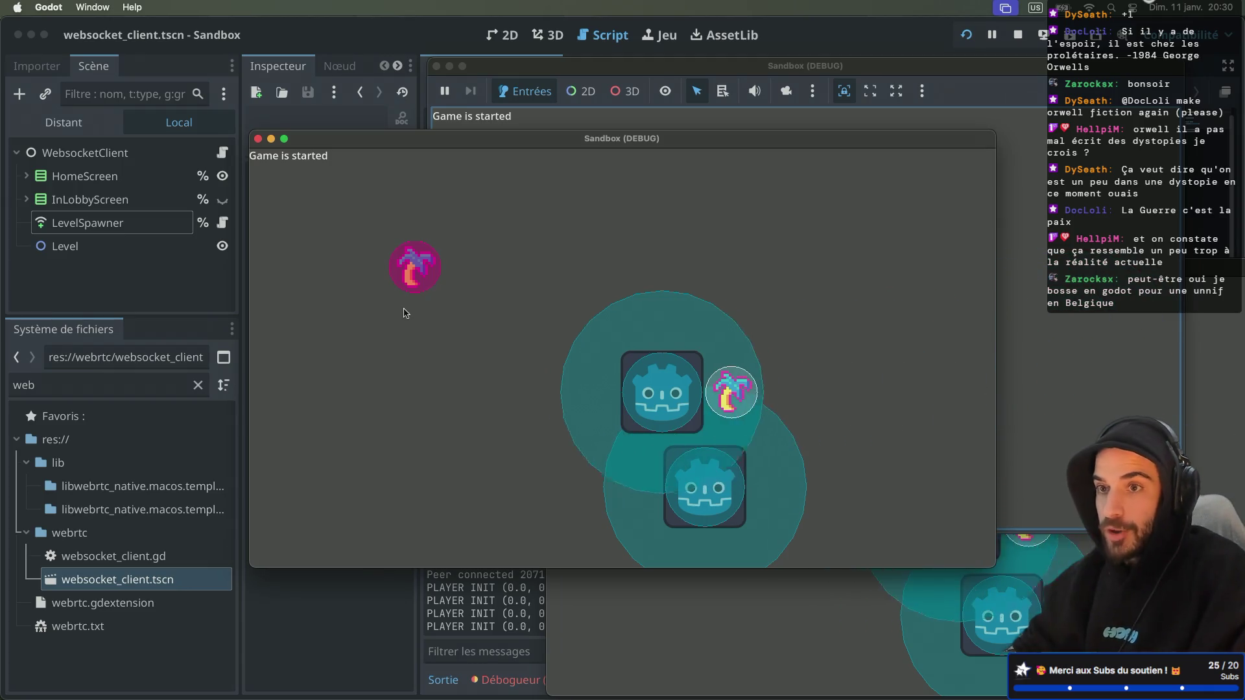
key(Up)
key(Left)
key(Right)
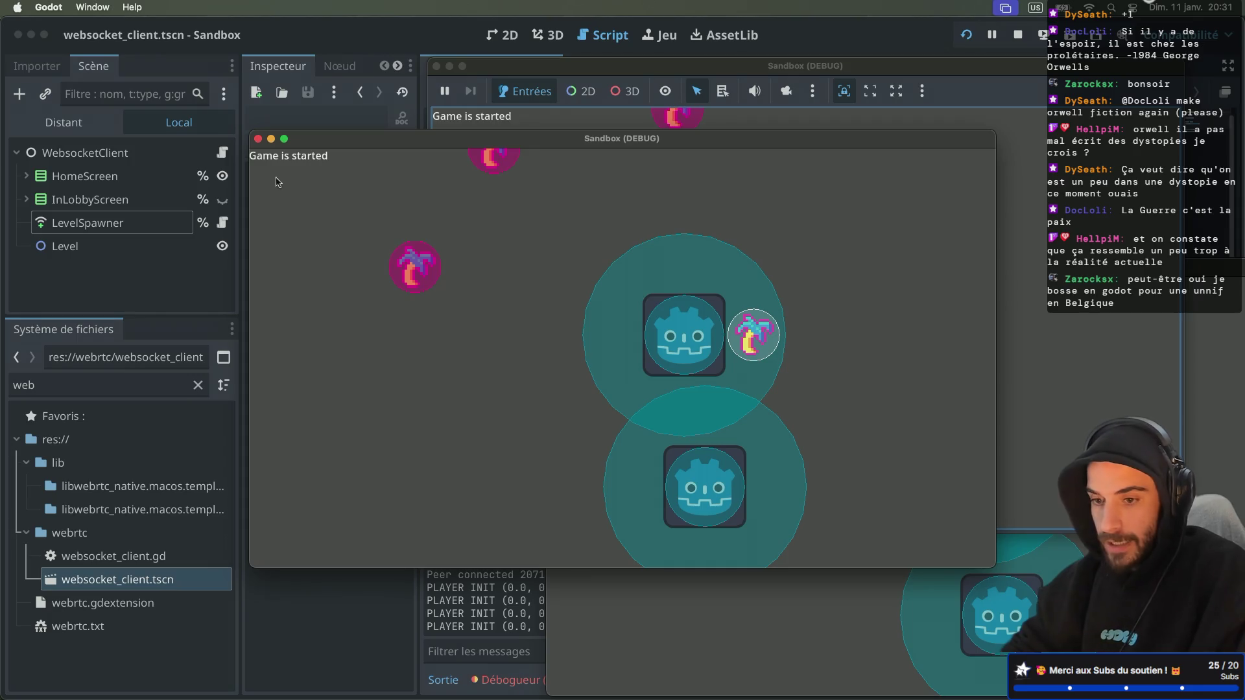
Close both debug game windows
click(258, 139)
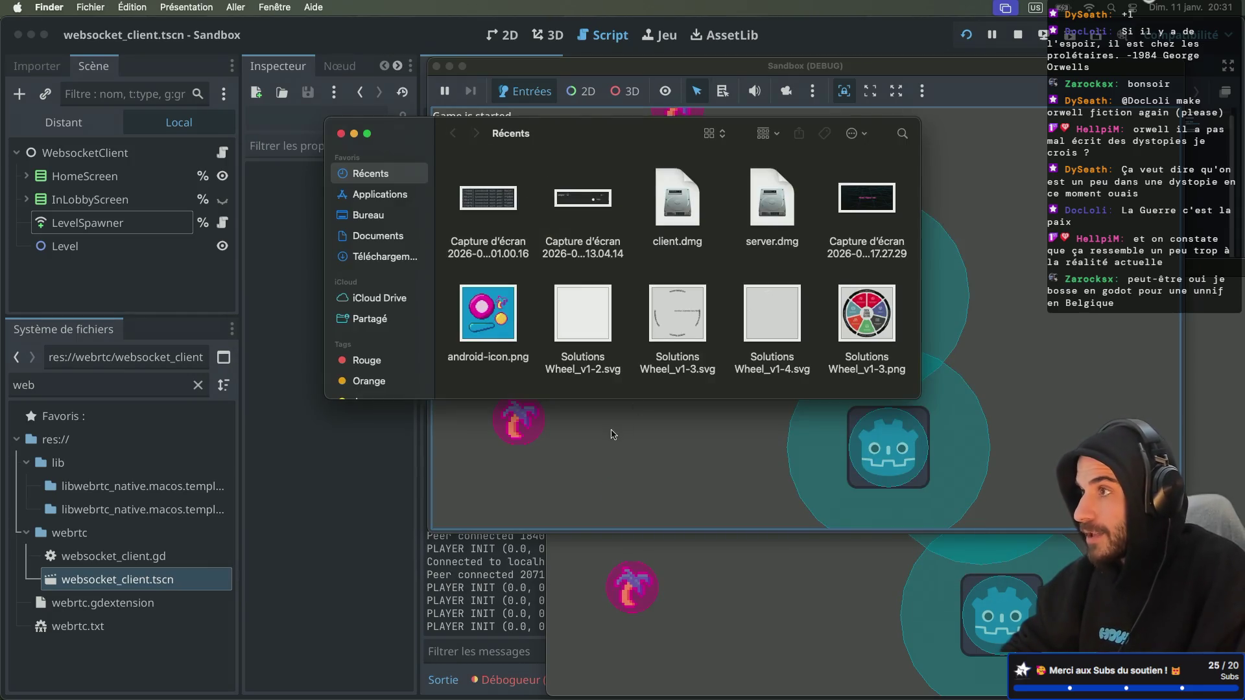
click(613, 434)
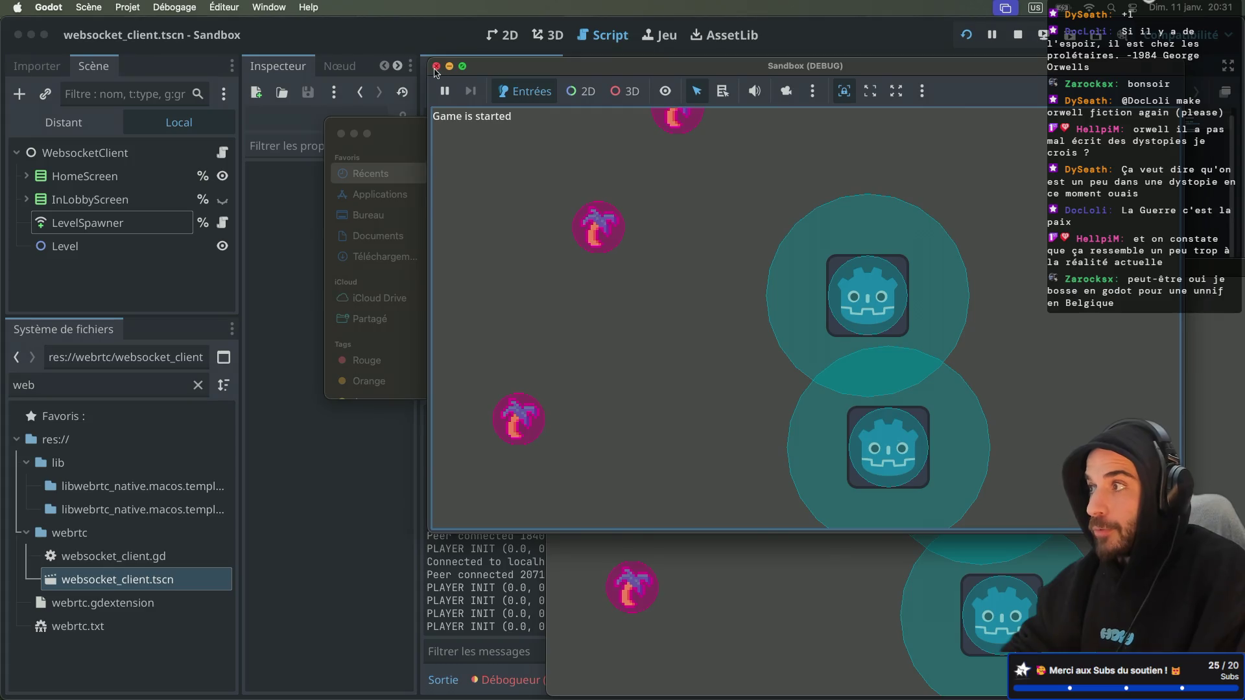
click(436, 67)
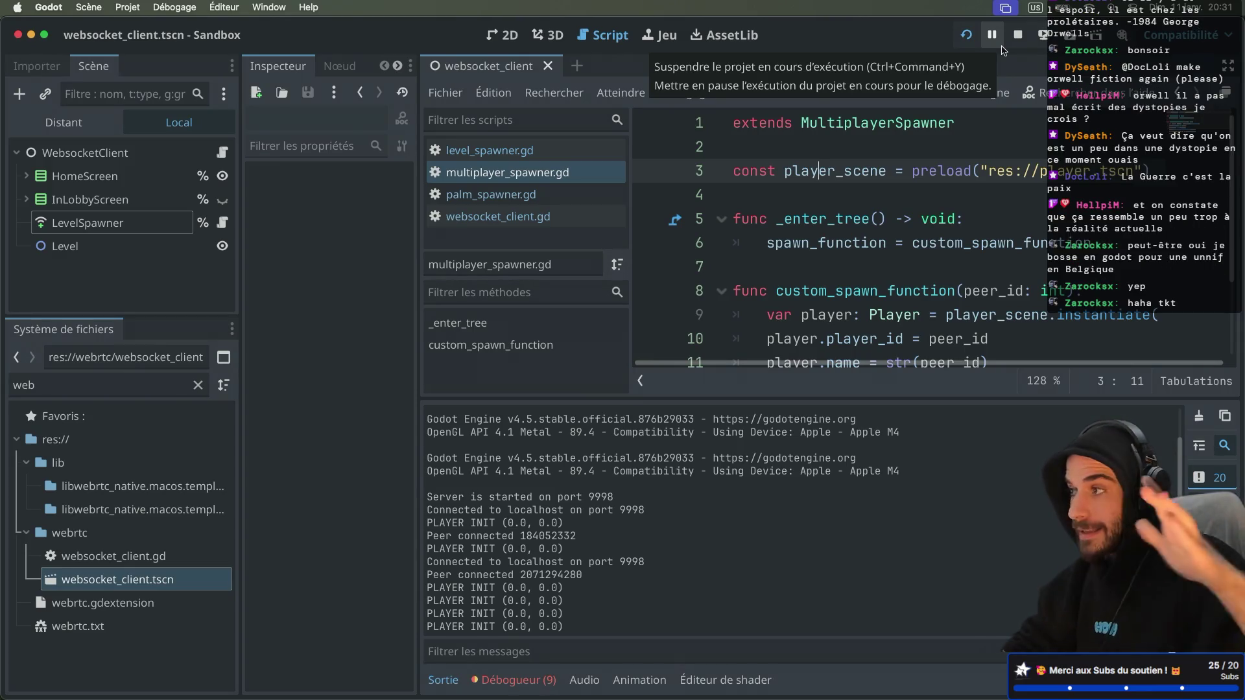
Switch to Safari and view the WebSockets versus WebRTC diagram
key(ctrl+Right)
key(ctrl+Right)
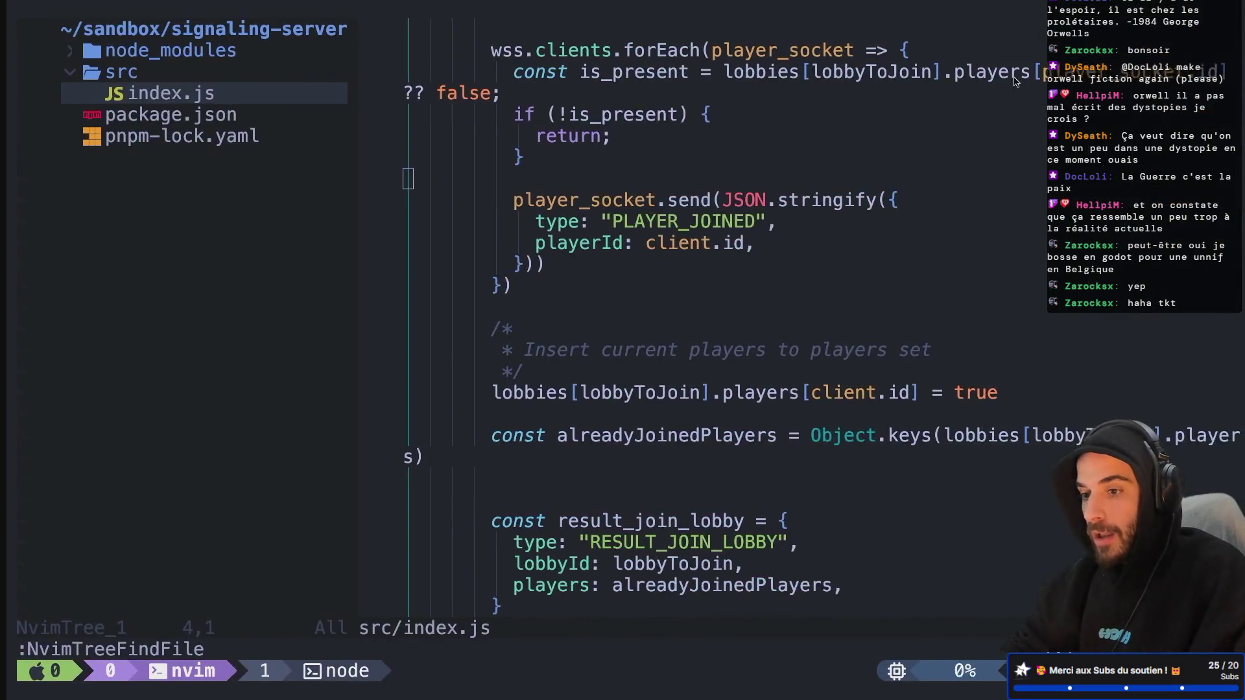
click(472, 16)
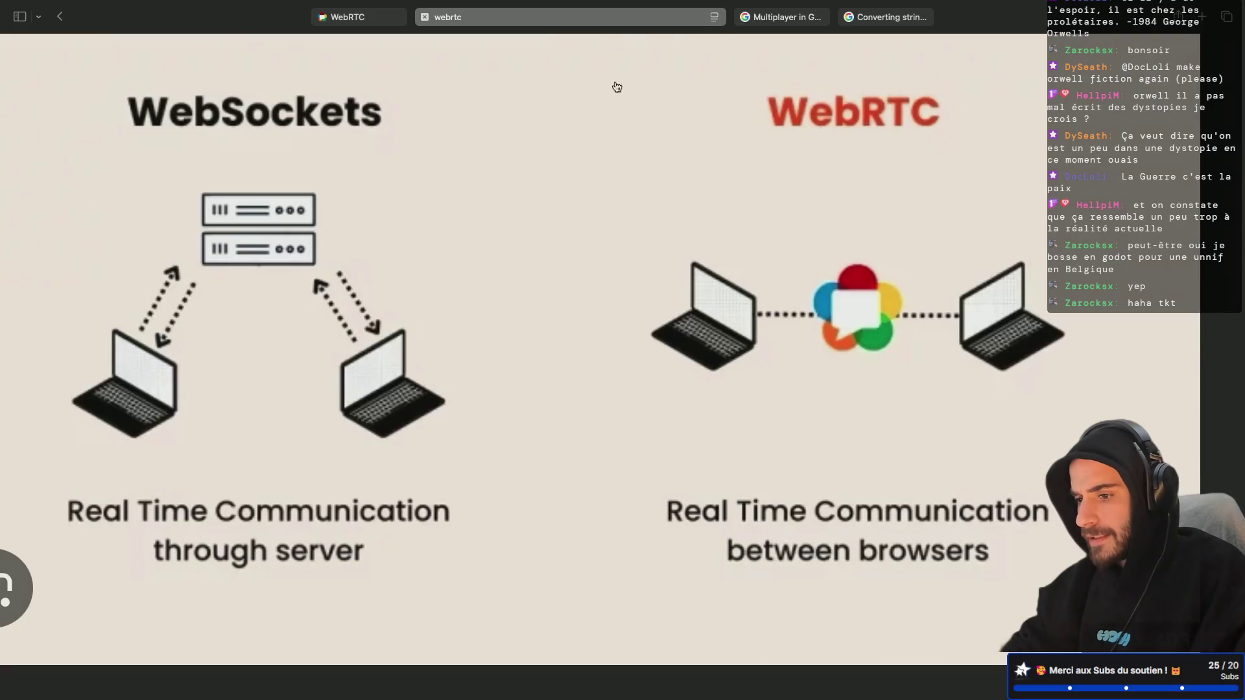
scroll(454, 356, left, 3)
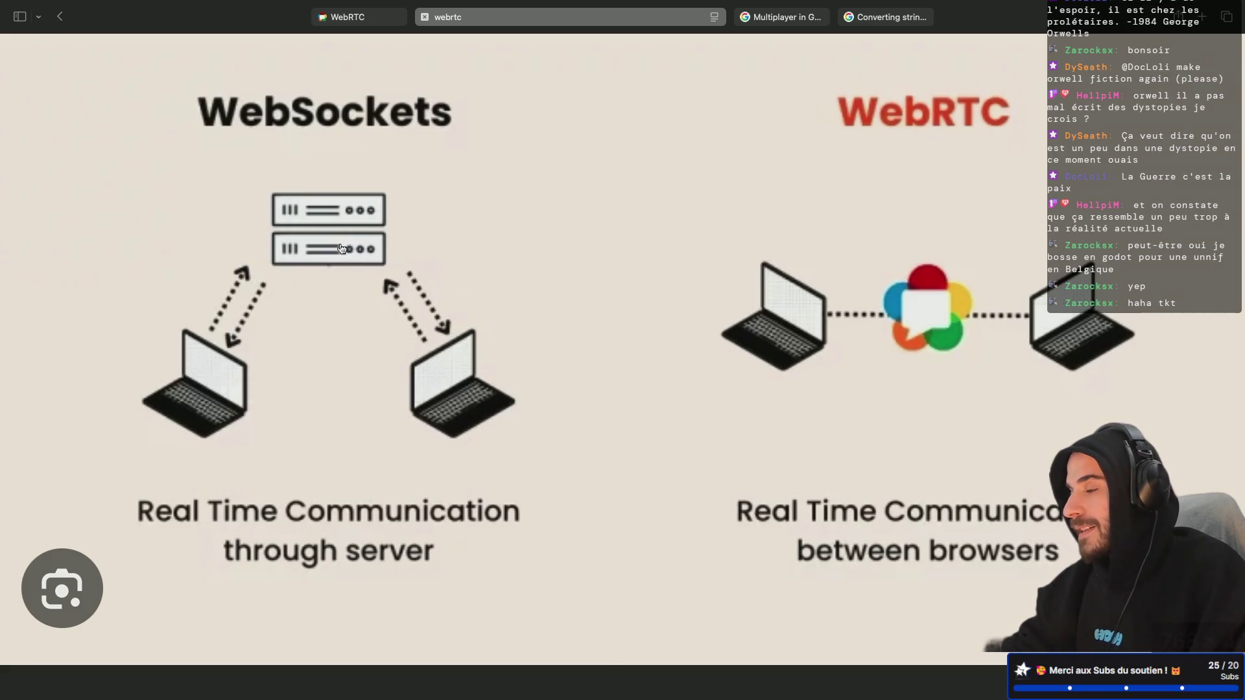
Return to the Godot editor and stop the running game
key(super+Tab)
key(ctrl+Left)
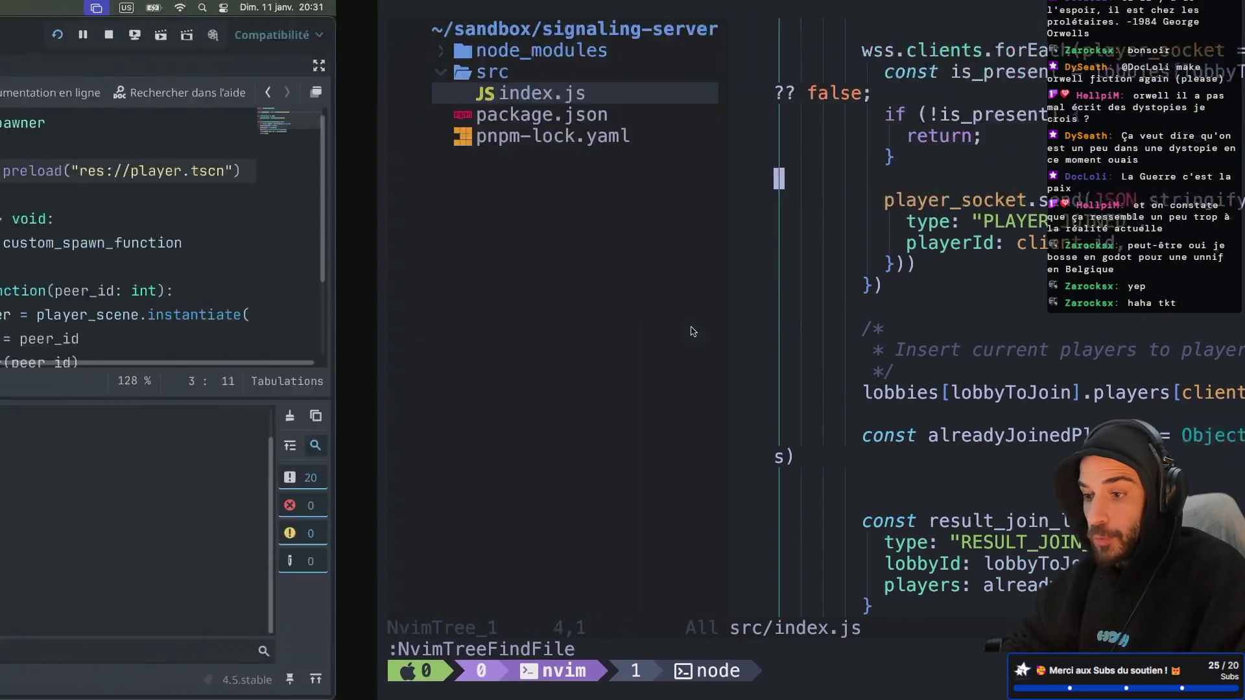
click(1017, 38)
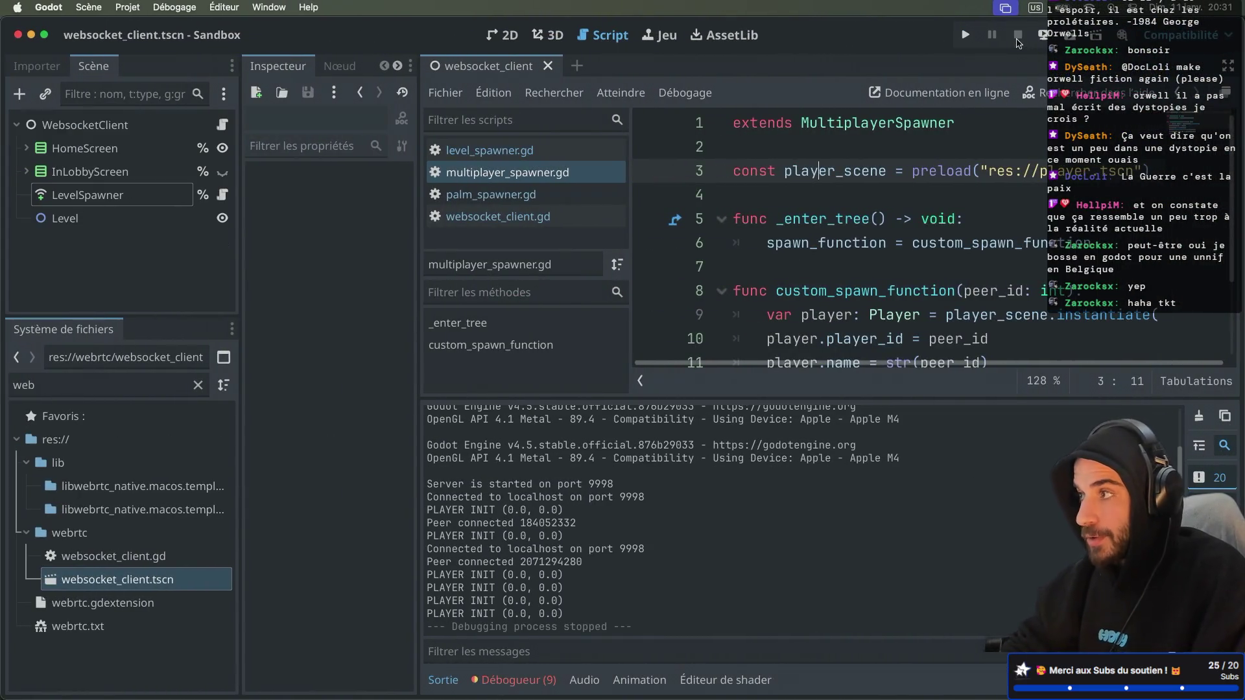
Relaunch the two-instance lobby run, then close both Sandbox (DEBUG) windows
click(1068, 37)
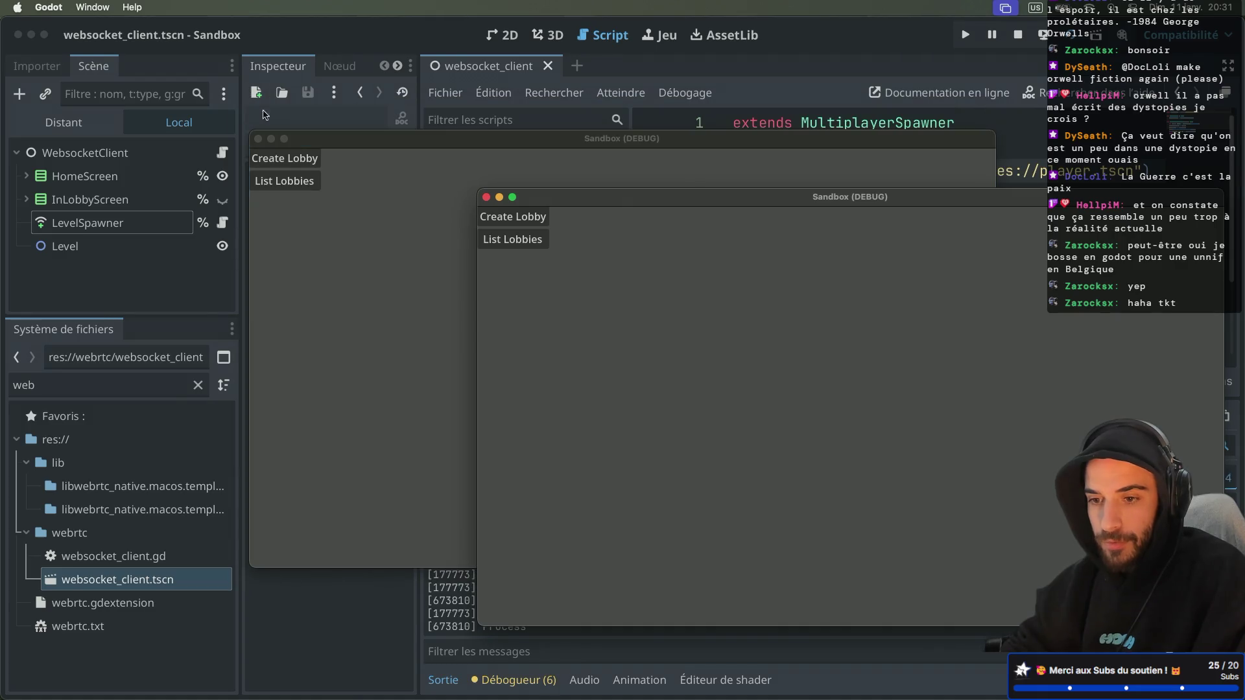
click(258, 139)
click(486, 198)
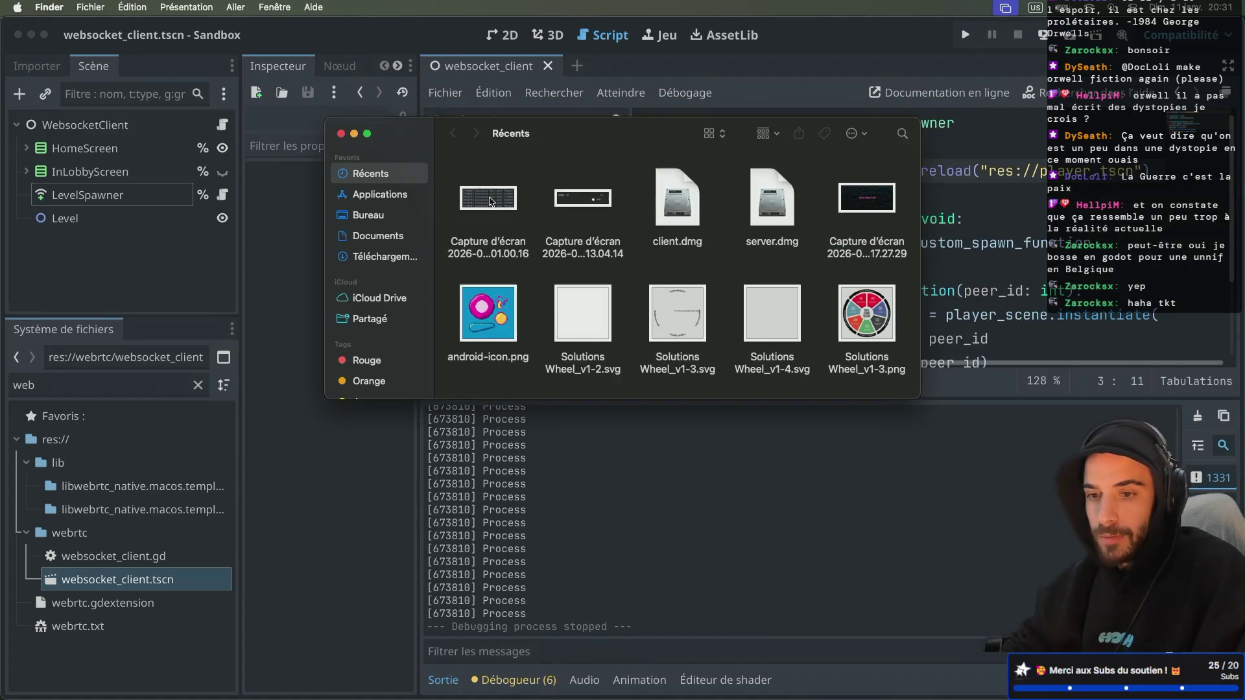
Browse Finder's menu bar, then bring the Godot editor back to the front
click(132, 7)
mouse_move(181, 7)
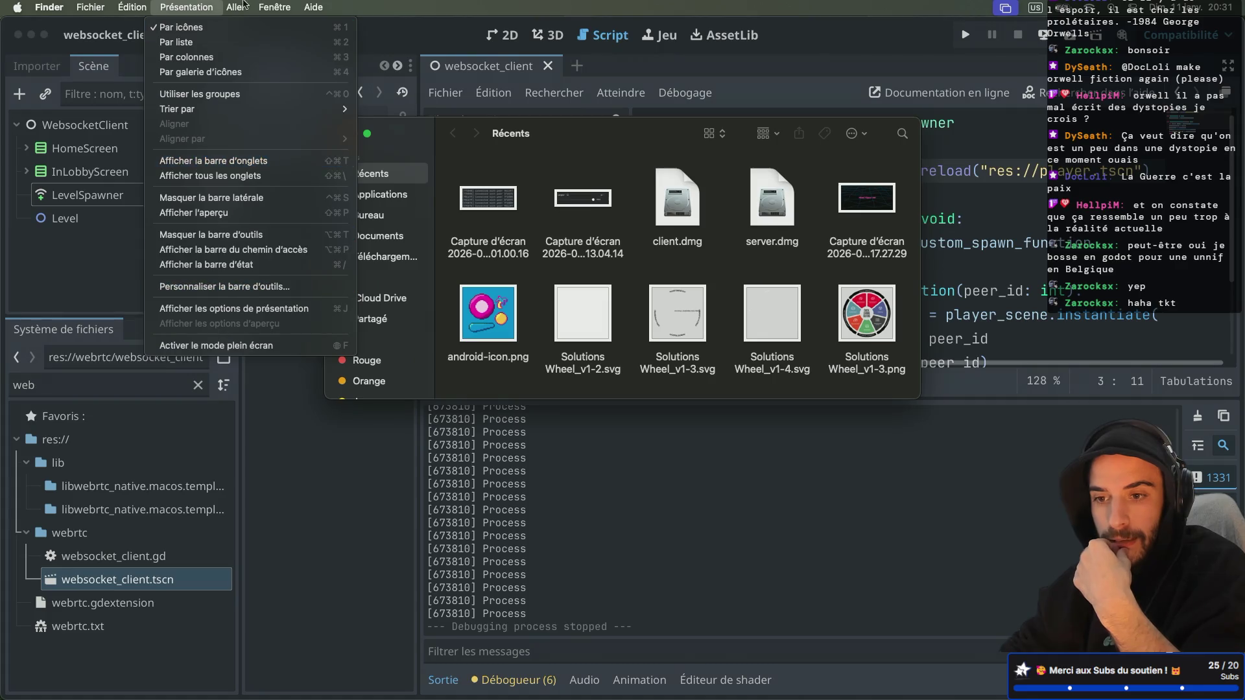
mouse_move(247, 4)
mouse_move(129, 3)
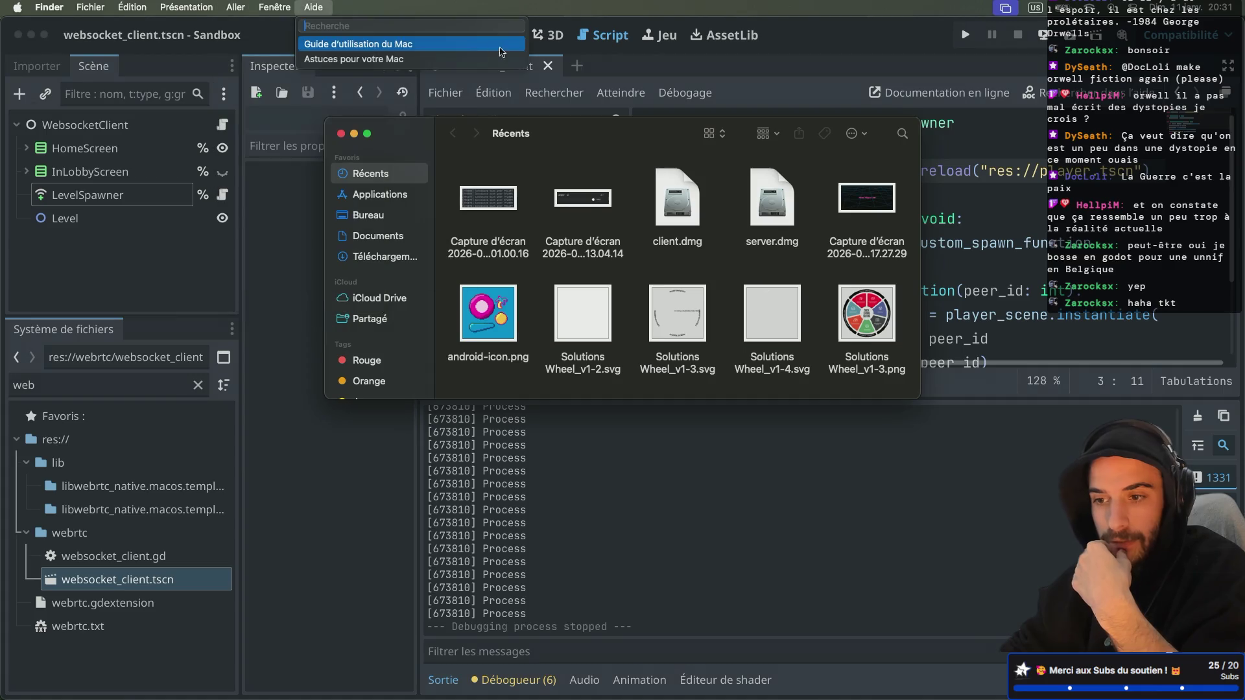
click(802, 49)
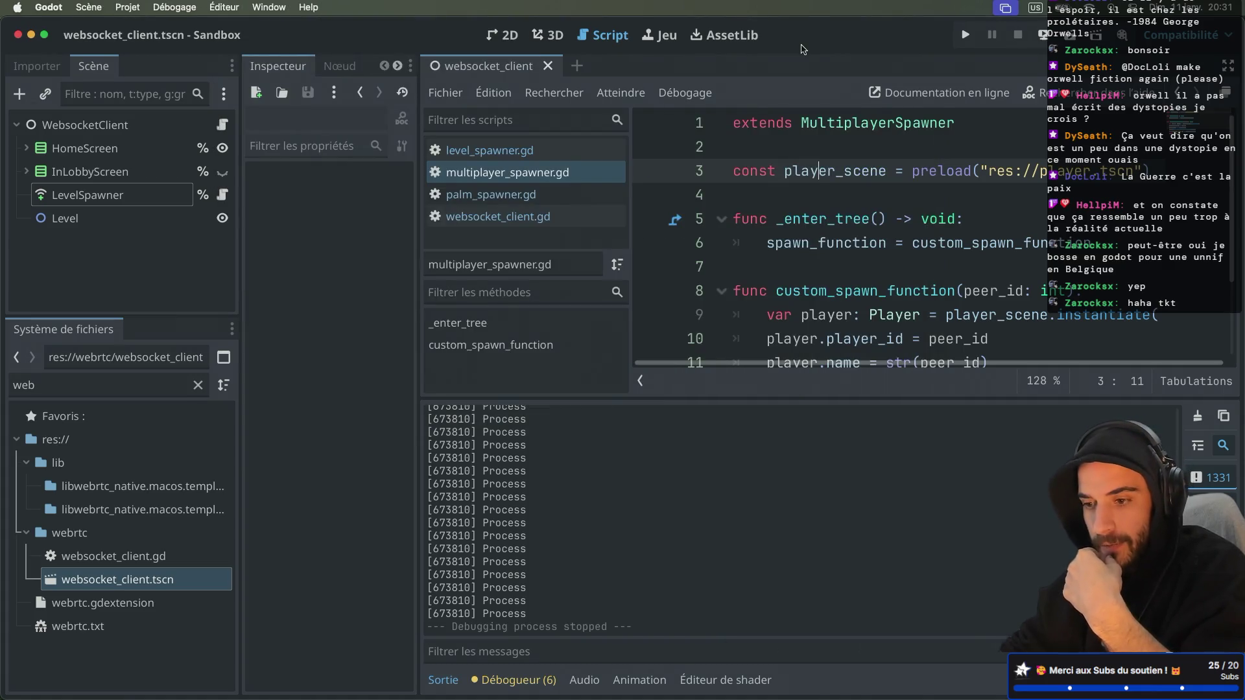
Lower the run instances count to 1 and run the project with Cmd+B
click(189, 6)
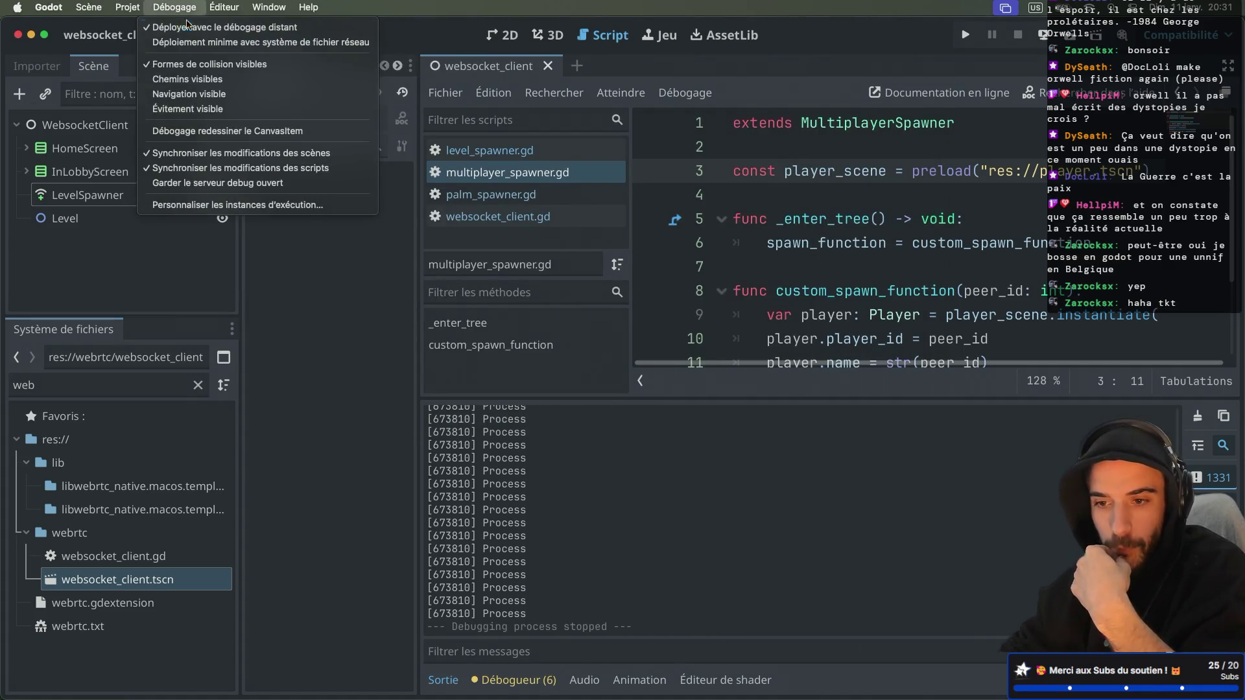
click(218, 204)
click(750, 192)
click(750, 192)
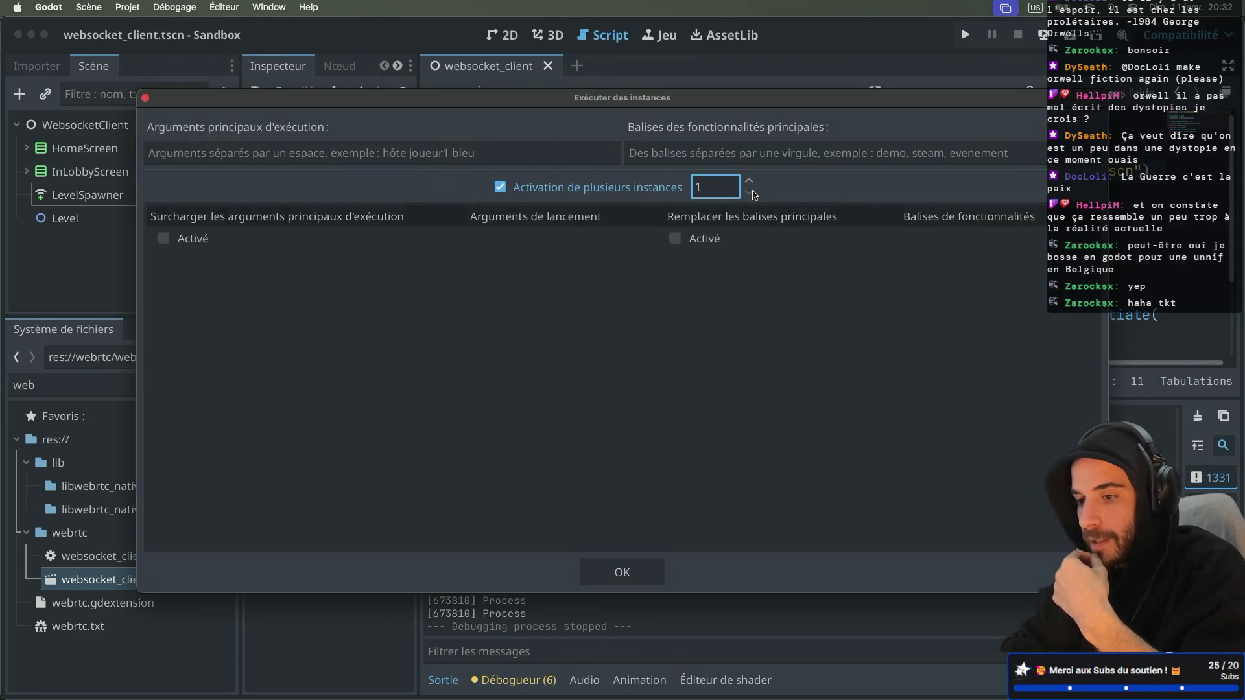
click(634, 577)
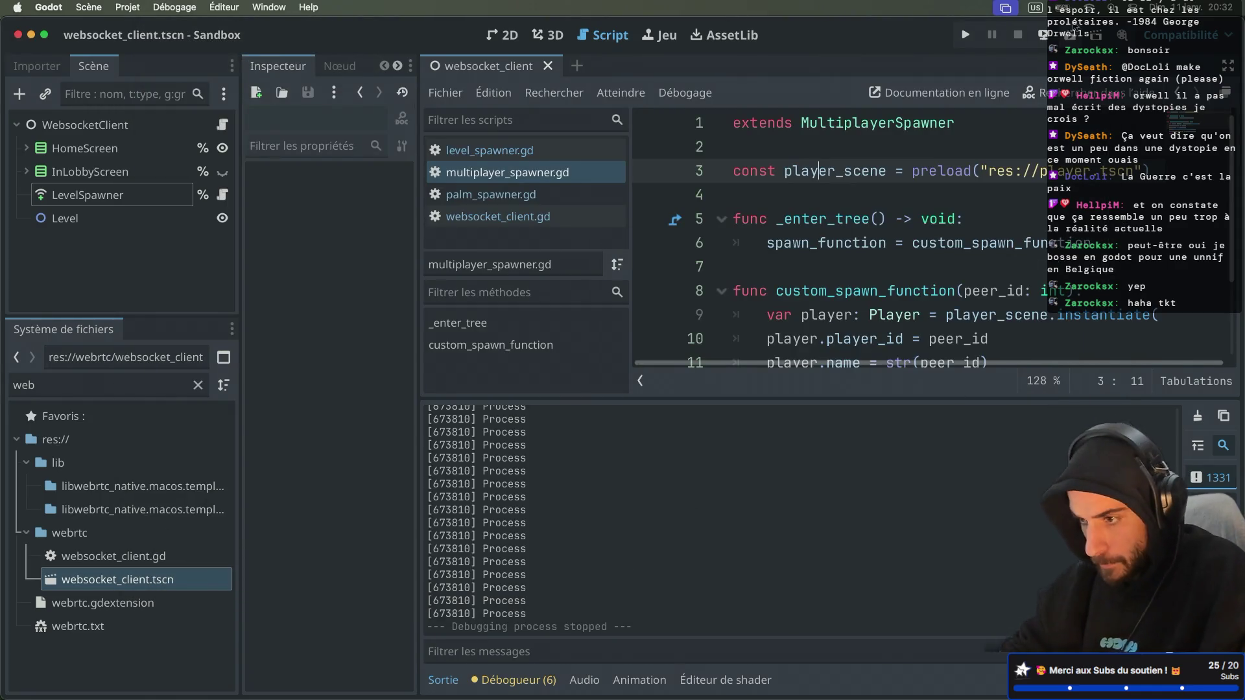
key(super+b)
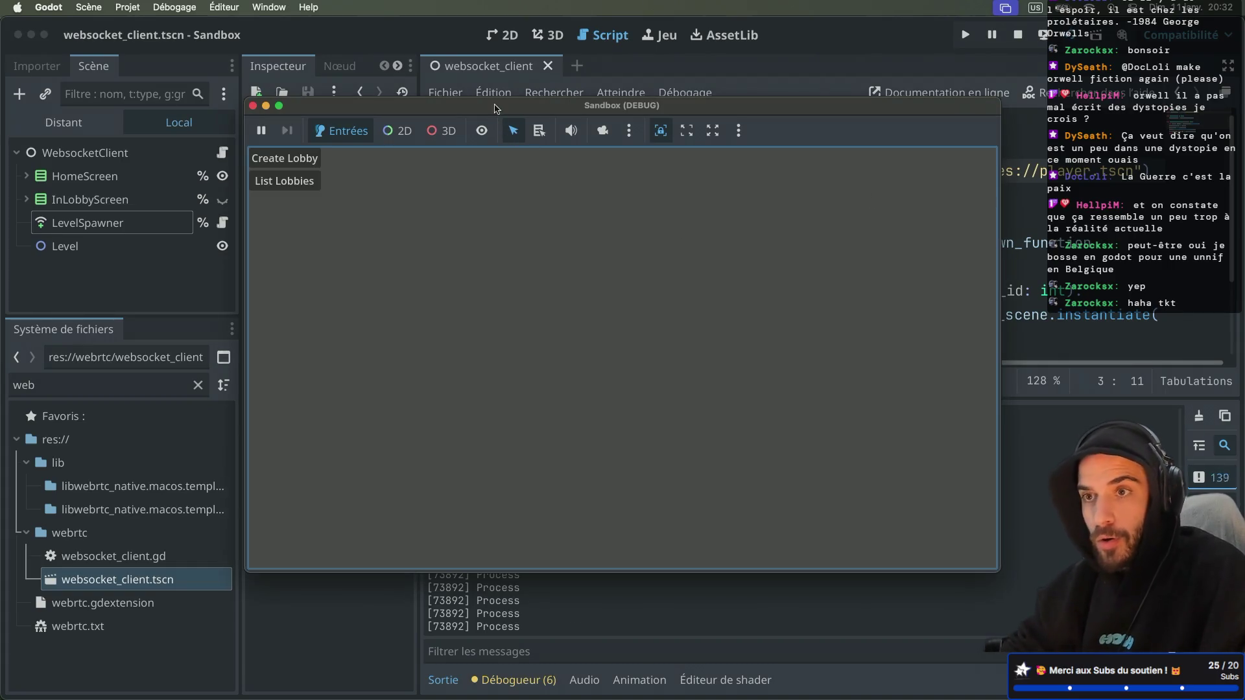
Reposition the debug window, click Create Lobby then Start Game, and close the instance
drag(496, 107, 775, 156)
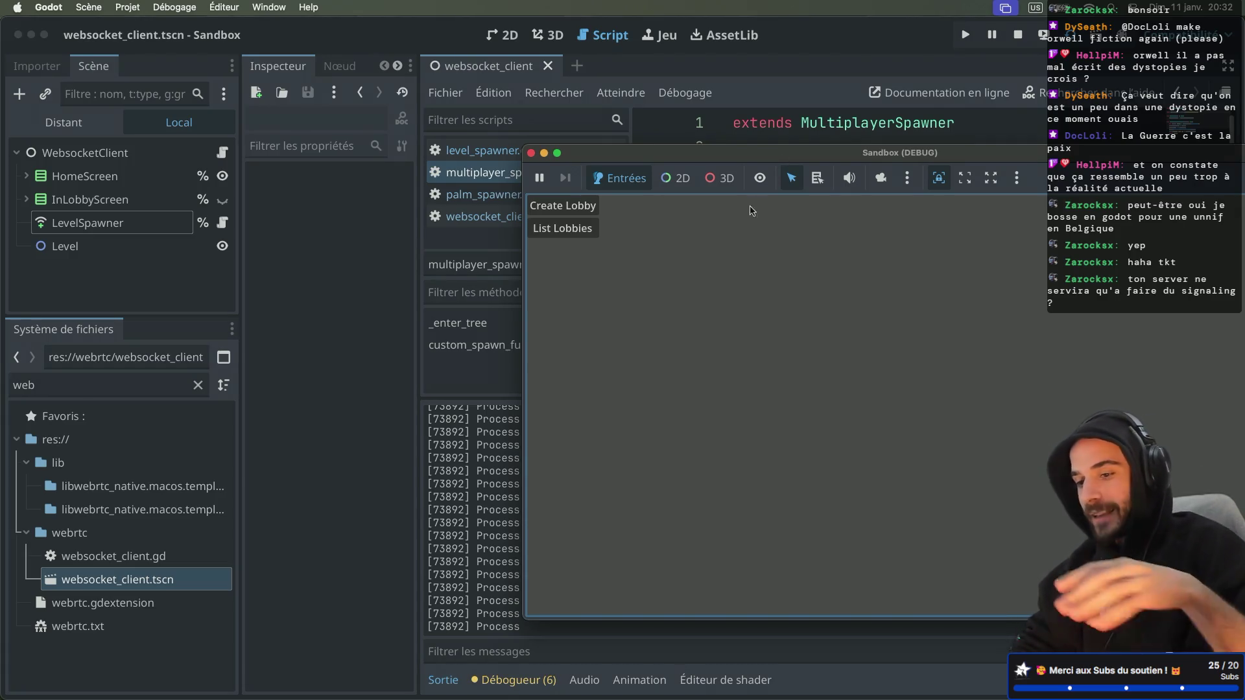
drag(686, 158, 616, 149)
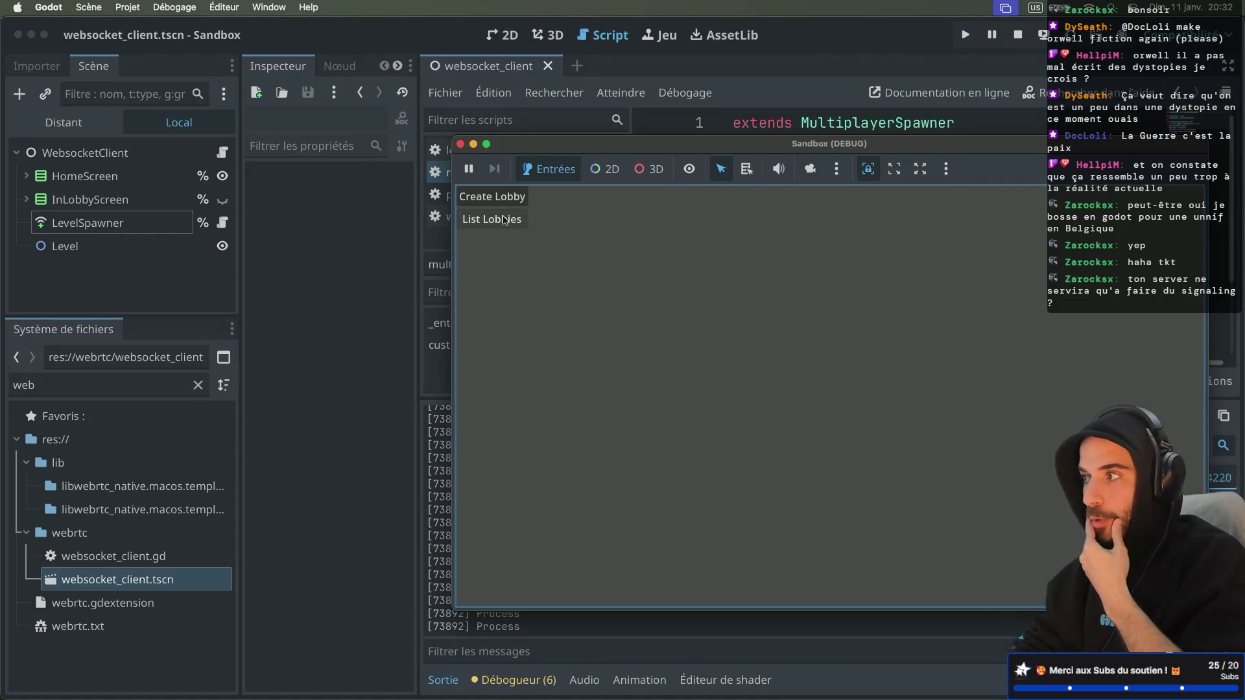
click(509, 201)
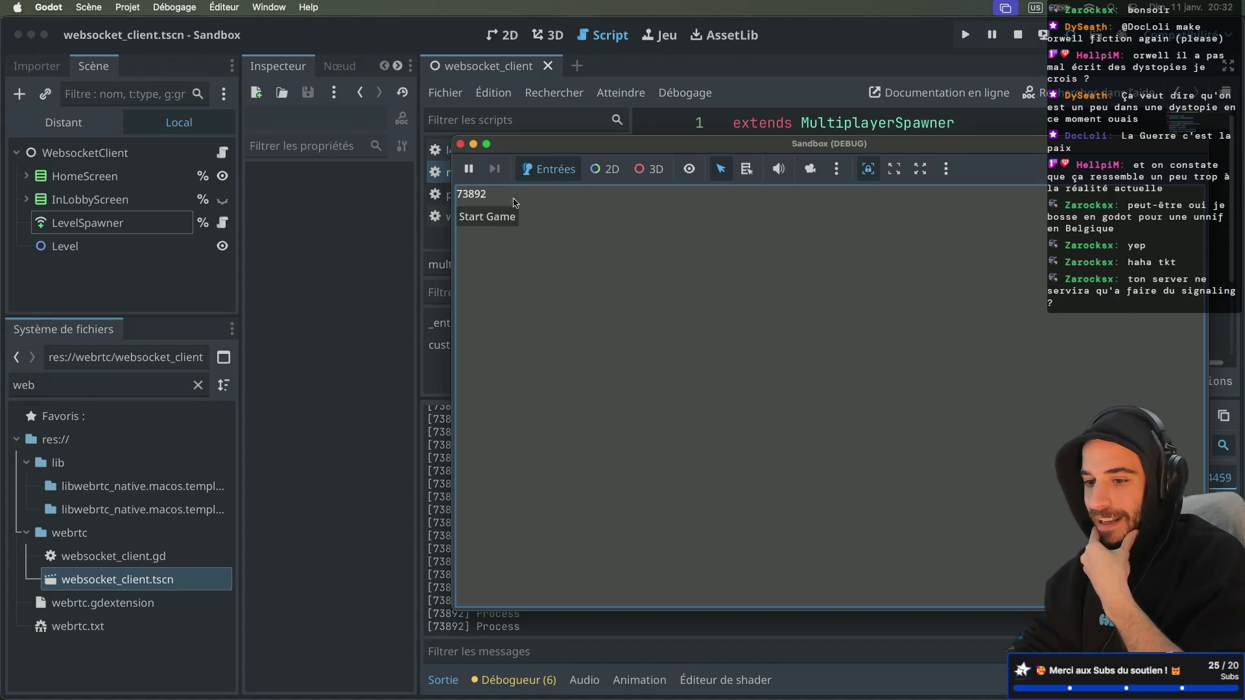
mouse_move(592, 150)
mouse_down()
mouse_move(772, 194)
mouse_move(618, 195)
mouse_up()
click(671, 263)
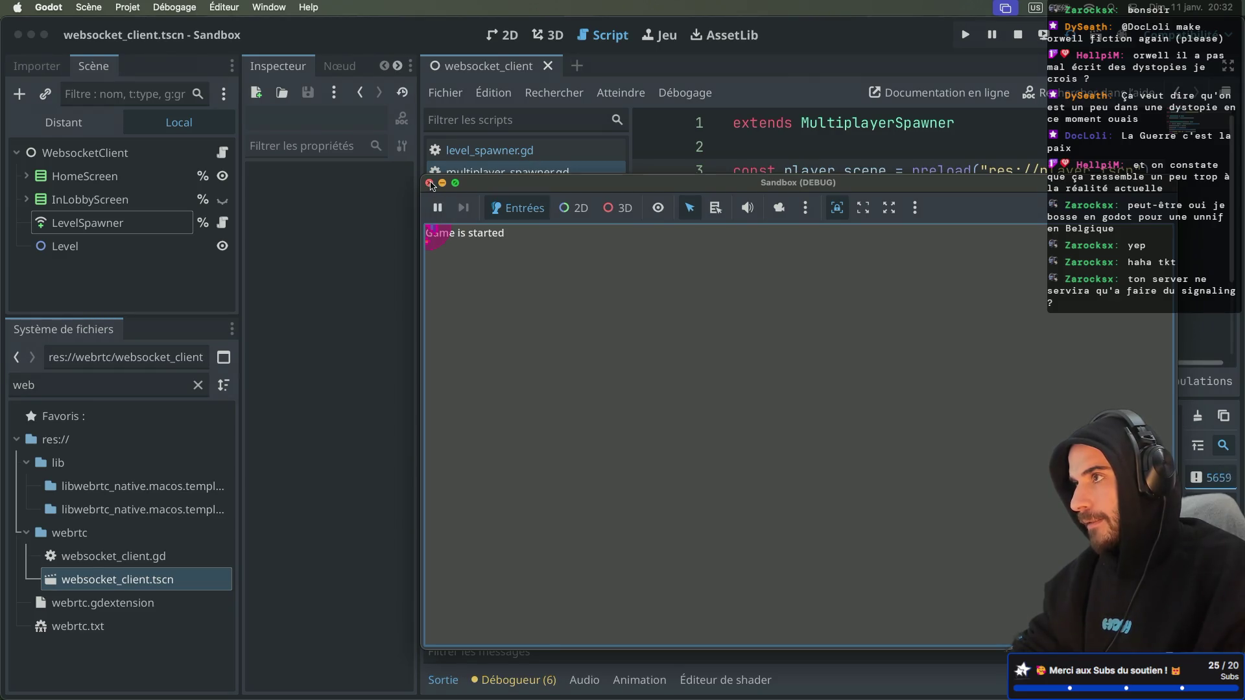
click(429, 184)
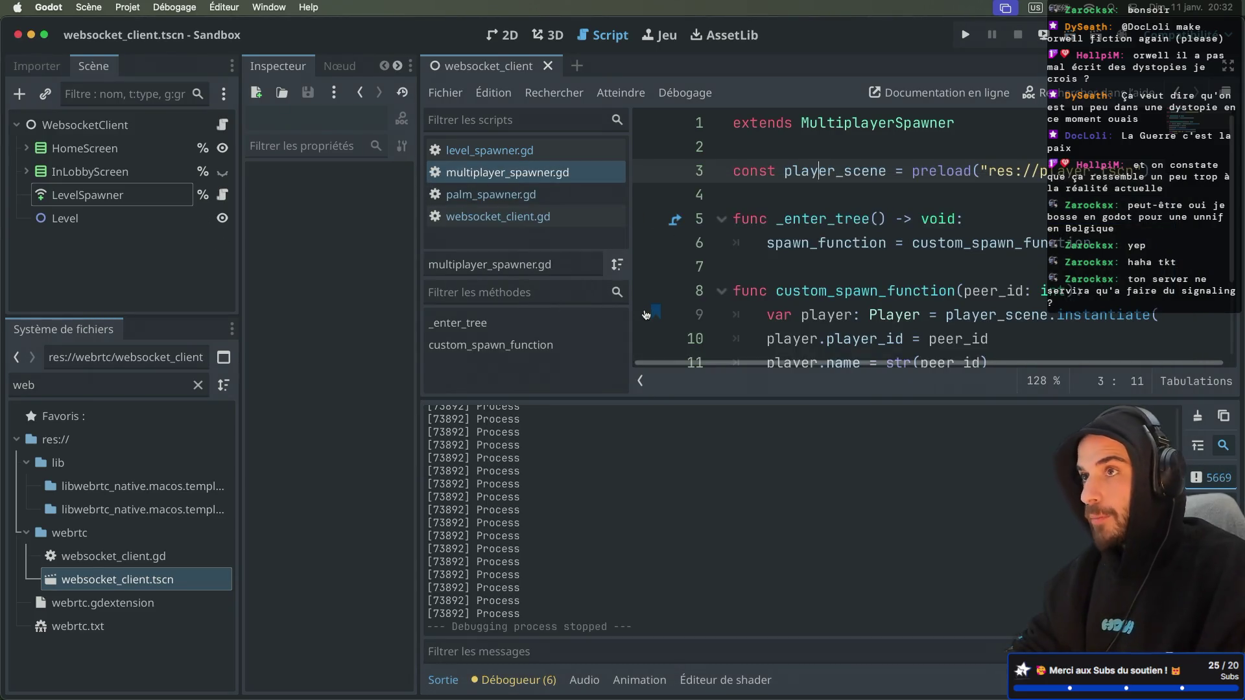
Collapse the output panel, filter the FileSystem on 'mul', and select multiplayer_spawner.gd
key(ctrl+super+d)
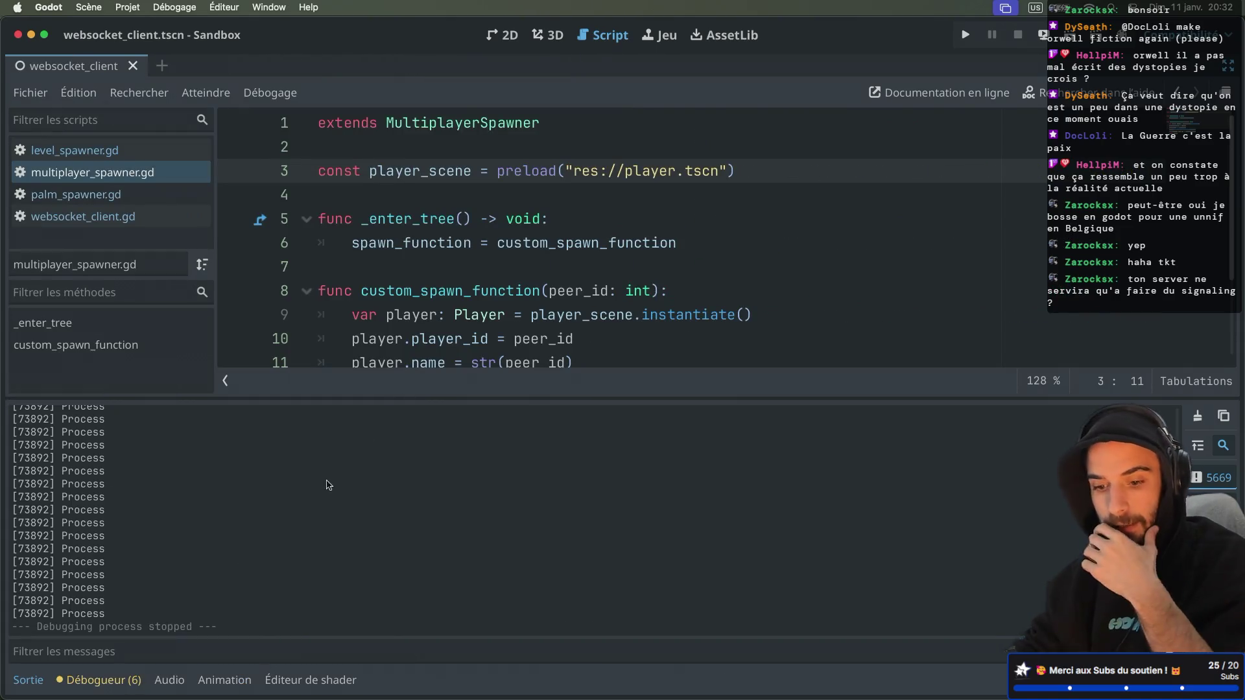
click(28, 680)
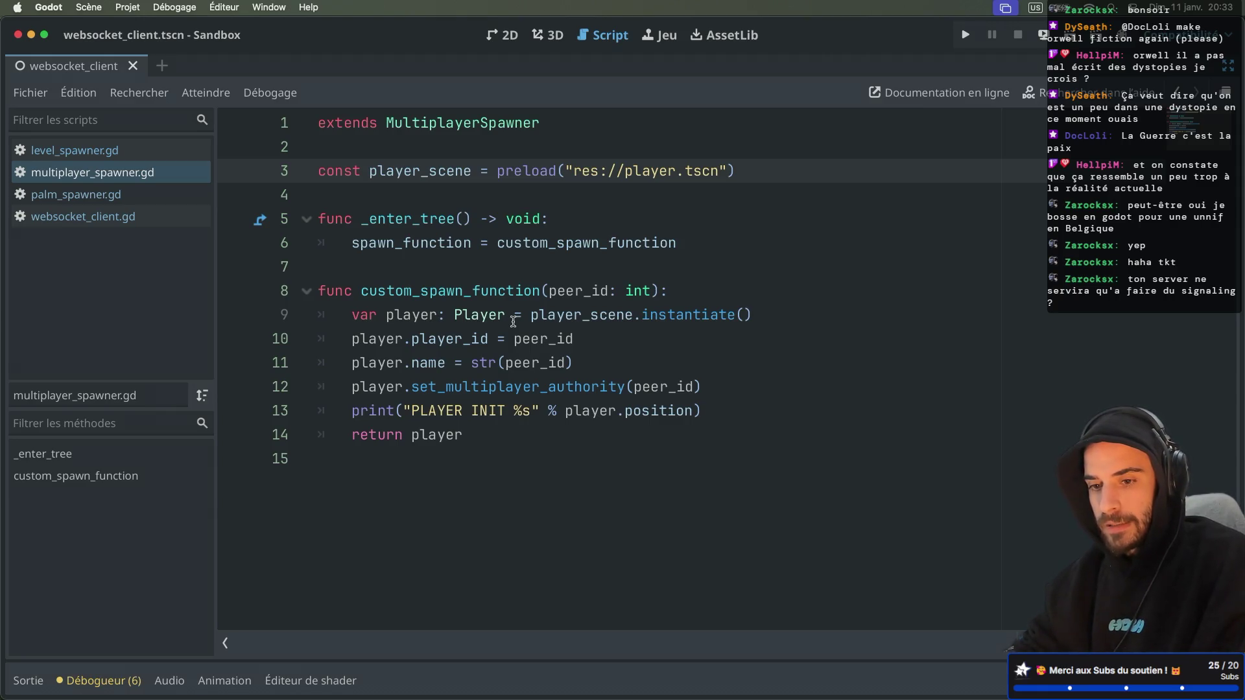
key(ctrl+super+d)
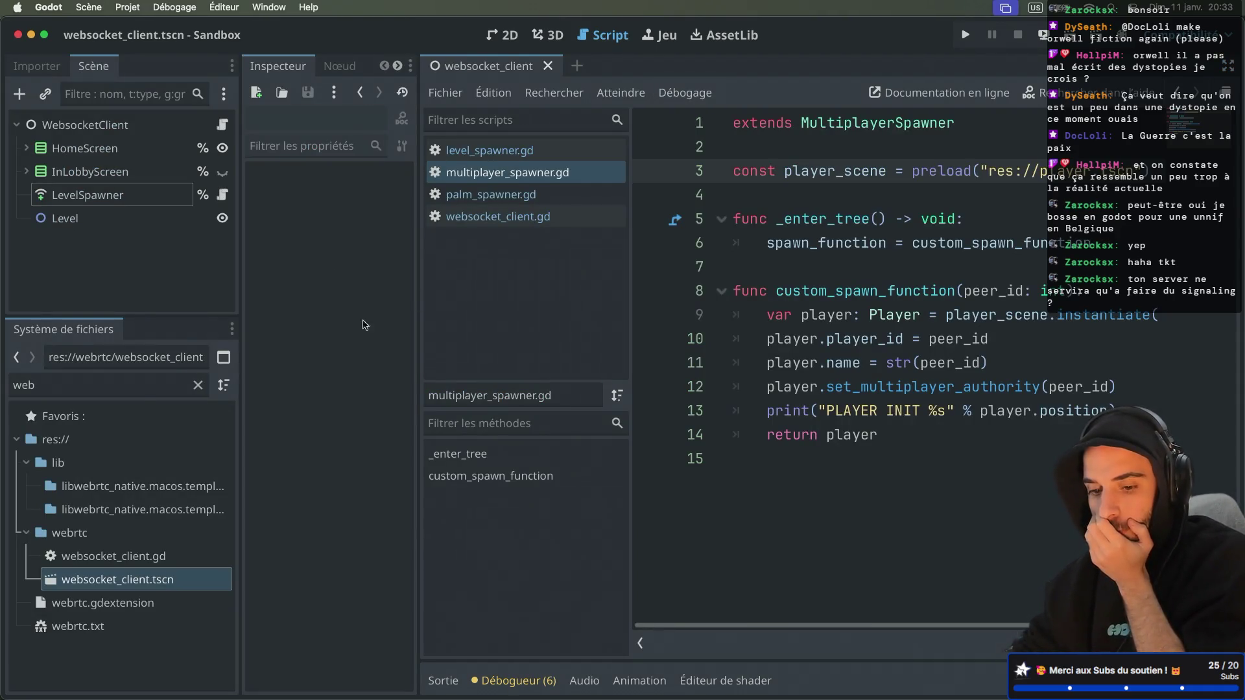
text(mul)
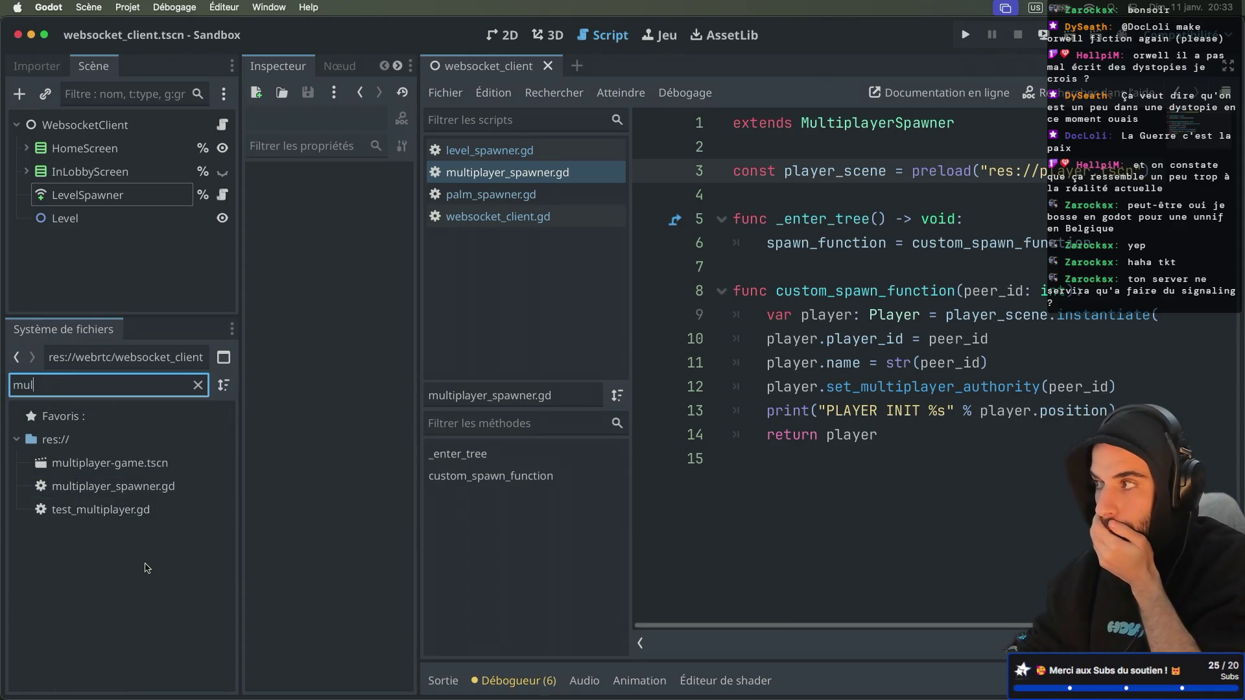
click(106, 487)
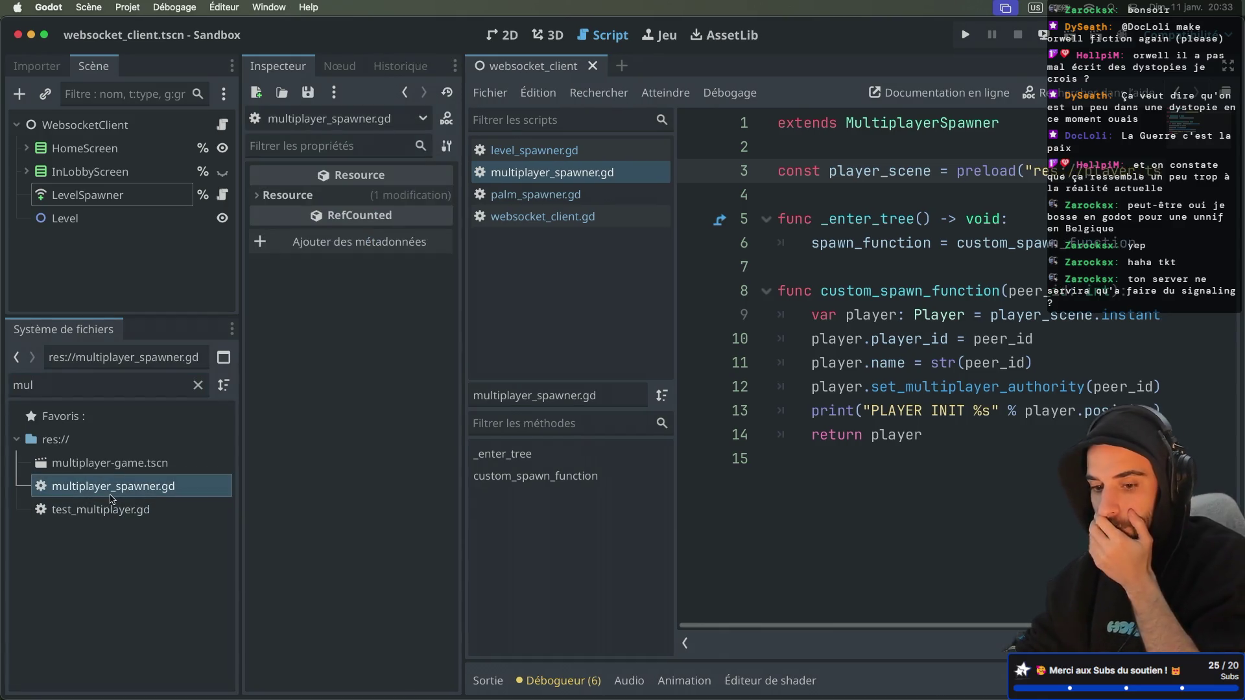
Open test_multiplayer.gd with docks hidden and add 'func _ready():' on a new line 10
double_click(104, 509)
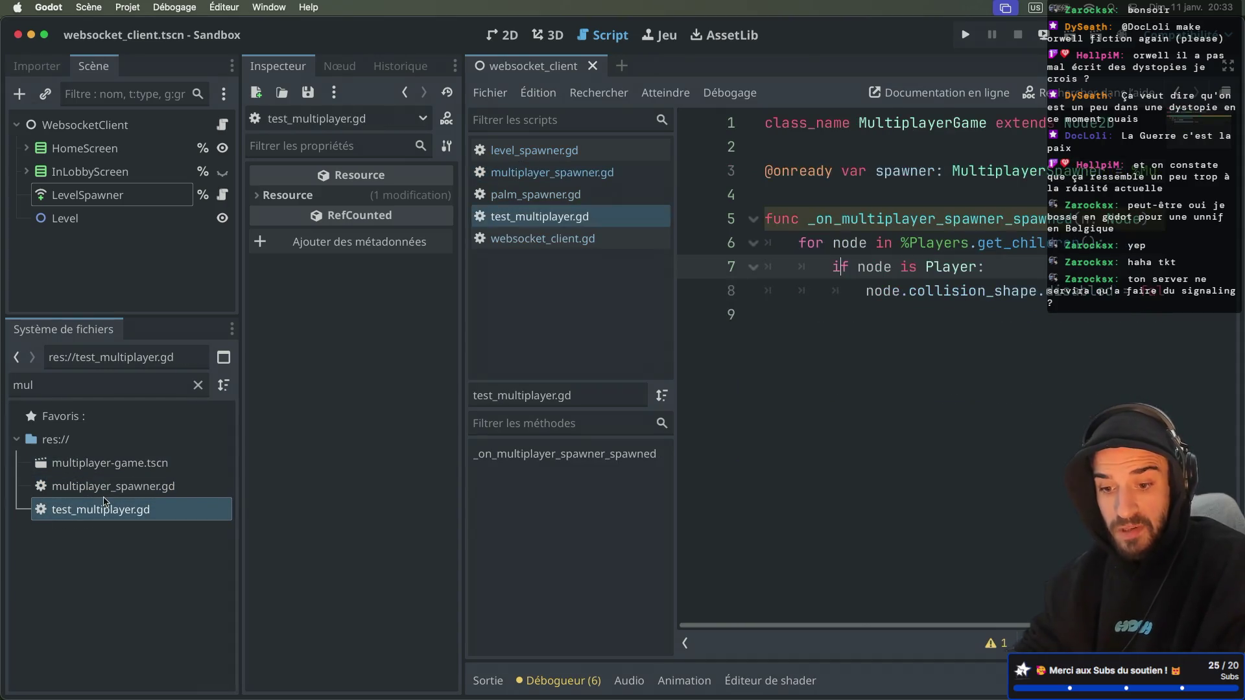
key(super+ctrl+d)
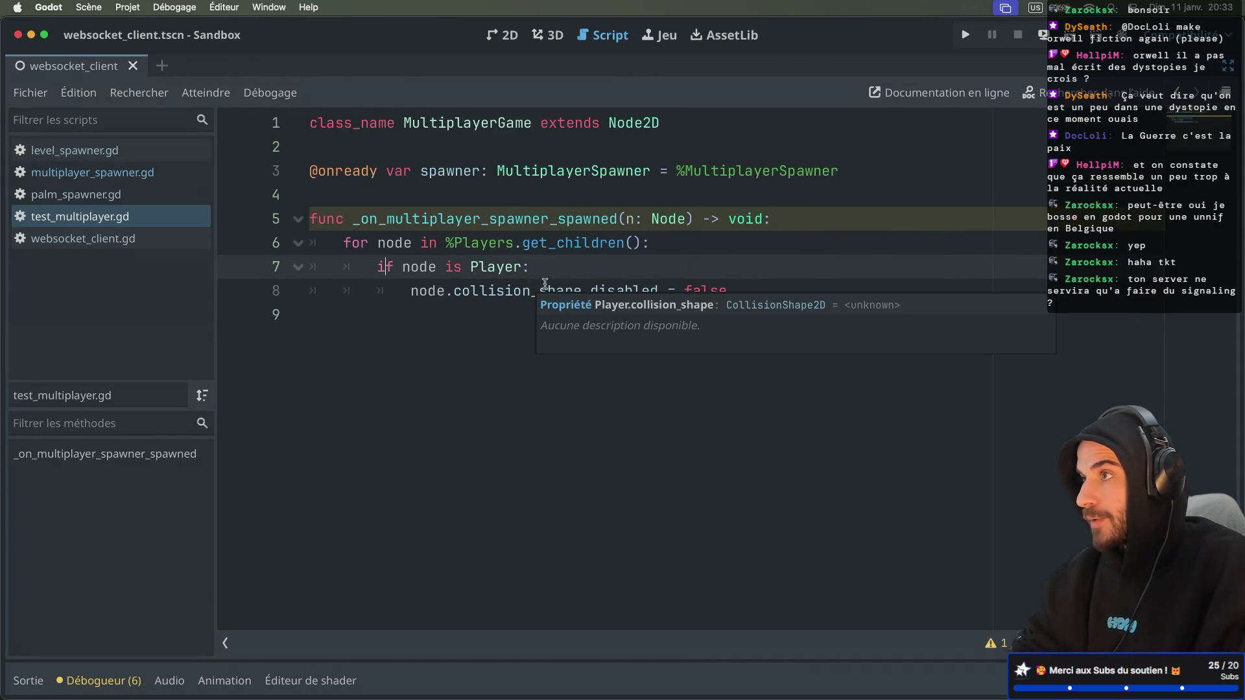
click(384, 310)
key(Return)
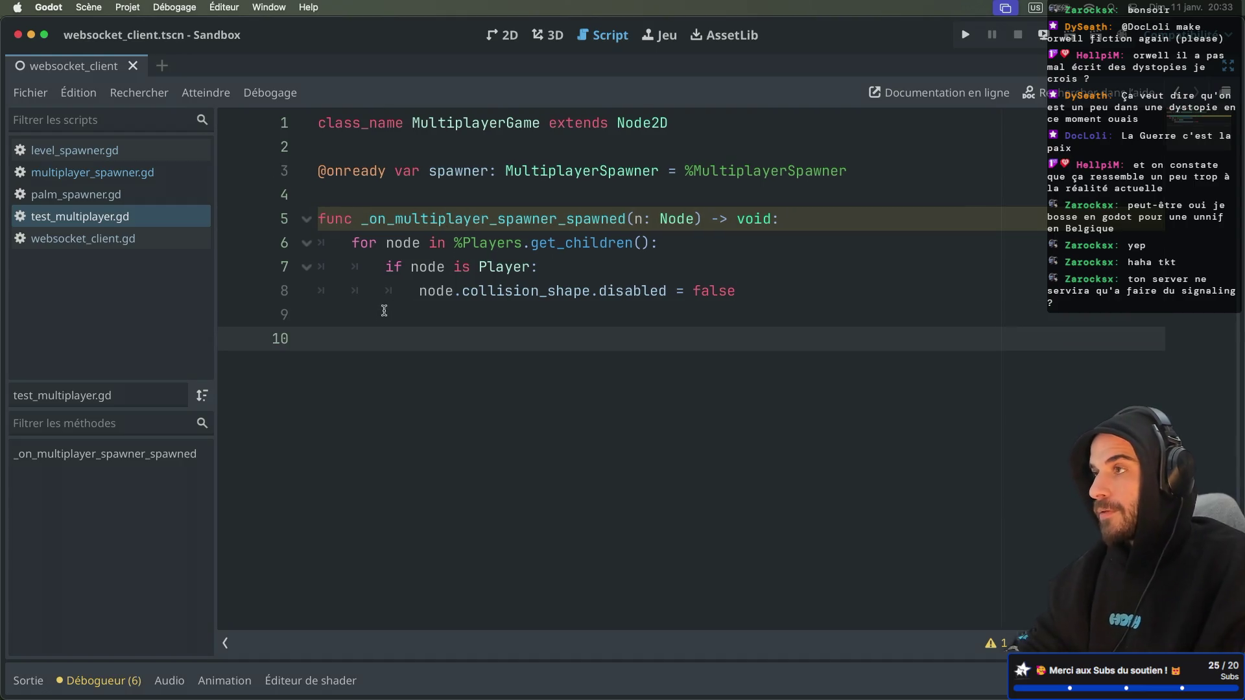
text(fun)
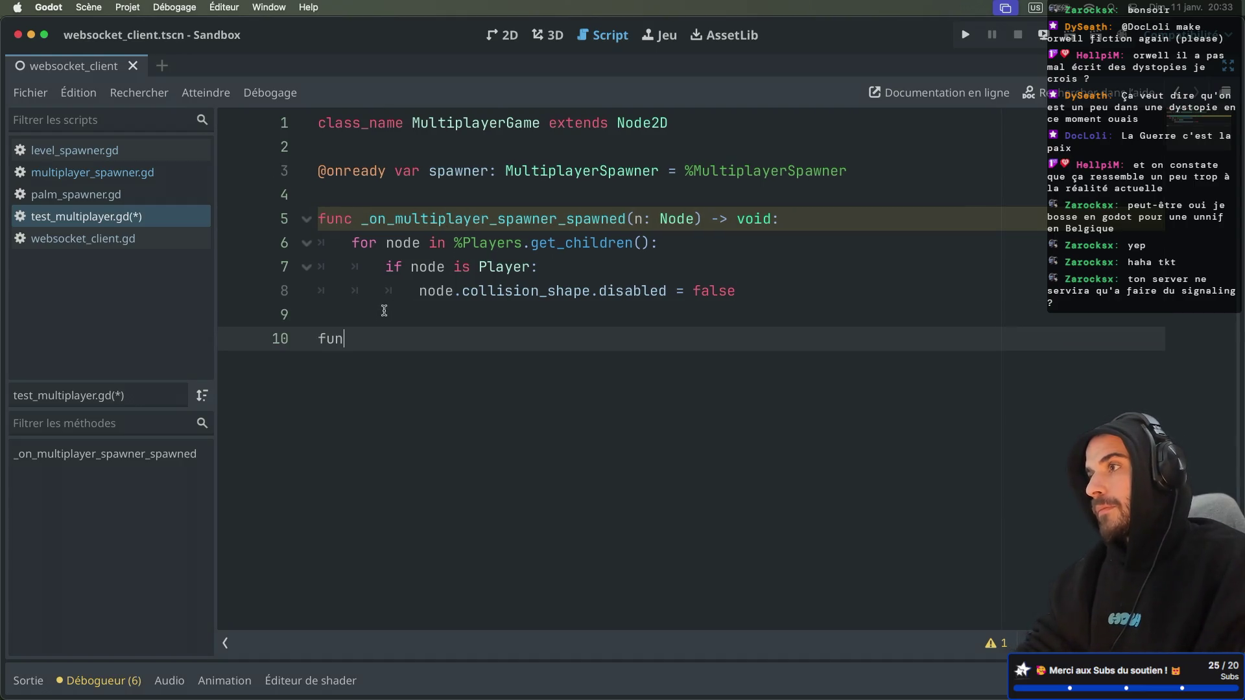
text(c _ready():)
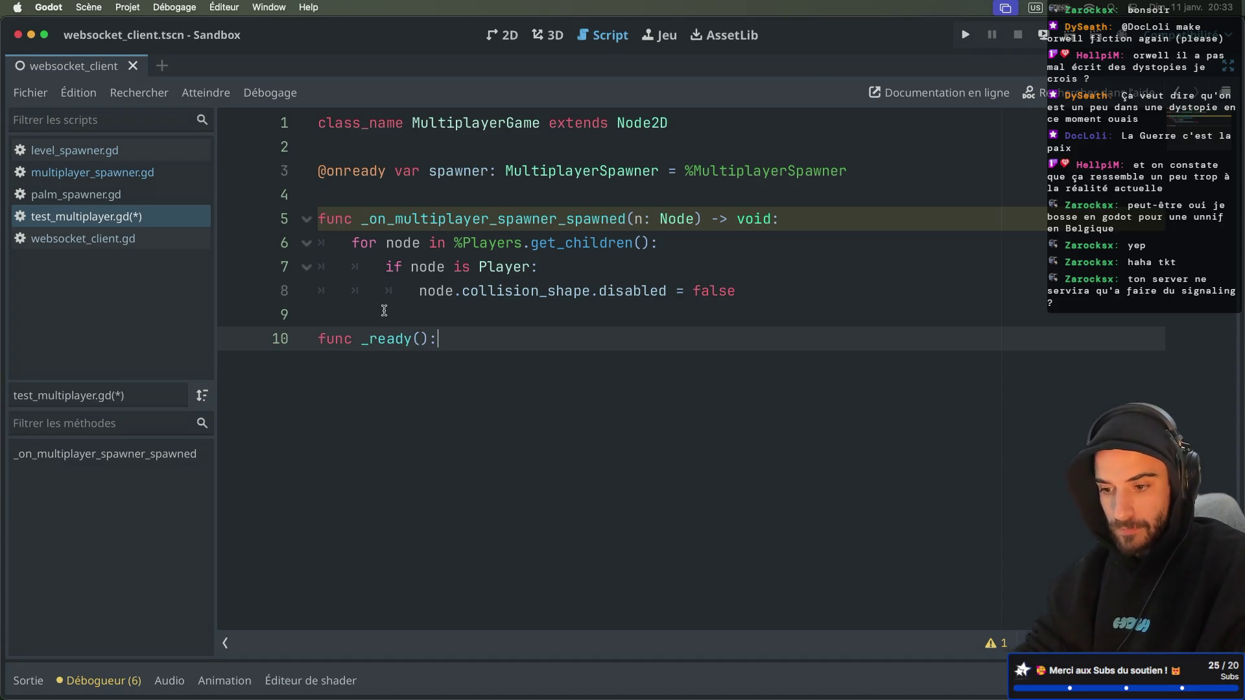
key(Return)
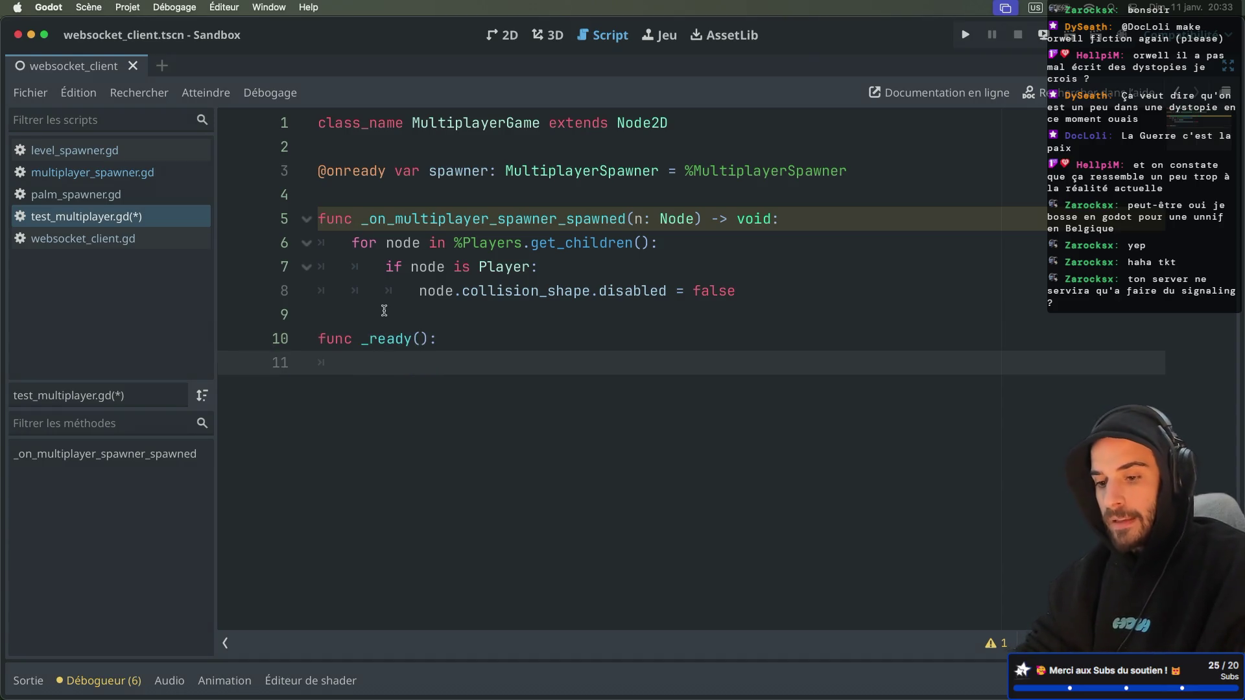
Write the condition 'if get_multiplayer_authority() != multiplayer.get_unique_id()' using autocompletion
text(if )
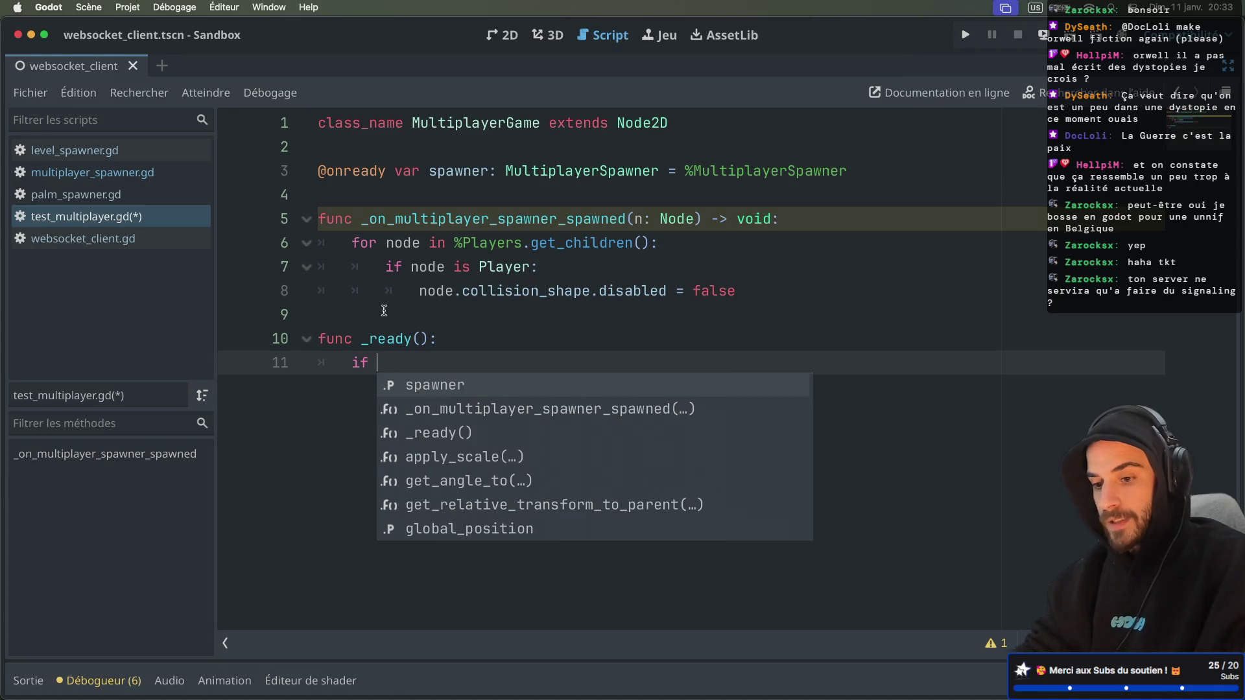
text(g)
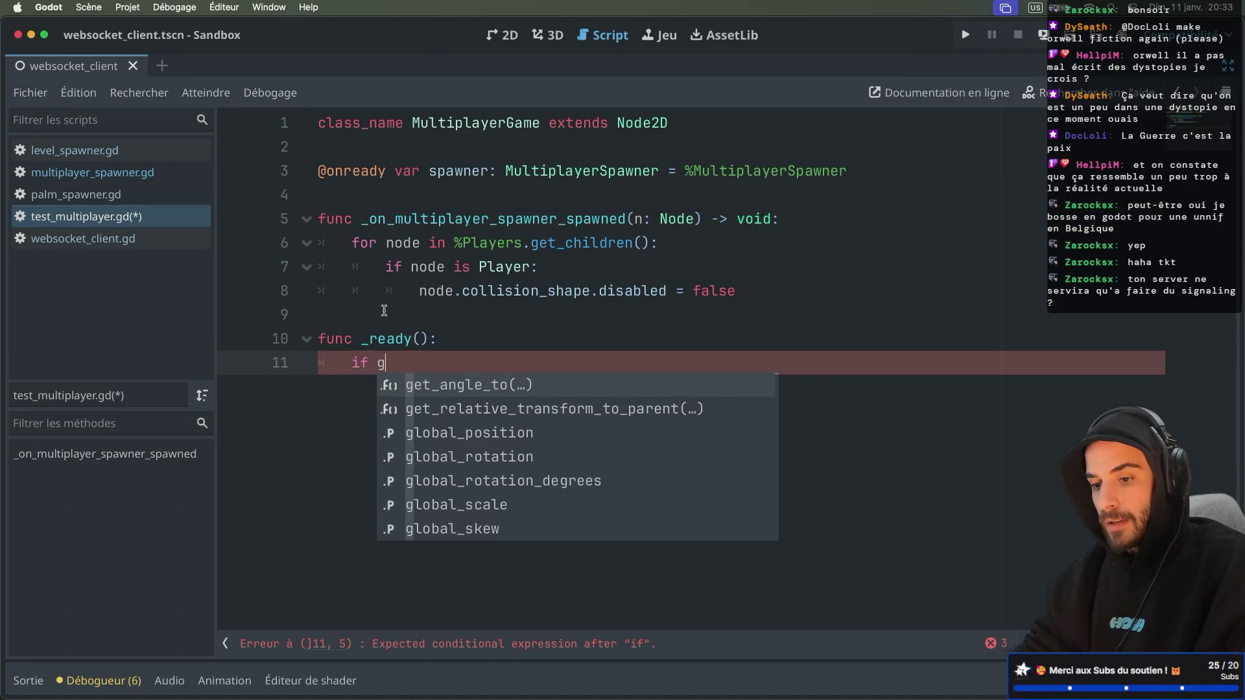
key(BackSpace)
text(mul)
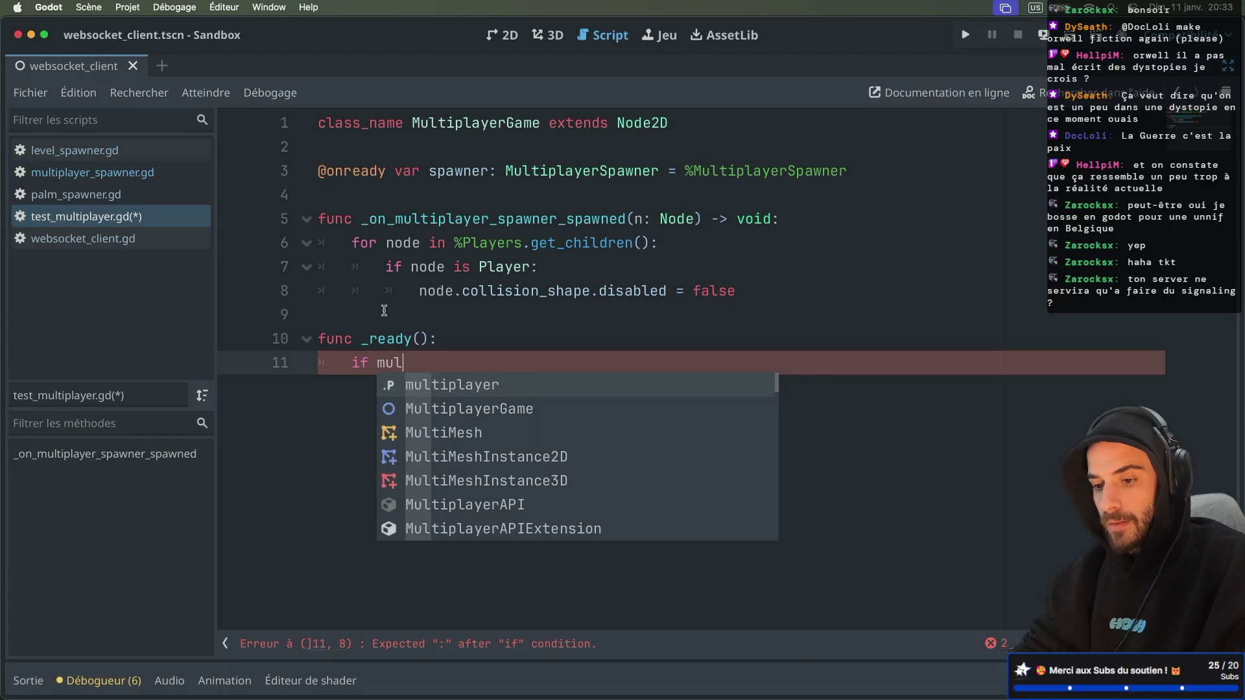
key(Return)
text(.get_au)
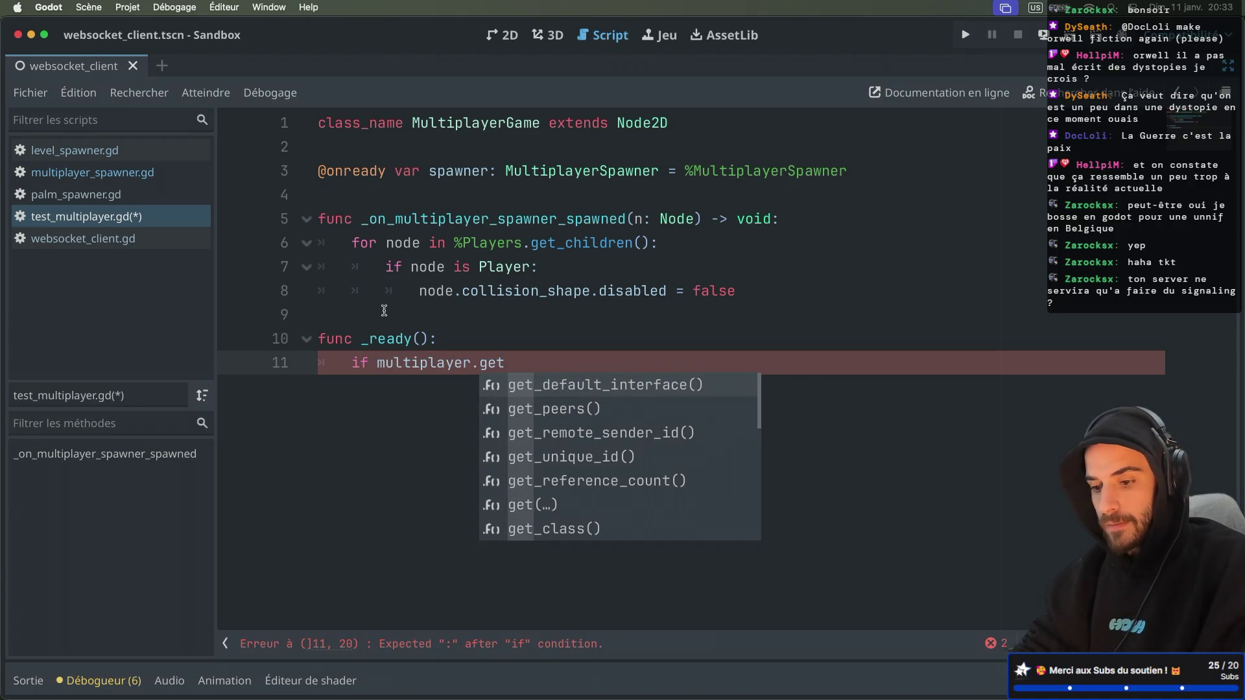
key(BackSpace)
key(BackSpace)
text(uni)
key(Return)
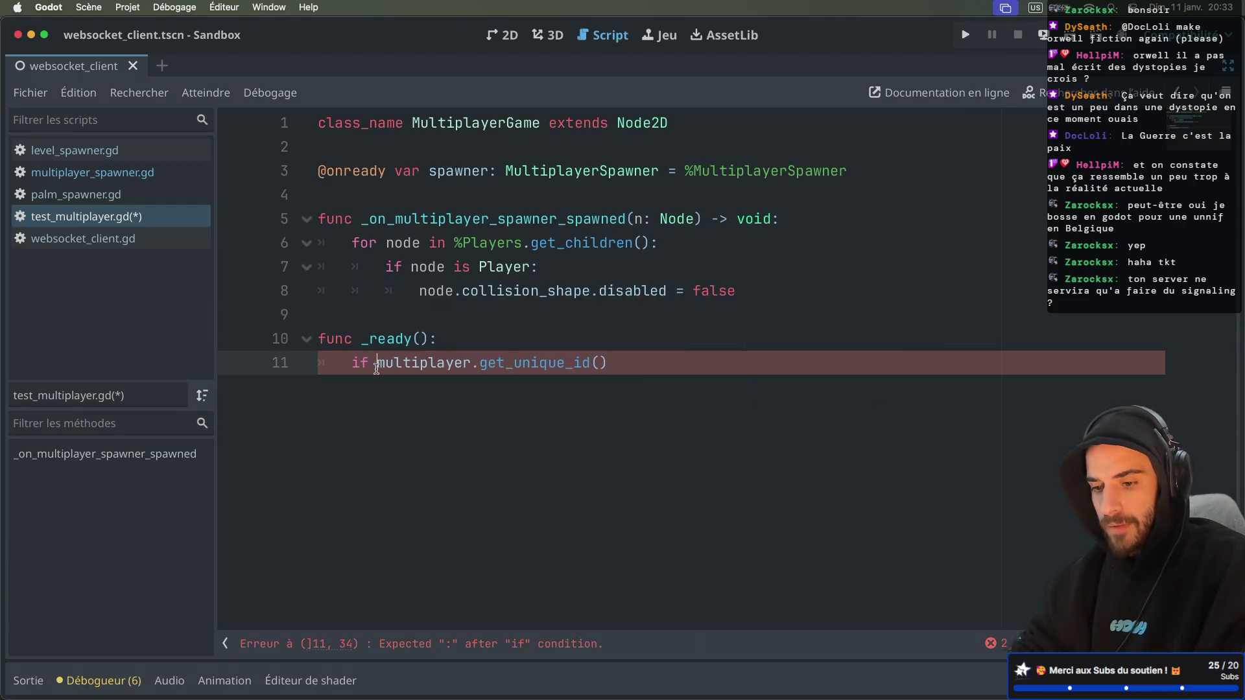
key(Home)
key(Right)
key(Right)
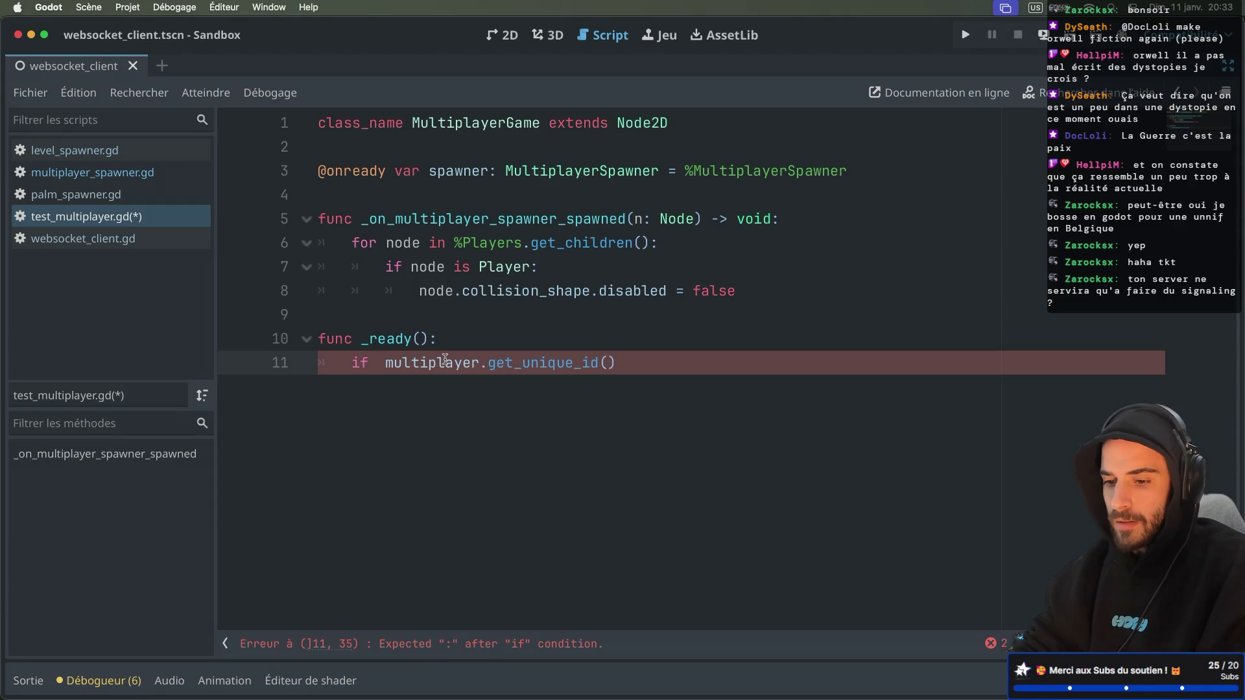
text(get_mul)
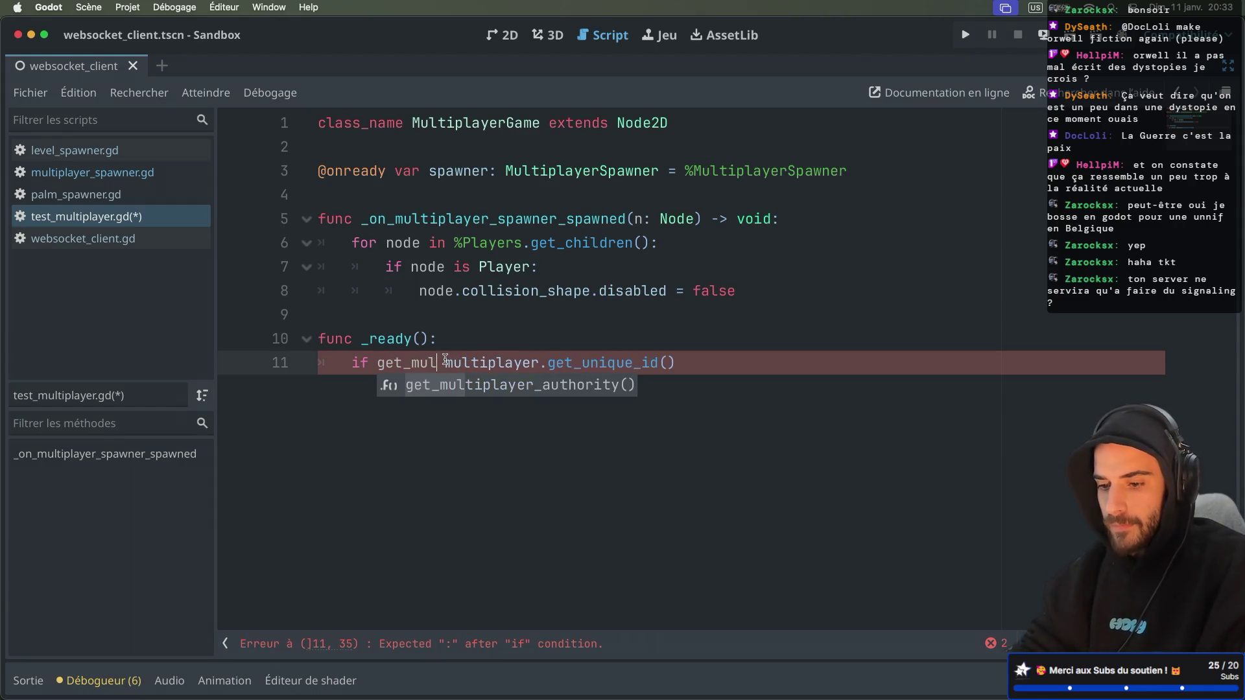
key(Return)
text(!=)
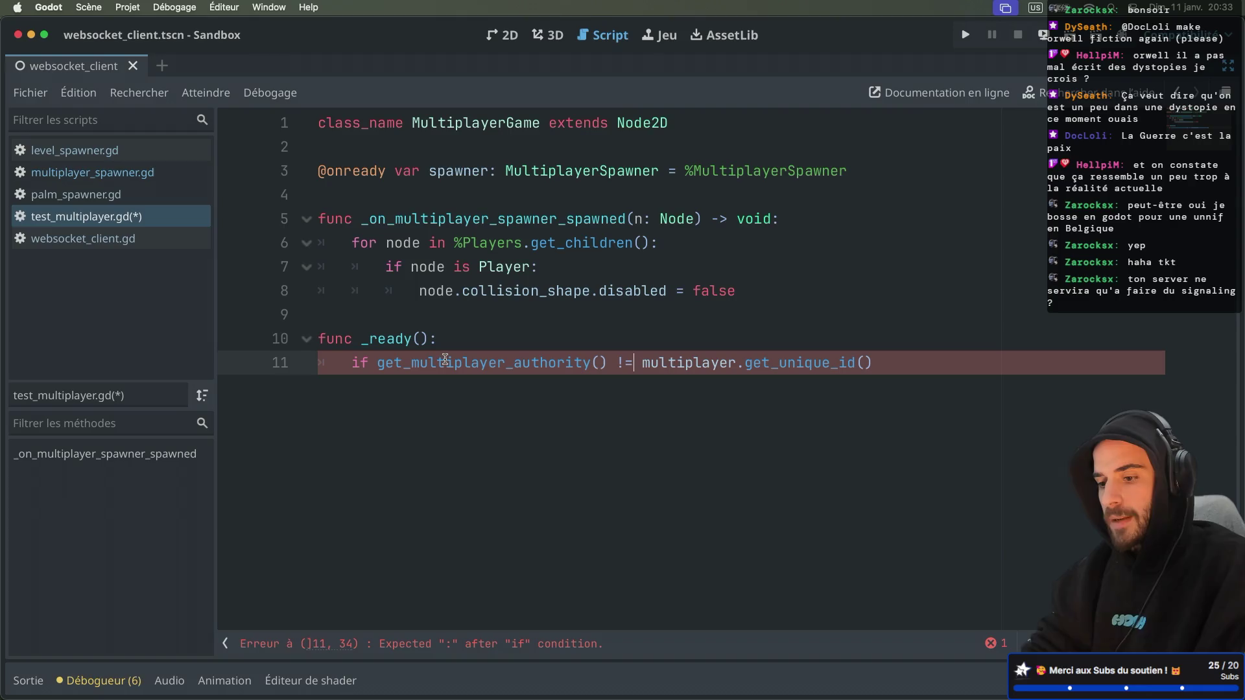
End the condition with a colon and an indented 'return', then restore the side docks
click(929, 371)
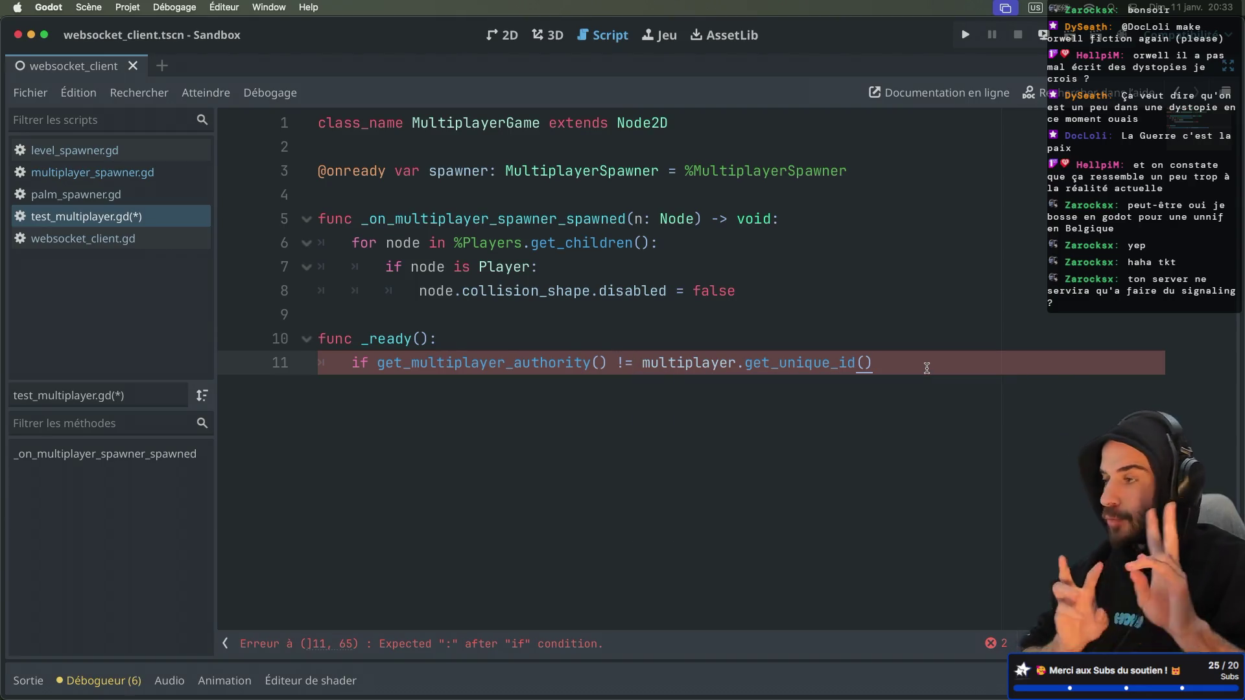
text(:)
key(Return)
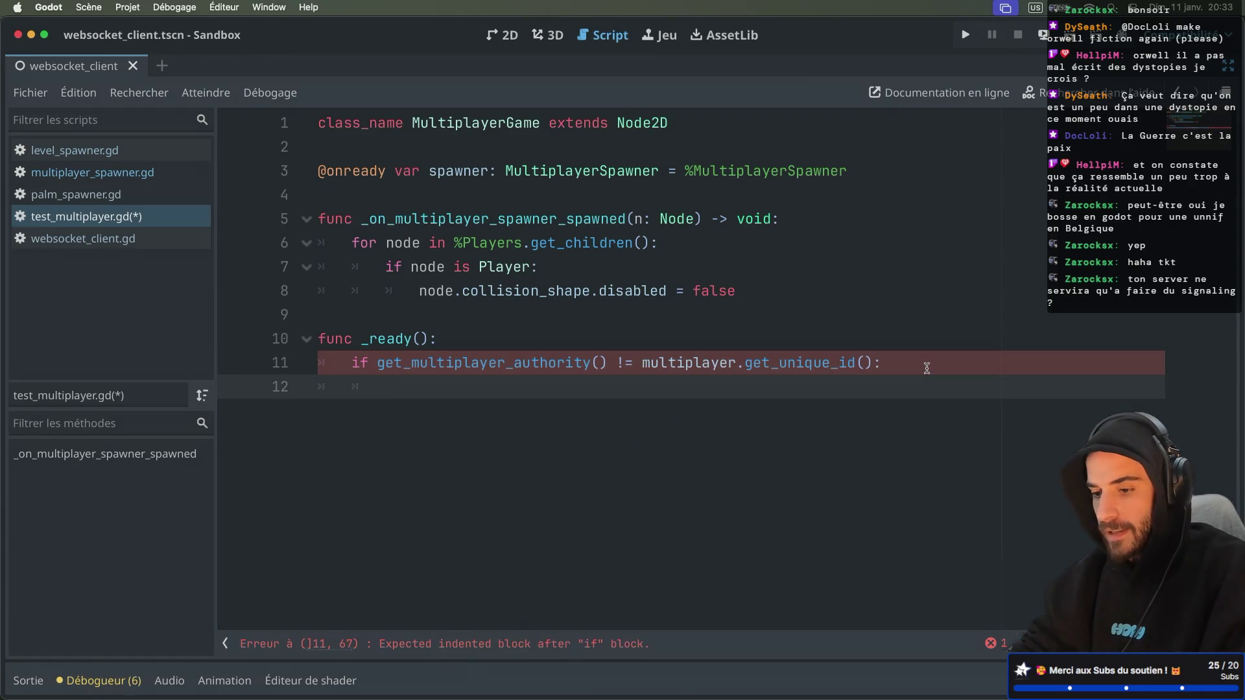
text(return)
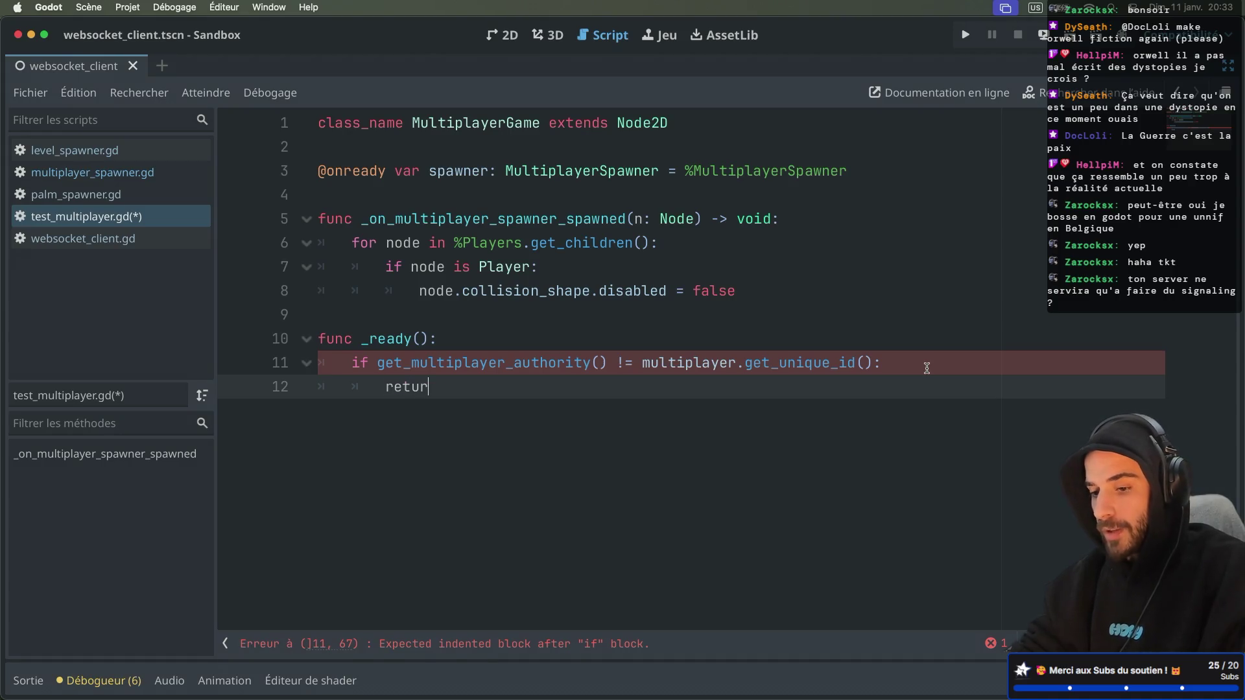
key(Return)
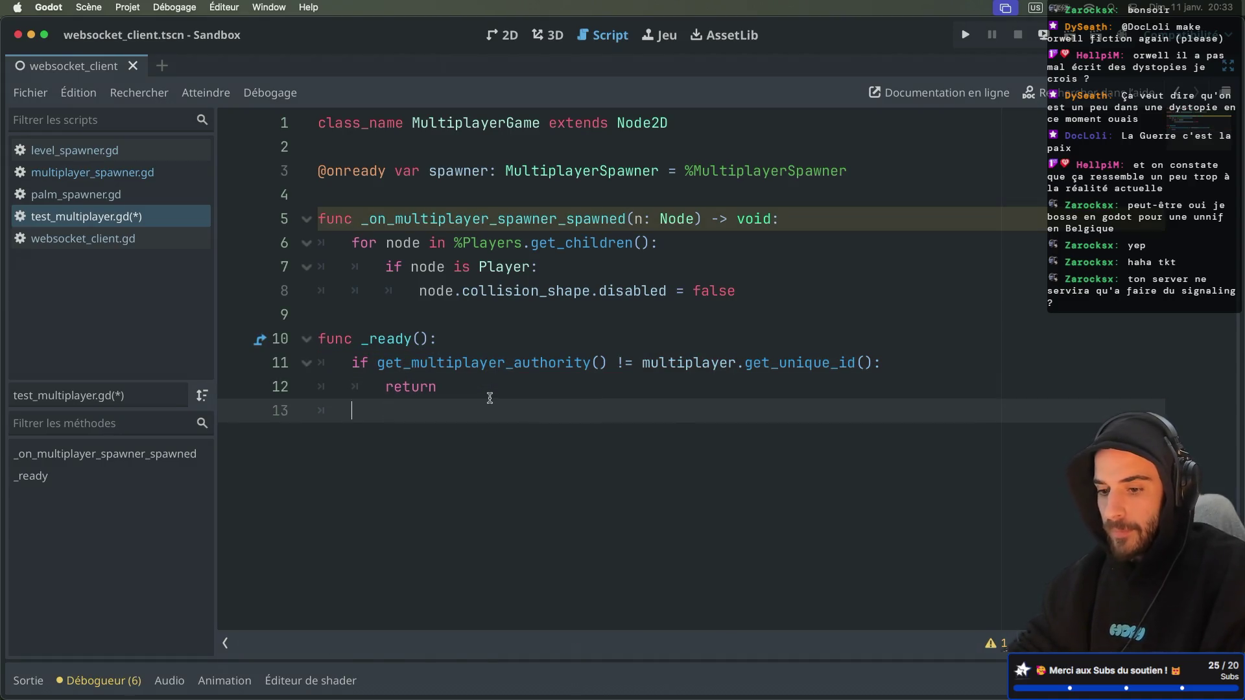
key(super+ctrl+d)
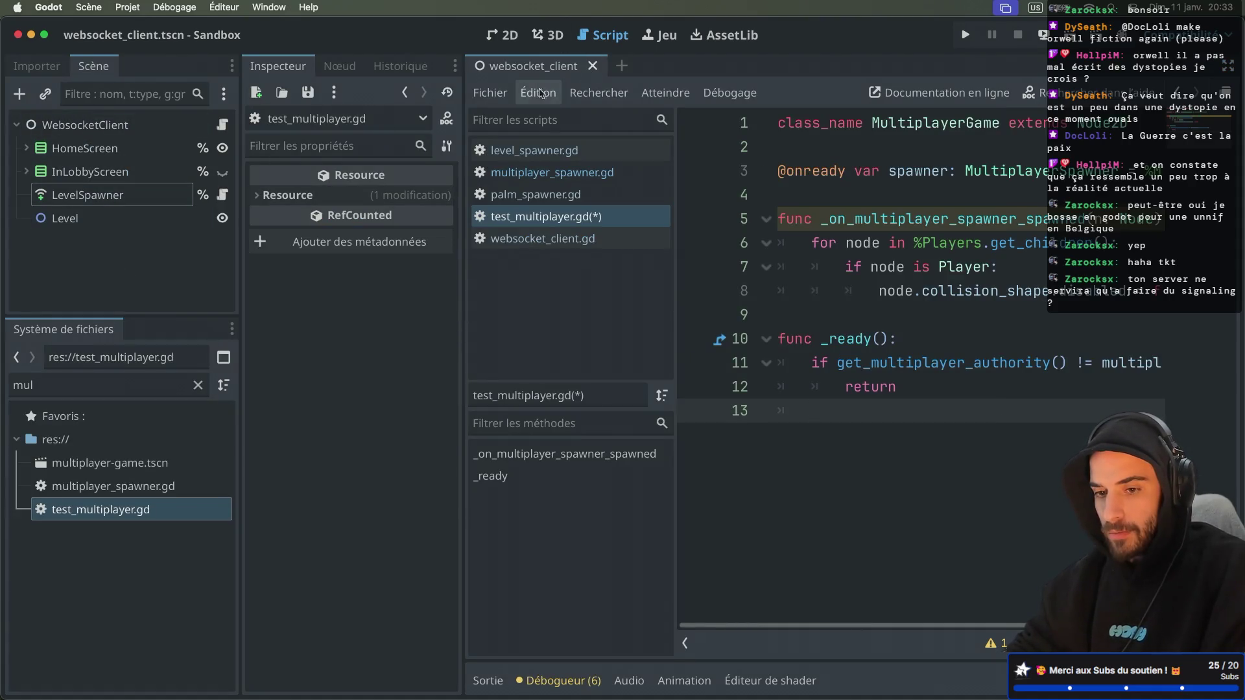
Hide the docks, add a new line after 'return' in _ready, and switch to websocket_client.gd
key(super+ctrl+d)
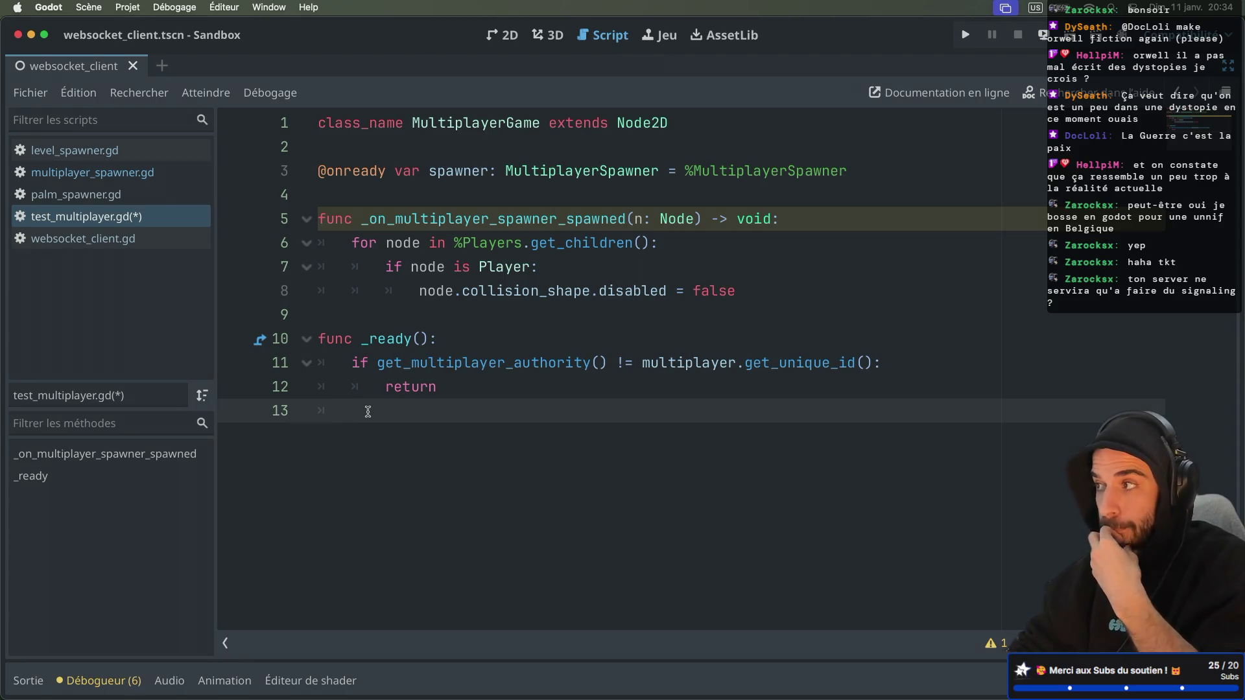
key(Return)
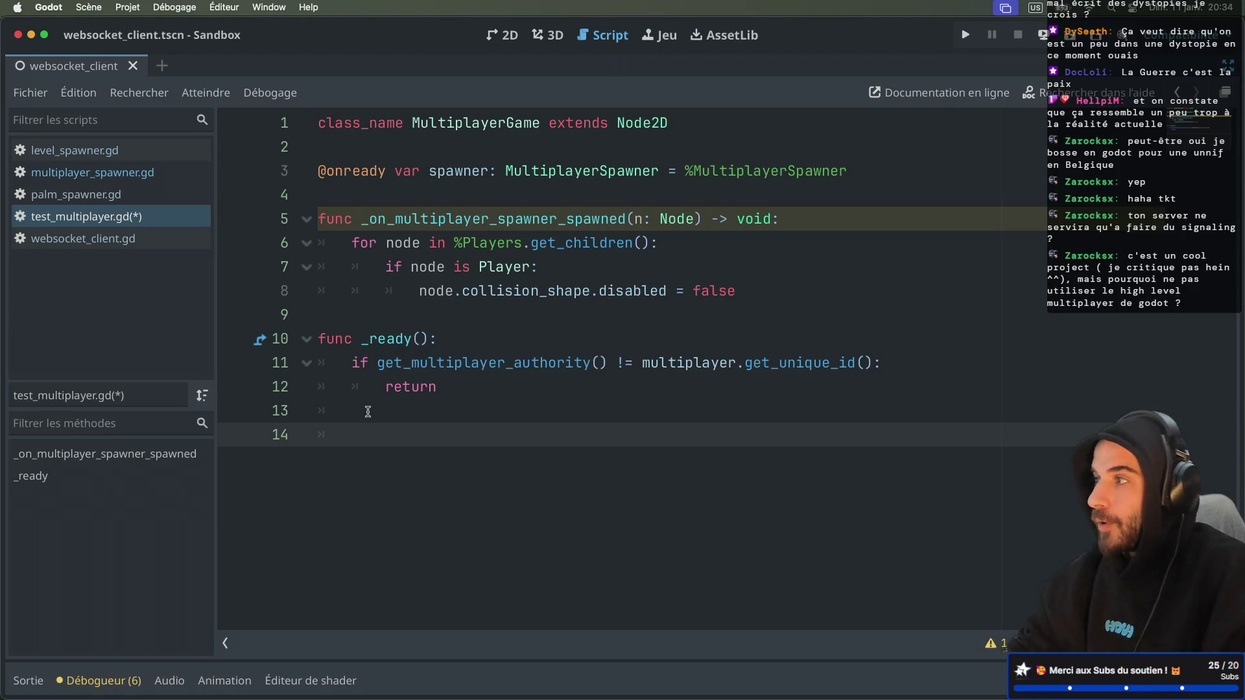
click(91, 239)
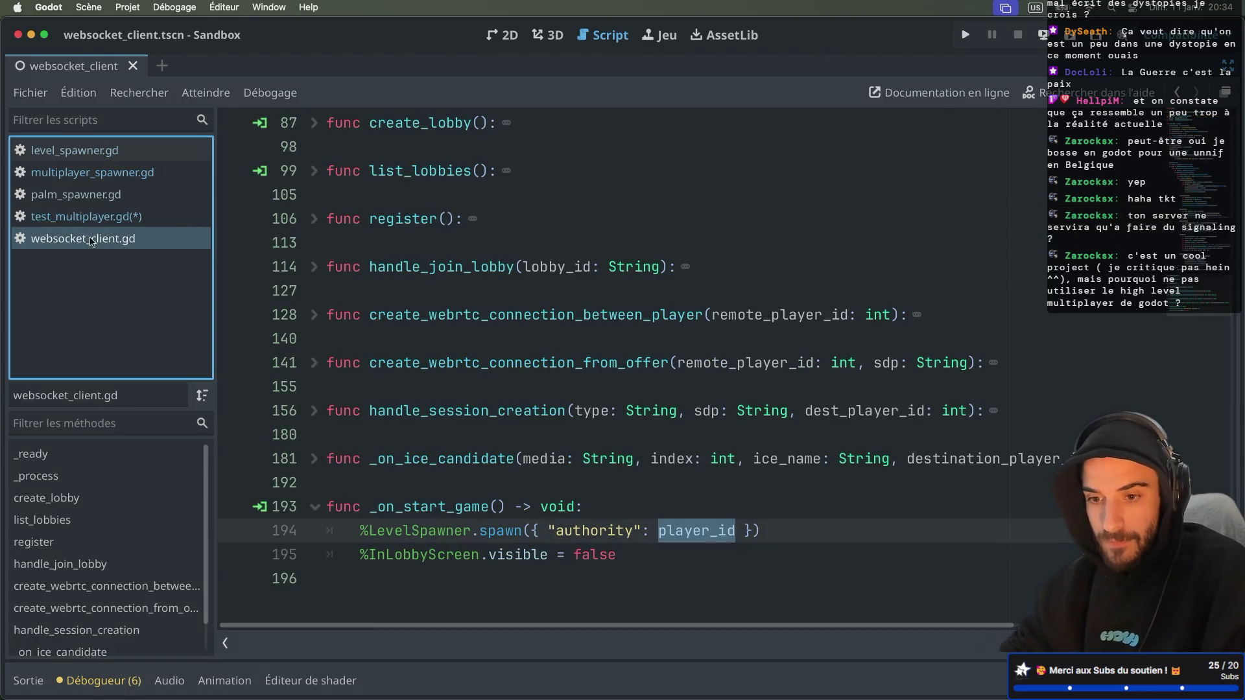
Unfold the create_lobby function in websocket_client.gd and scroll to its InLobbyScreen visibility line
scroll(360, 247, up, 2)
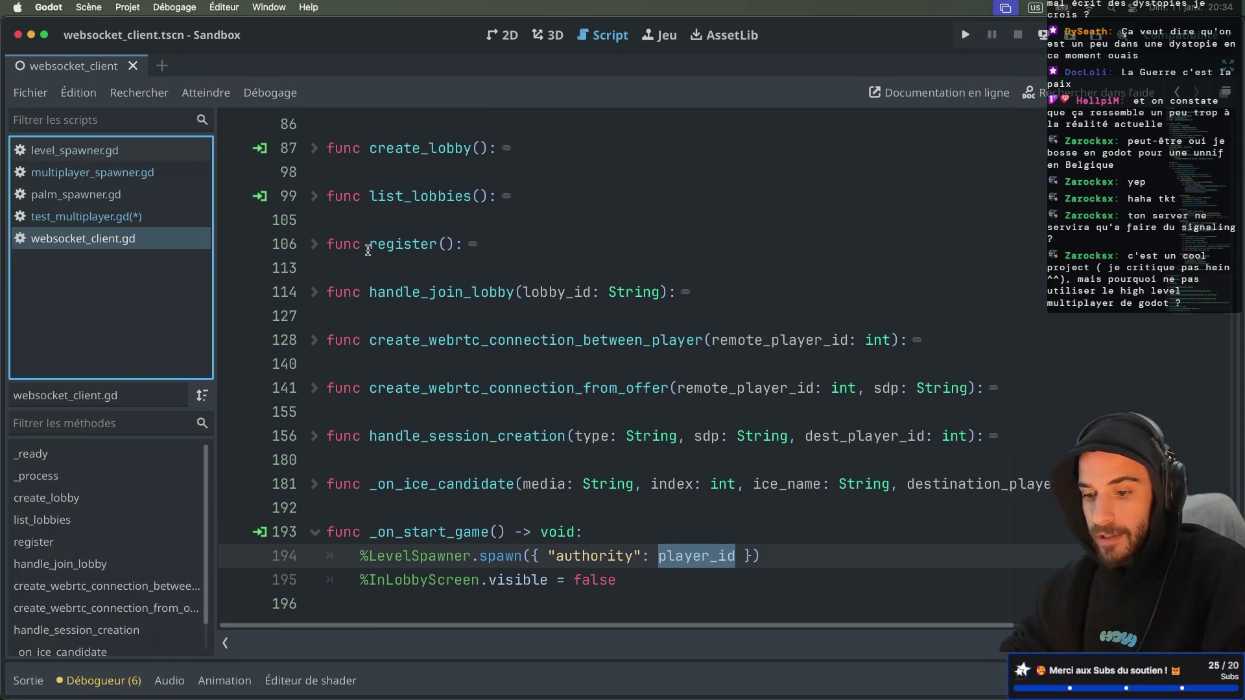
scroll(368, 250, up, 2)
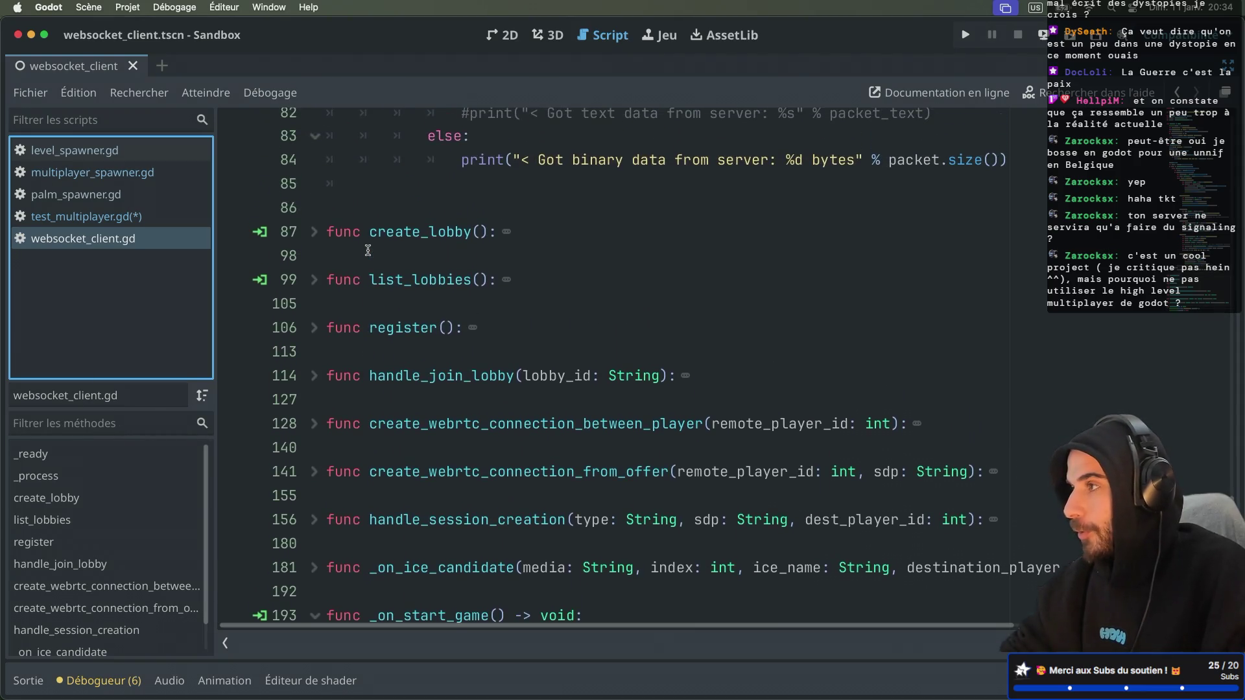
scroll(327, 282, up, 2)
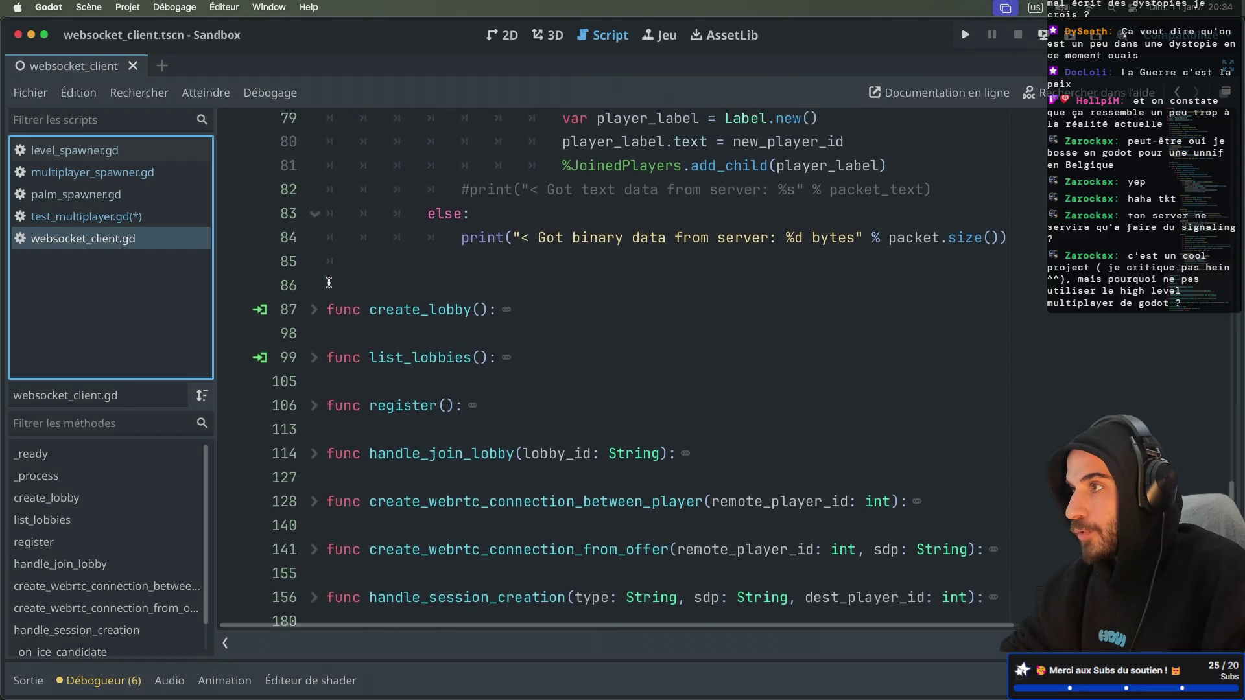
click(315, 288)
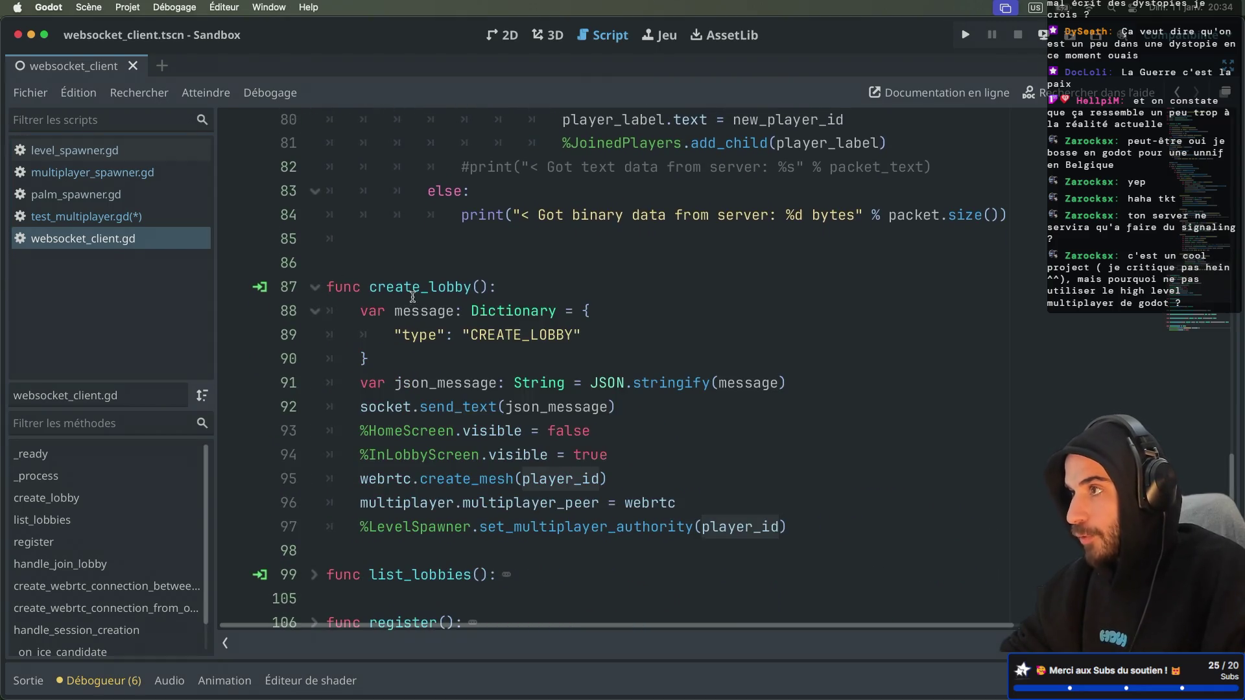
scroll(536, 368, down, 2)
scroll(536, 367, down, 1)
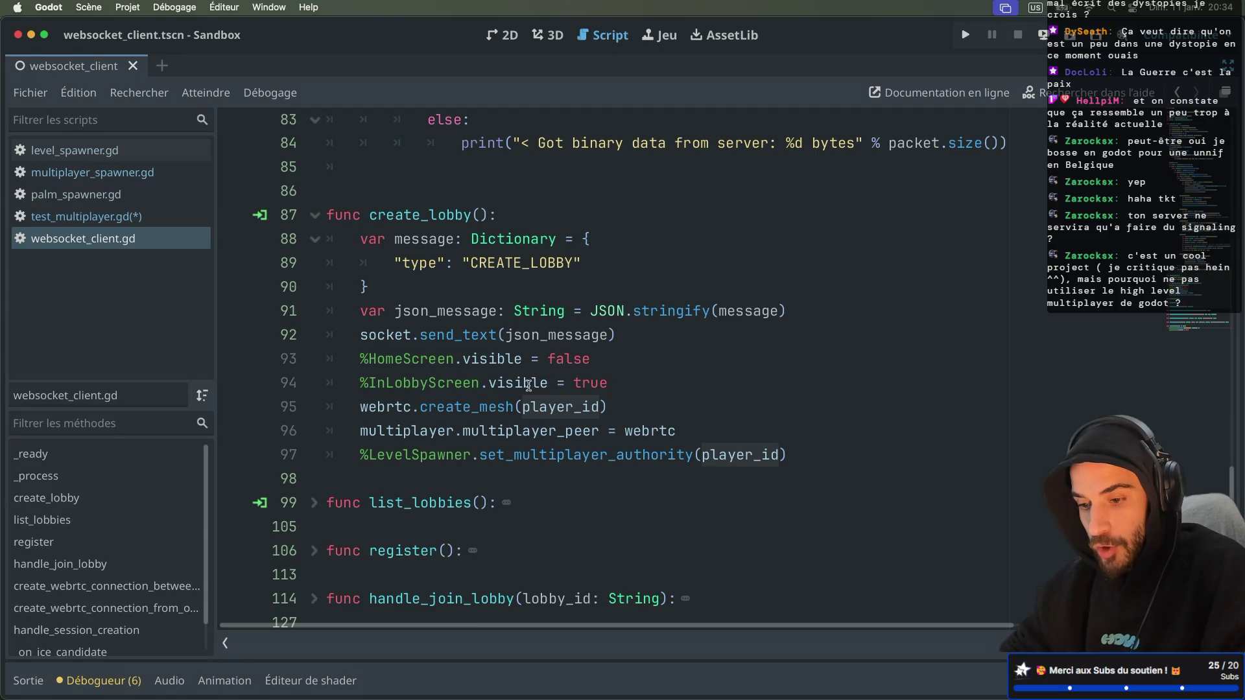
click(437, 392)
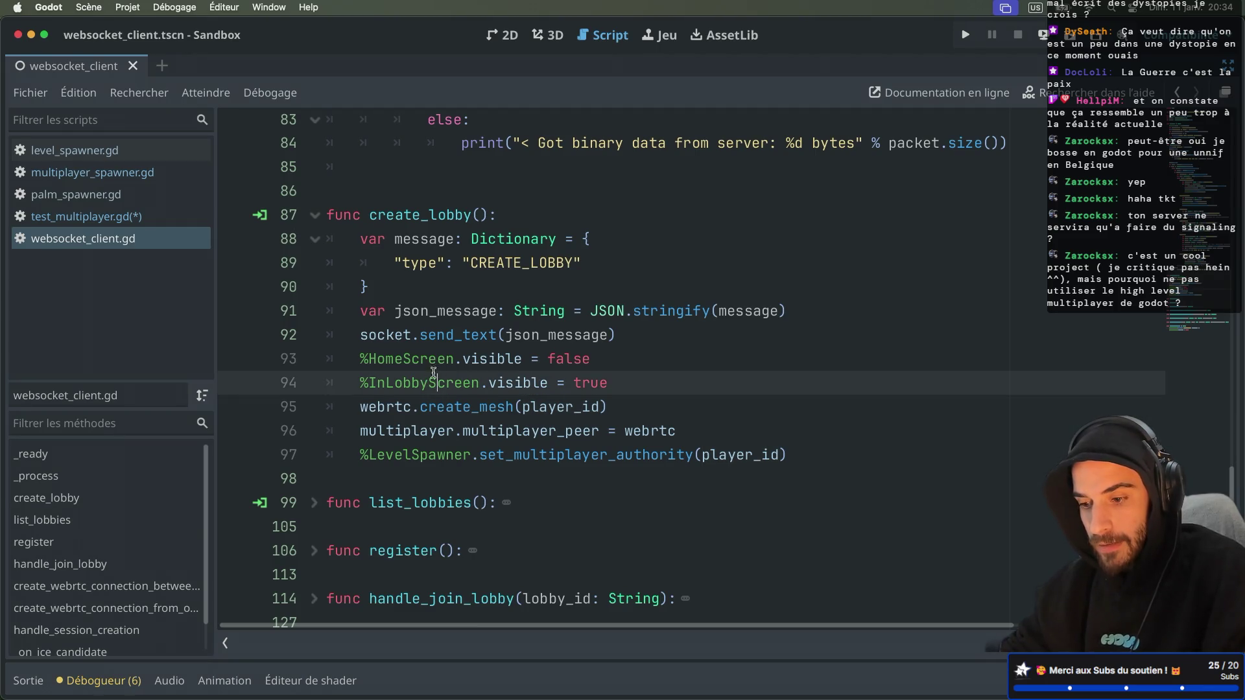
Select multiplayer_peer on line 96 to read its documentation
click(369, 410)
drag(360, 431, 597, 433)
click(473, 432)
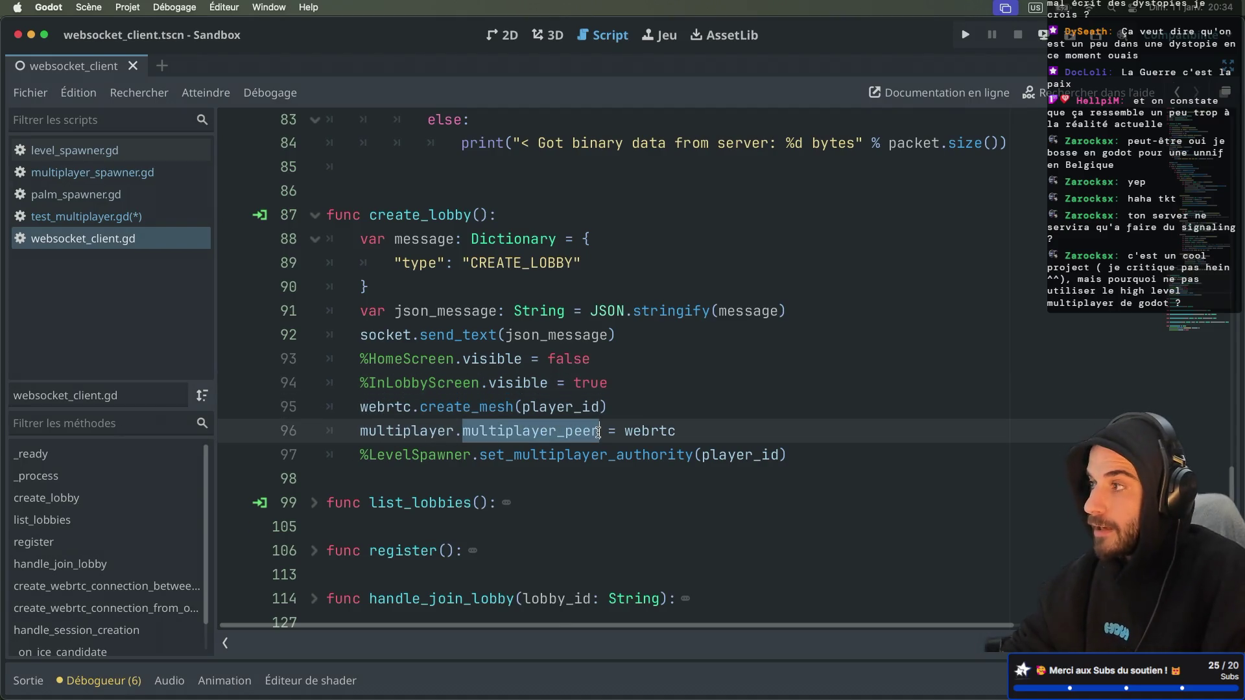
mouse_move(597, 432)
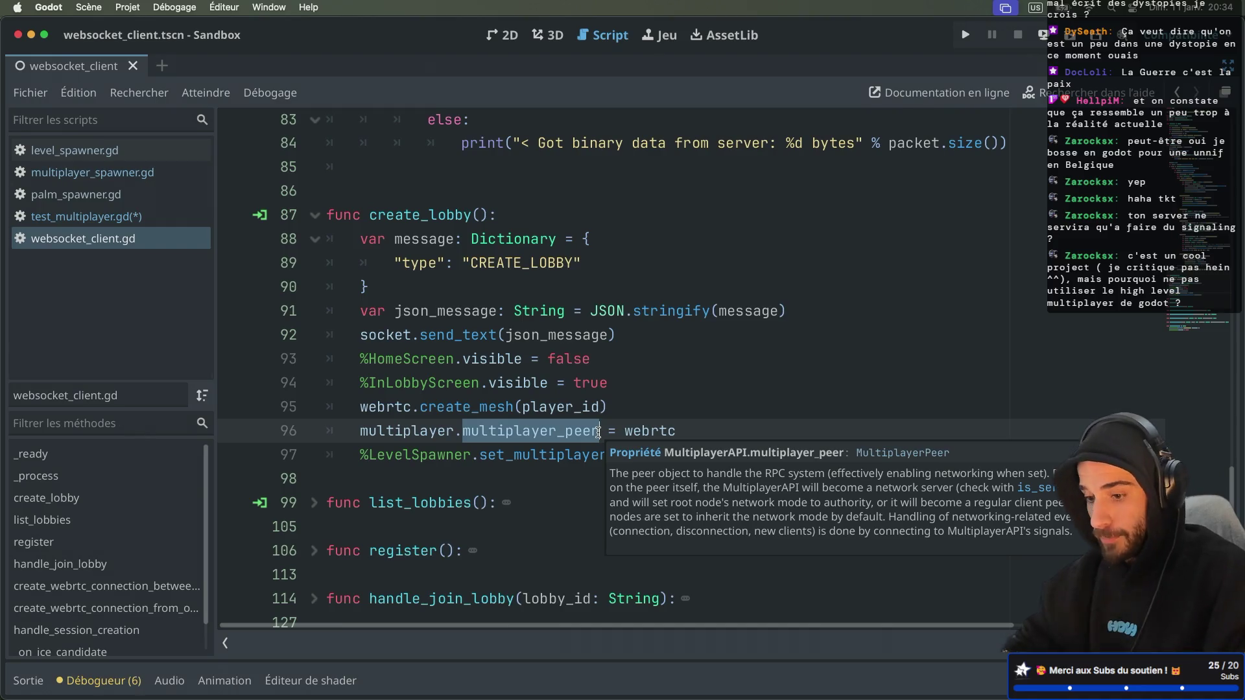
Jump to the webrtc declaration (WebRTCMultiplayerPeer), then return to the multiplayer_peer assignment
ctrl+click(373, 408)
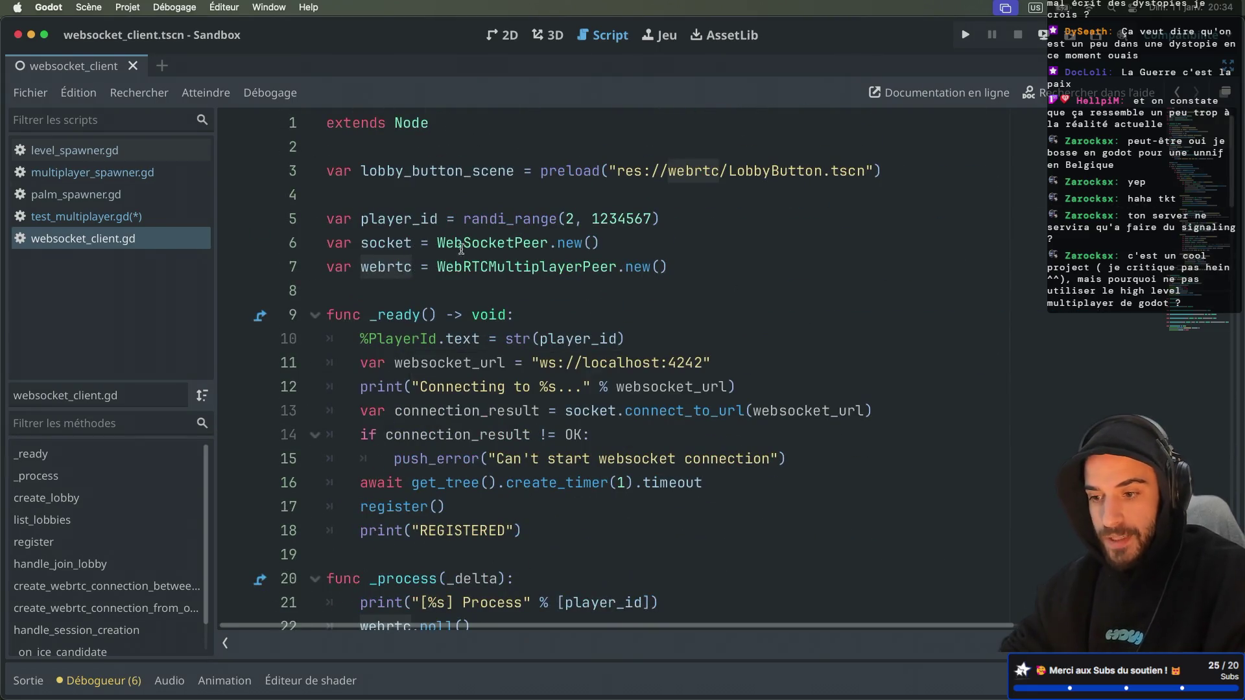
drag(428, 266, 616, 267)
scroll(609, 263, down, 15)
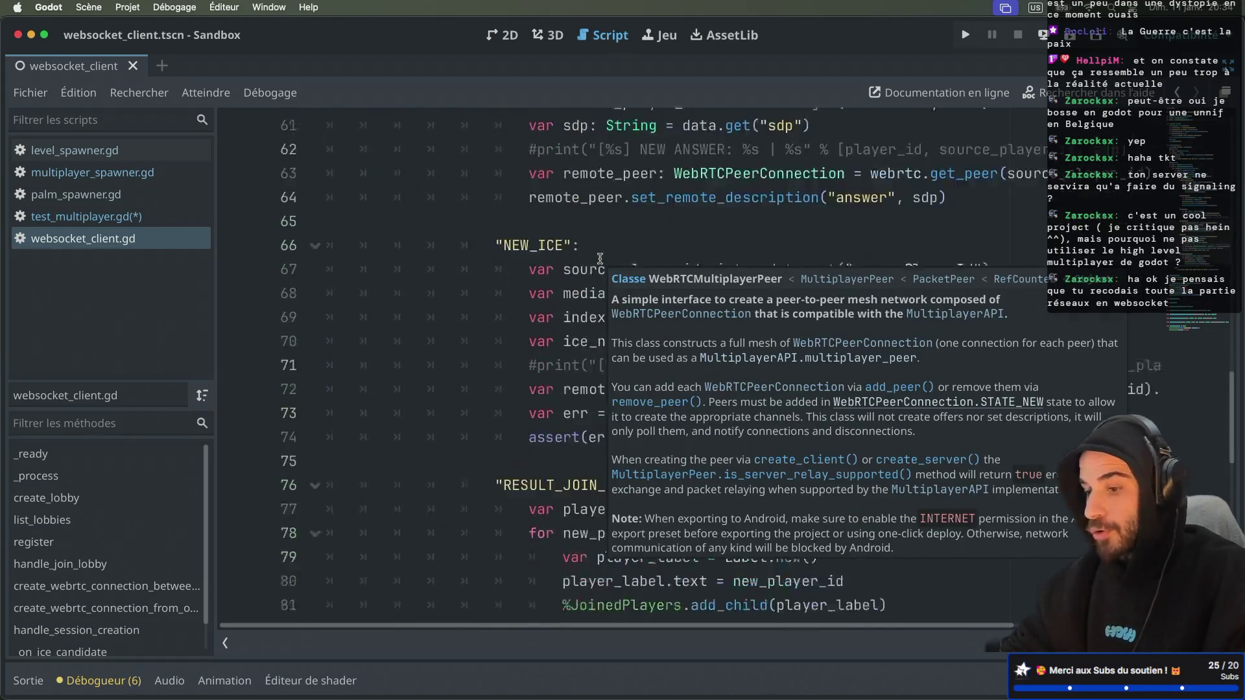
scroll(599, 258, down, 5)
click(402, 331)
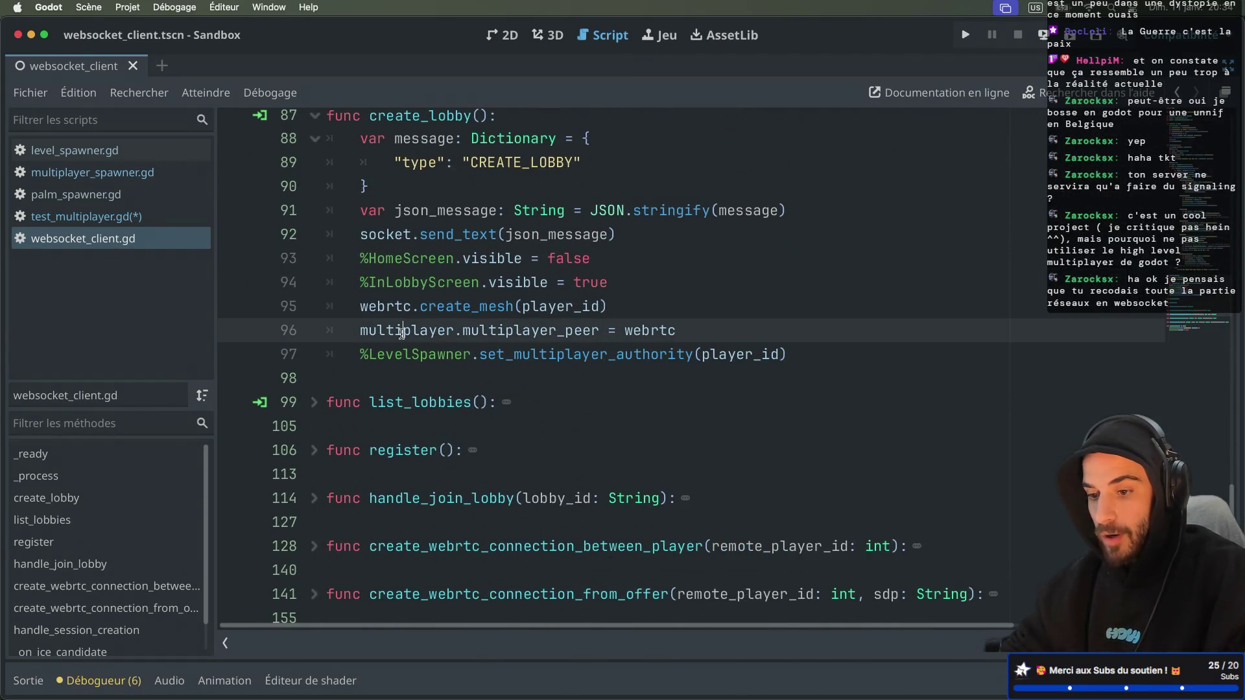
drag(461, 330, 609, 327)
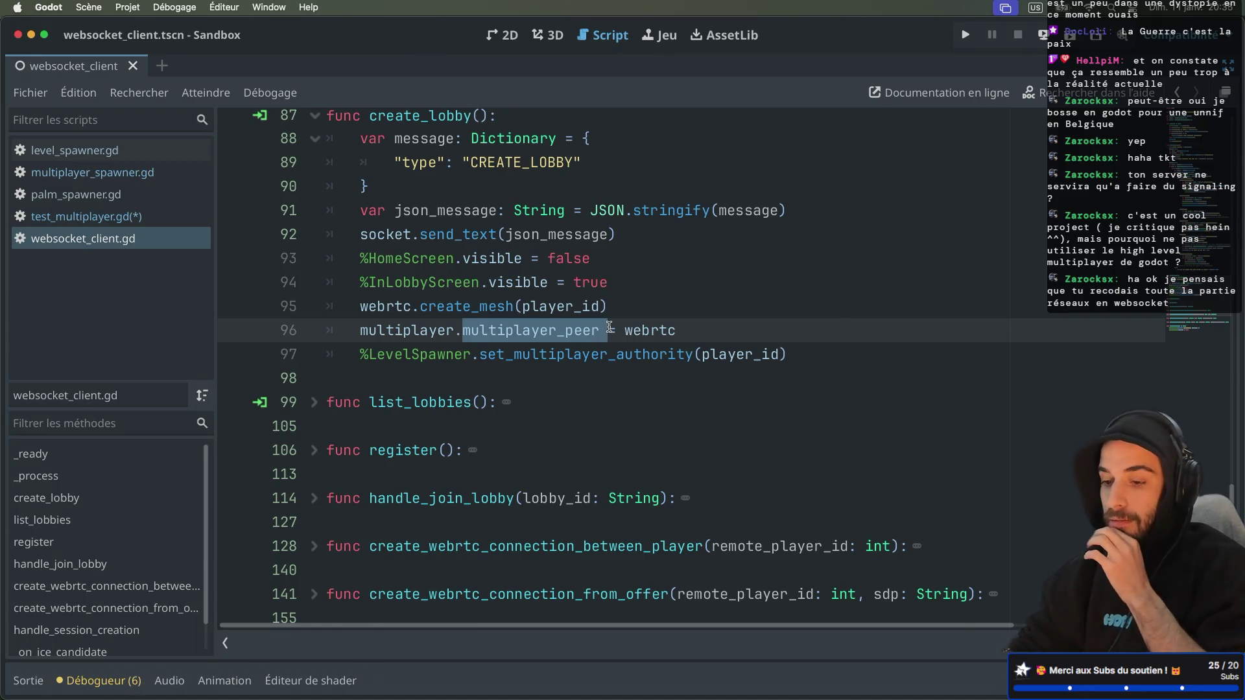
Compare with the WebSocketPeer socket declaration on line 6, then switch to the browser diagram
scroll(608, 326, up, 20)
drag(358, 237, 600, 243)
drag(436, 243, 597, 244)
key(ctrl+Right)
key(ctrl+Right)
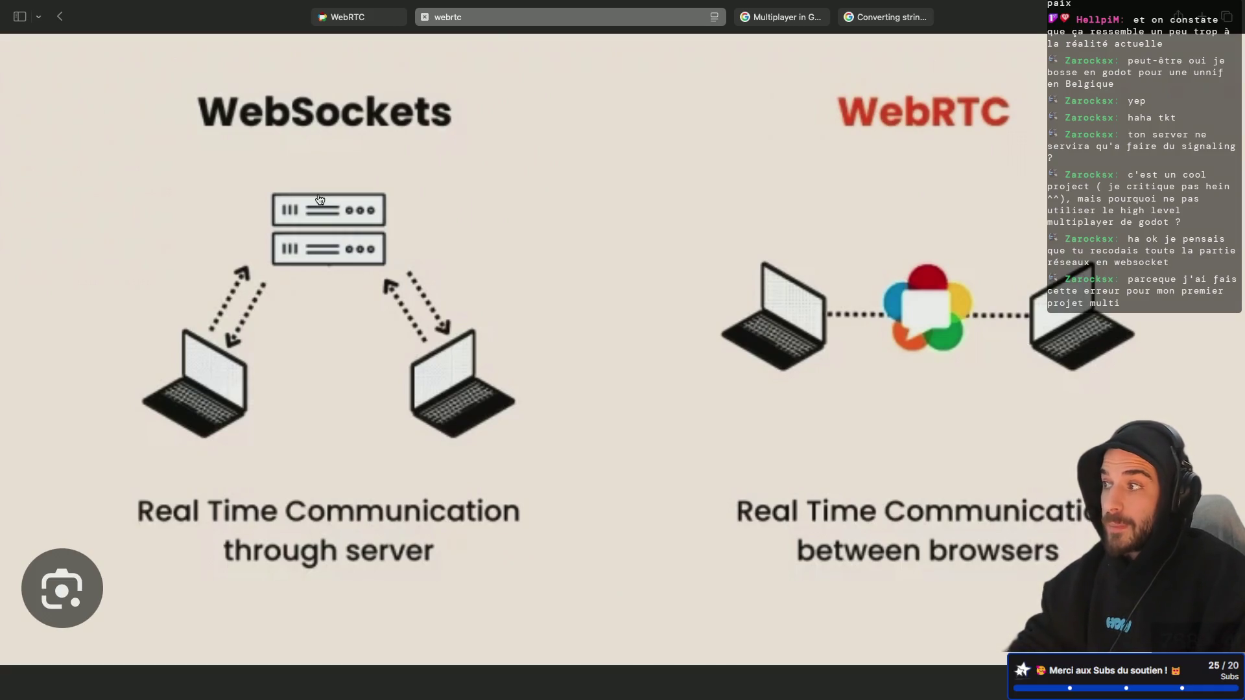
key(ctrl+Left)
key(ctrl+Left)
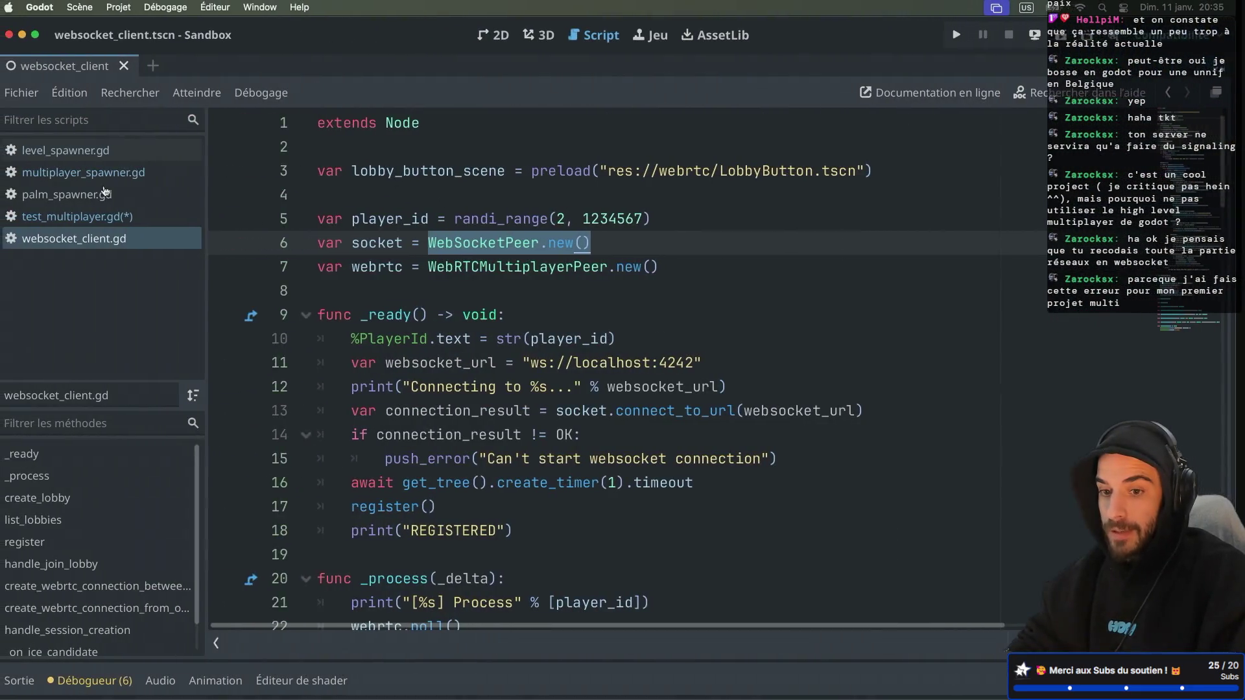
Restore the side docks, open multiplayer-game.tscn, and inspect its MultiplayerSpawner and PalmSpawner nodes
key(ctrl+super+d)
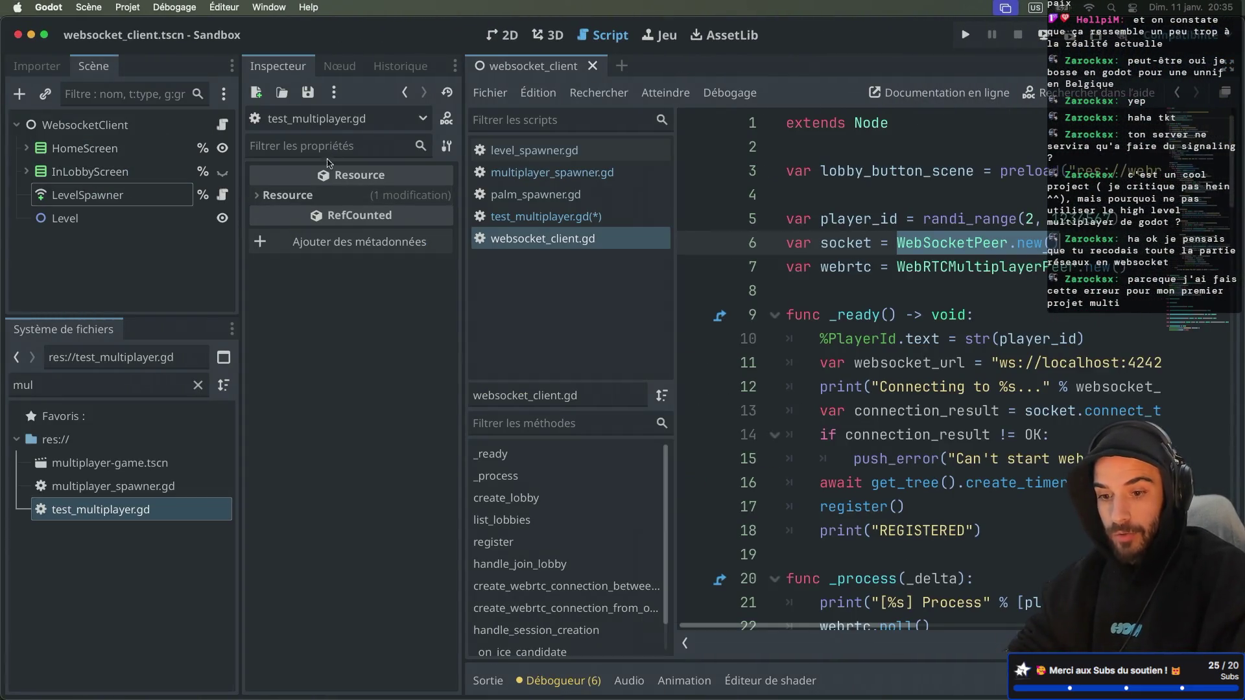
click(62, 385)
text(t)
double_click(103, 462)
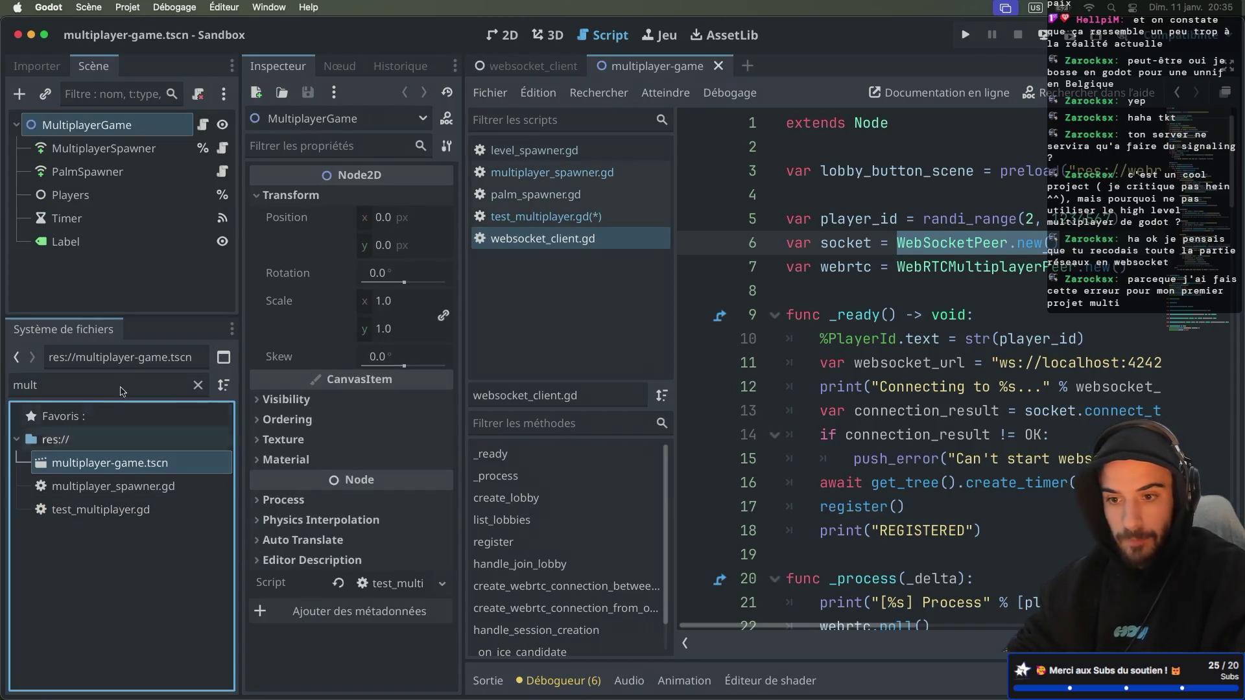
click(115, 154)
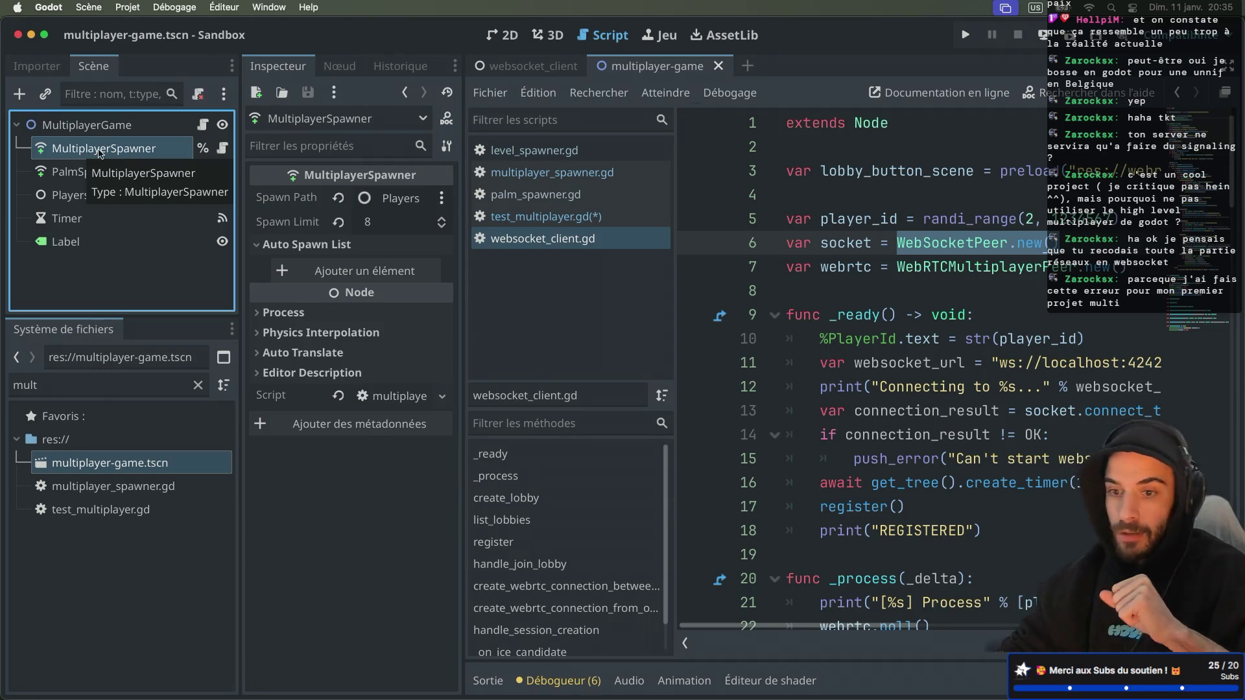
click(117, 173)
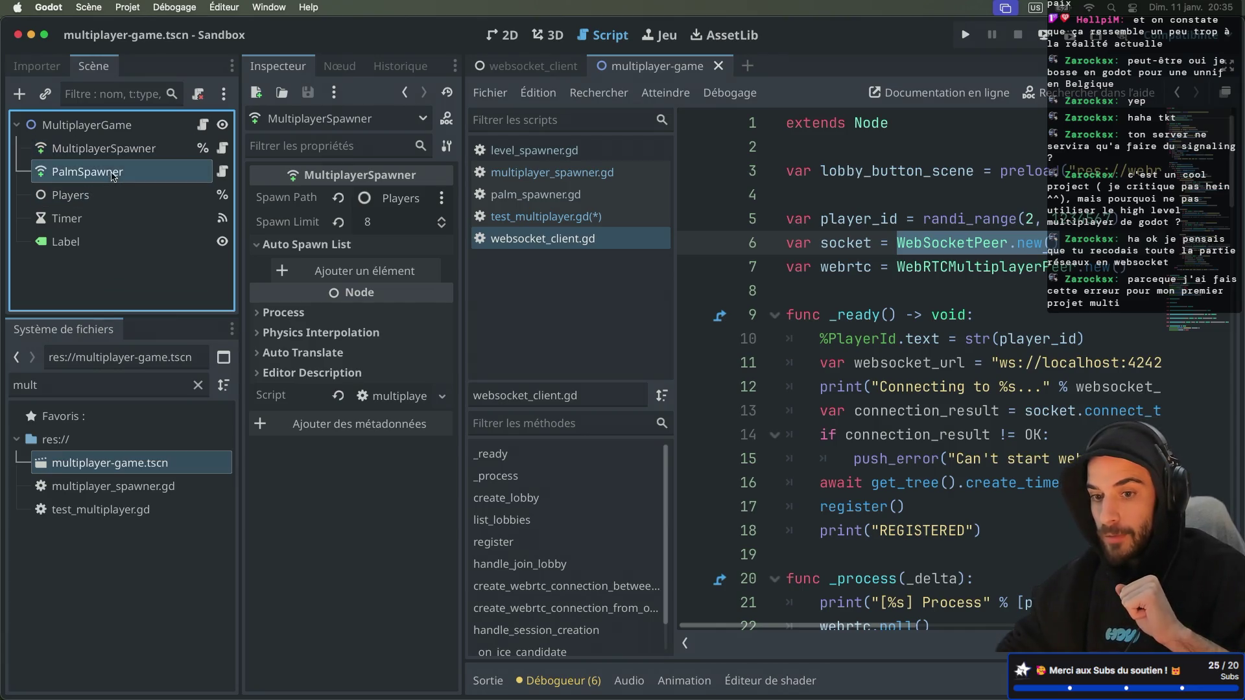
Filter the FileSystem by 'palm' and open palm.tscn
double_click(60, 376)
text(pa)
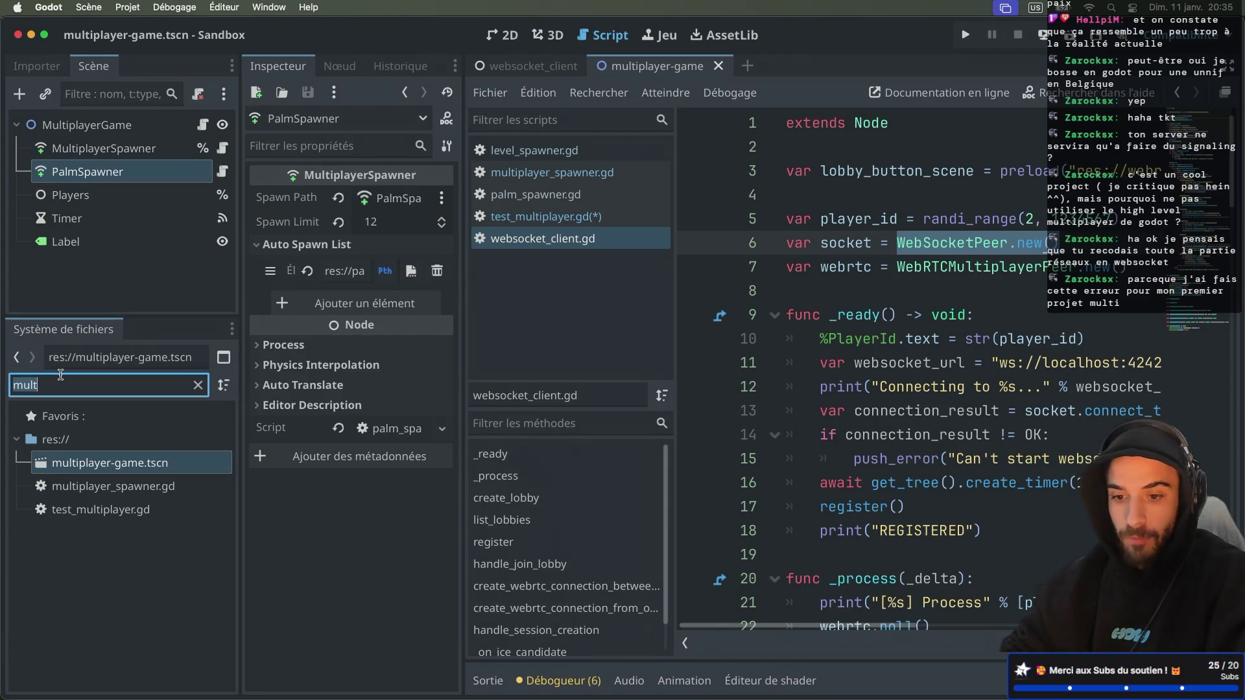
text(lm)
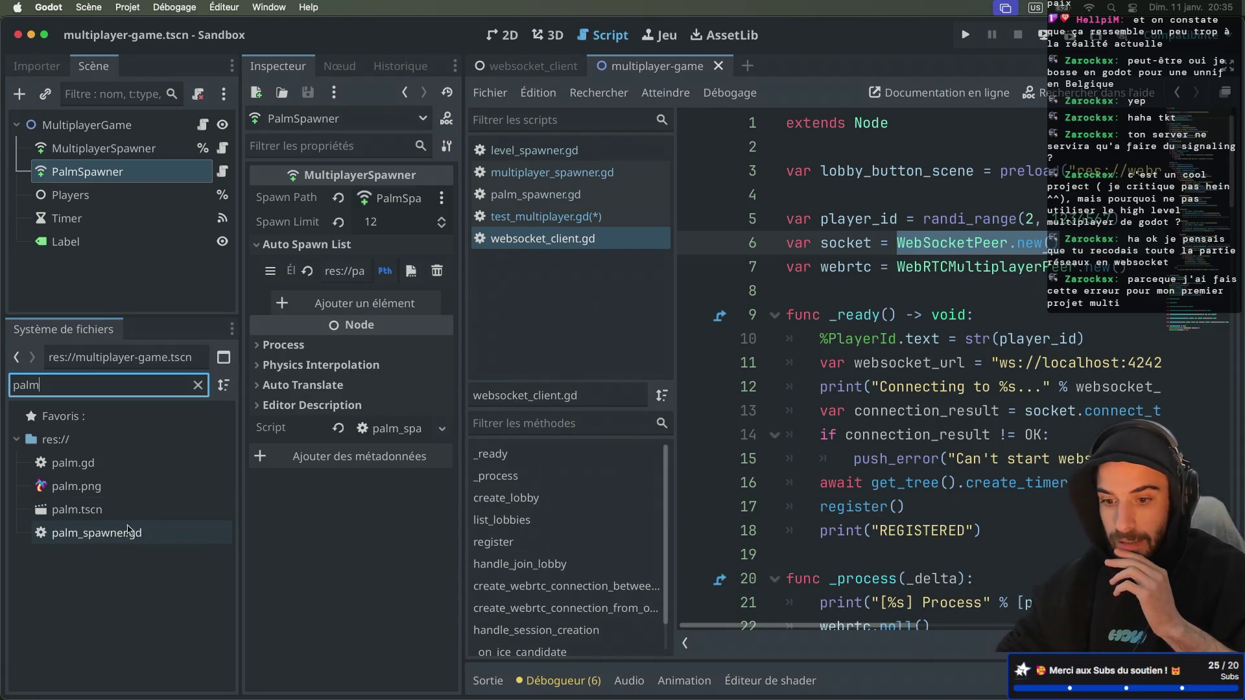
double_click(91, 510)
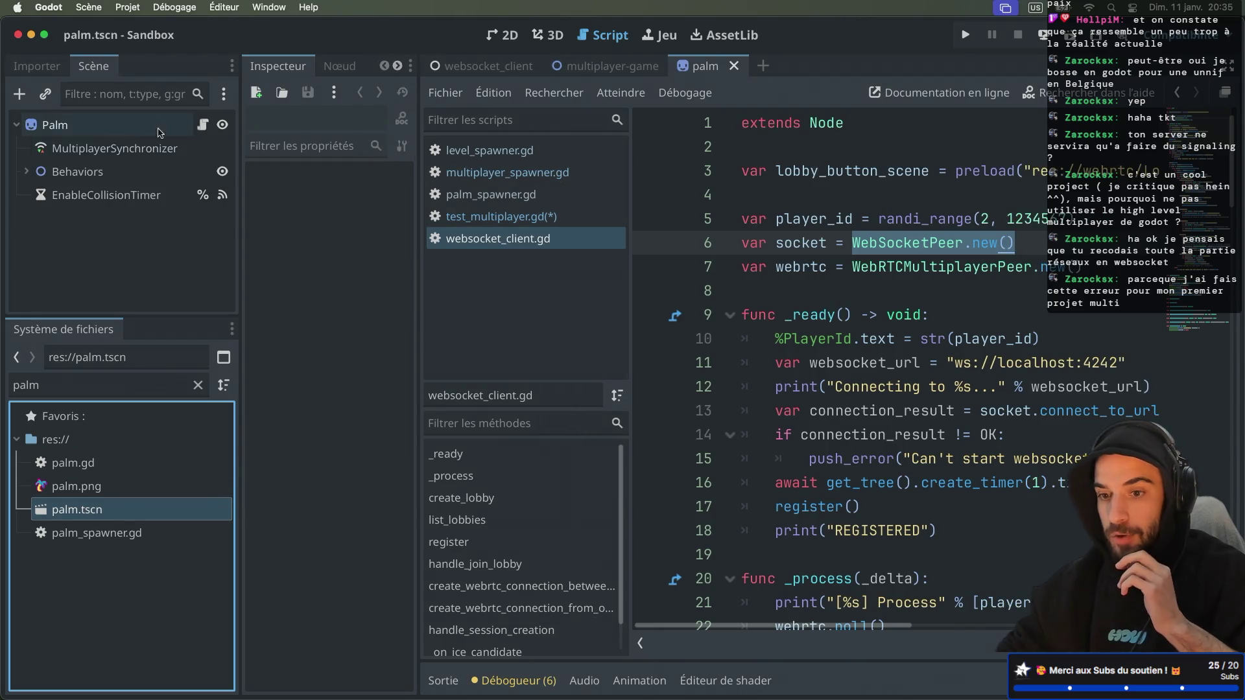
Check that the palm's MultiplayerSynchronizer replicates Palm:position, then review test_multiplayer.gd with the bottom panel closed
click(126, 150)
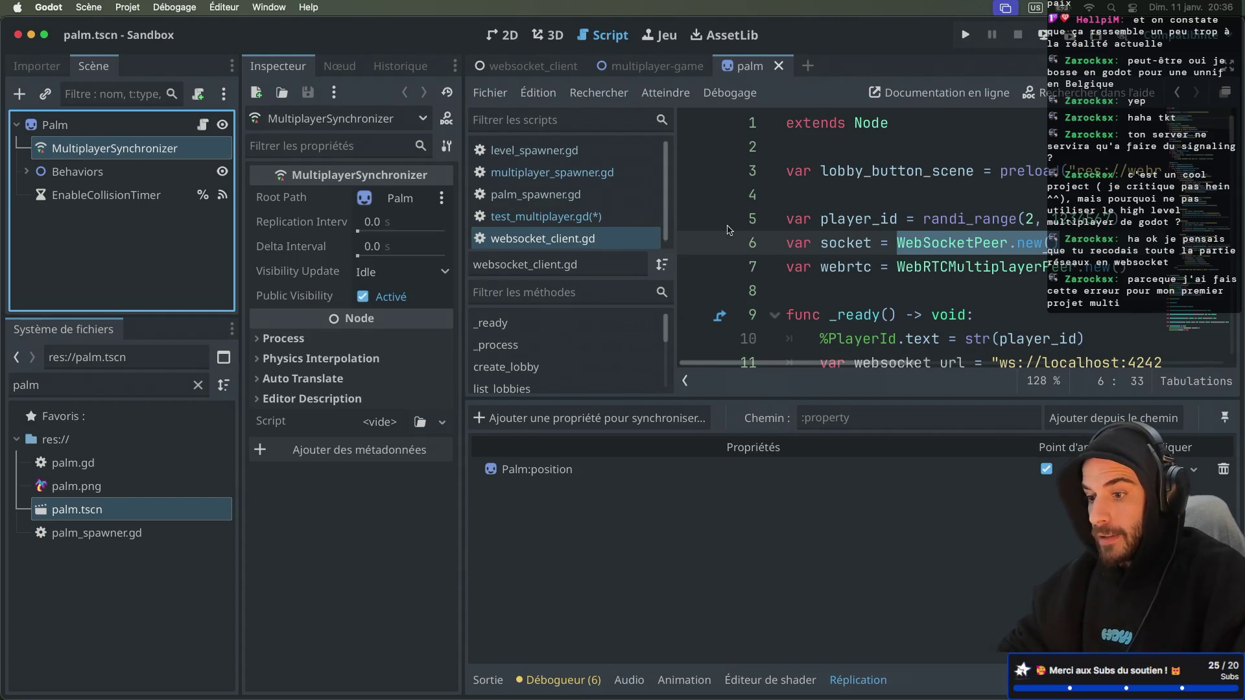
click(541, 216)
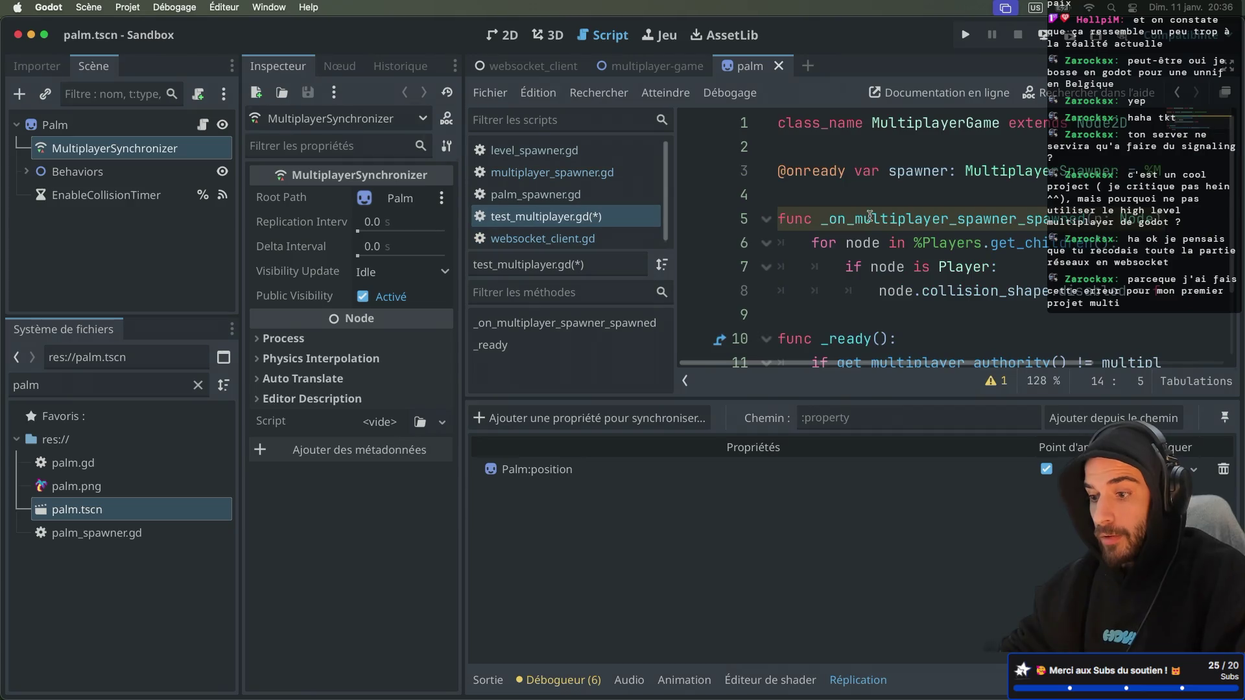
scroll(938, 229, down, 2)
scroll(782, 307, up, 1)
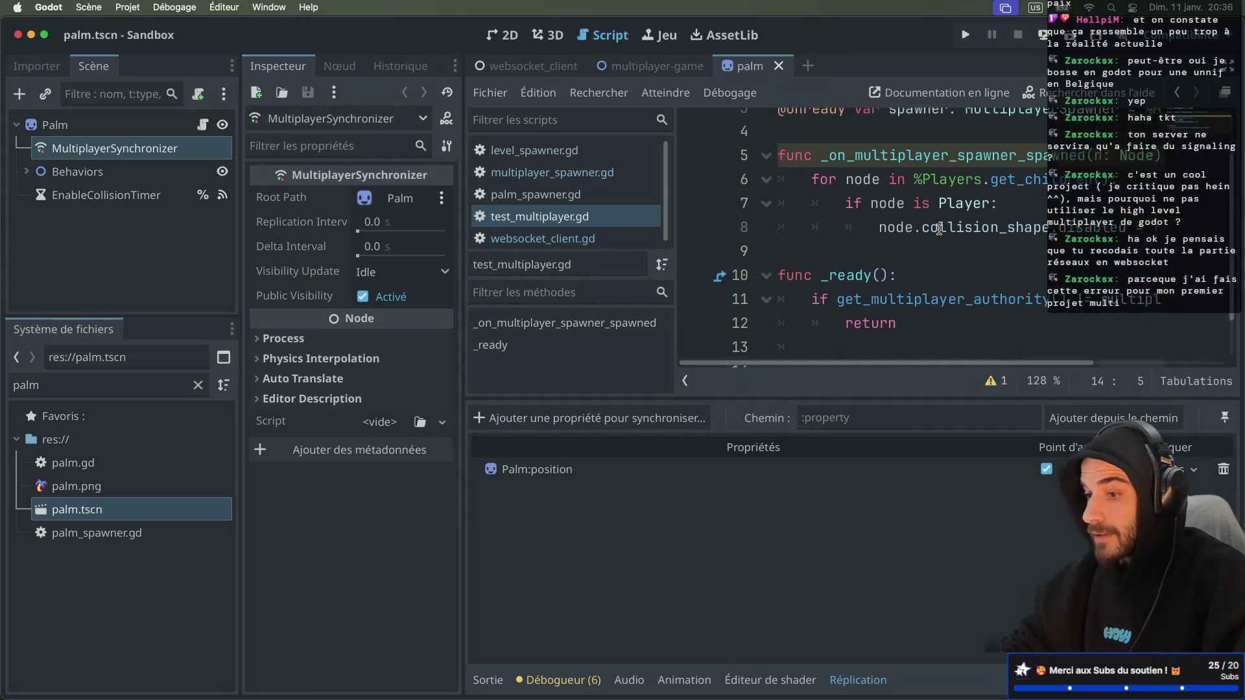
key(ctrl+super+d)
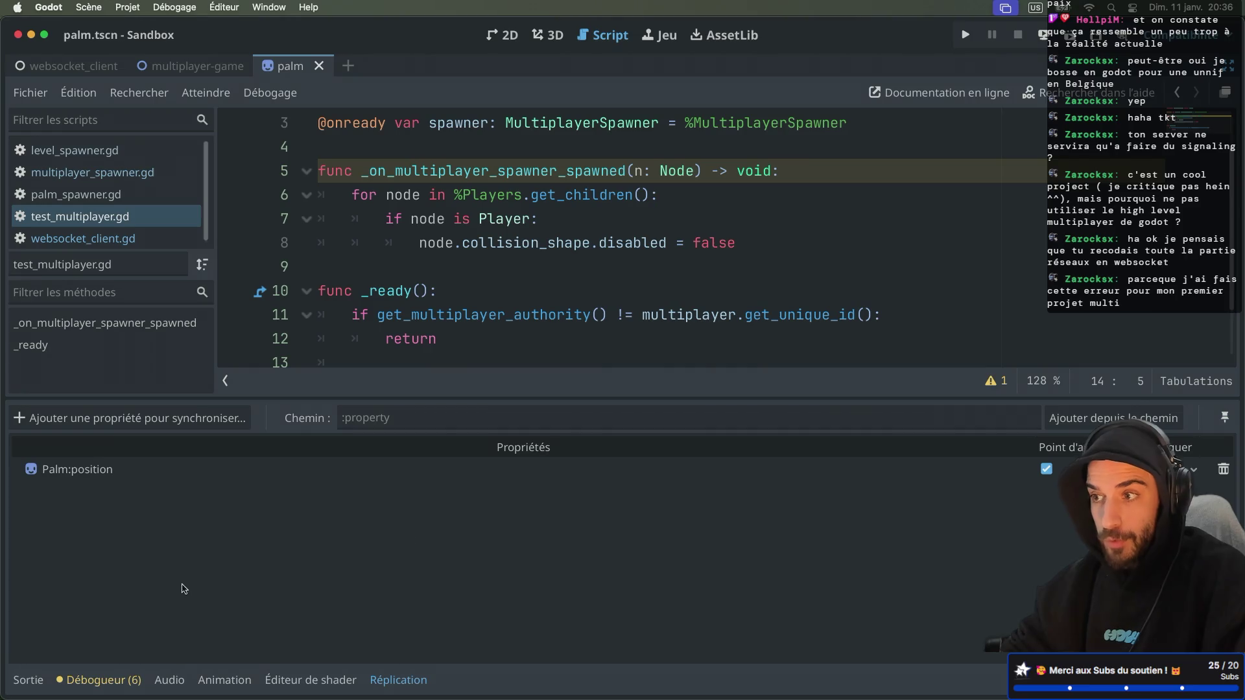
click(398, 679)
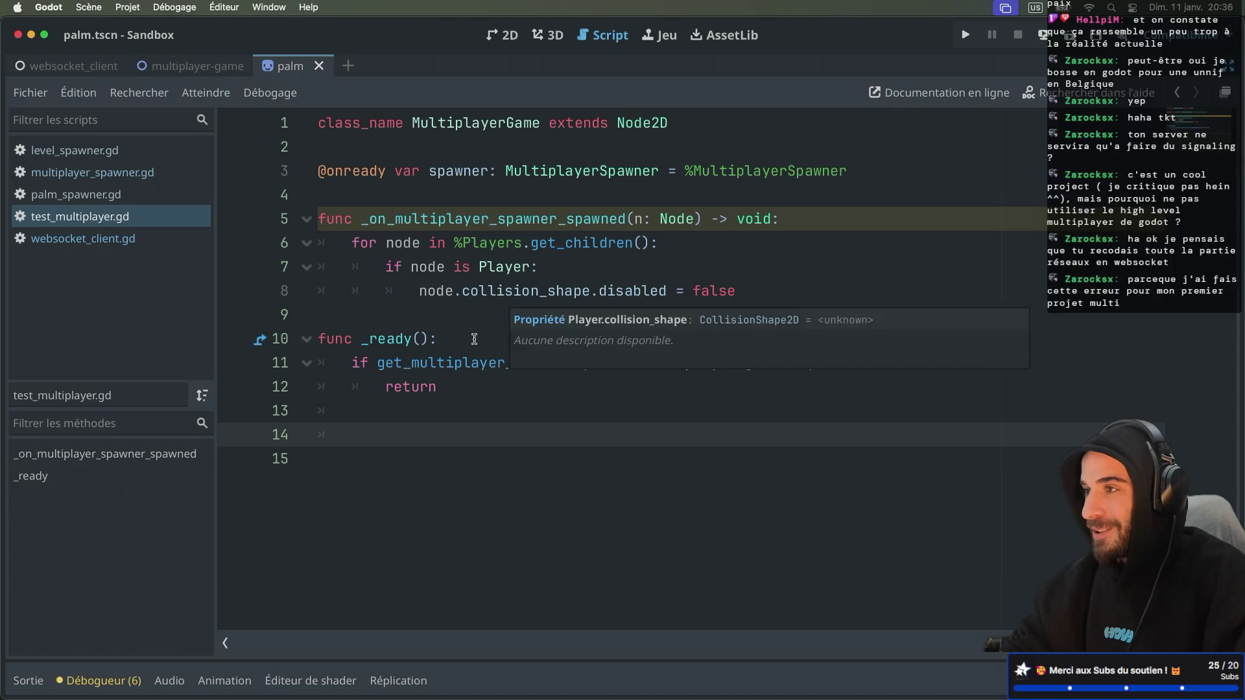
key(ctrl+super+d)
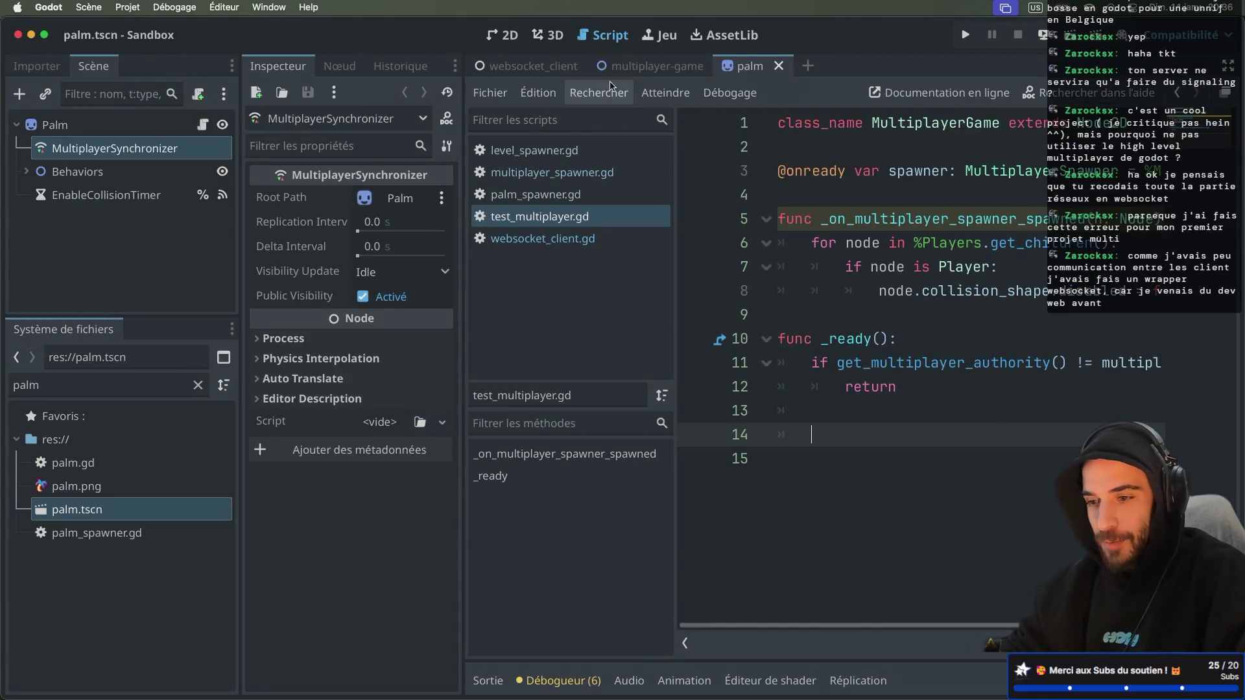
Add %MultiplayerSpawner.spawn() on line 14 at the end of _ready
click(642, 68)
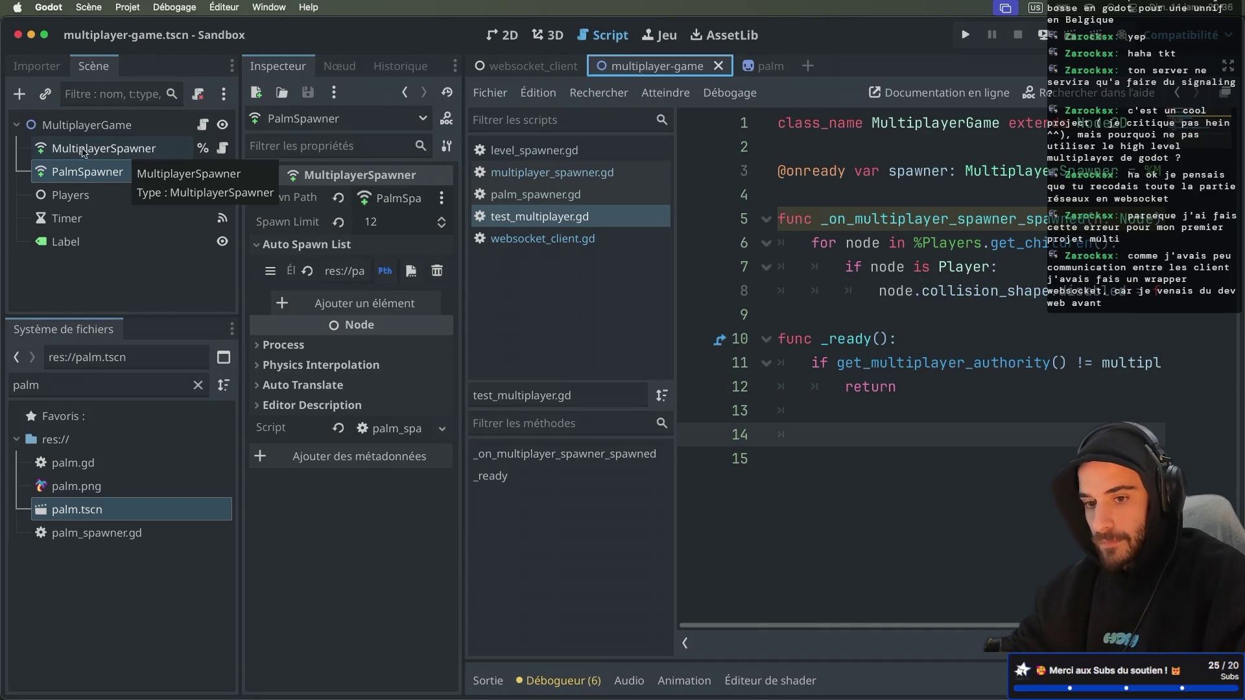
click(826, 431)
key(BackSpace)
text(%pl)
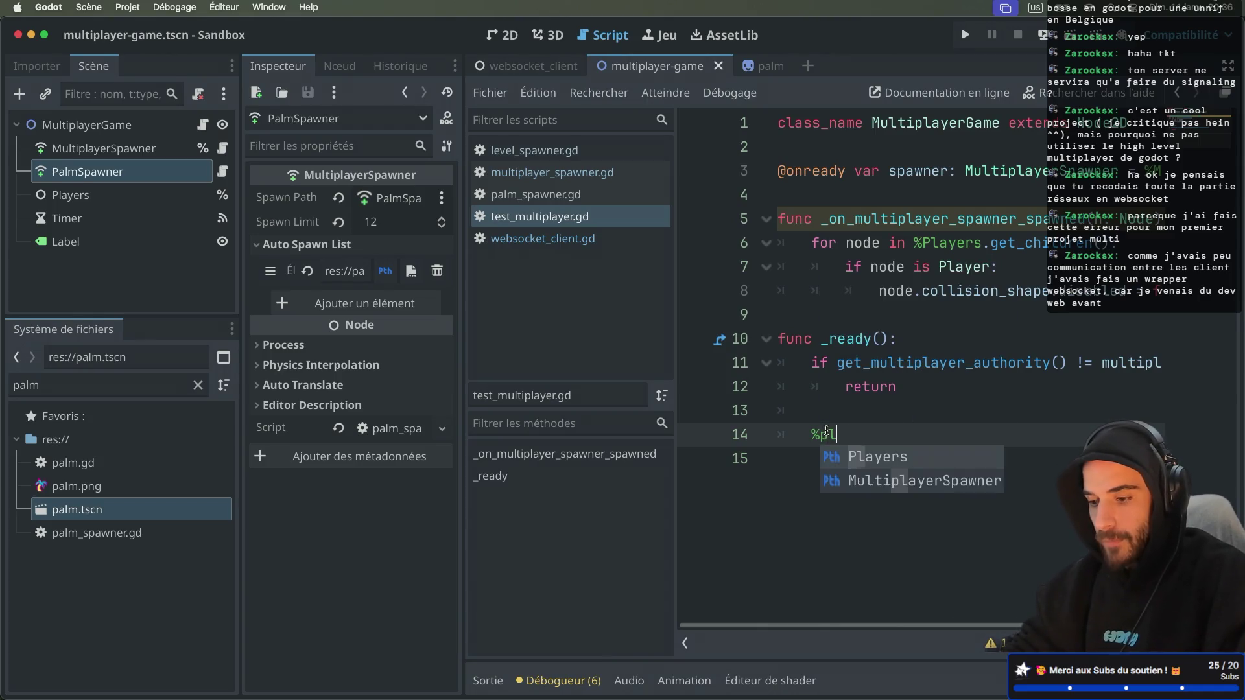
key(BackSpace)
key(BackSpace)
text(Mu)
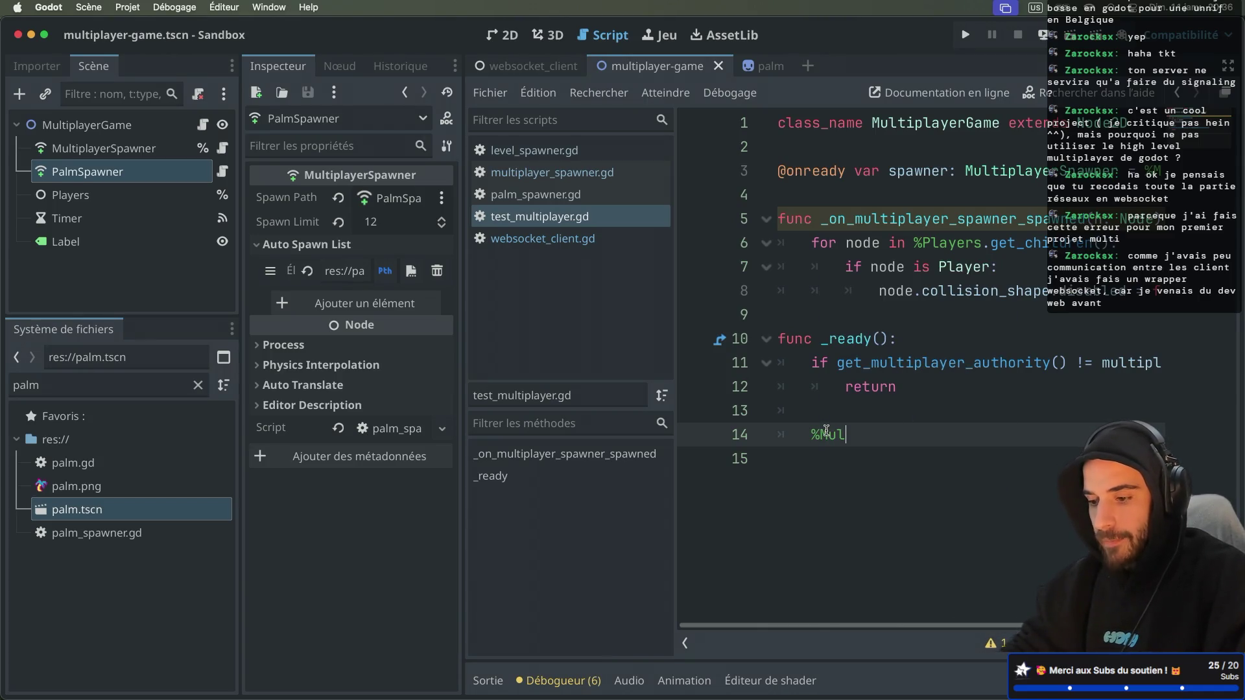
key(Return)
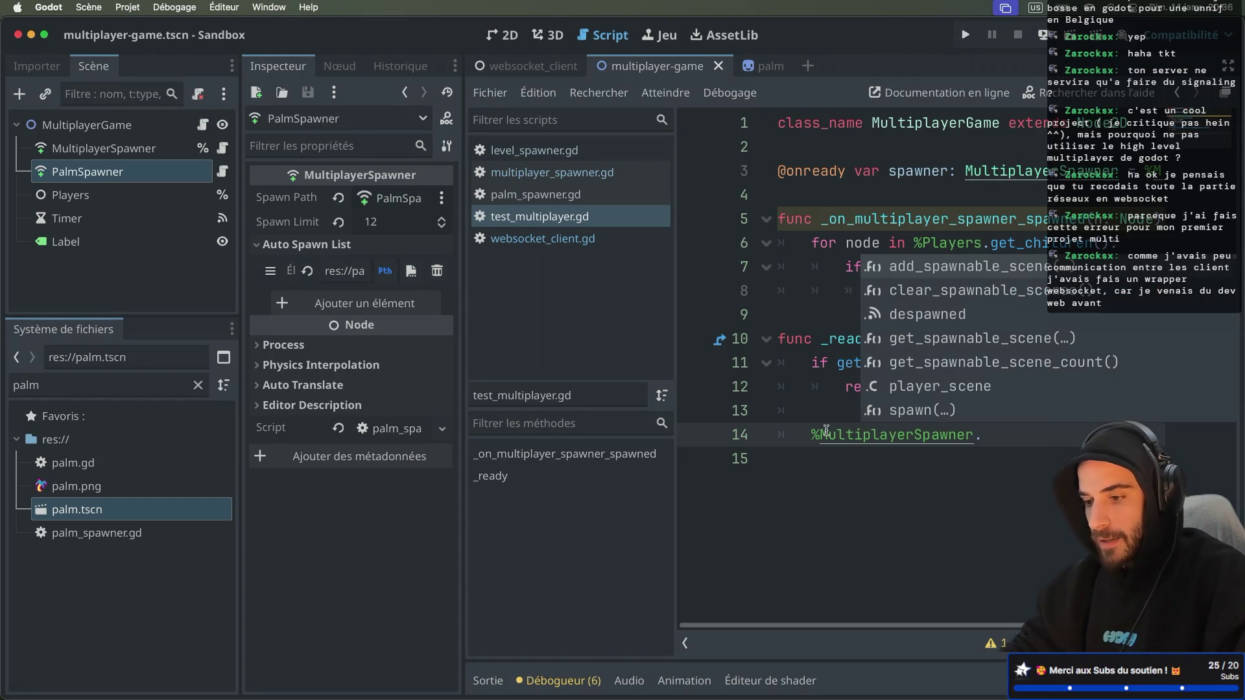
text(pa)
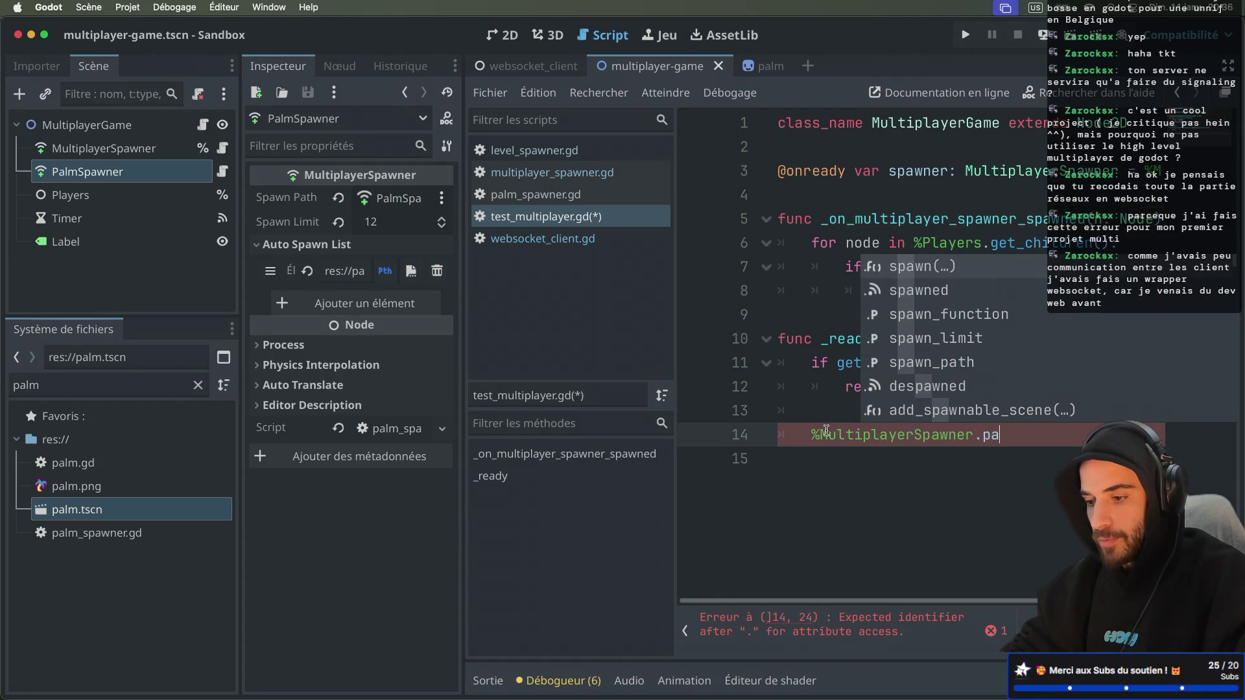
key(Return)
Open the MultiplayerSpawner's attached script, multiplayer_spawner.gd
key(ctrl+super+d)
key(ctrl+super+d)
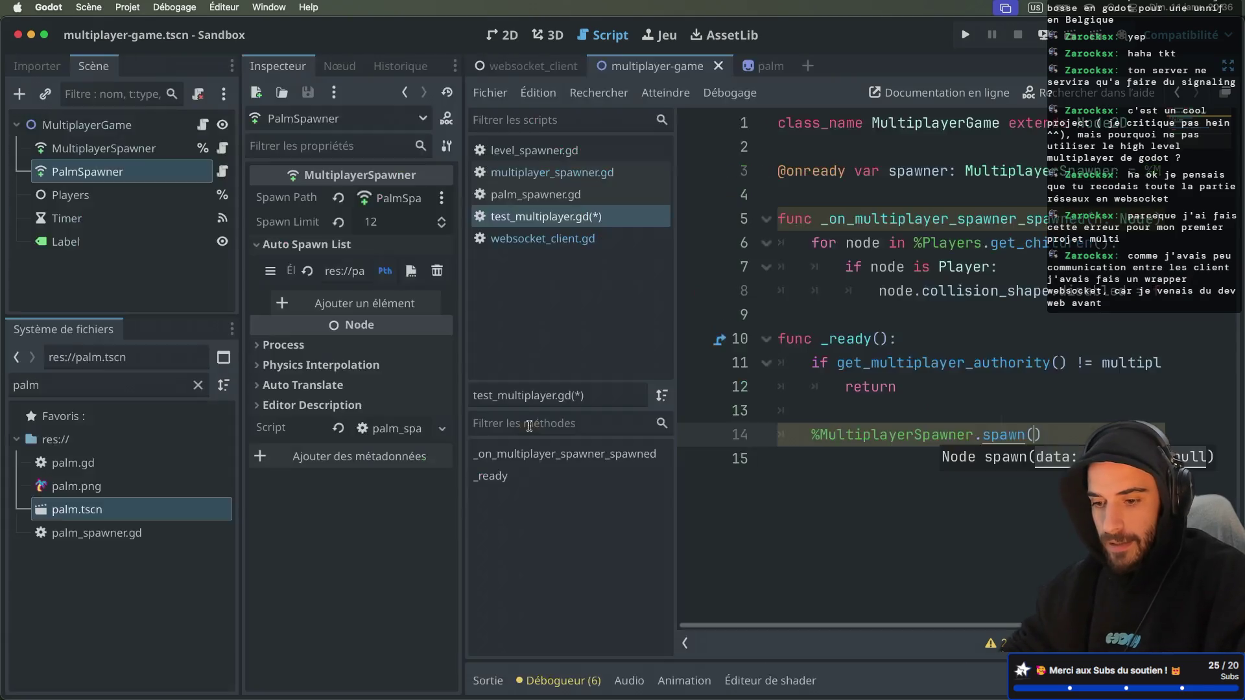
click(220, 145)
key(ctrl+super+d)
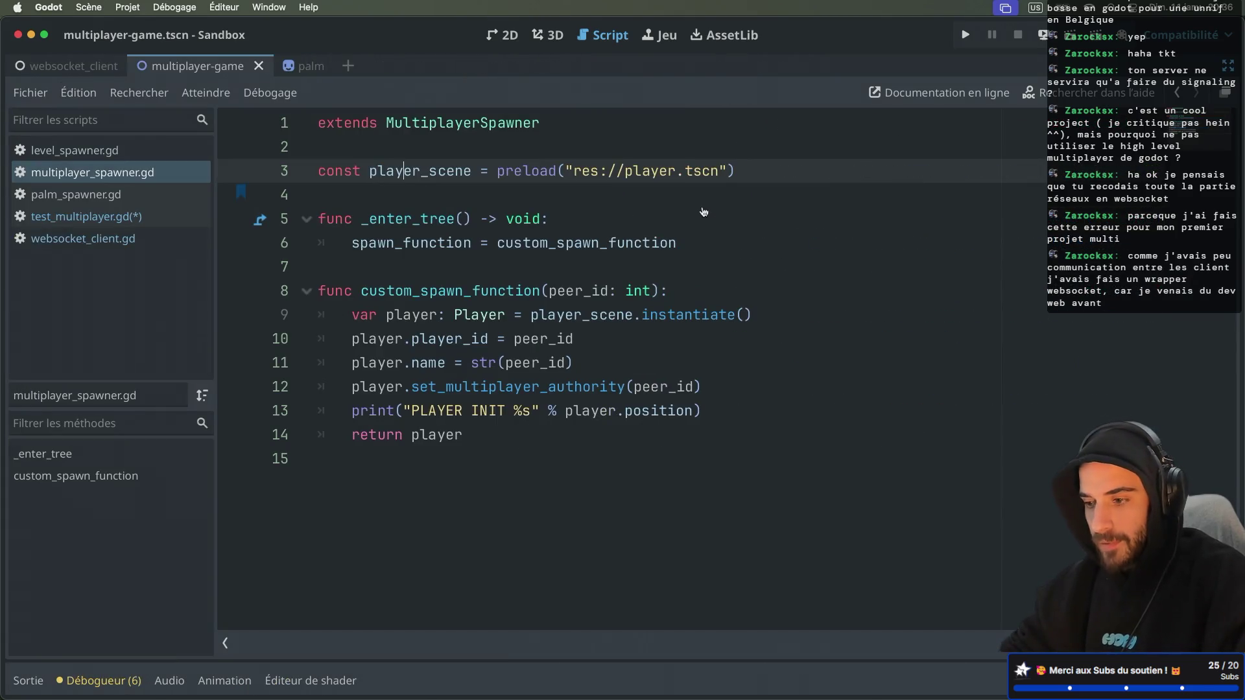
Check the spawn function's peer_id: int parameter docs and save the script
drag(550, 291, 647, 290)
mouse_move(647, 290)
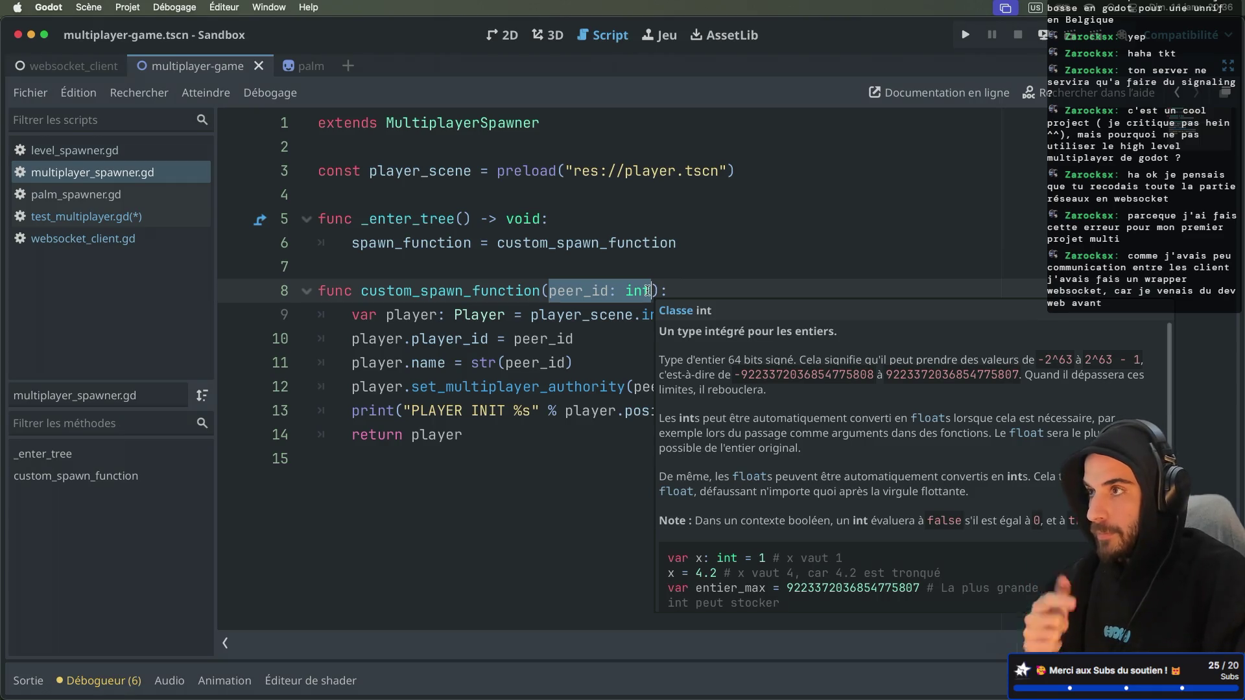
key(ctrl+s)
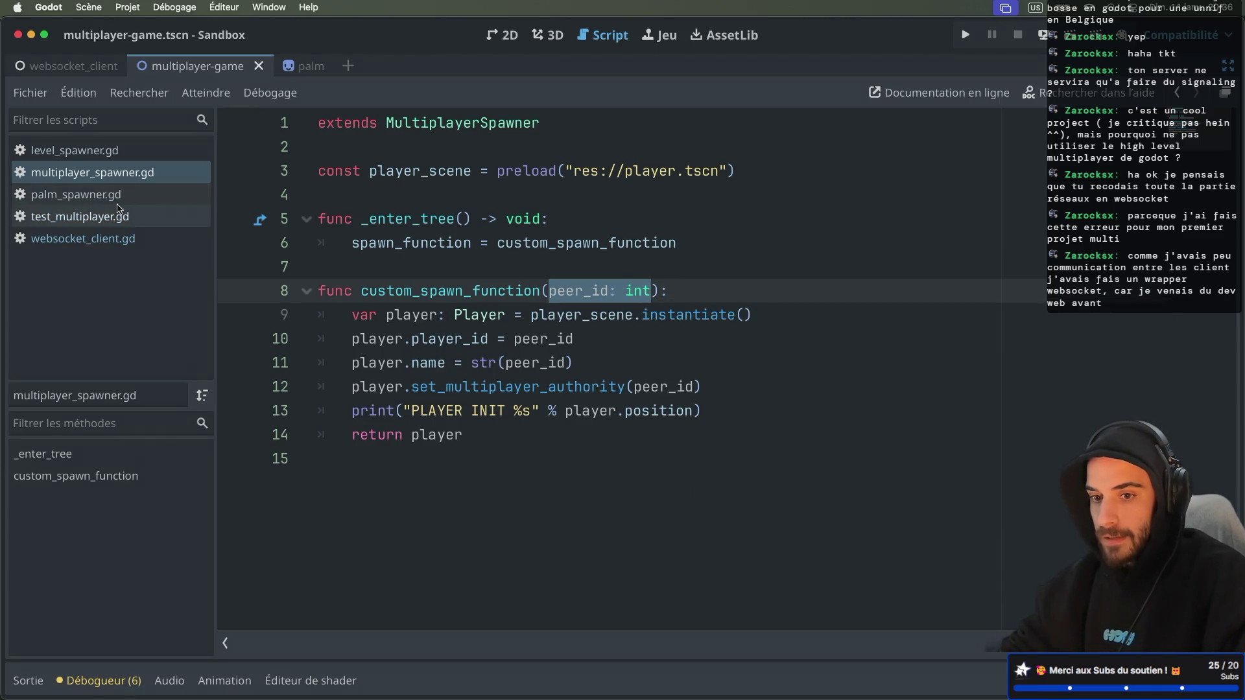
Return to test_multiplayer.gd and review the authority check on lines 11–12
click(113, 216)
mouse_move(358, 376)
mouse_down()
mouse_move(415, 370)
mouse_move(483, 389)
mouse_move(351, 361)
mouse_move(436, 387)
mouse_move(606, 367)
mouse_up()
click(478, 398)
click(428, 386)
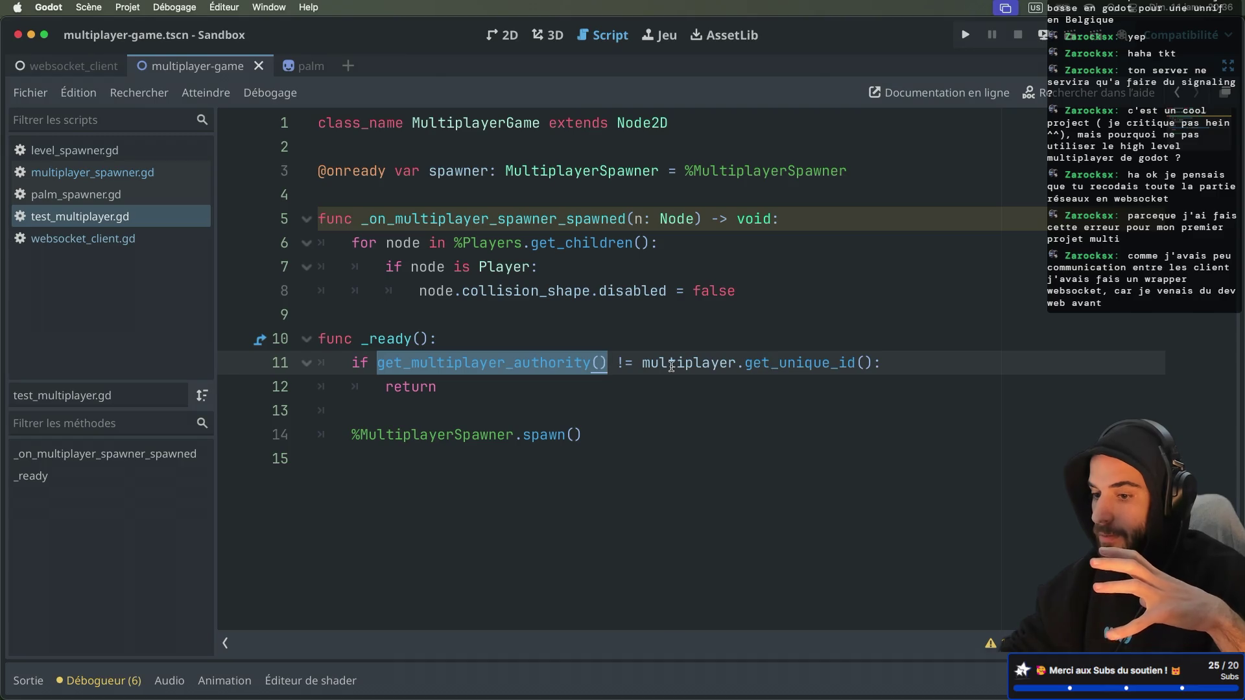
Review get_unique_id() versus get_multiplayer_authority() in the authority check on lines 11–12
click(698, 363)
drag(643, 363, 874, 364)
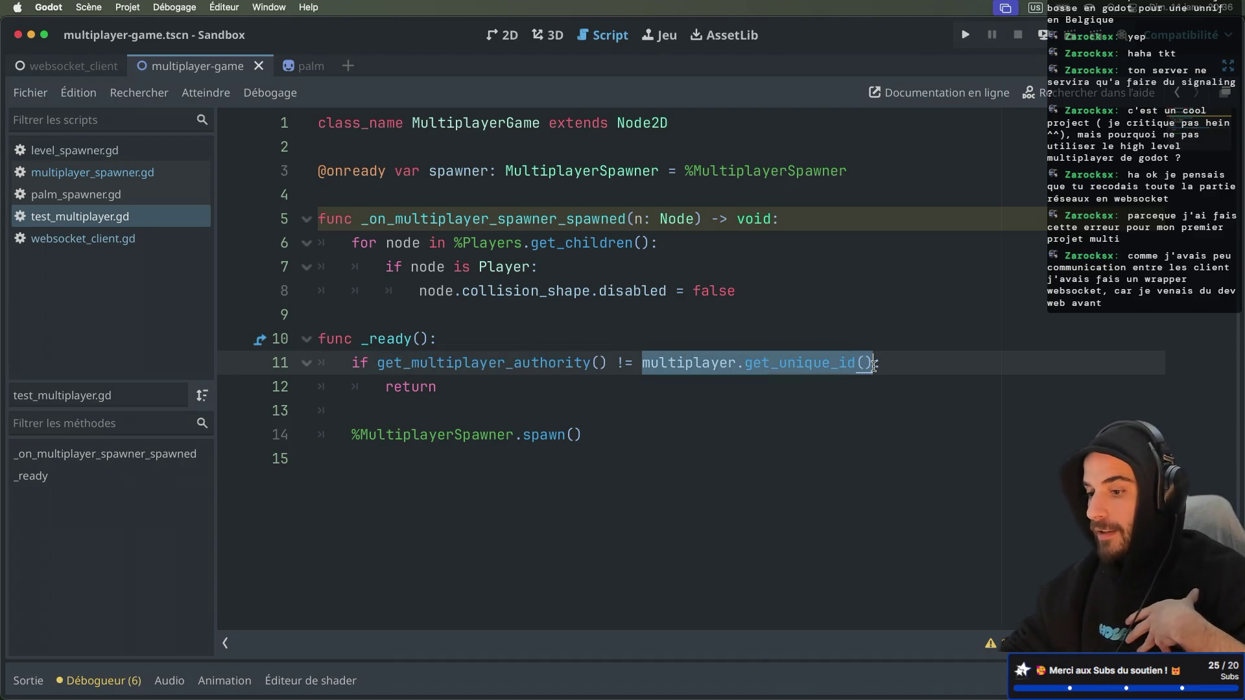
drag(606, 363, 378, 355)
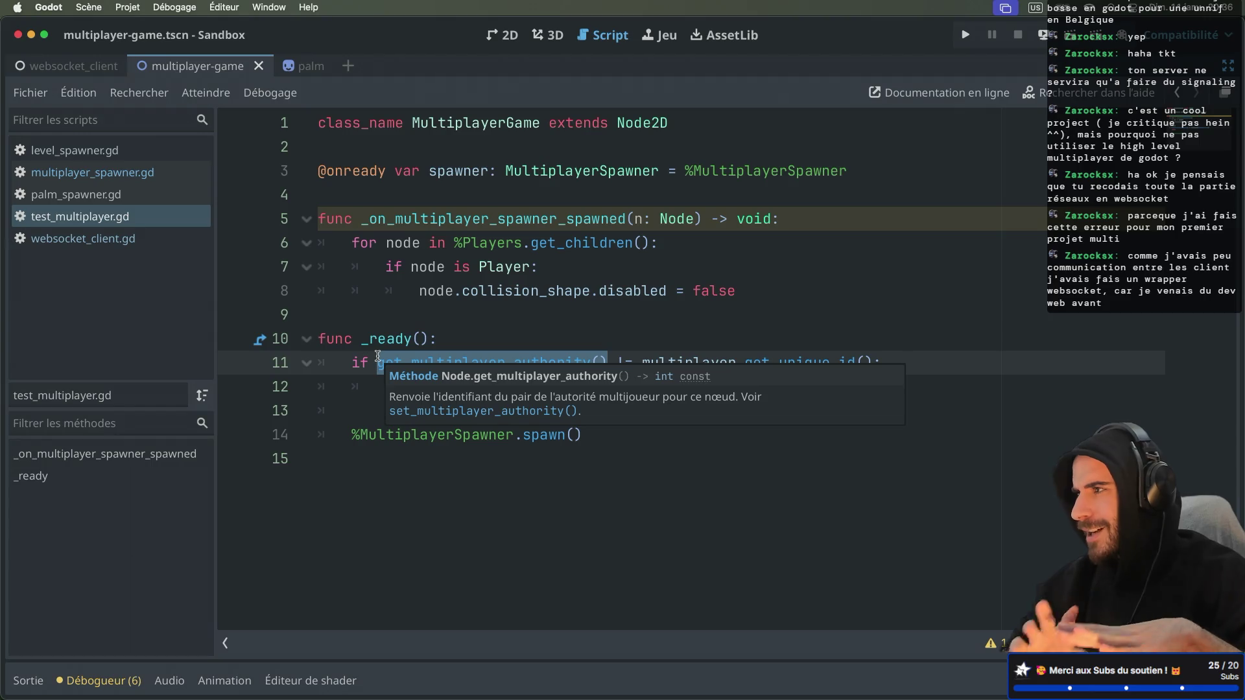
click(408, 458)
click(384, 386)
drag(384, 387, 463, 379)
click(383, 425)
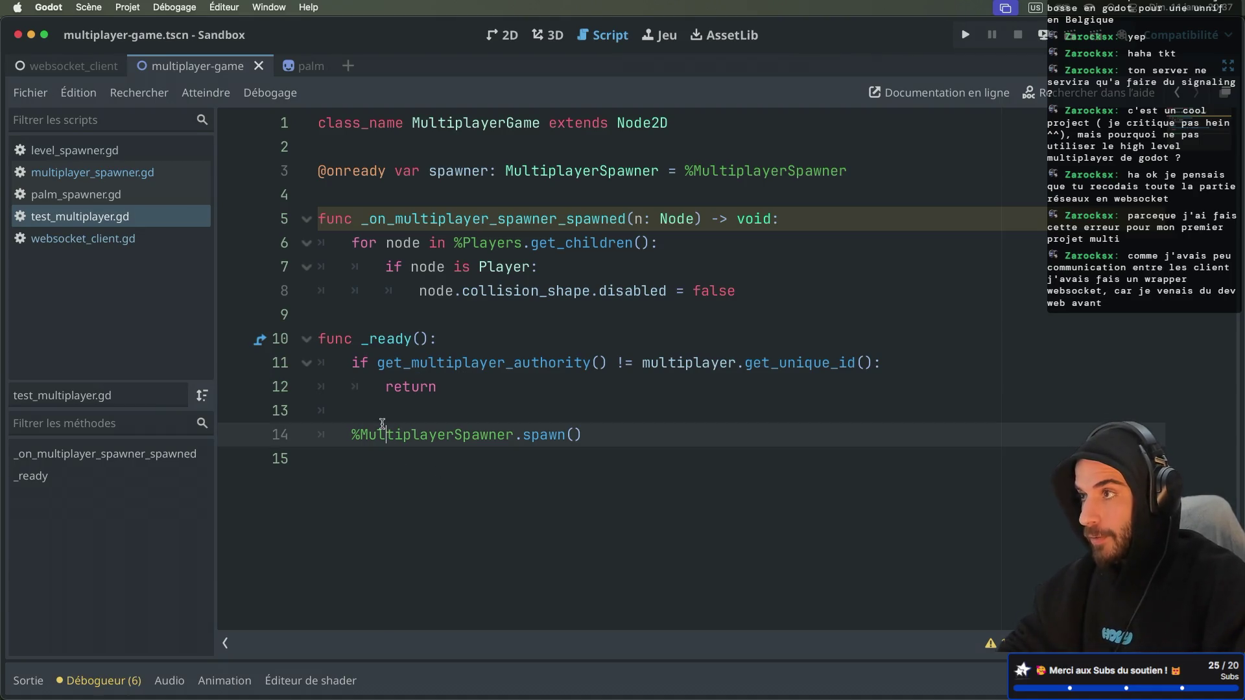
click(369, 413)
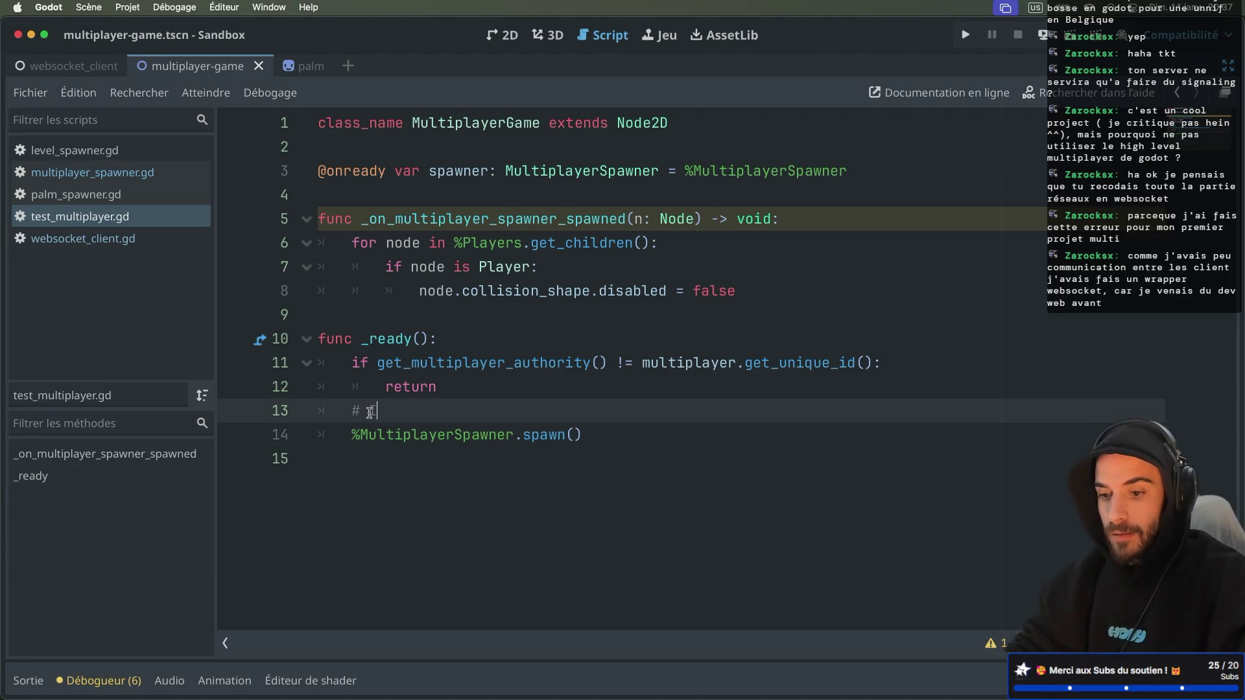
Add a '# We are the host' comment and pass multiplayer.get_unique_id() to spawn(), then save
text(am)
key(BackSpace)
key(BackSpace)
key(BackSpace)
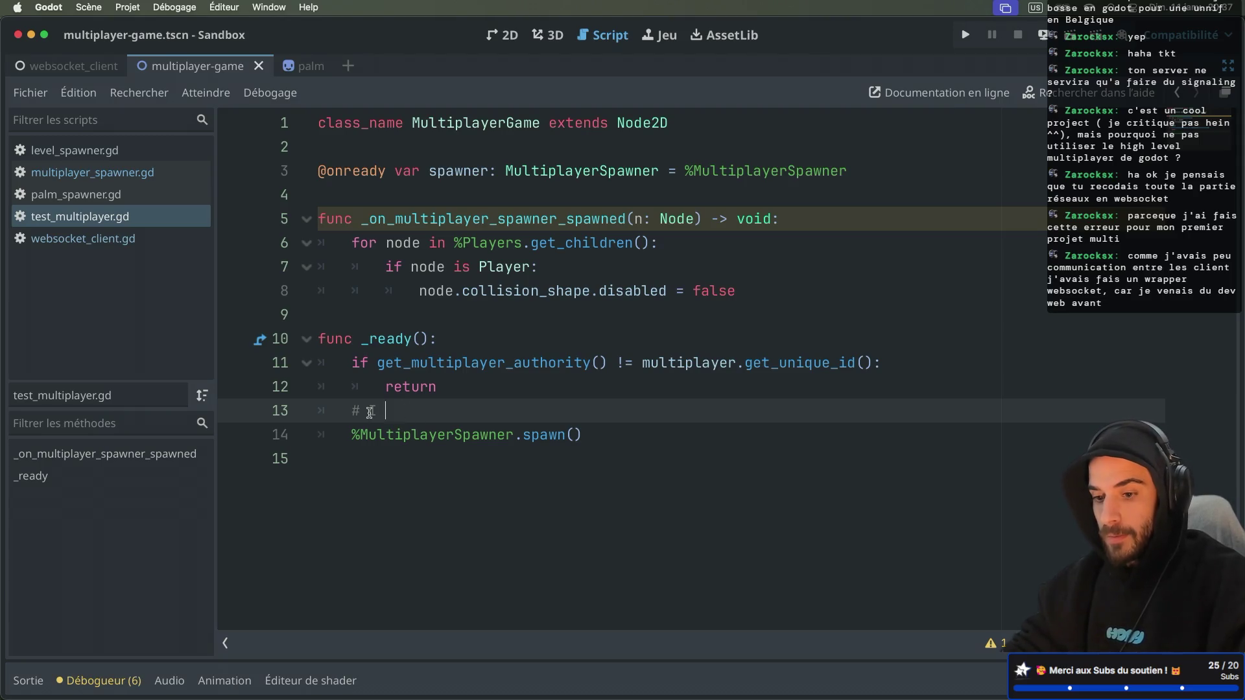
text(are the )
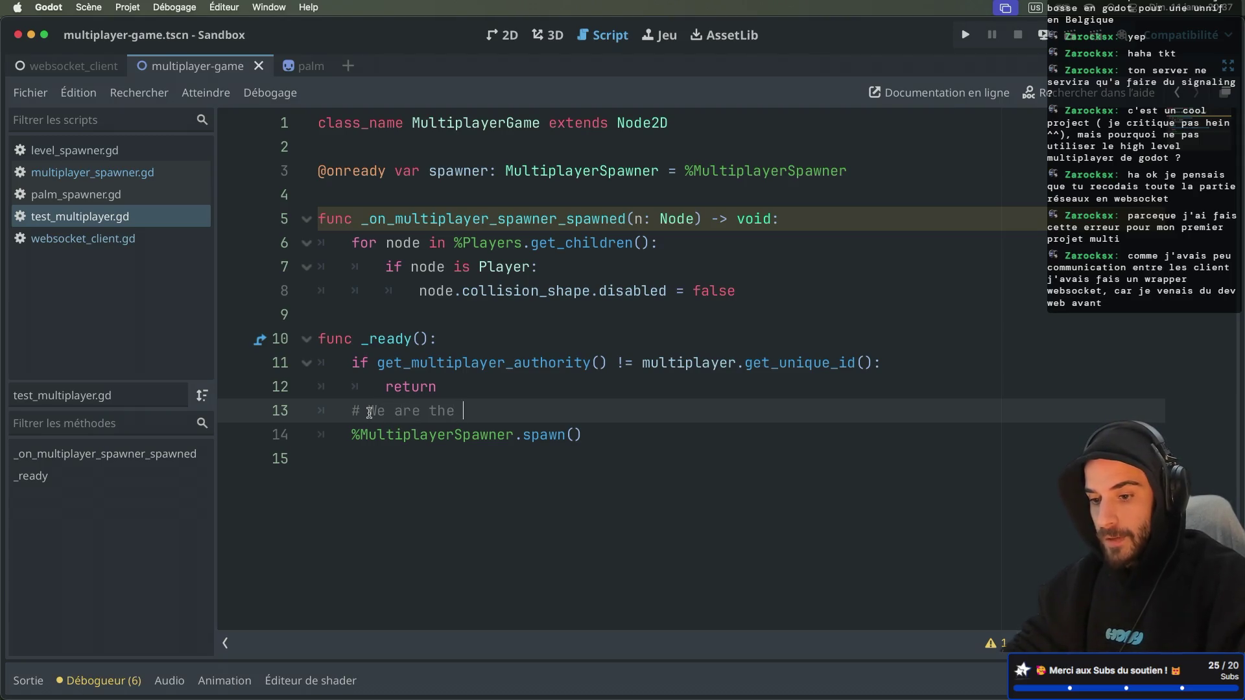
text(host)
click(397, 458)
drag(350, 411, 528, 409)
click(571, 436)
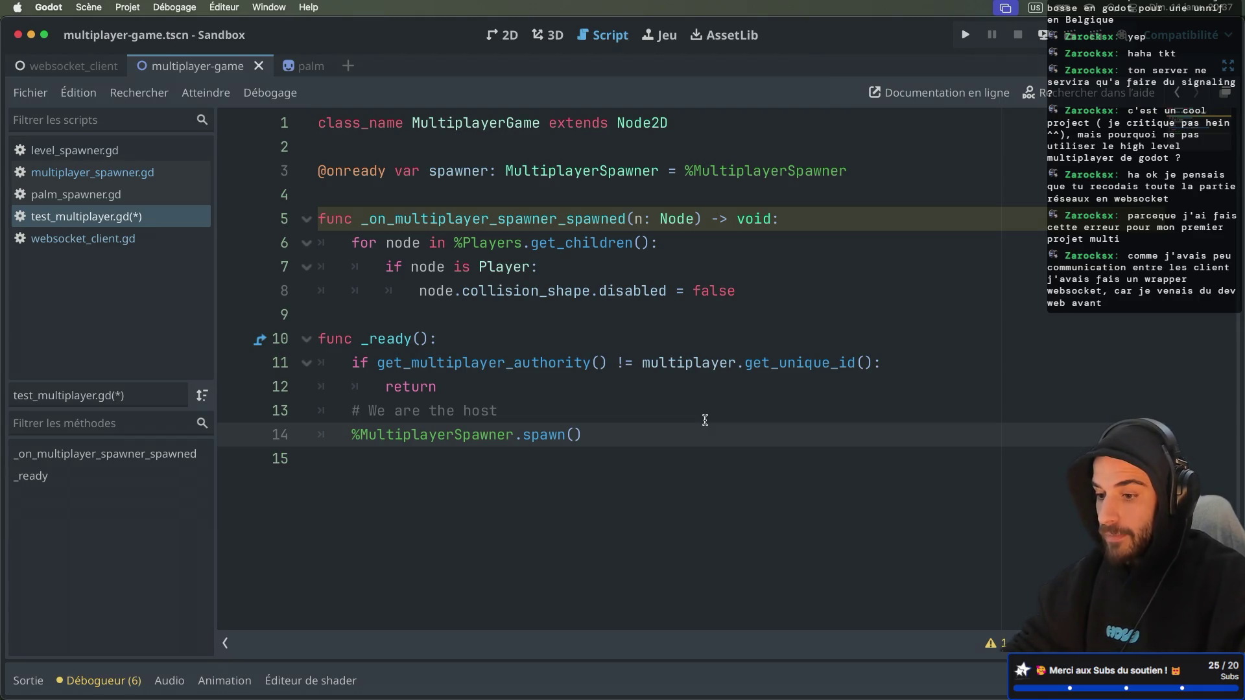
text(multiplayer.ge)
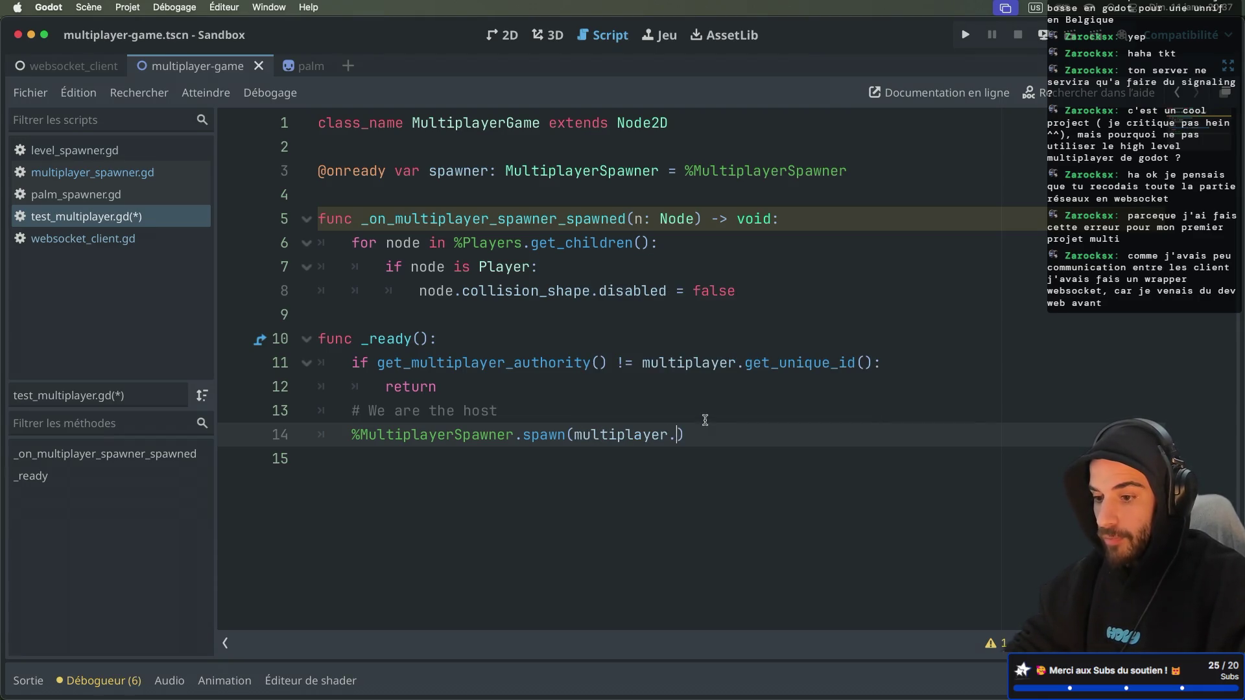
text(t_uni)
key(Return)
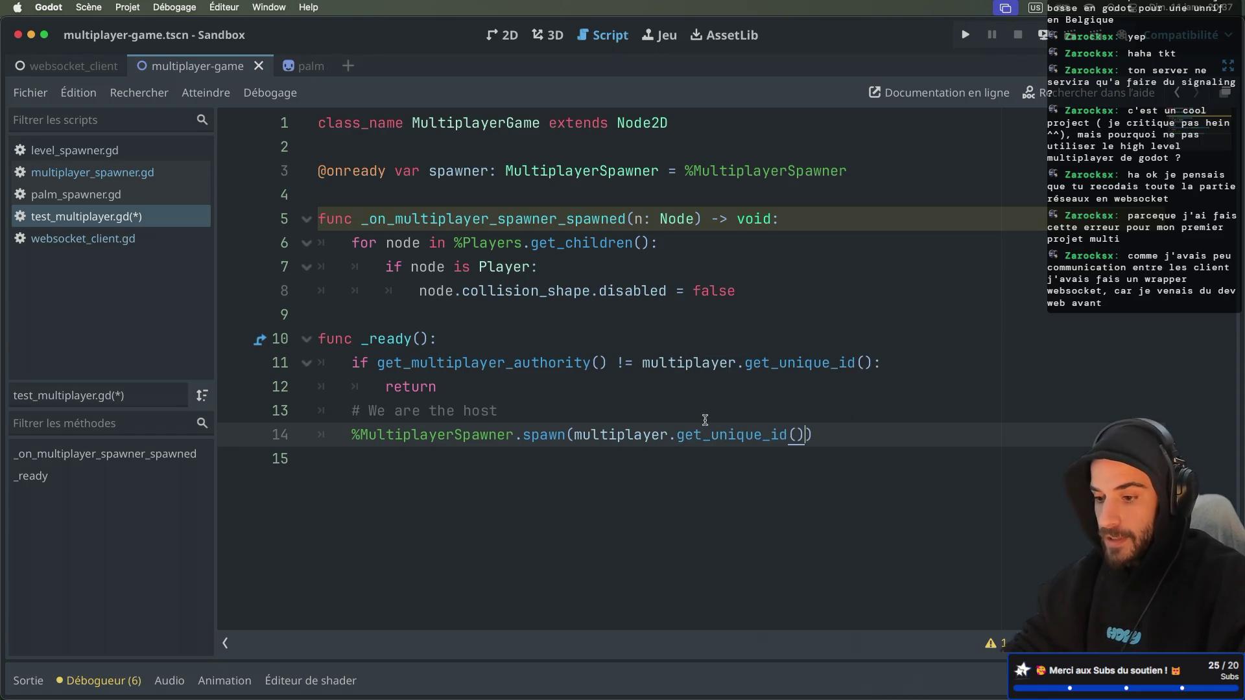
key(ctrl+s)
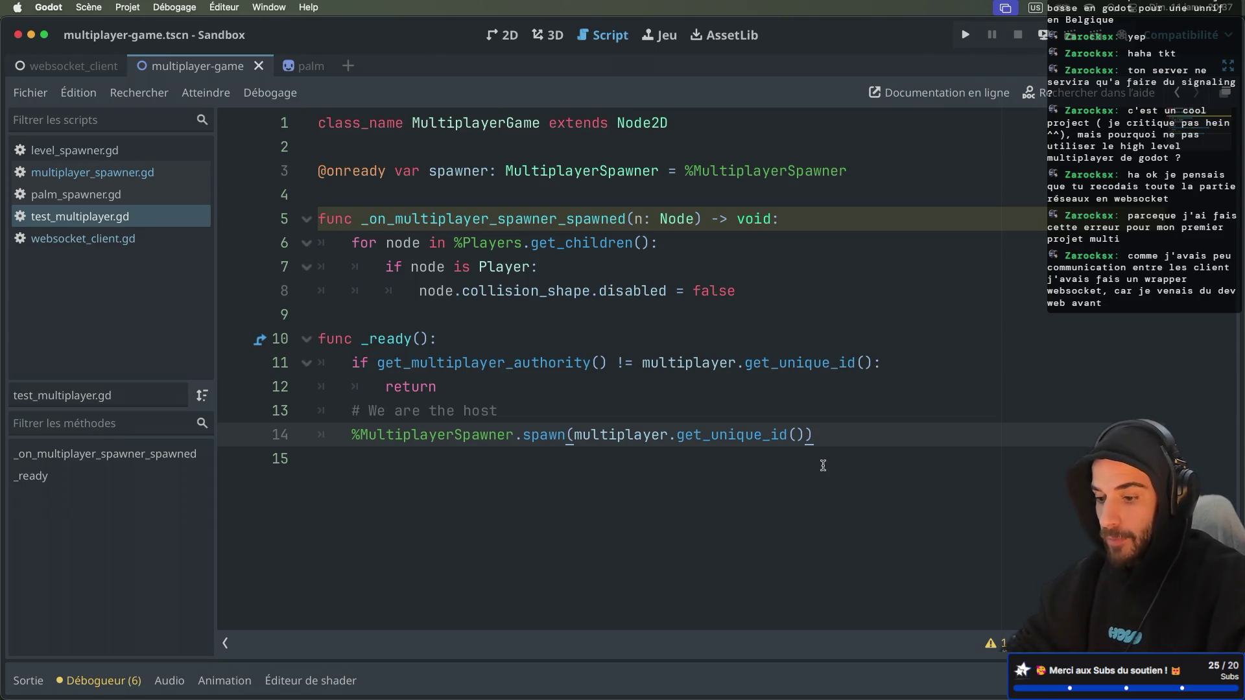
Add a '# TODO: Spawn all other players' comment line and restore the editor docks
key(Return)
text(%)
key(BackSpace)
text(# TODO: Spawn all o)
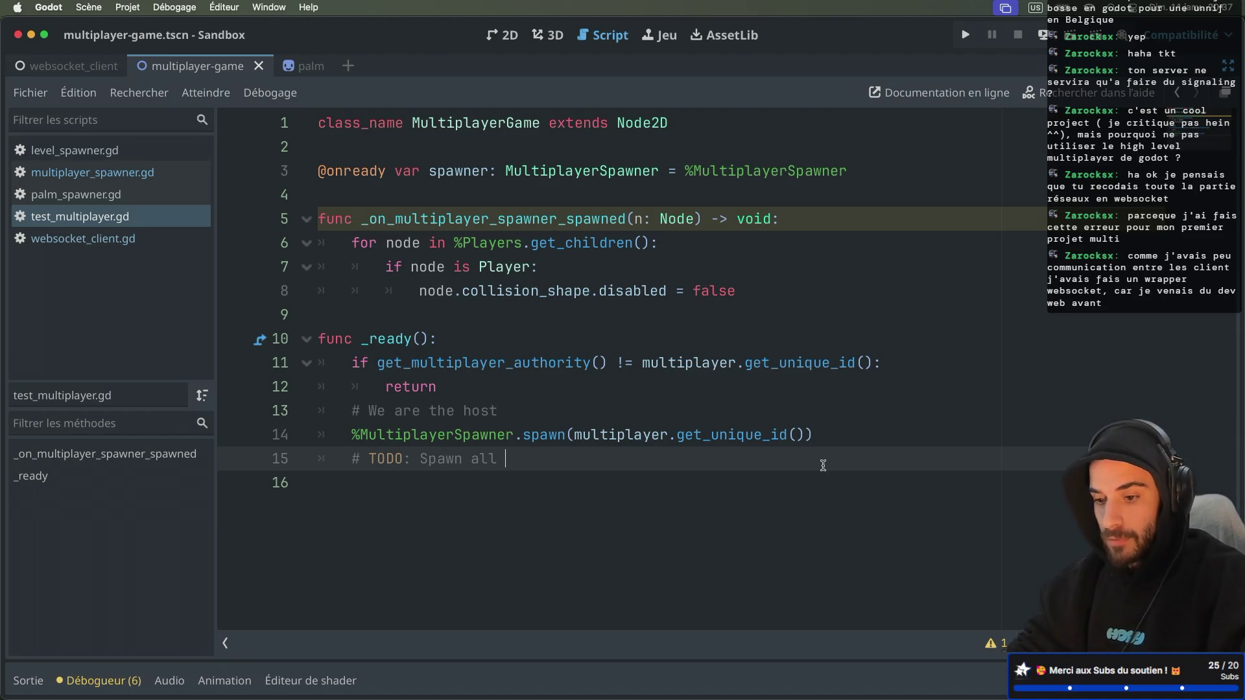
text(ther players)
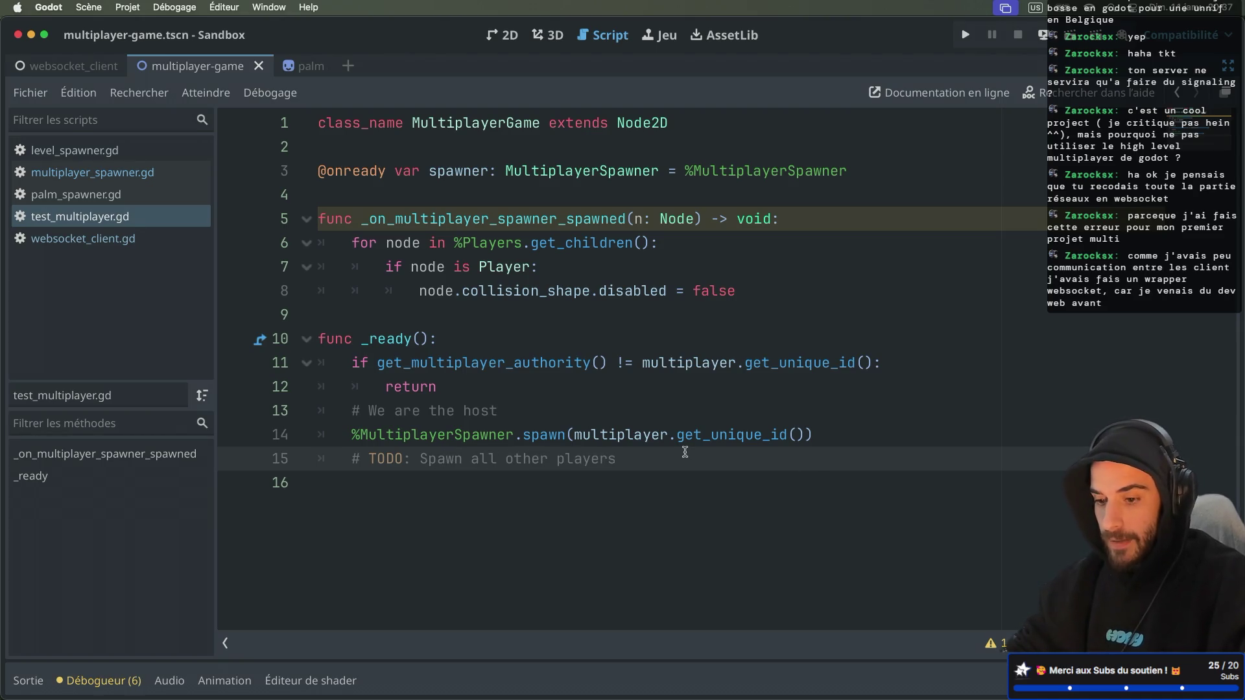
key(ctrl+super+d)
click(120, 149)
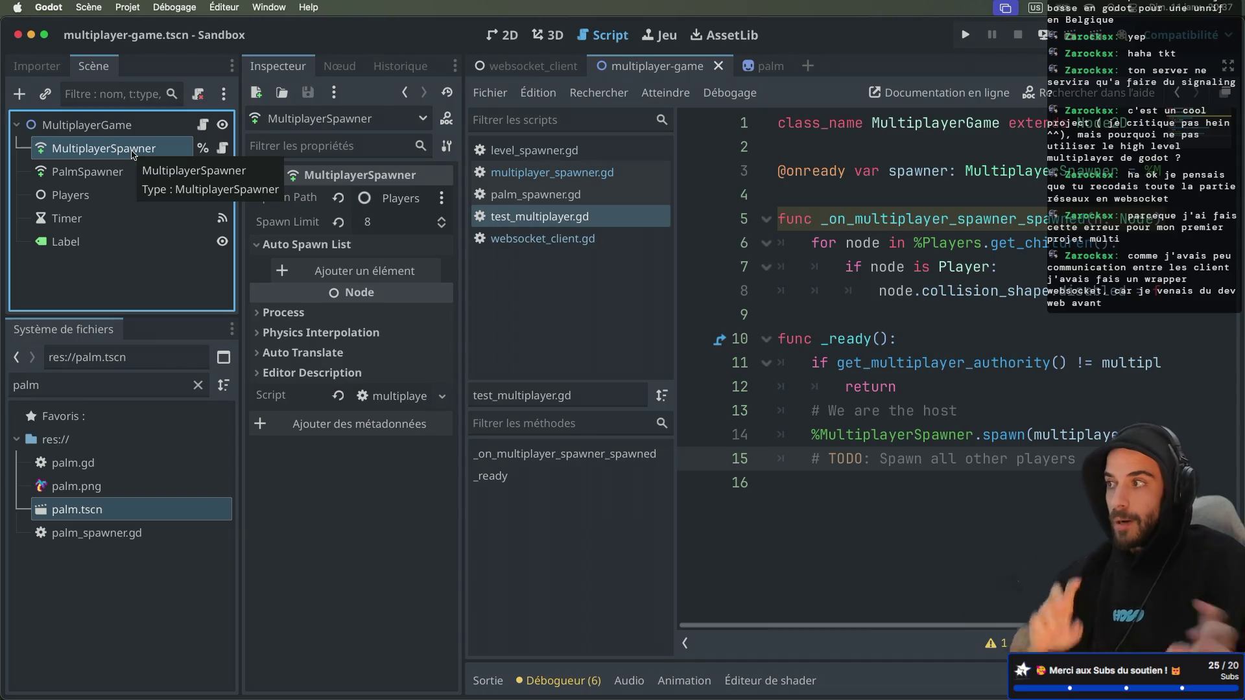
Run the websocket_client scene and create a new lobby
click(1072, 43)
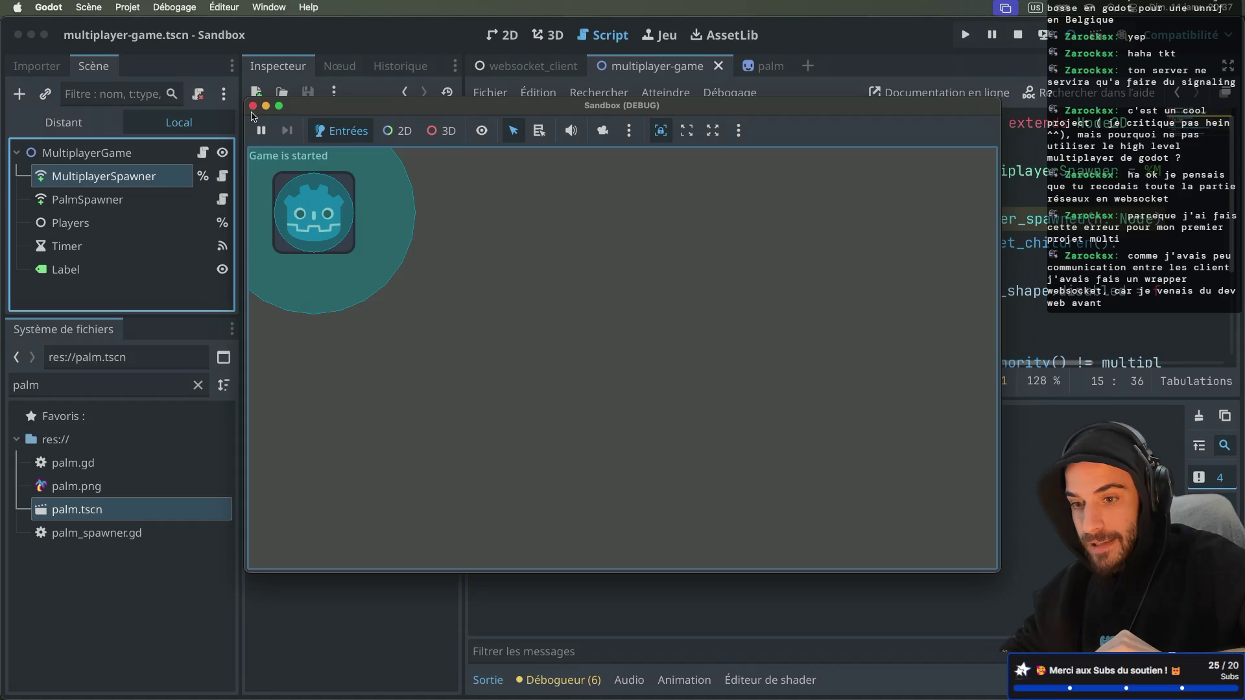
click(252, 106)
click(537, 59)
click(1072, 43)
click(285, 158)
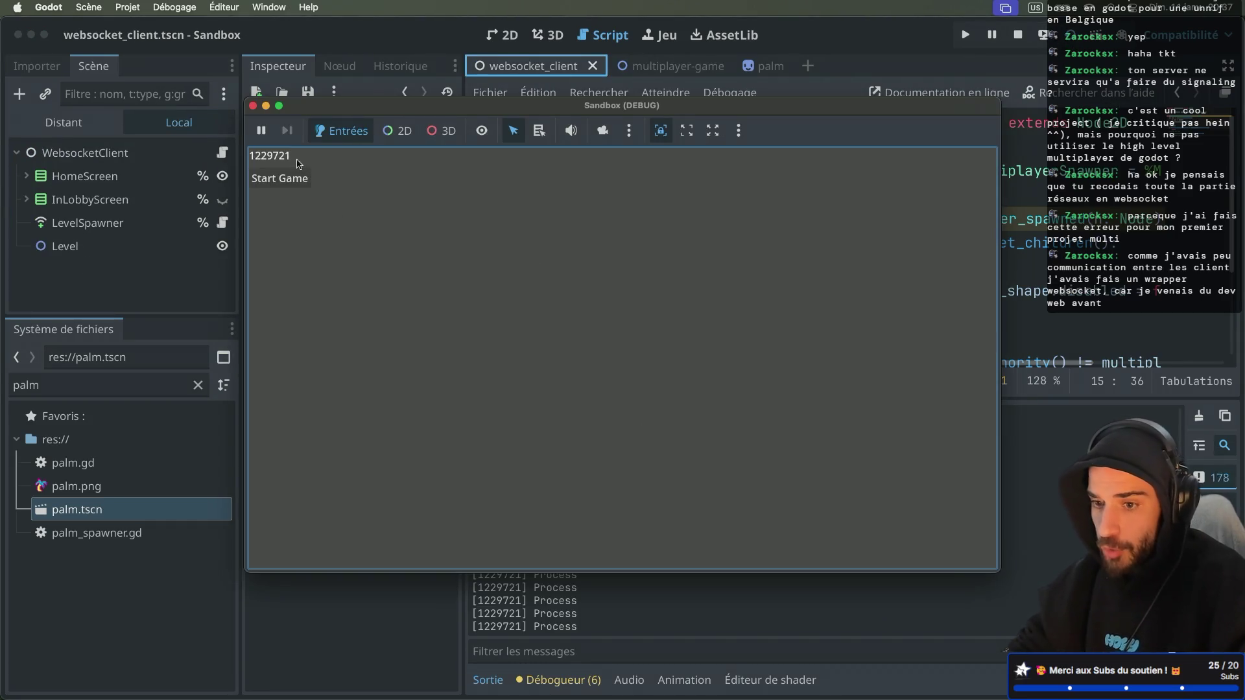
Start the game, move the host's spawned player with the arrow keys, and close the window
drag(397, 118, 496, 165)
click(387, 222)
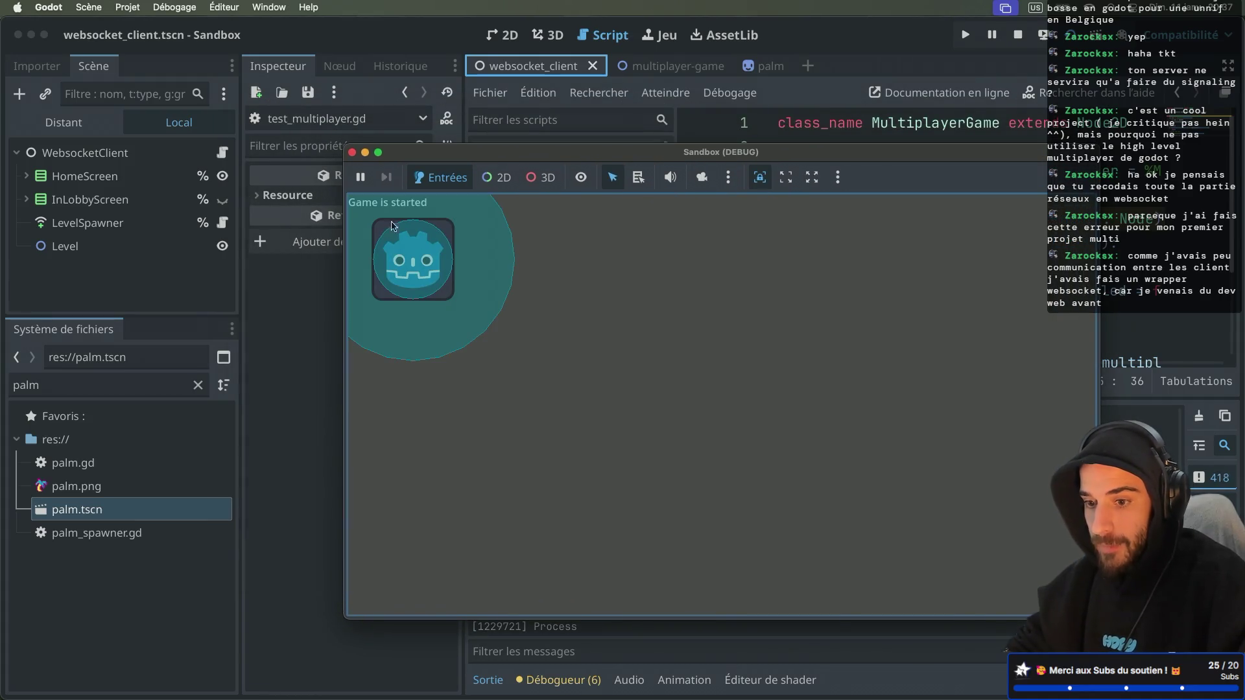
key(Right)
key(Down)
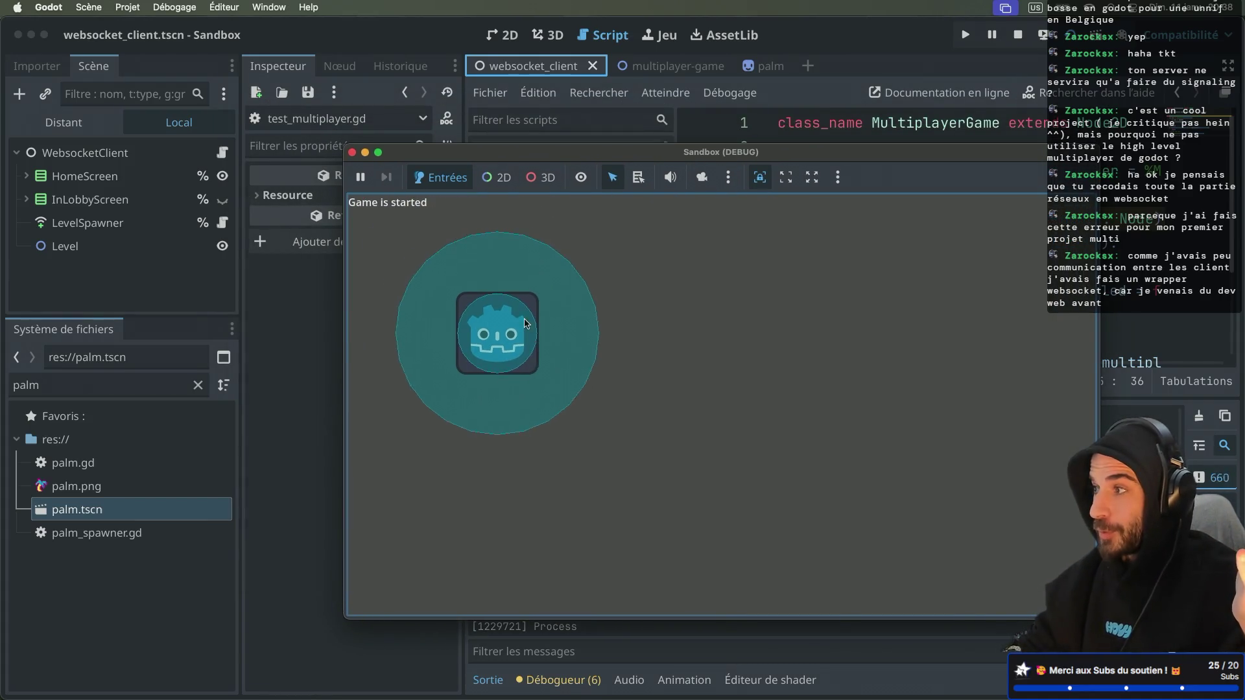
key(Right)
key(Left)
key(Right)
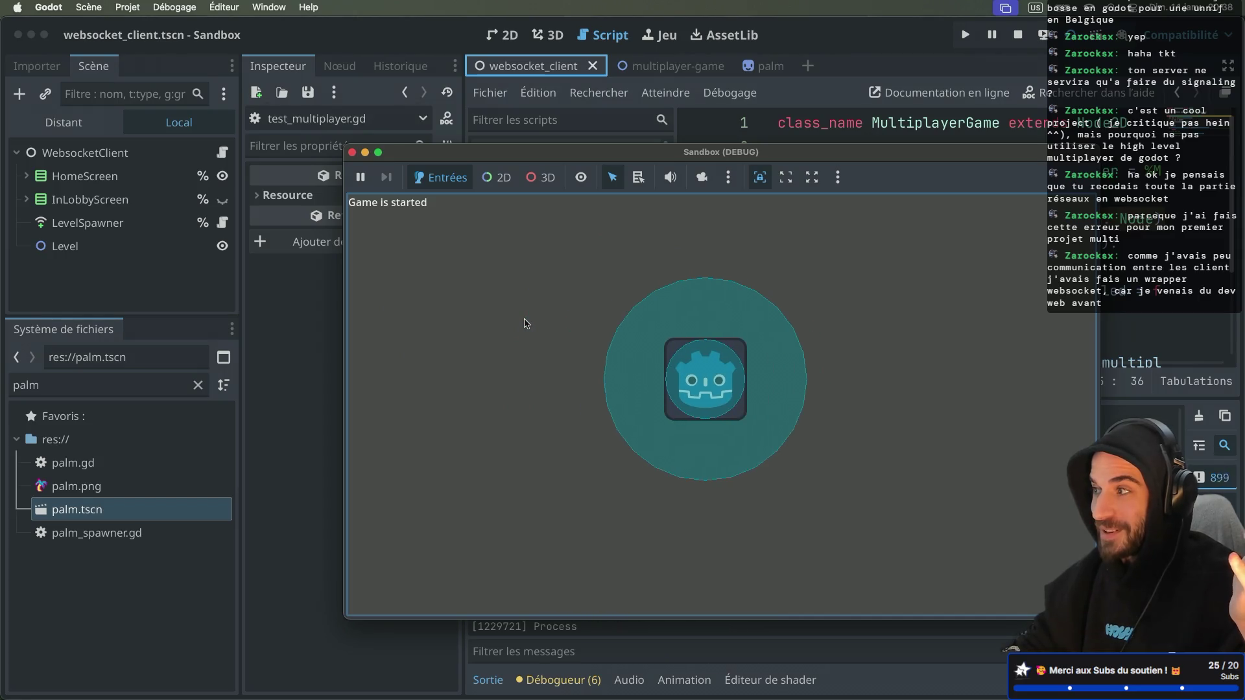
click(352, 152)
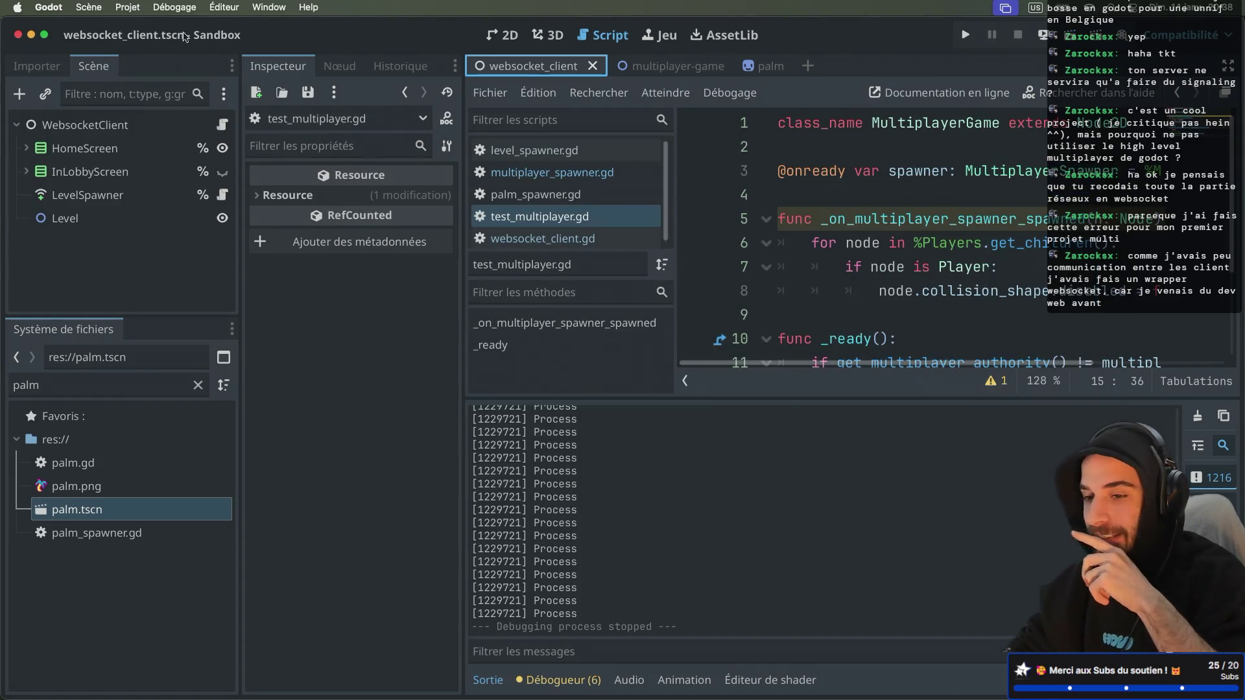
Set Debug > Customize Run Instances to 2 instances and launch a debug run
click(127, 7)
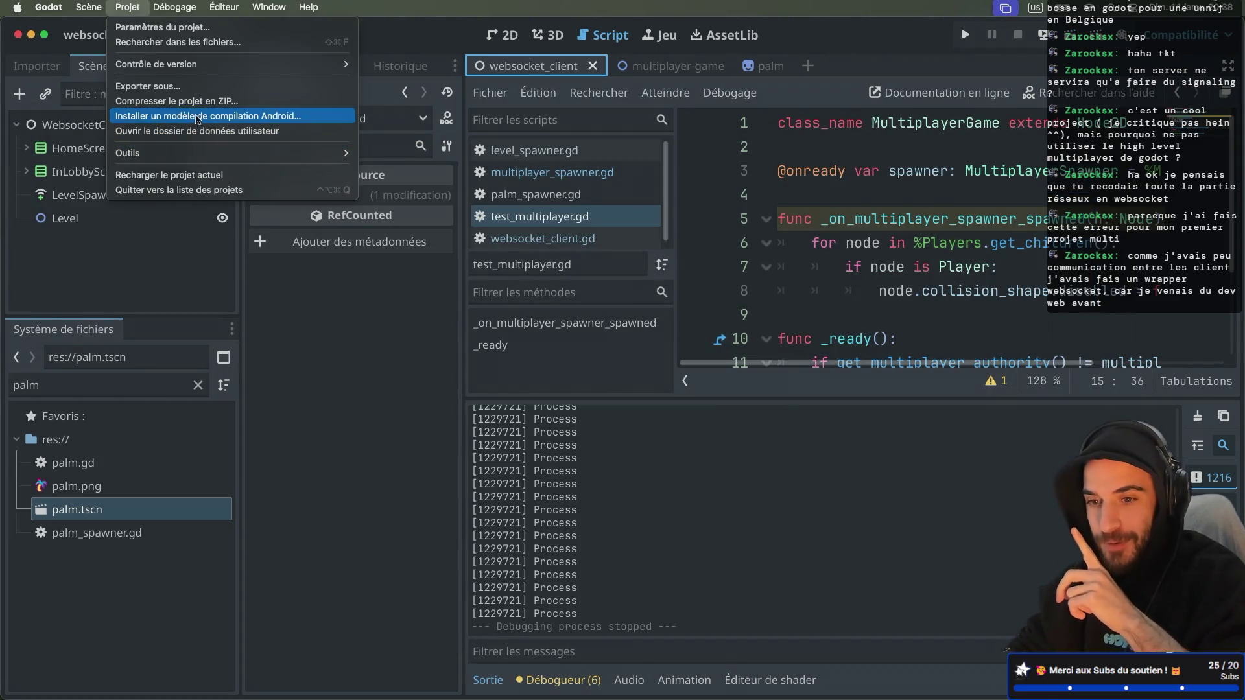
mouse_move(188, 9)
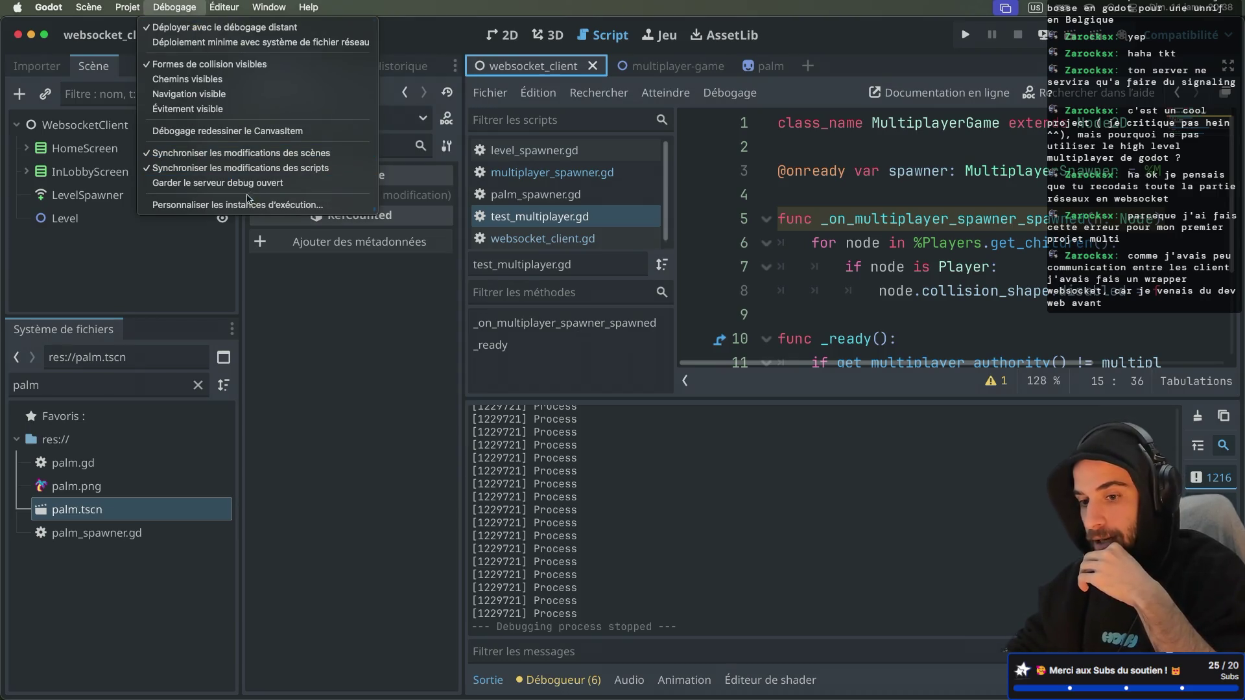
click(229, 206)
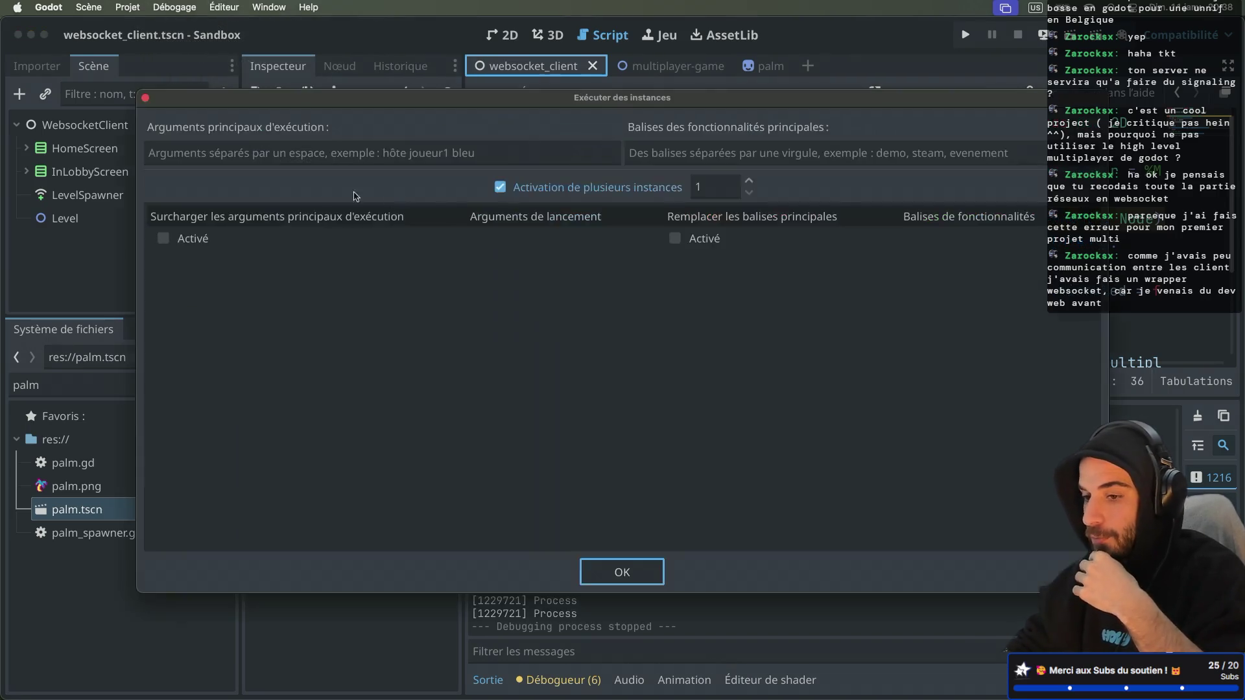
click(750, 181)
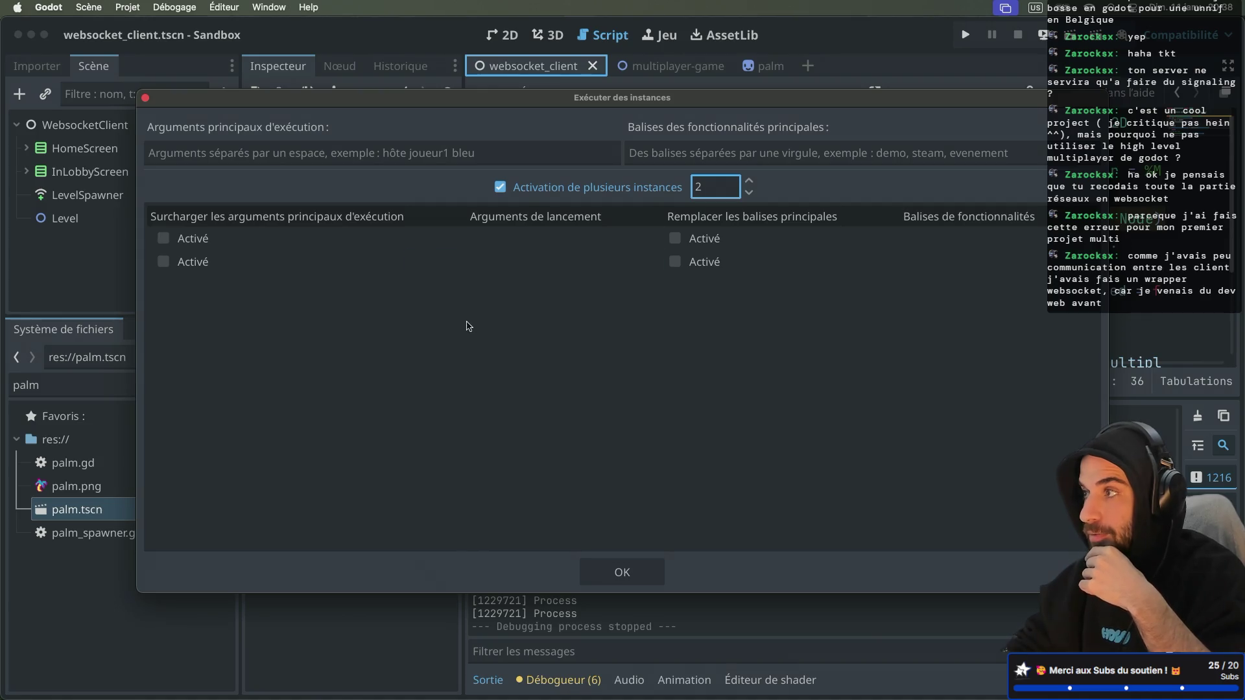
click(605, 573)
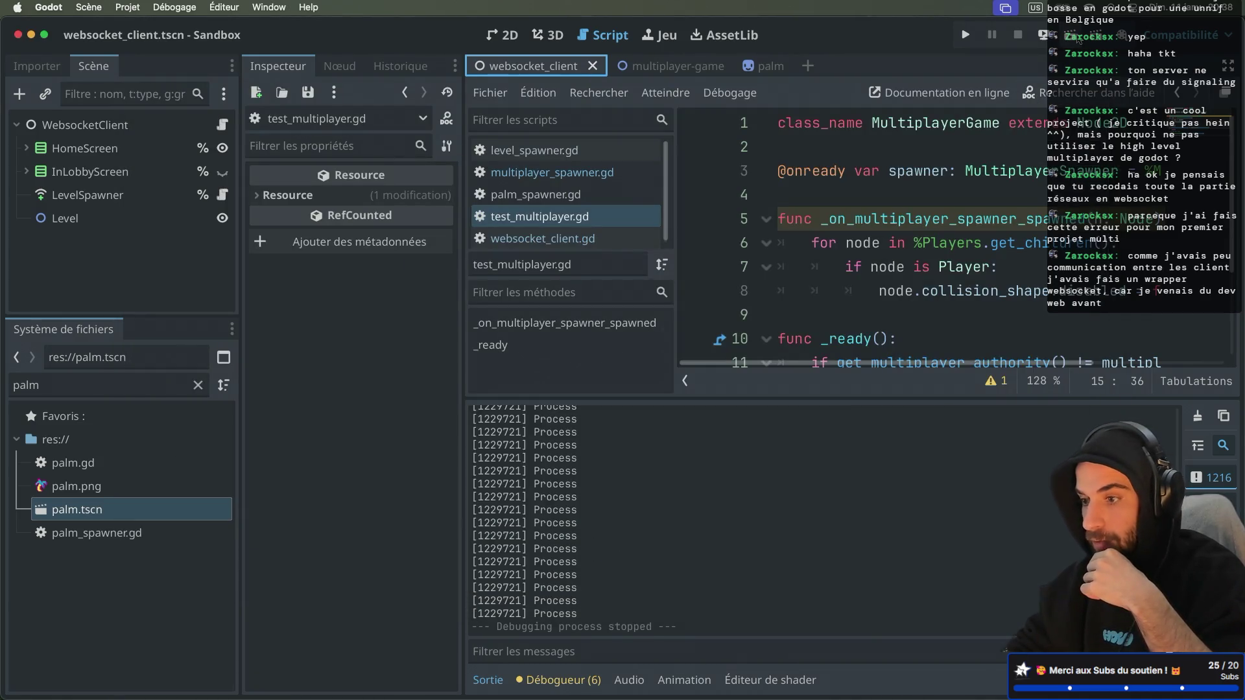
key(super+b)
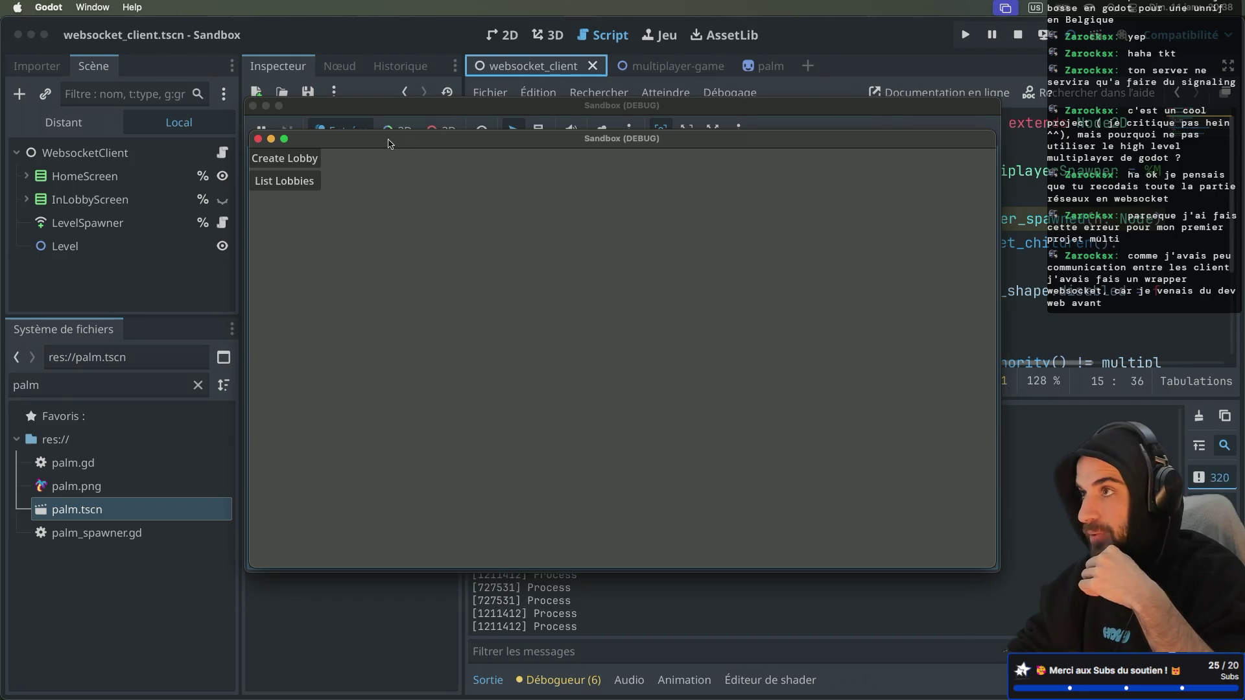
Create lobby 1211412 in one instance and join it from the other instance's lobby list
drag(368, 144, 501, 237)
click(443, 250)
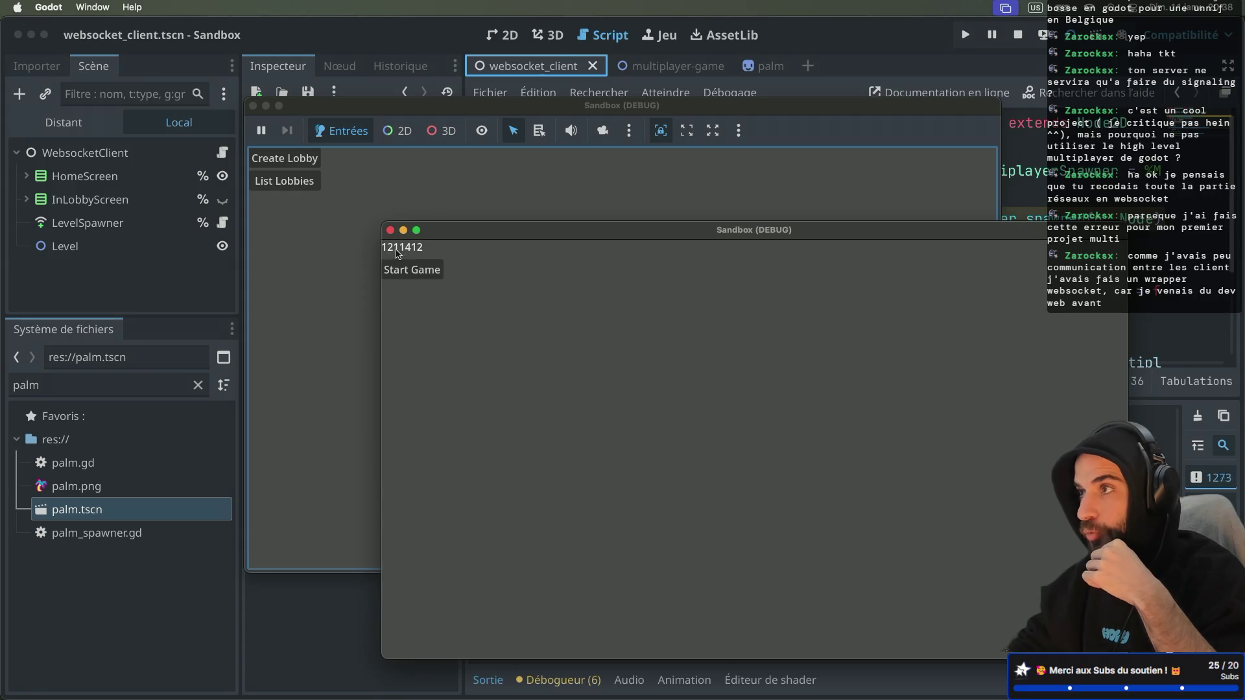
click(360, 189)
click(300, 182)
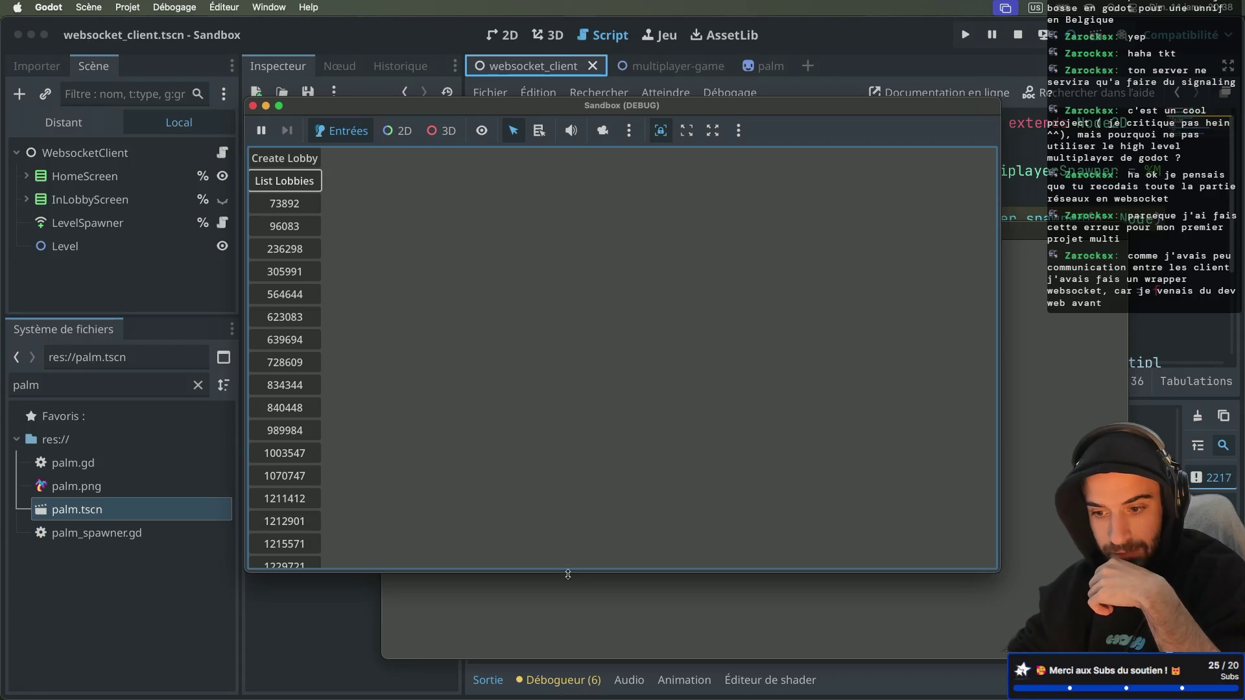
click(509, 618)
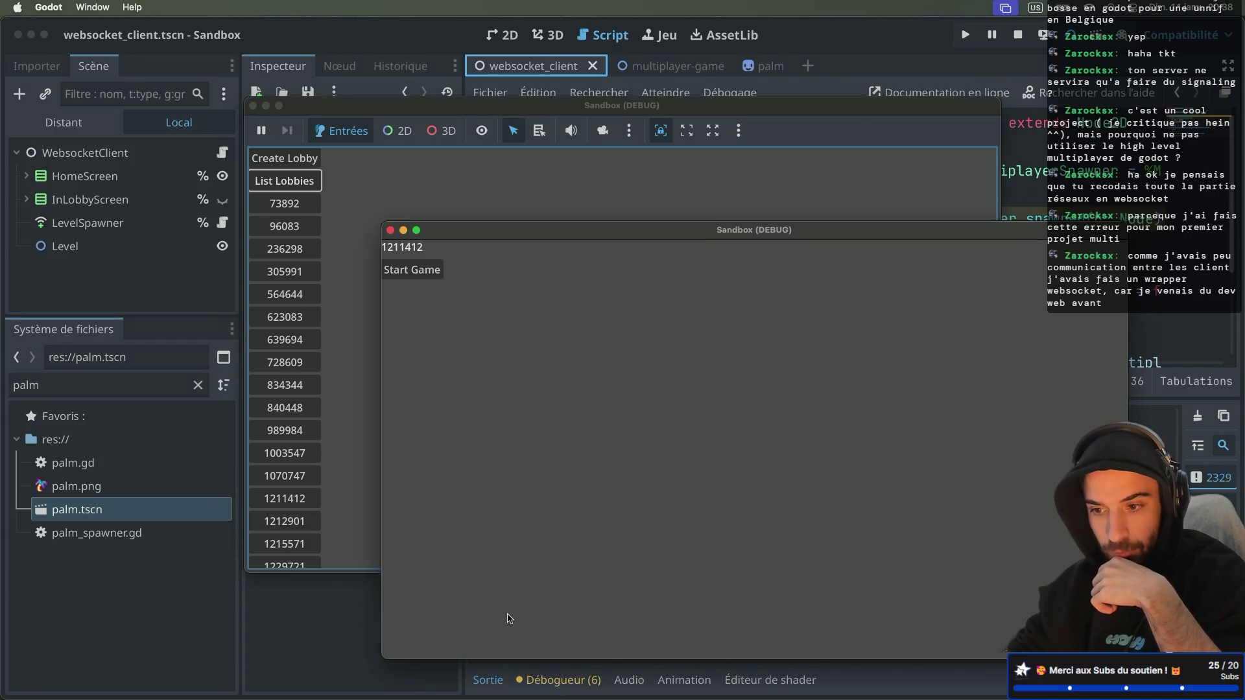
click(305, 498)
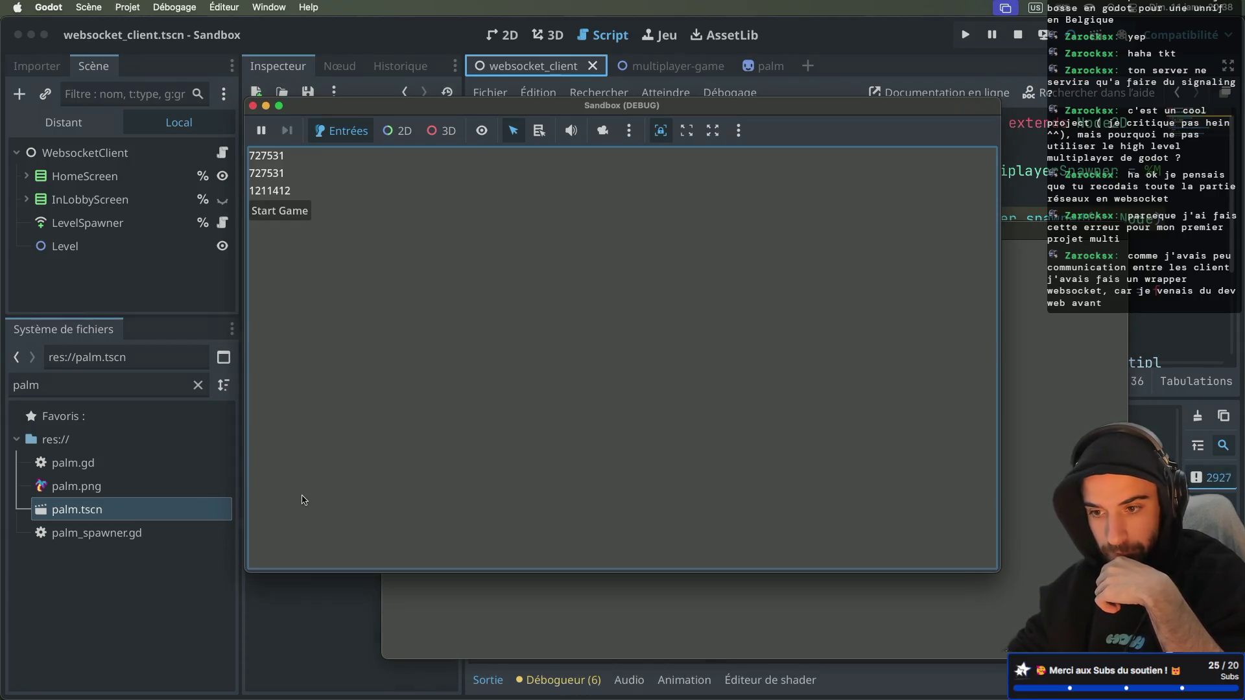
Arrange the two game windows and start the game from the hosting instance
click(1097, 359)
drag(637, 117, 465, 79)
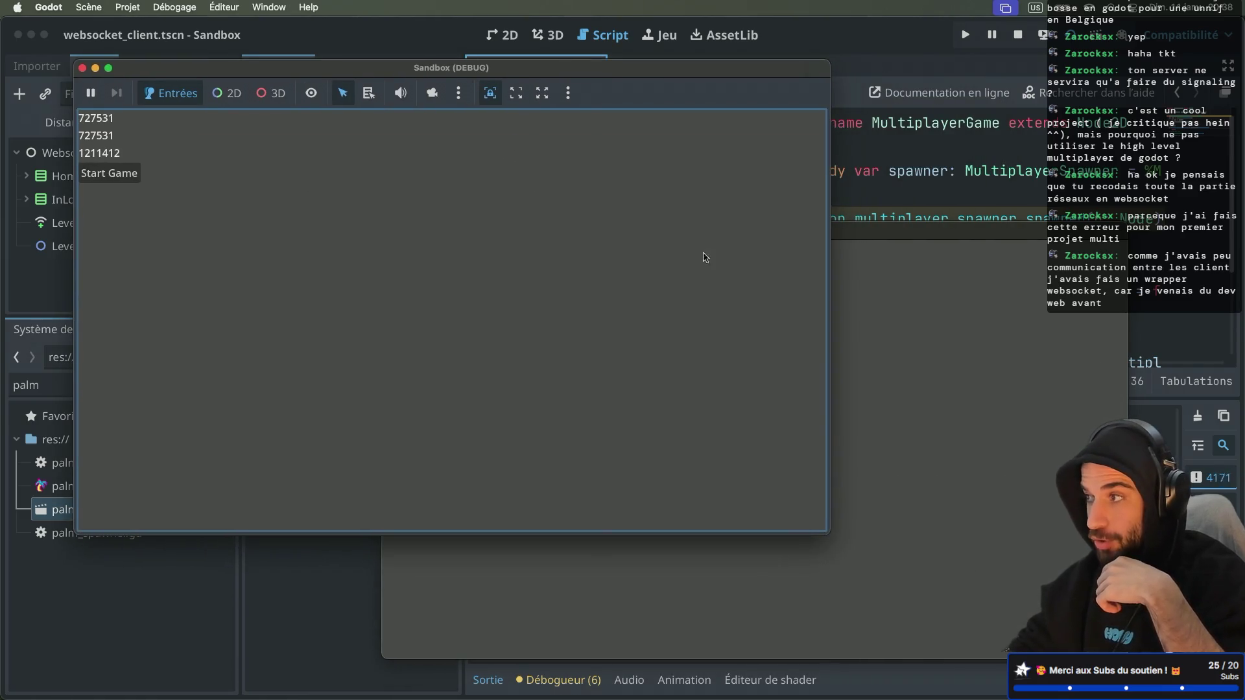
click(488, 314)
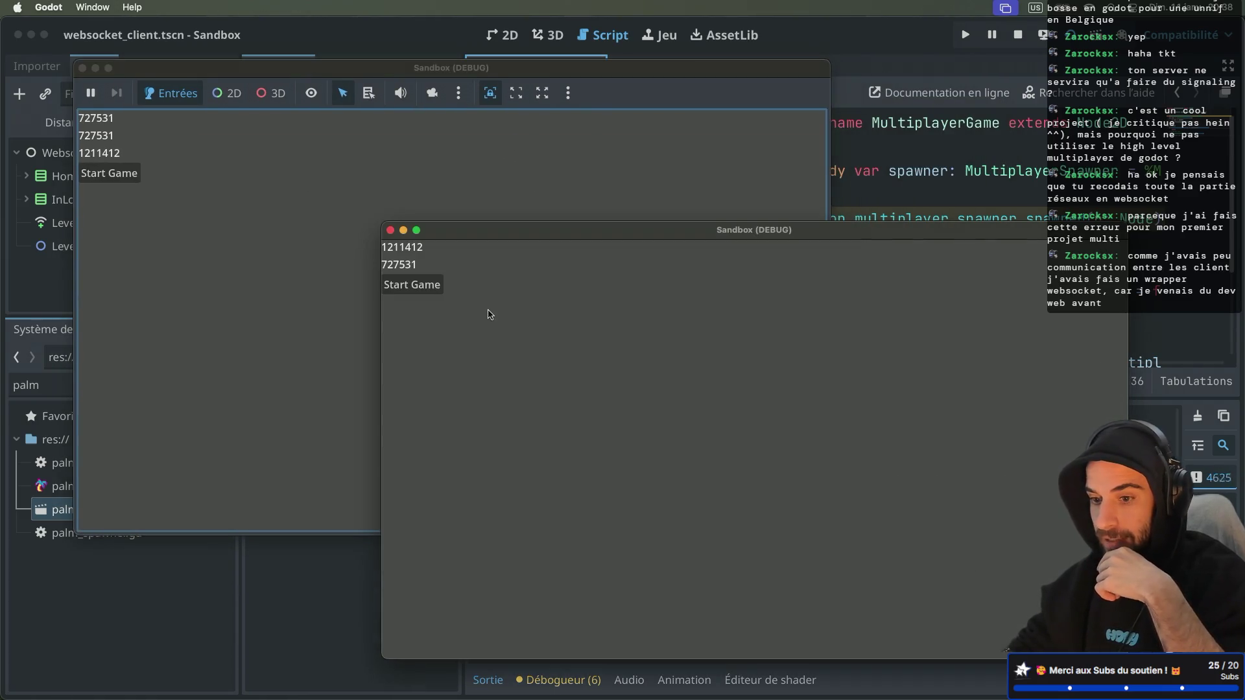
click(432, 289)
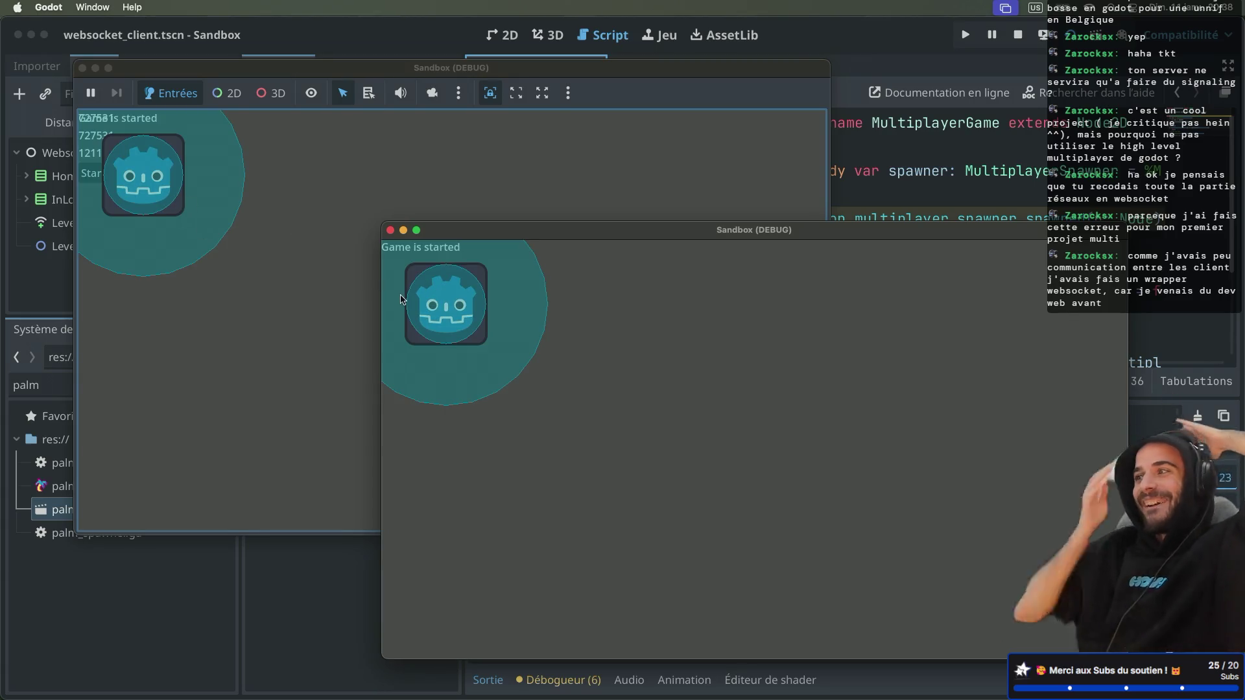
Move the spawned player around with the arrow keys, then switch to the browser desktop
key(Right)
key(Down)
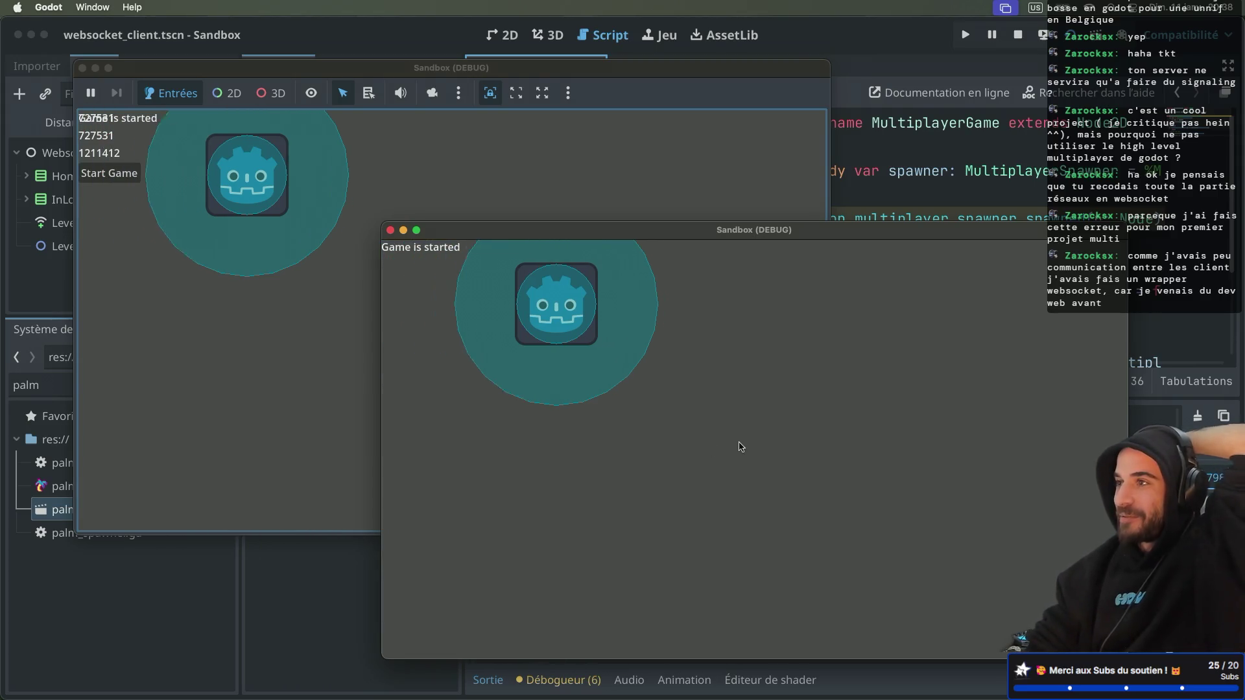
key(Left)
key(Down)
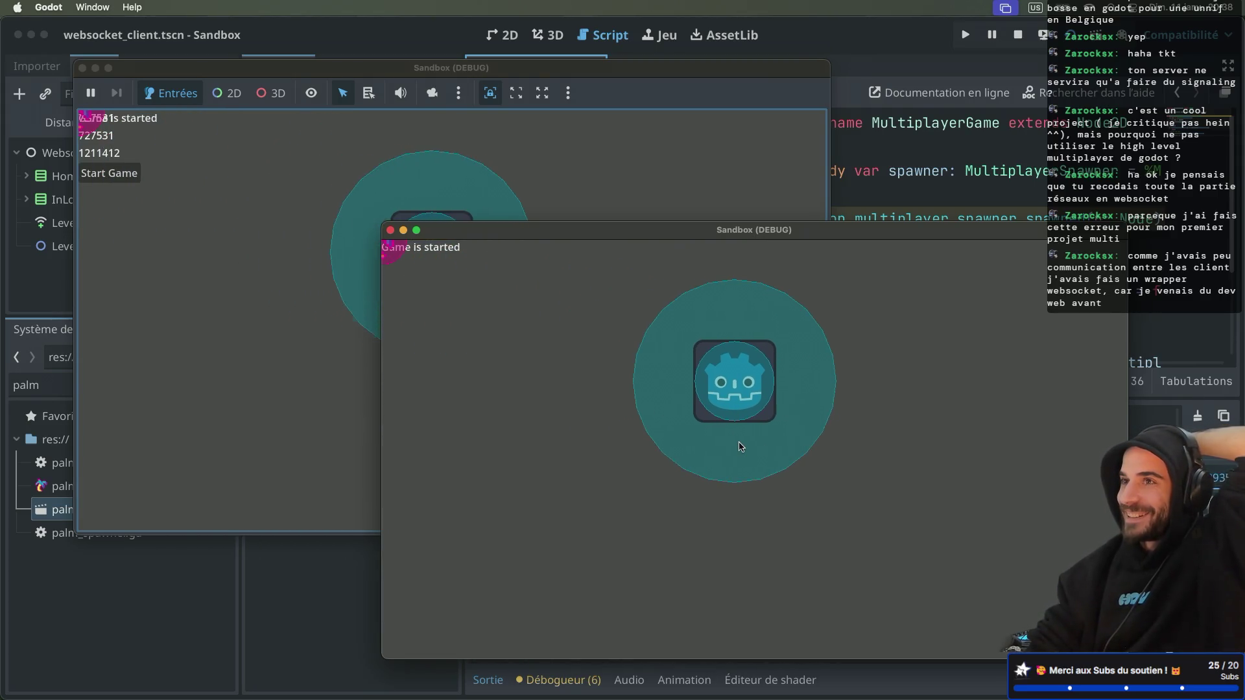
key(Left)
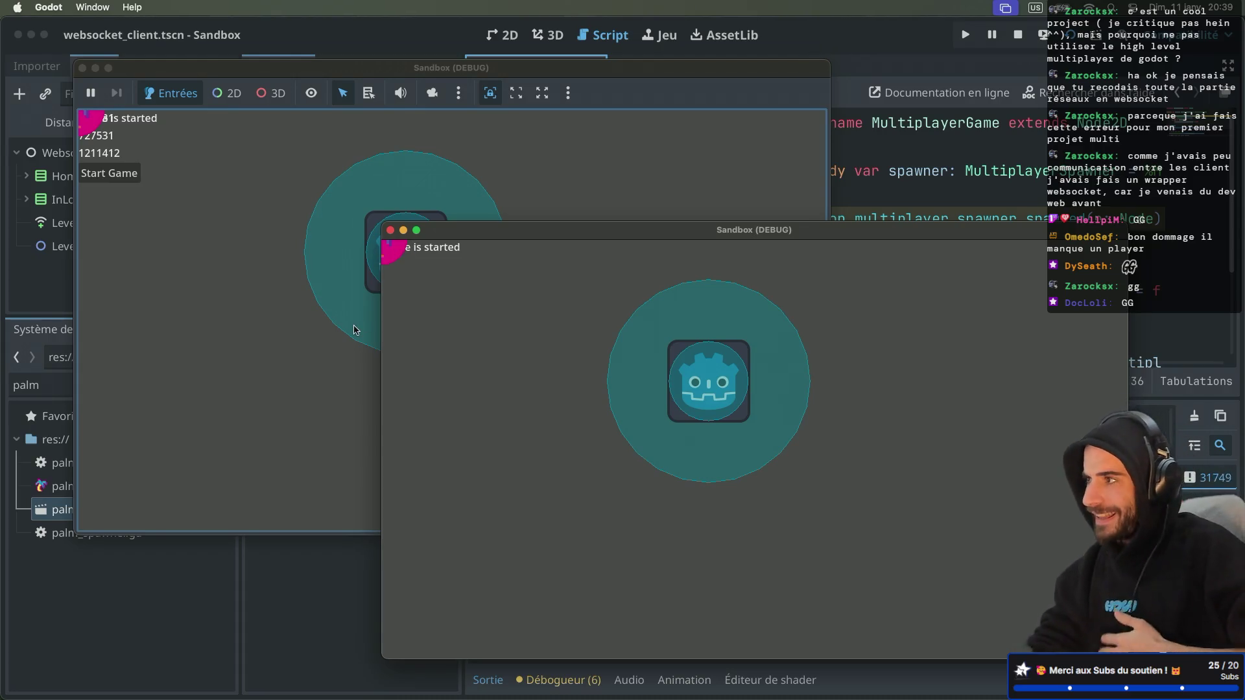
key(Up)
key(Right)
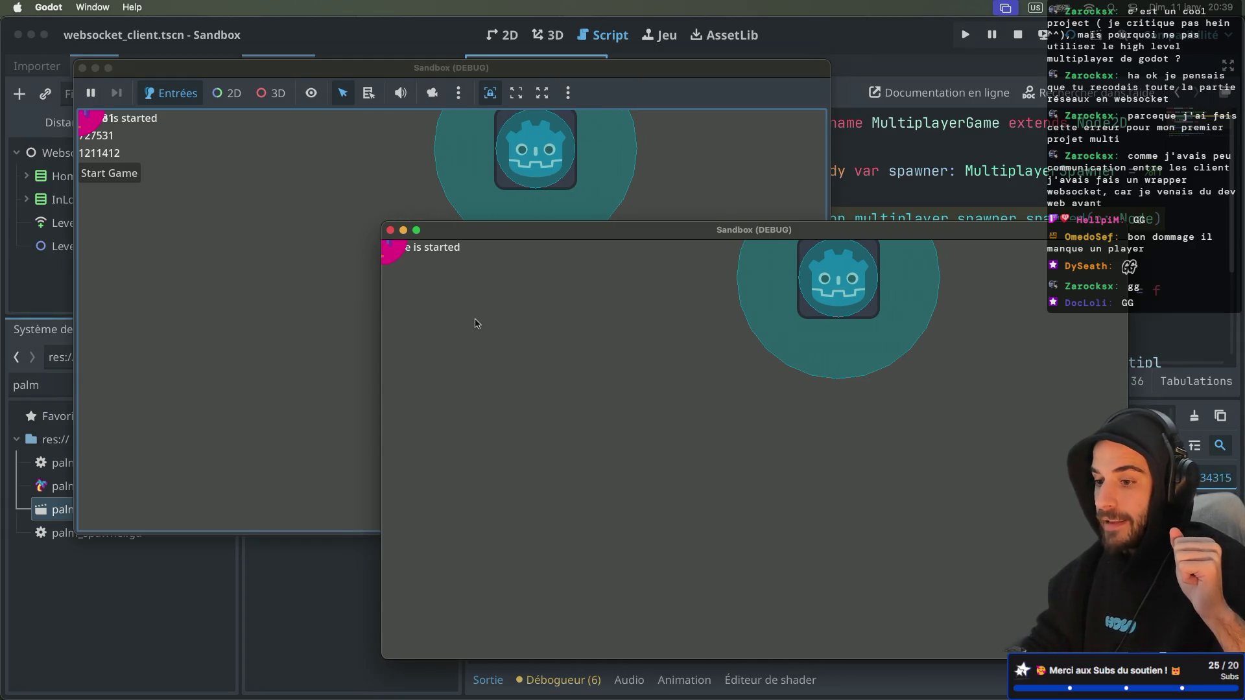
key(ctrl+Right)
key(ctrl+Right)
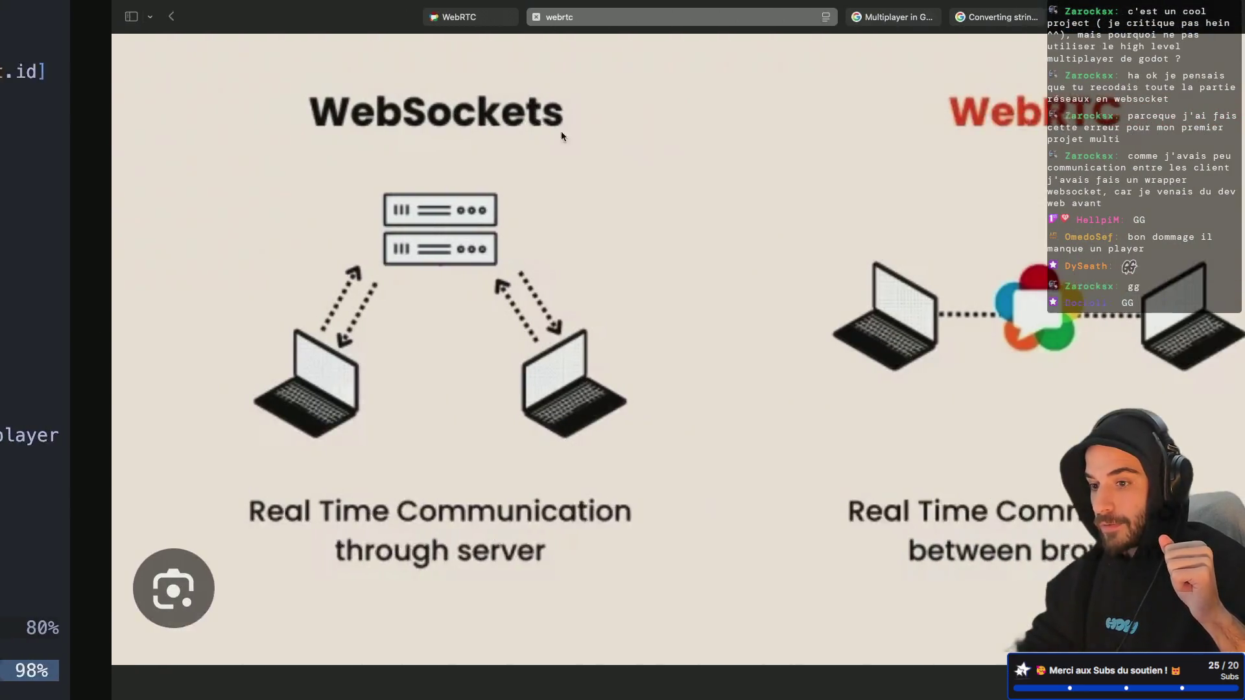
From the Godot forum thread tab, load itch.io in a new Safari tab
click(875, 20)
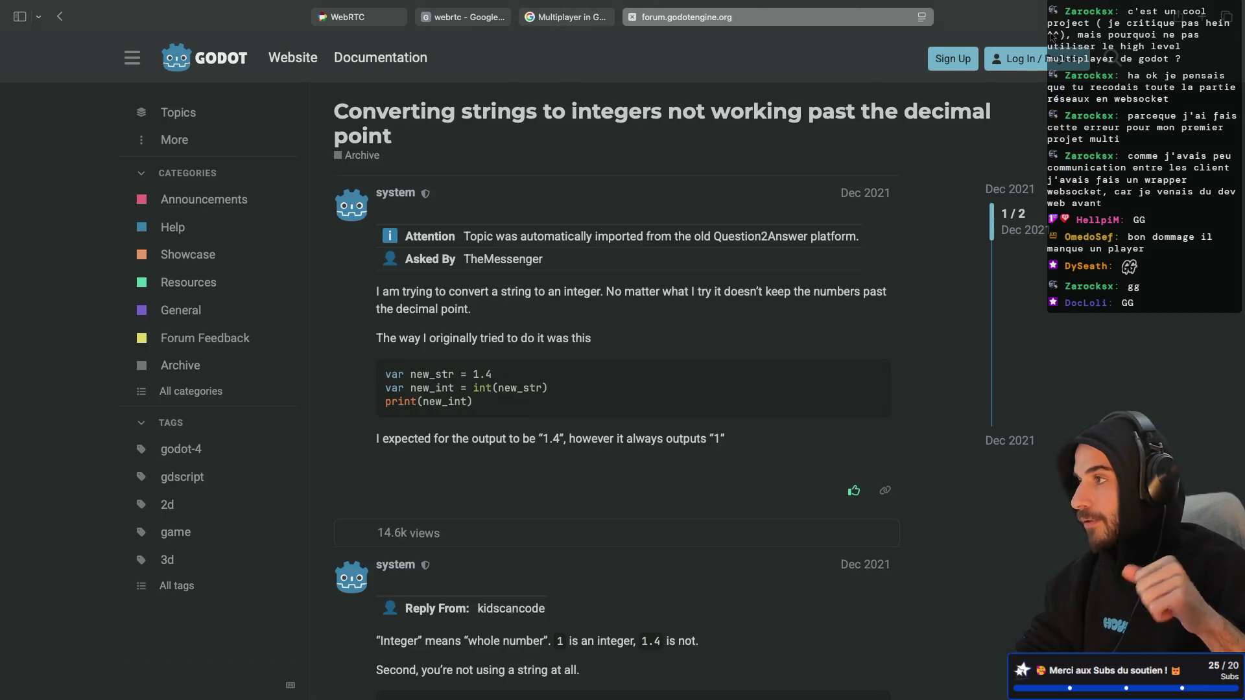
key(super+t)
text(itch.io)
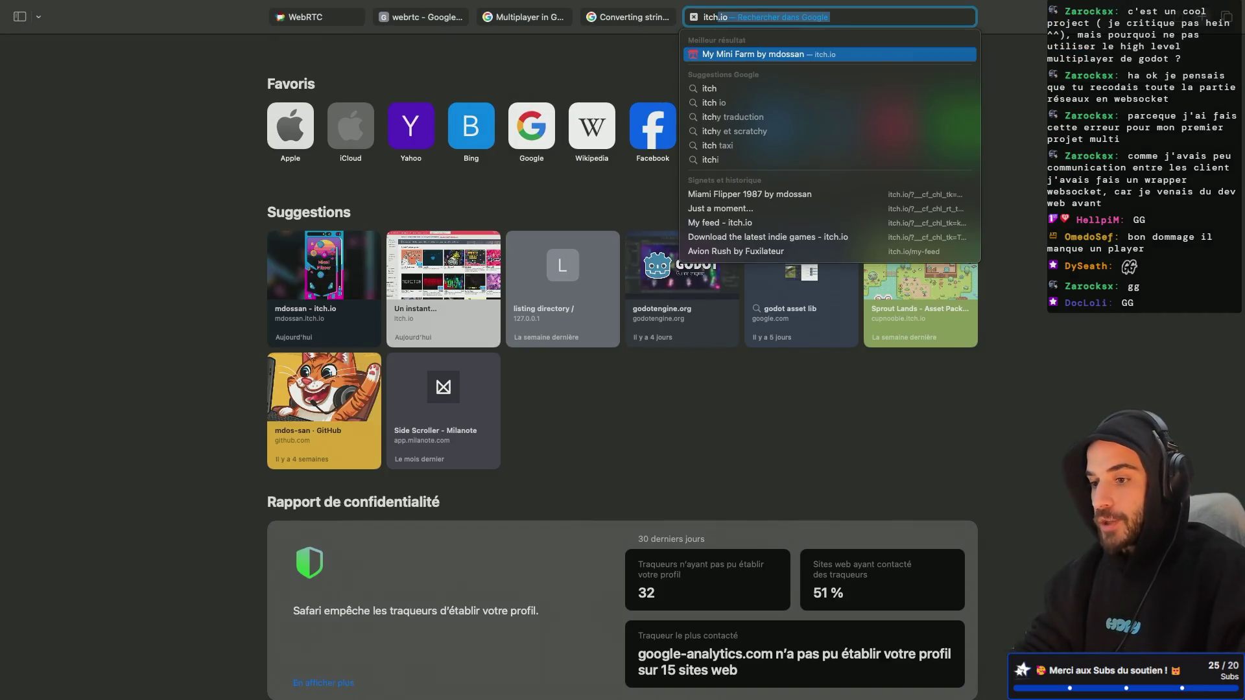
key(Return)
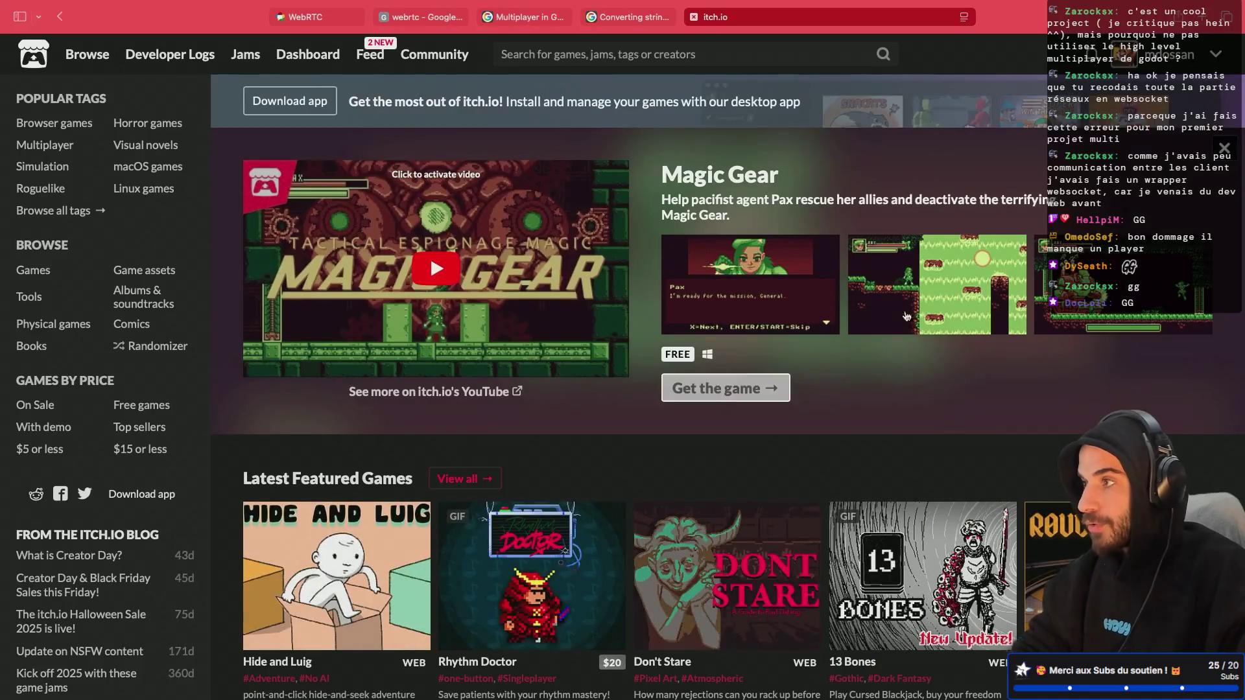
Open the developer's itch.io profile page, then return to the running Godot game
key(ctrl+Left)
key(ctrl+Right)
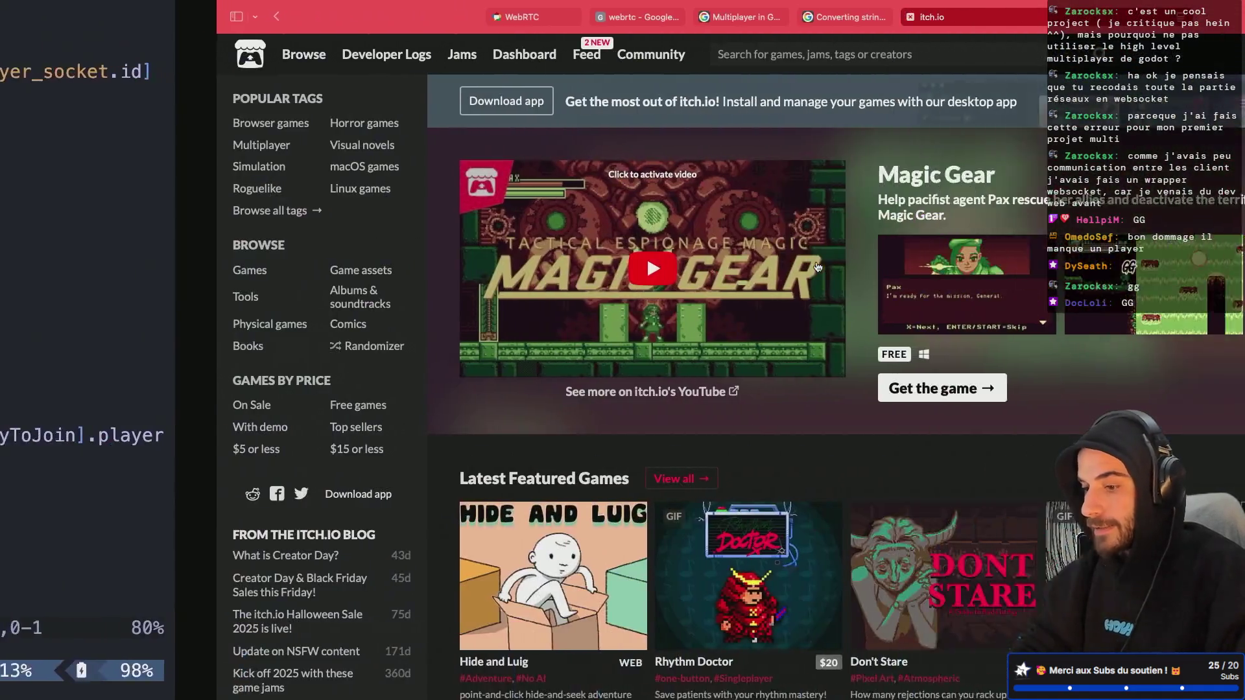
click(1173, 133)
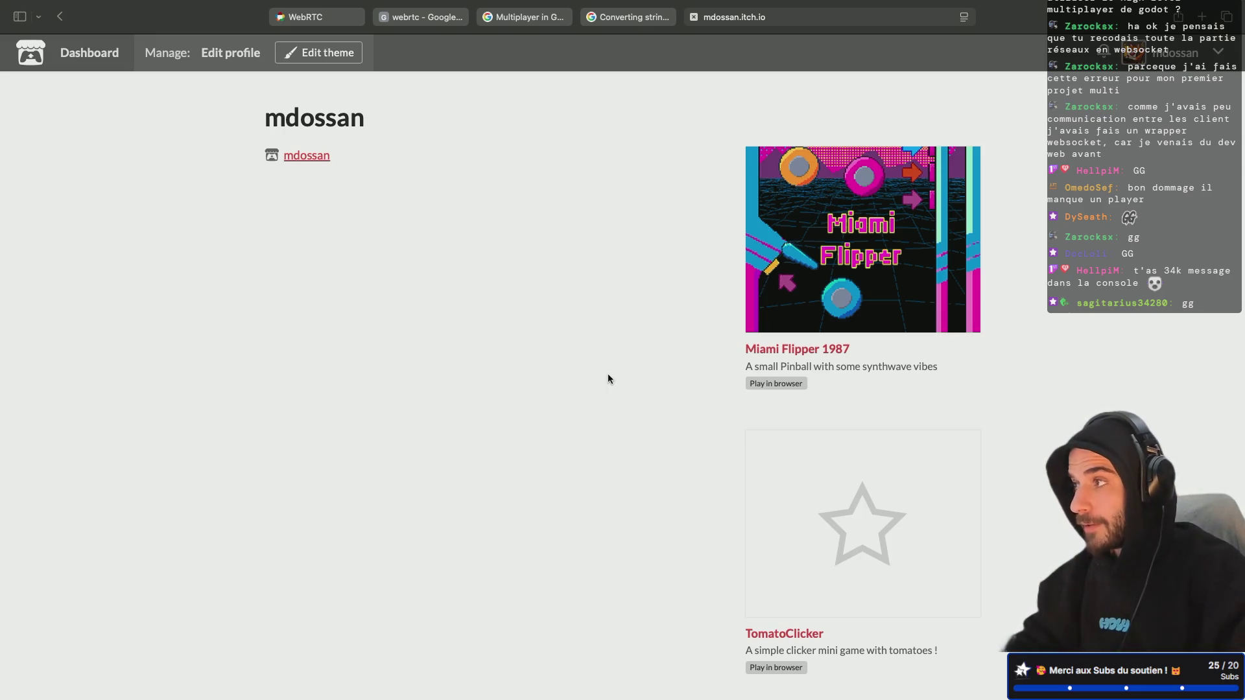
key(super+Tab)
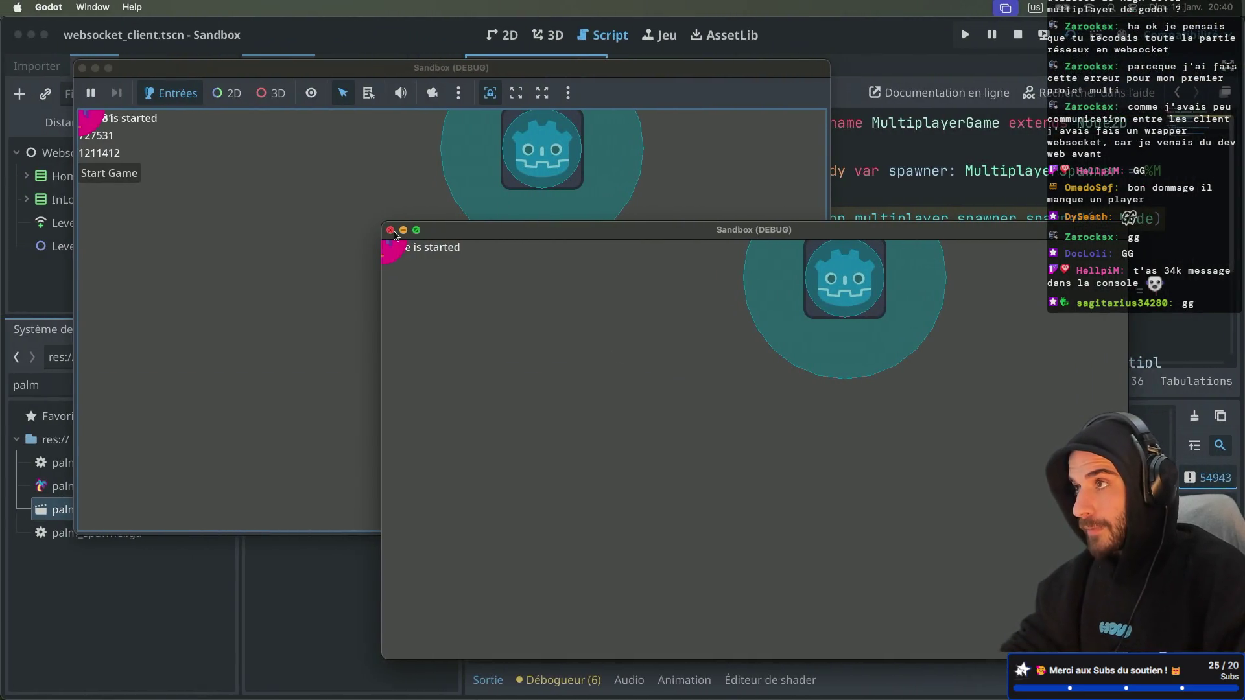
Close both Sandbox debug windows and the recent-files and desktop Finder windows, then show Godot's AssetLib
click(390, 230)
click(82, 69)
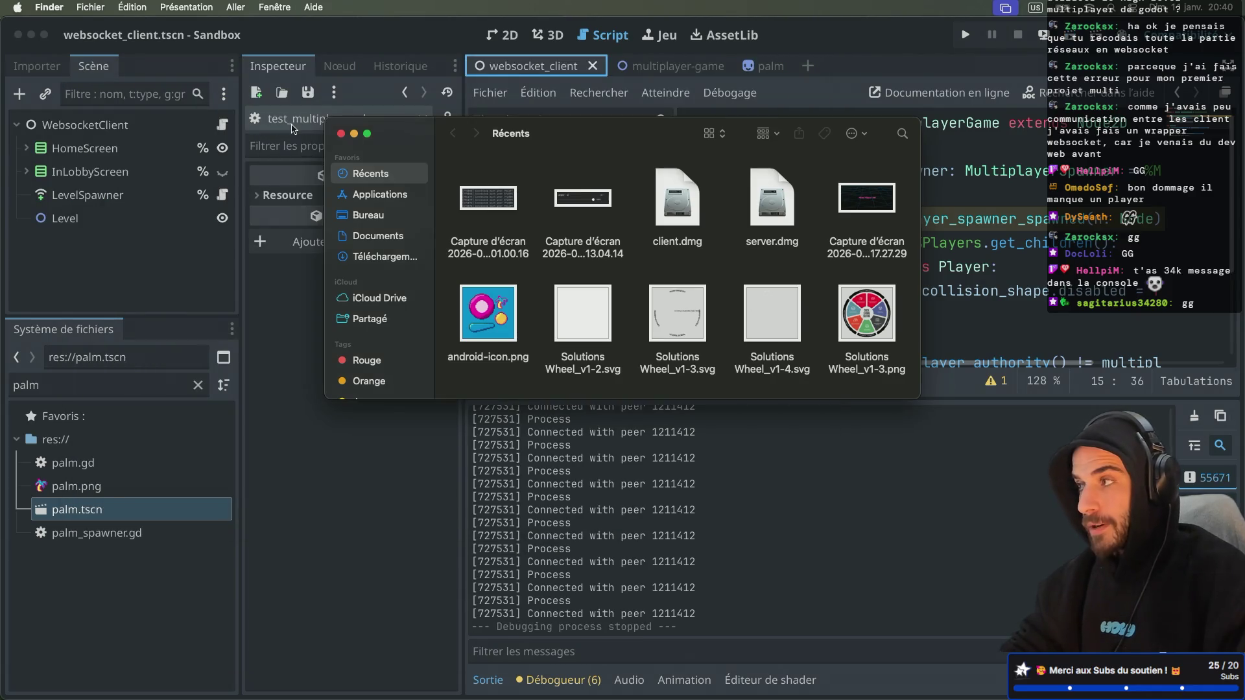
click(341, 133)
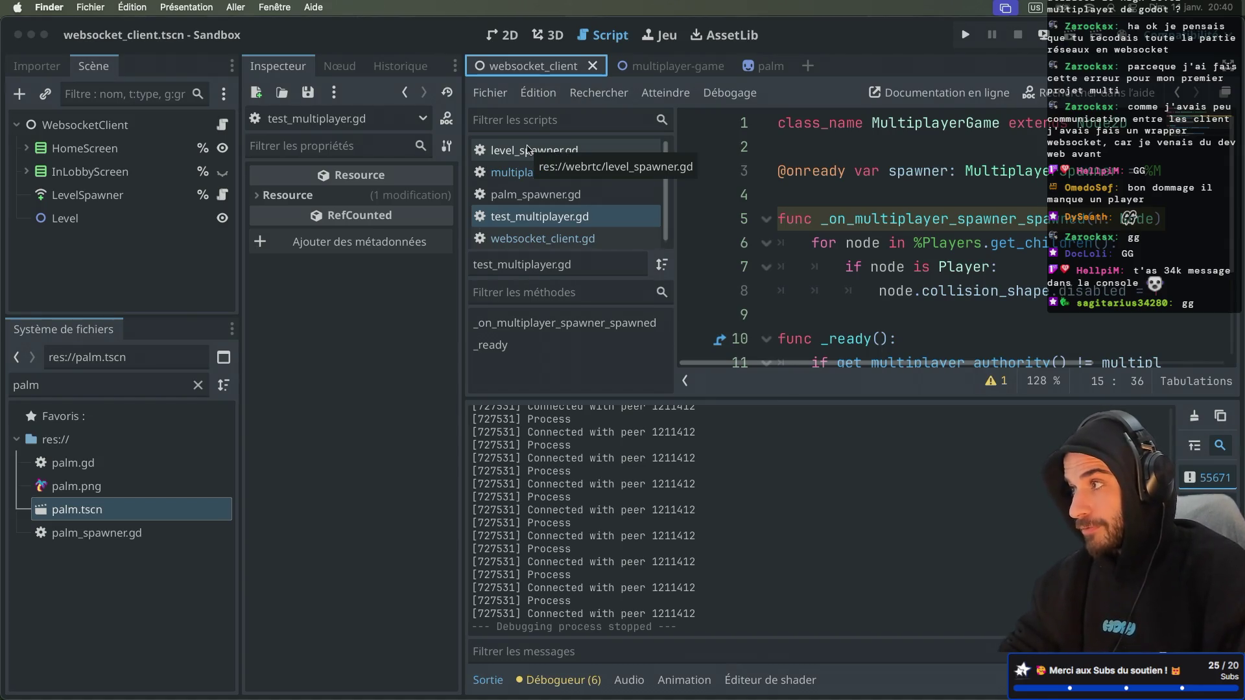
key(super+n)
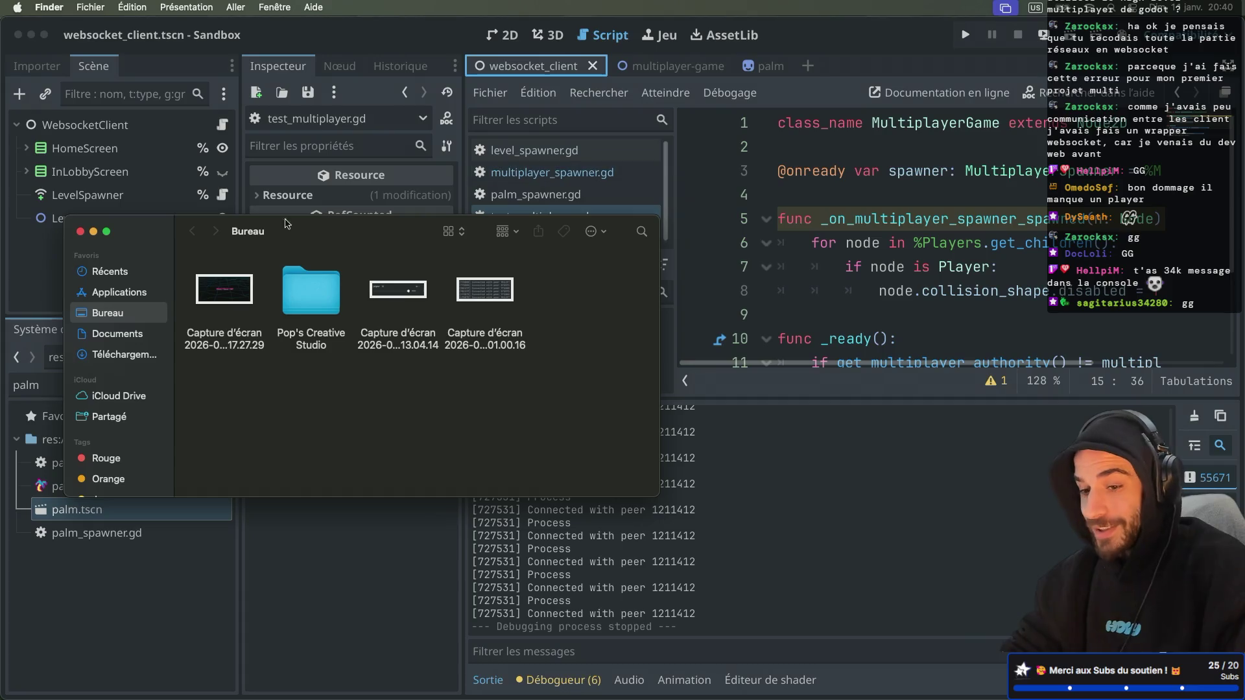
click(51, 225)
click(725, 35)
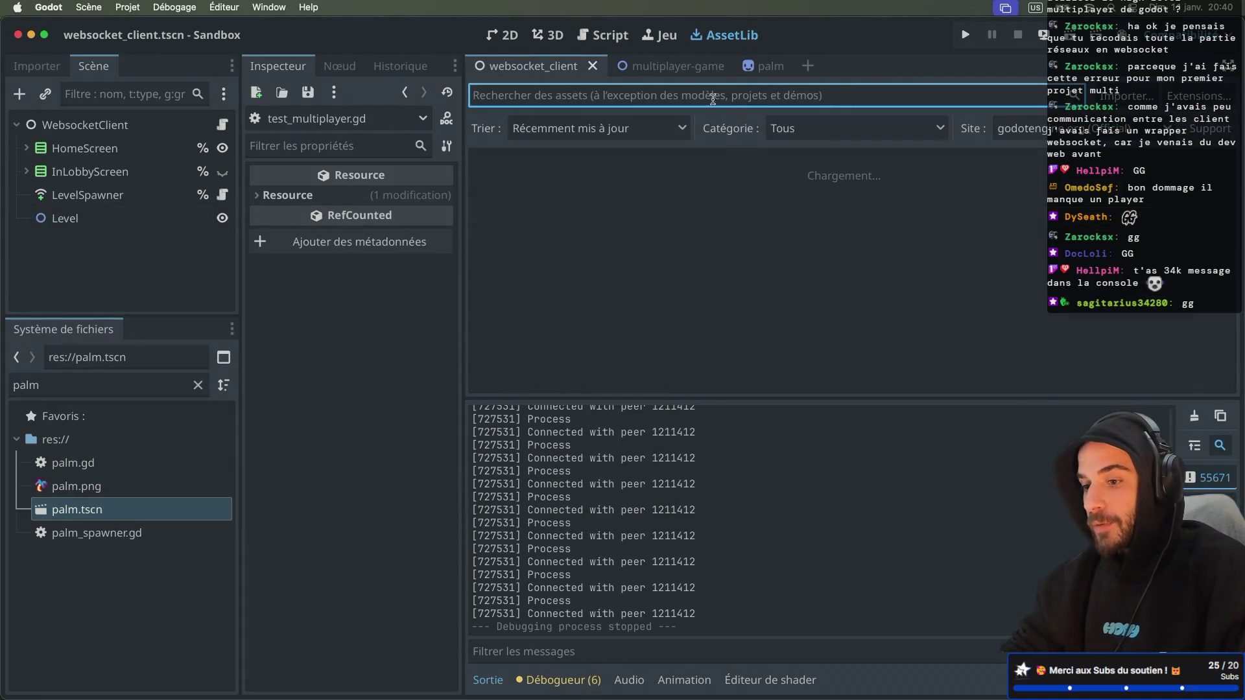
Search the asset library for 'mdossan', then switch to the browser's mdossan itch.io profile
text(mdossan)
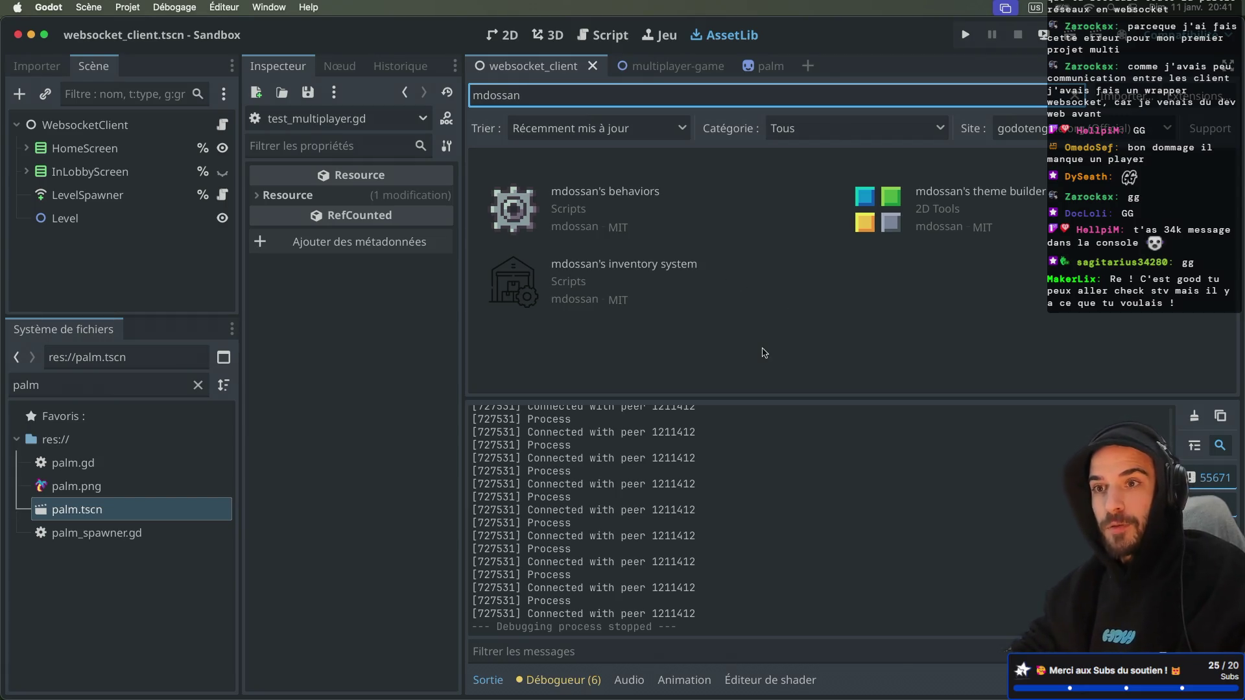
key(ctrl+Right)
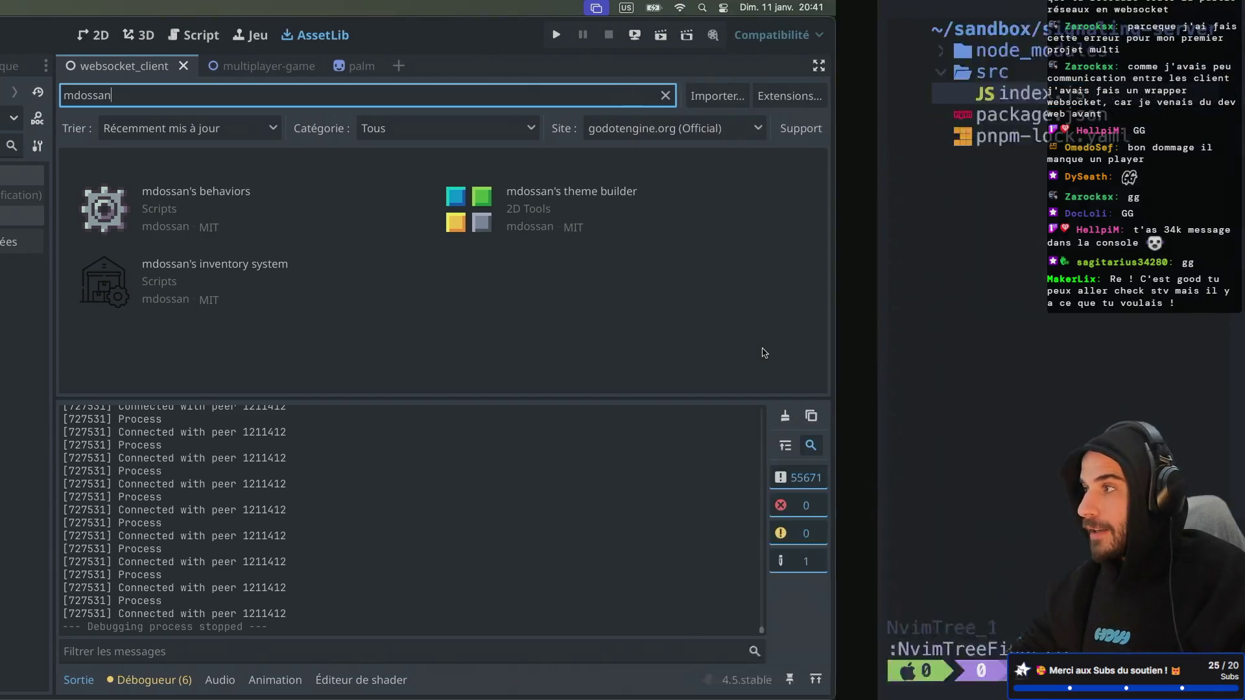
key(ctrl+Left)
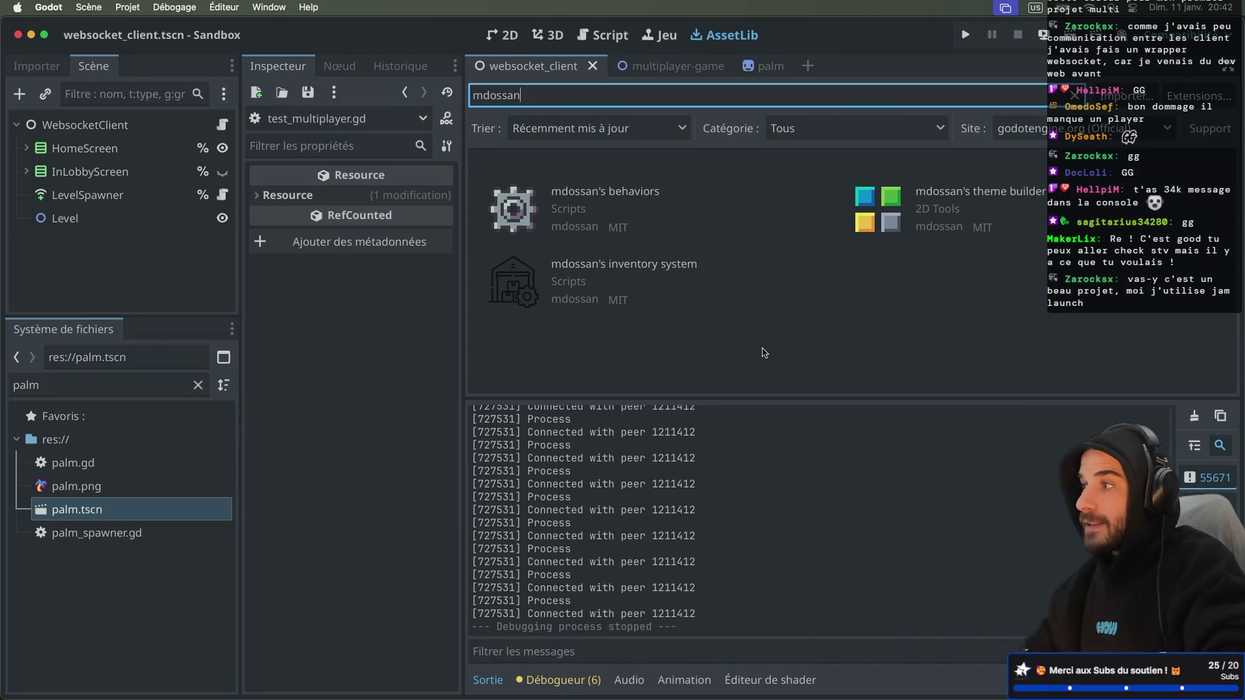
key(super+Tab)
key(super+Tab)
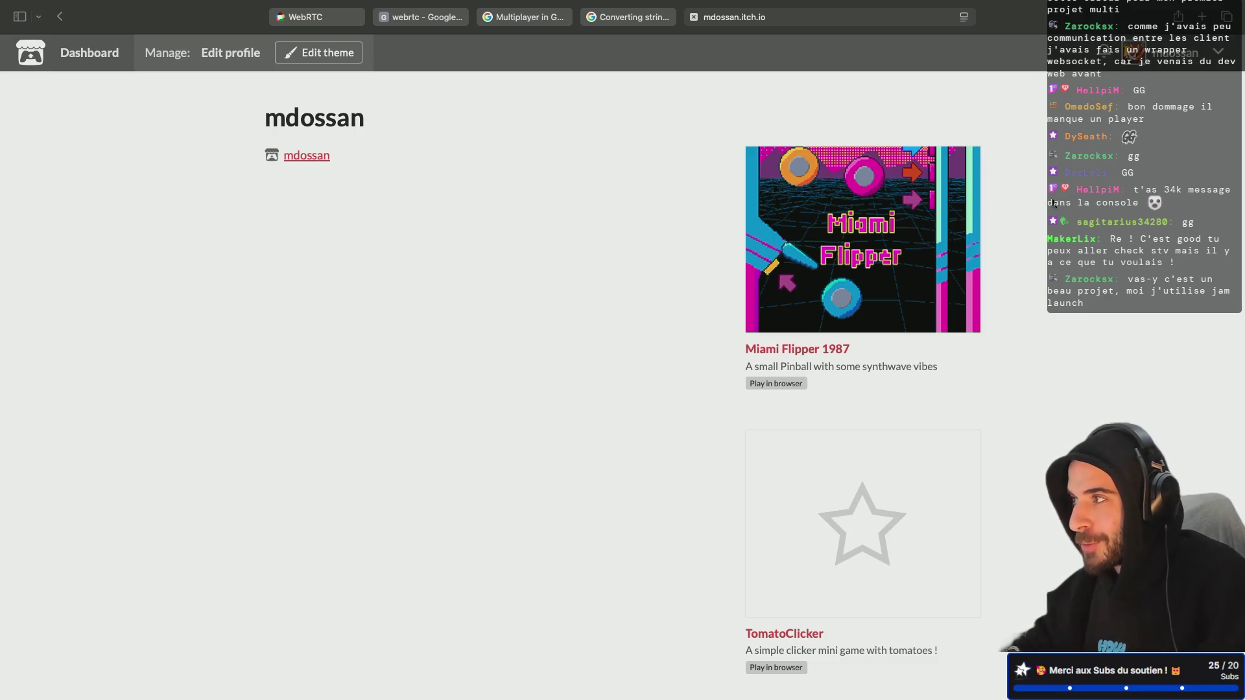
Search 'jam launch godo' in a new tab and open the Jam Launch homepage
click(1202, 17)
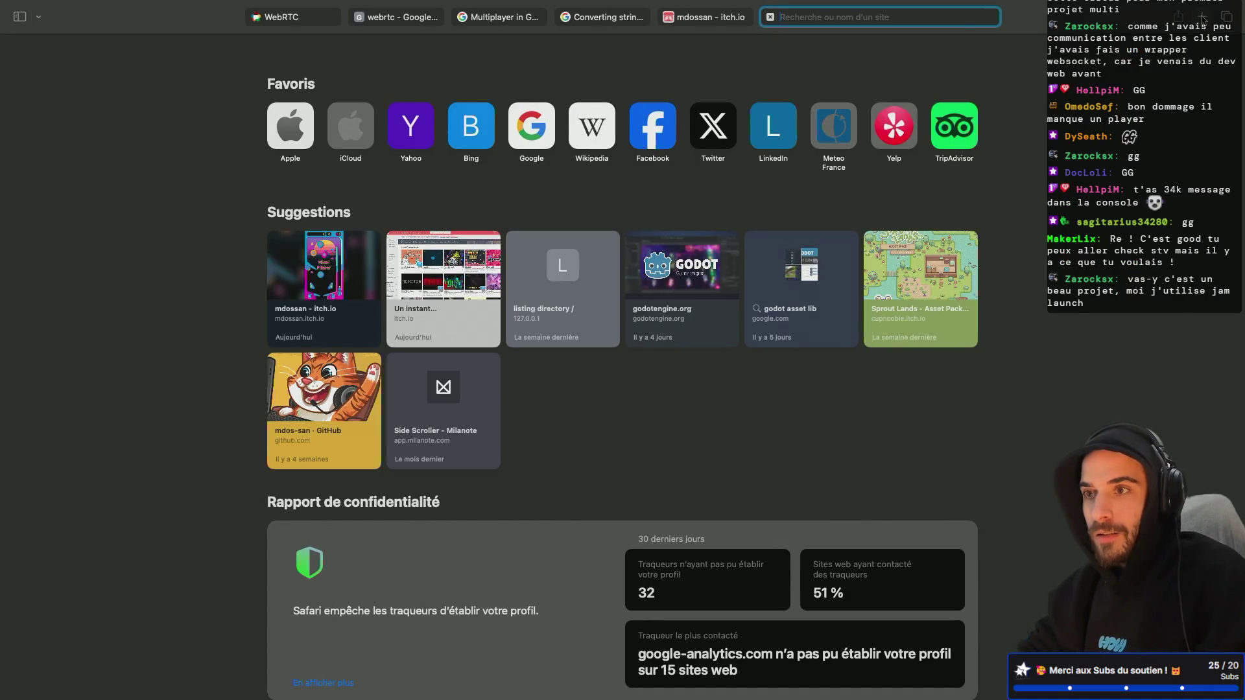
text(jam l)
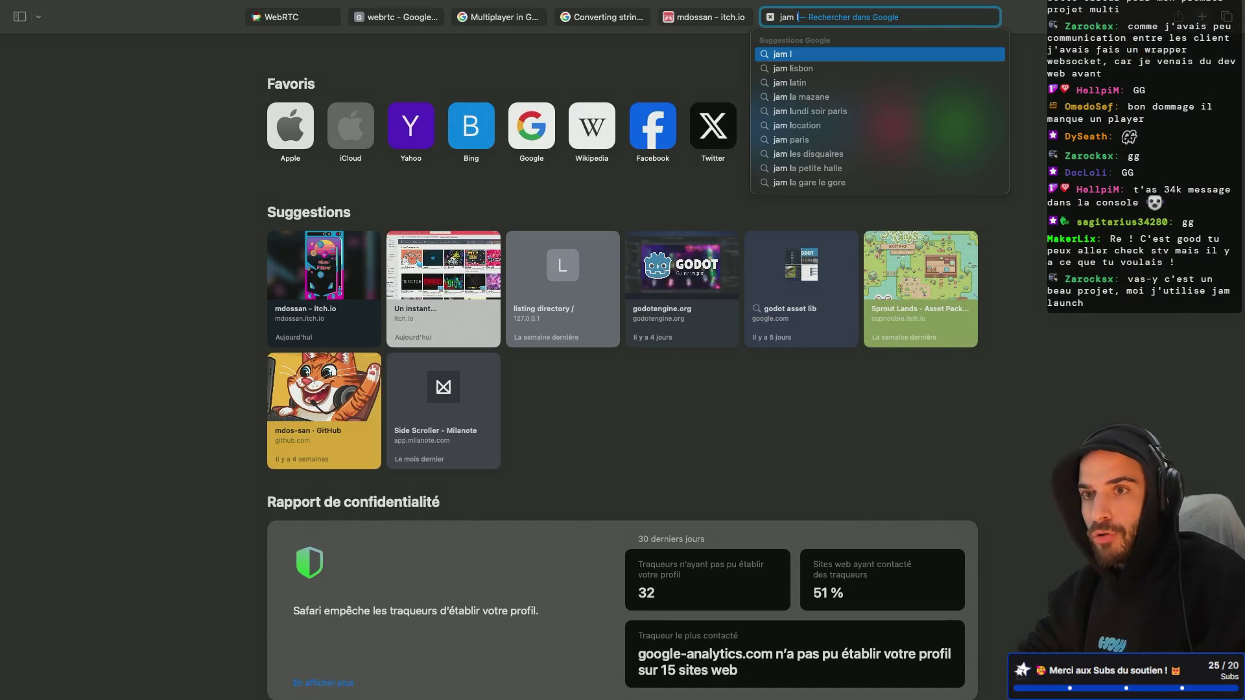
text(aunch godo)
key(Return)
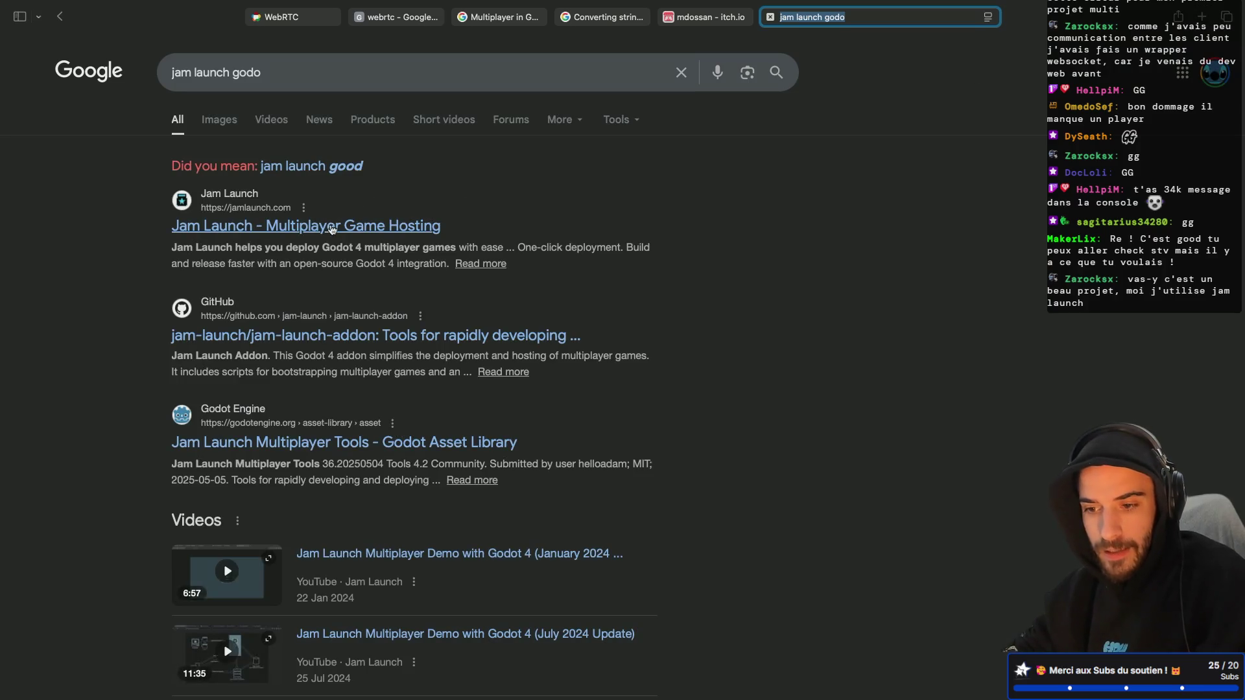
click(348, 232)
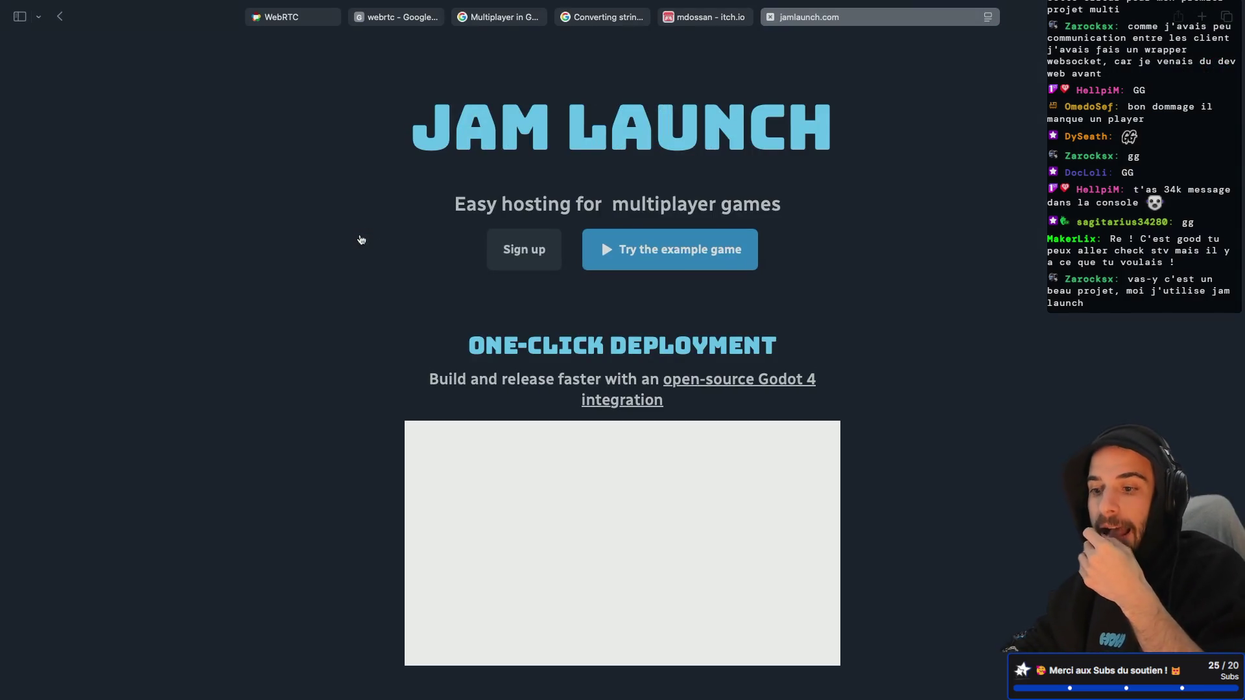
Read through the Jam Launch homepage down to its Copyright 2024 footer
scroll(454, 206, down, 2)
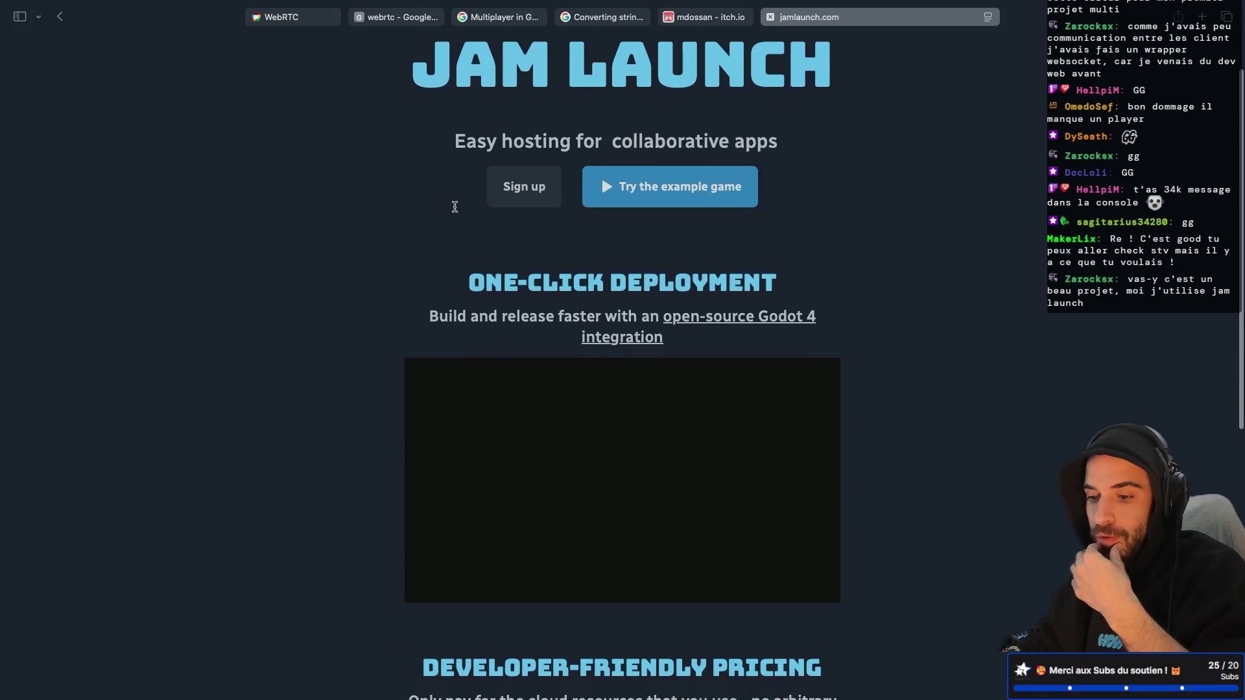
scroll(324, 301, down, 3)
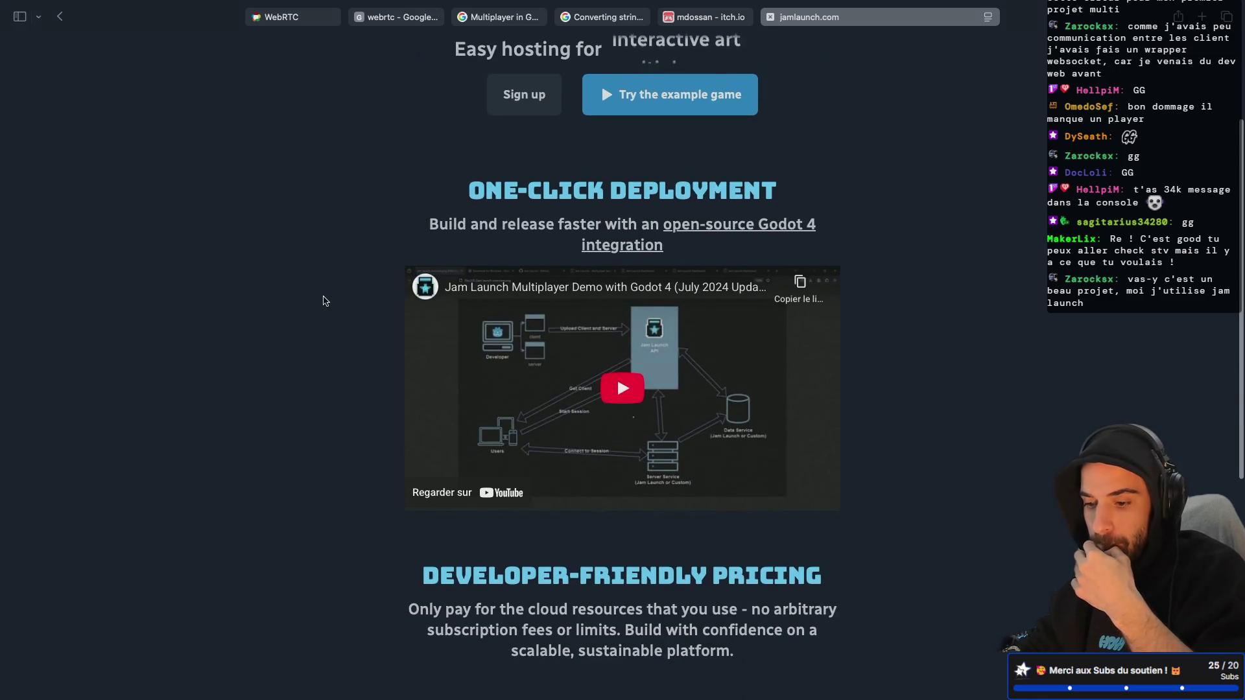
scroll(324, 301, down, 3)
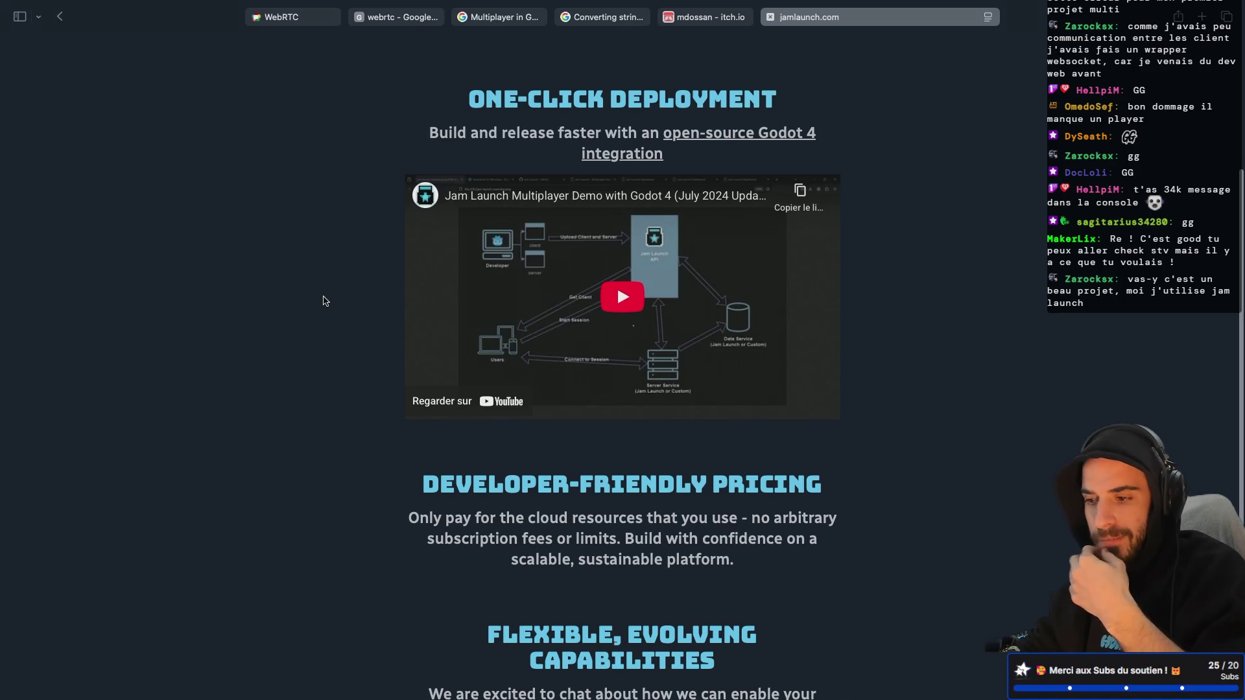
scroll(324, 301, down, 2)
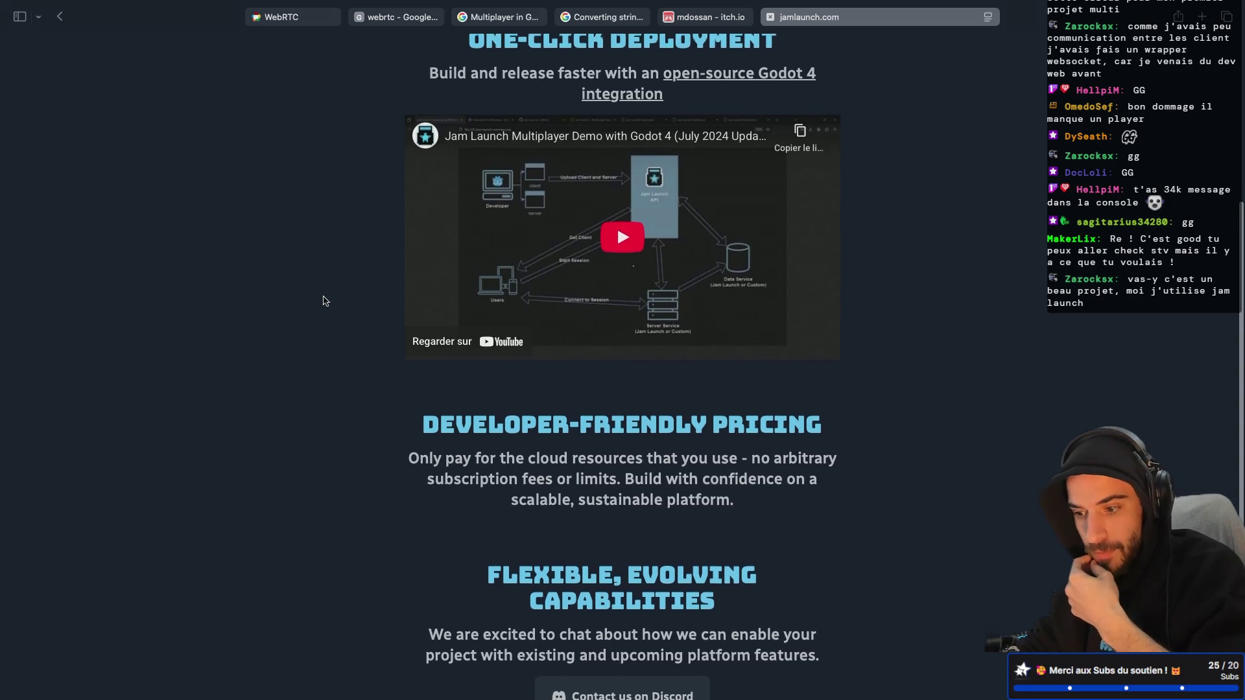
scroll(324, 301, down, 5)
scroll(324, 301, down, 3)
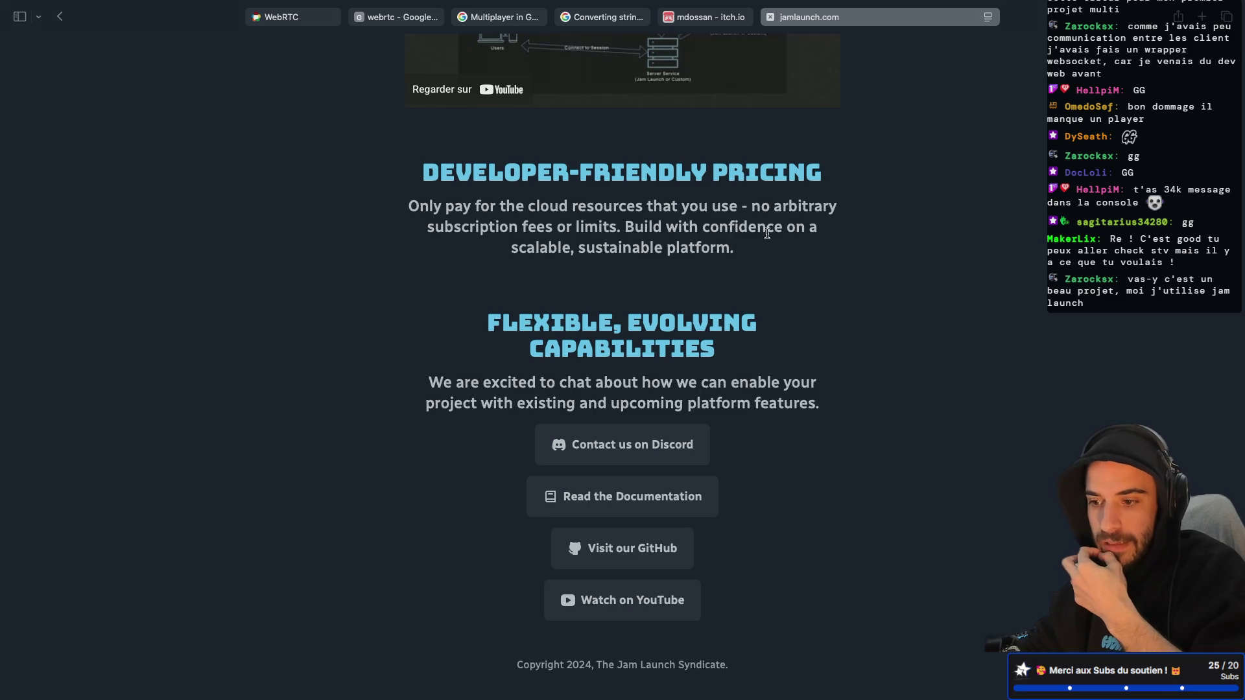
scroll(678, 278, down, 1)
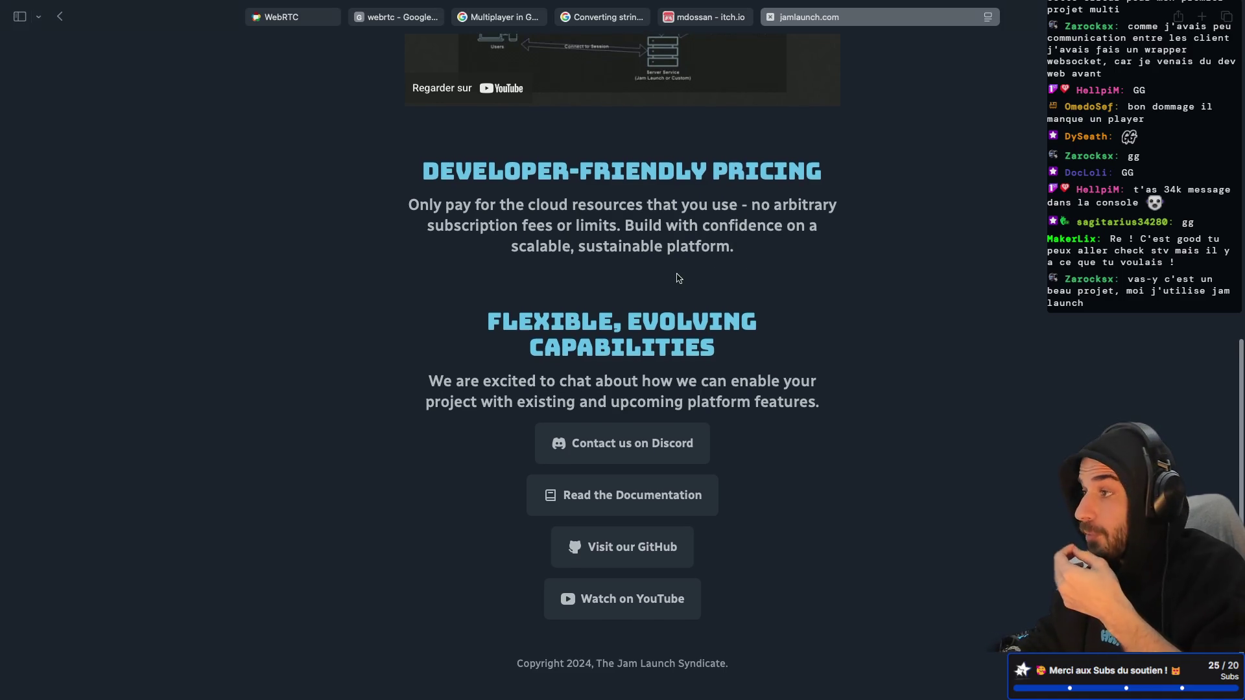
scroll(460, 355, down, 1)
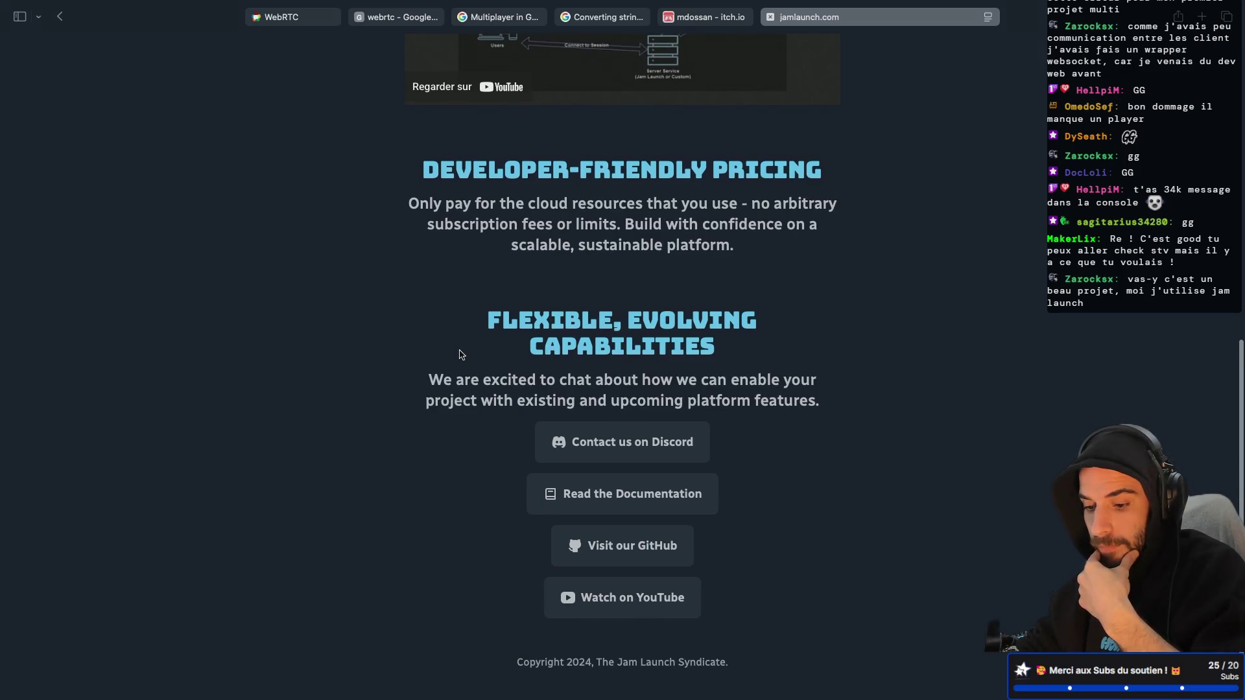
scroll(460, 355, up, 10)
scroll(460, 354, down, 10)
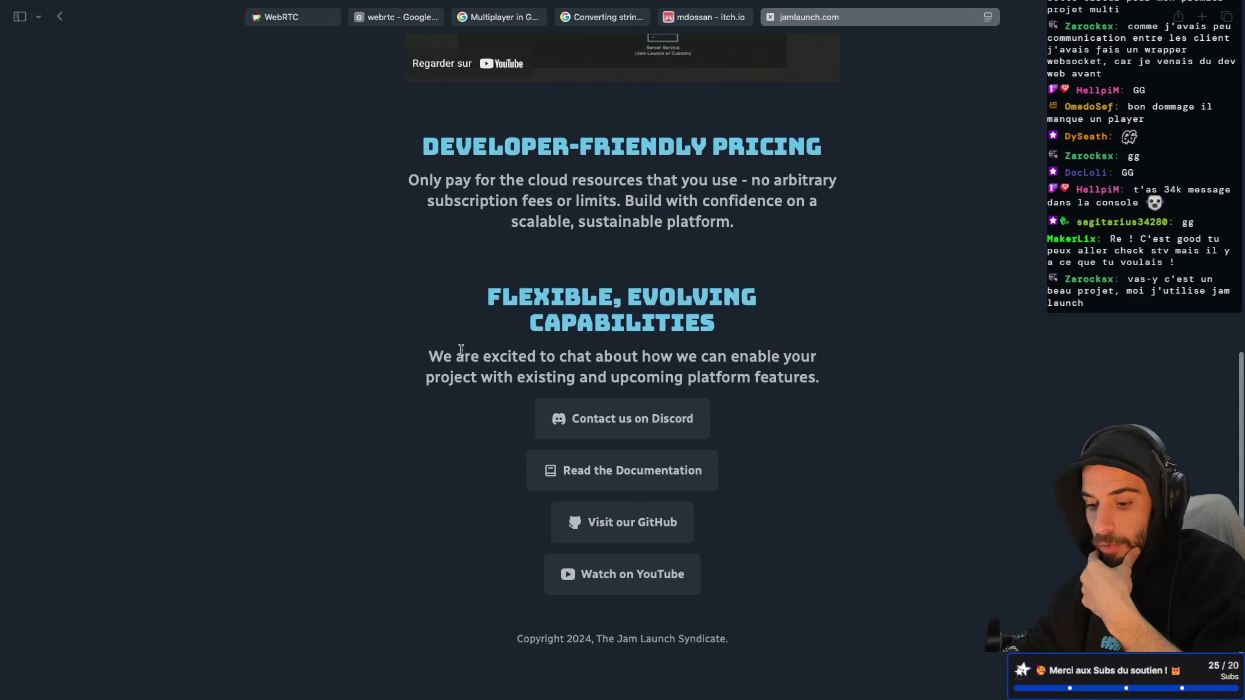
drag(519, 664, 591, 666)
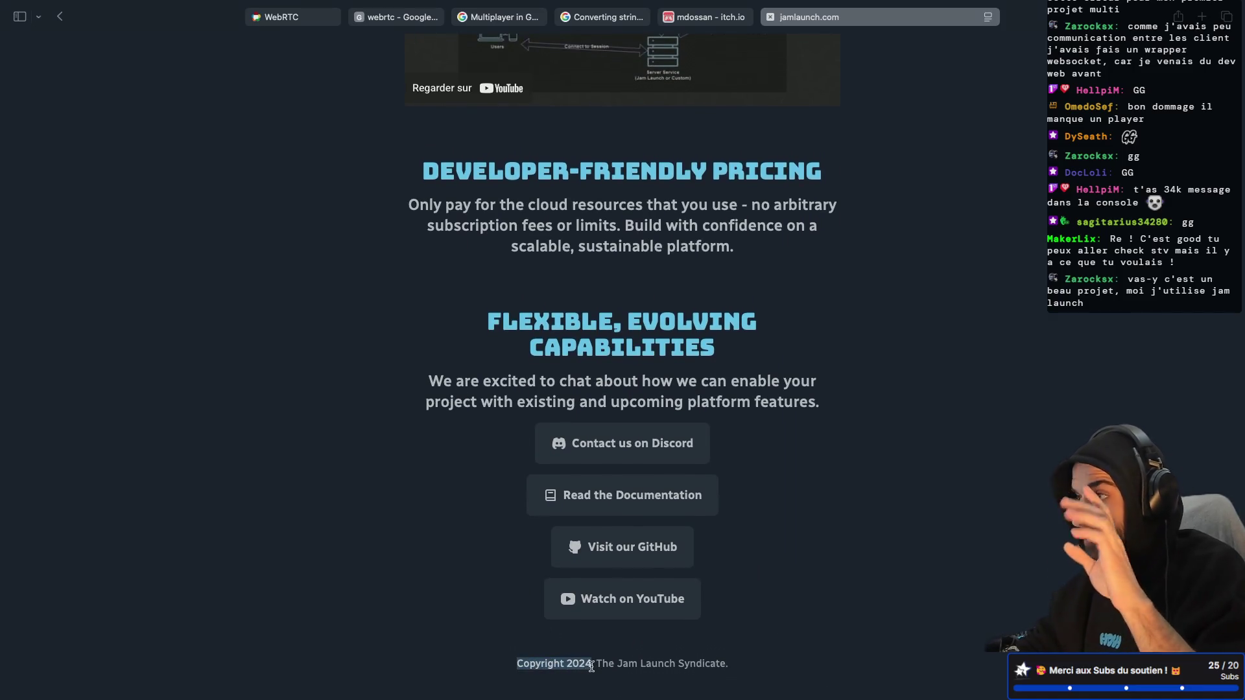
click(380, 529)
scroll(378, 527, up, 5)
scroll(379, 527, up, 2)
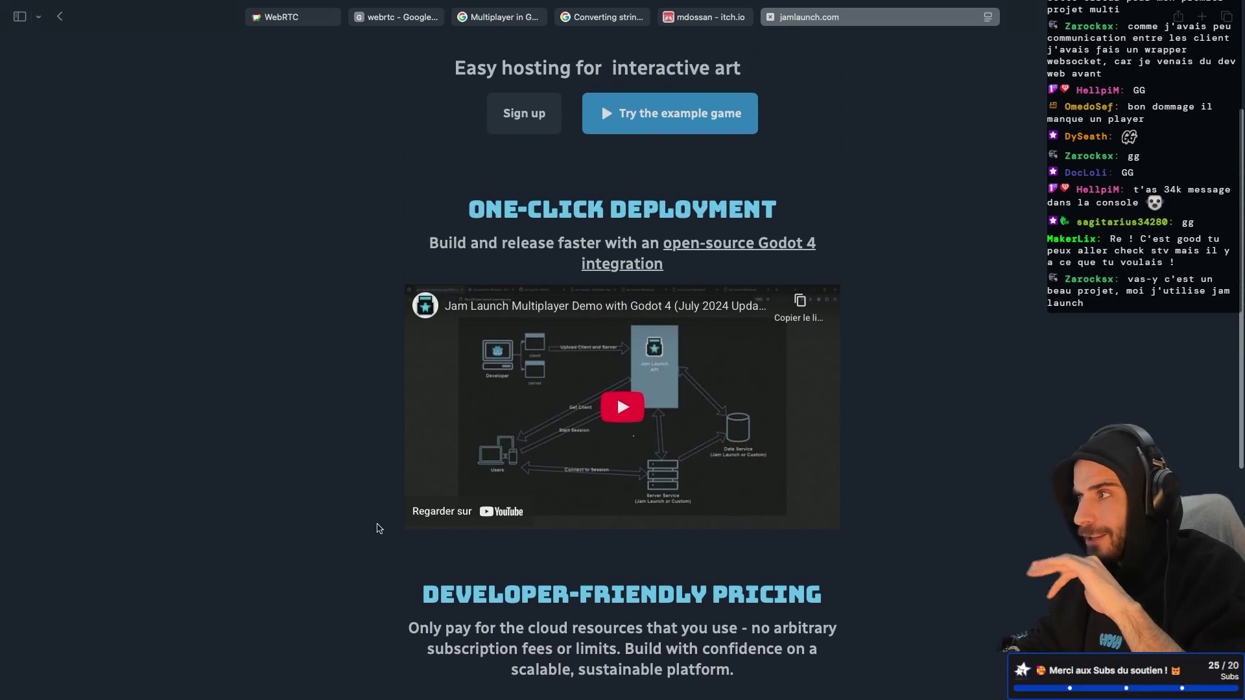
scroll(377, 526, up, 2)
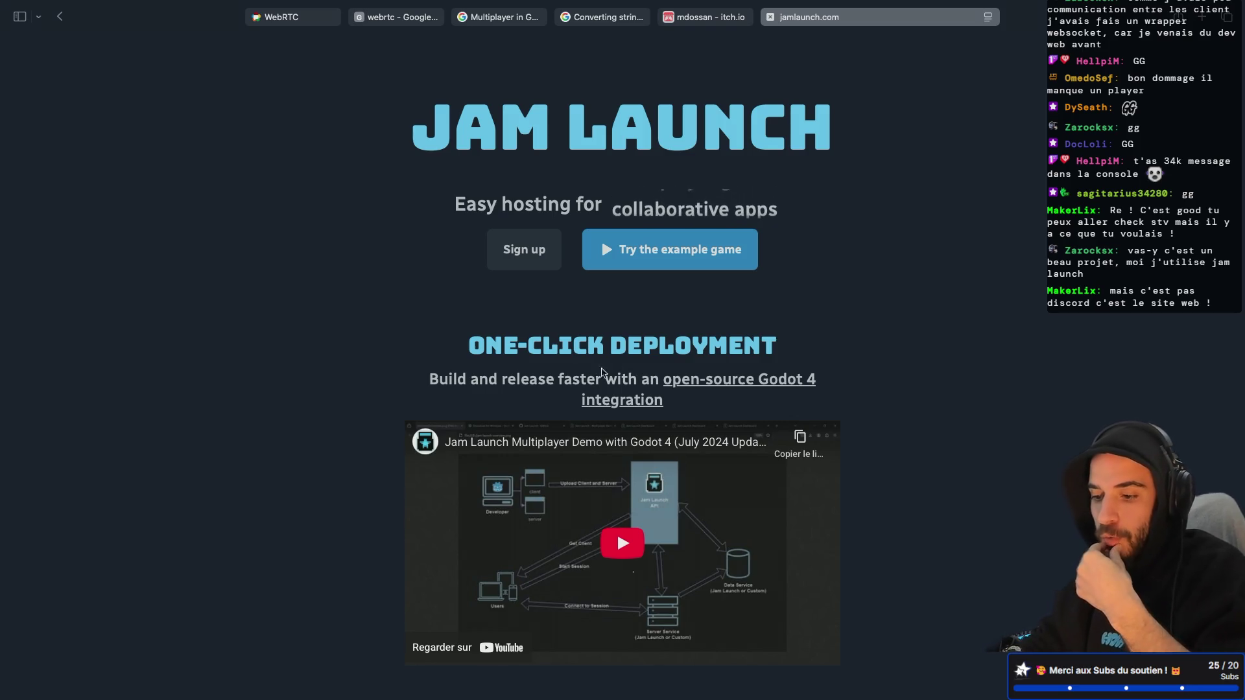
scroll(391, 361, down, 1)
scroll(391, 361, down, 4)
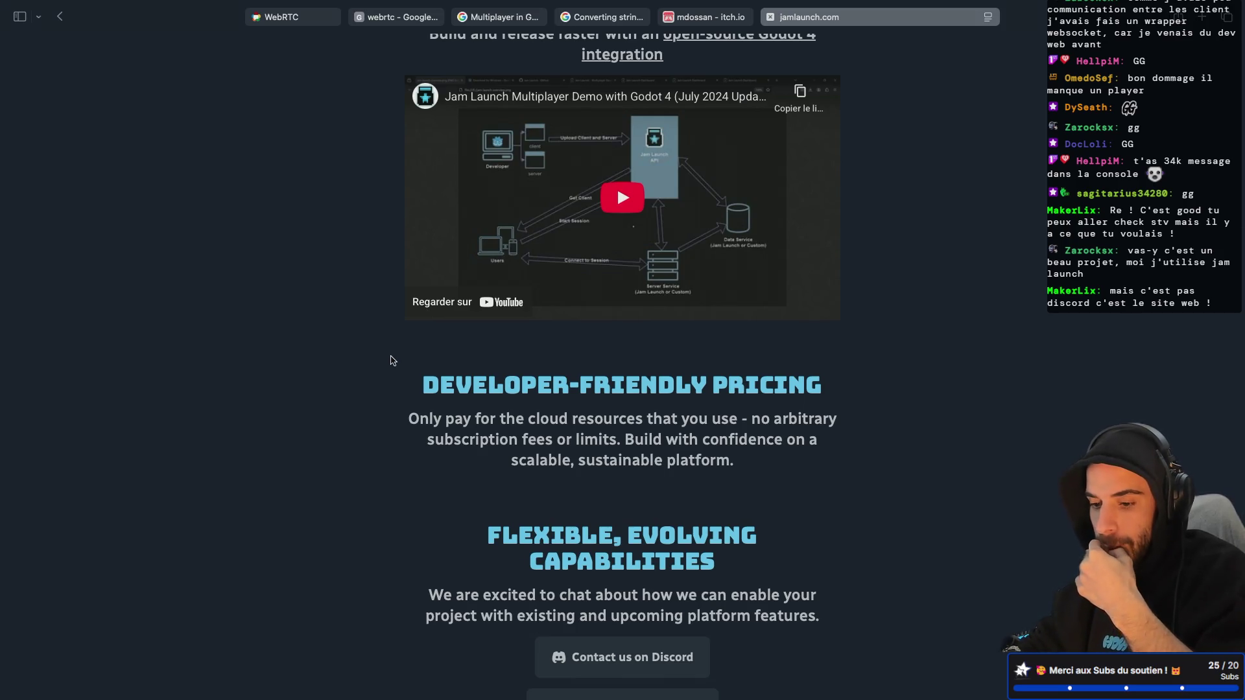
scroll(392, 357, down, 1)
scroll(392, 356, up, 6)
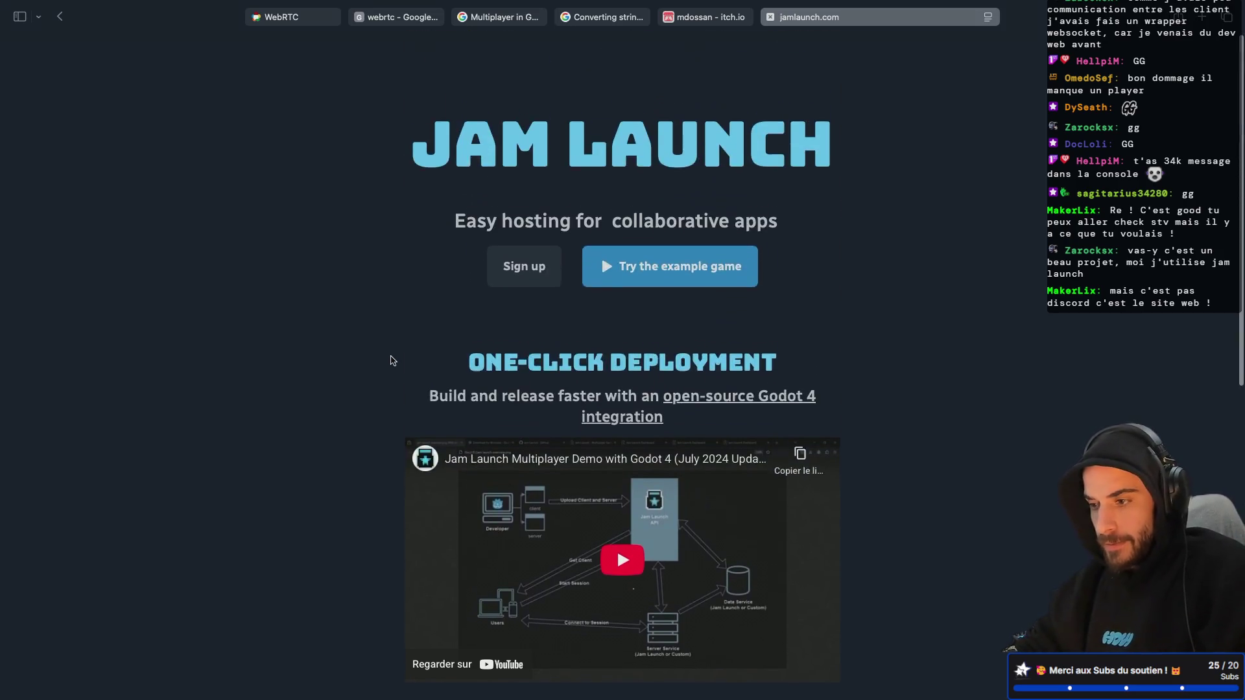
Close the Jam Launch and mdossan itch.io tabs and return to the code editor
click(770, 17)
click(694, 17)
key(super+Tab)
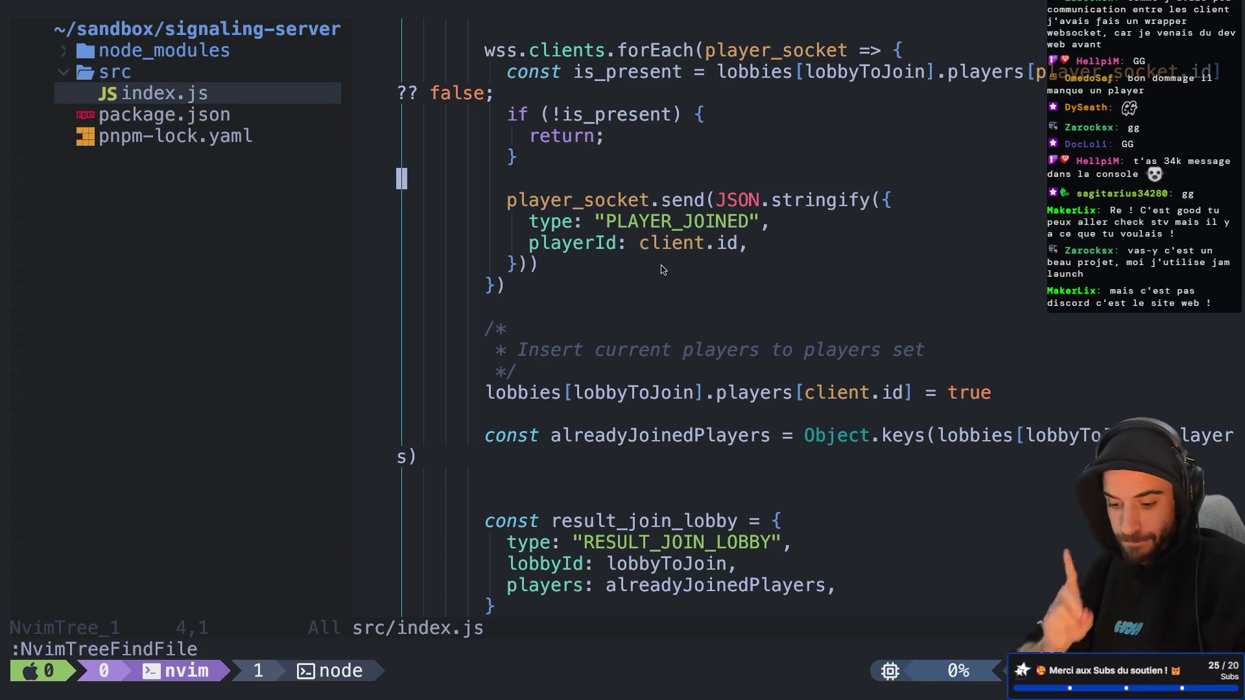
Move from Neovim through Godot to the Safari forum thread on converting strings to integers
key(super+Tab)
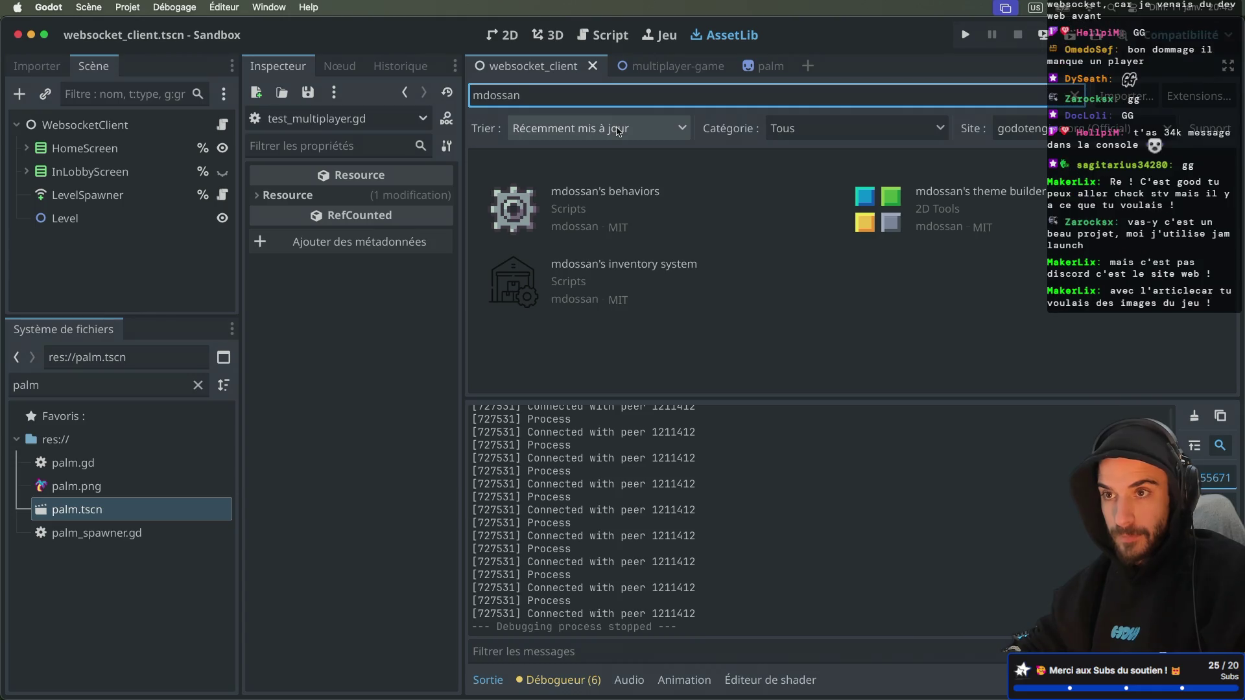
key(ctrl+Right)
key(ctrl+Right)
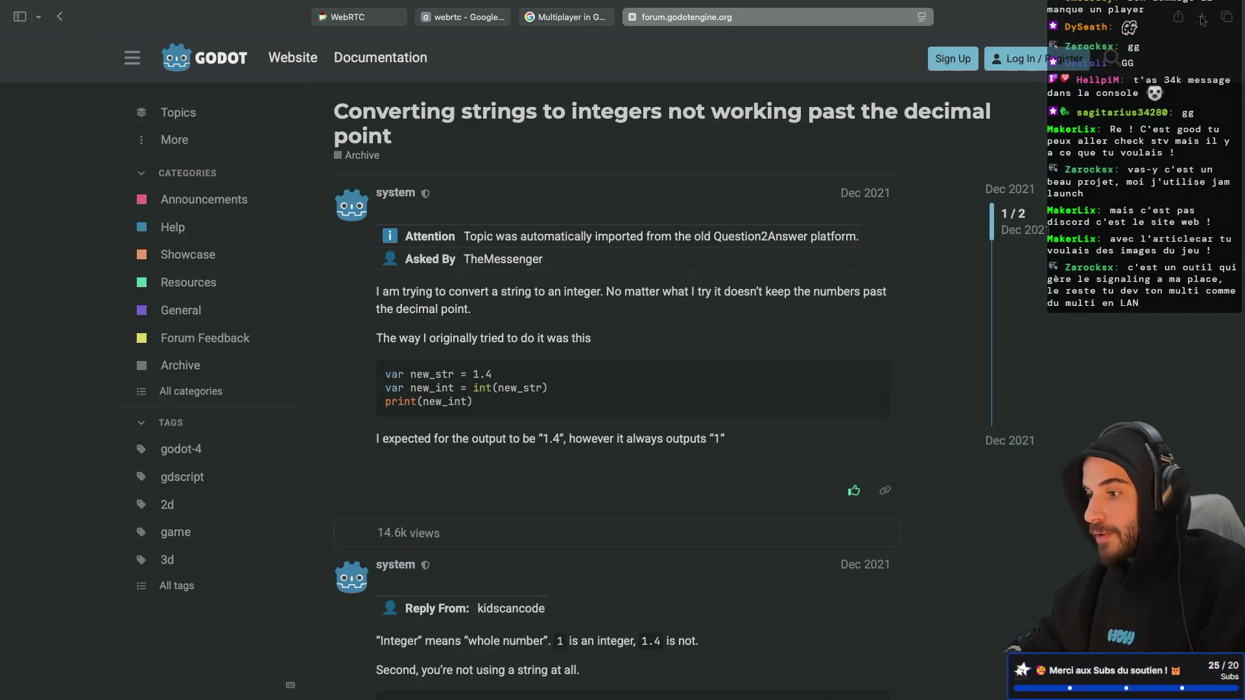
Google 'markerlix' in a new tab, clear the query, close the tab, and return to Neovim
click(1202, 18)
text(markerlix)
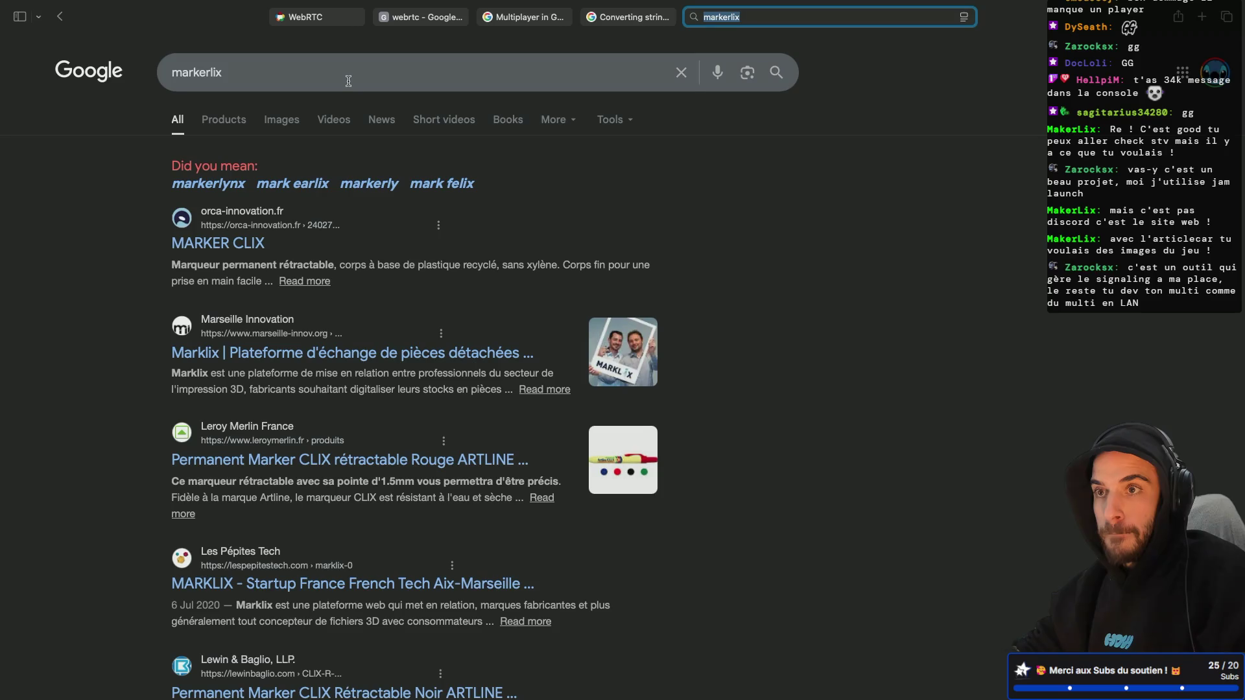
double_click(348, 81)
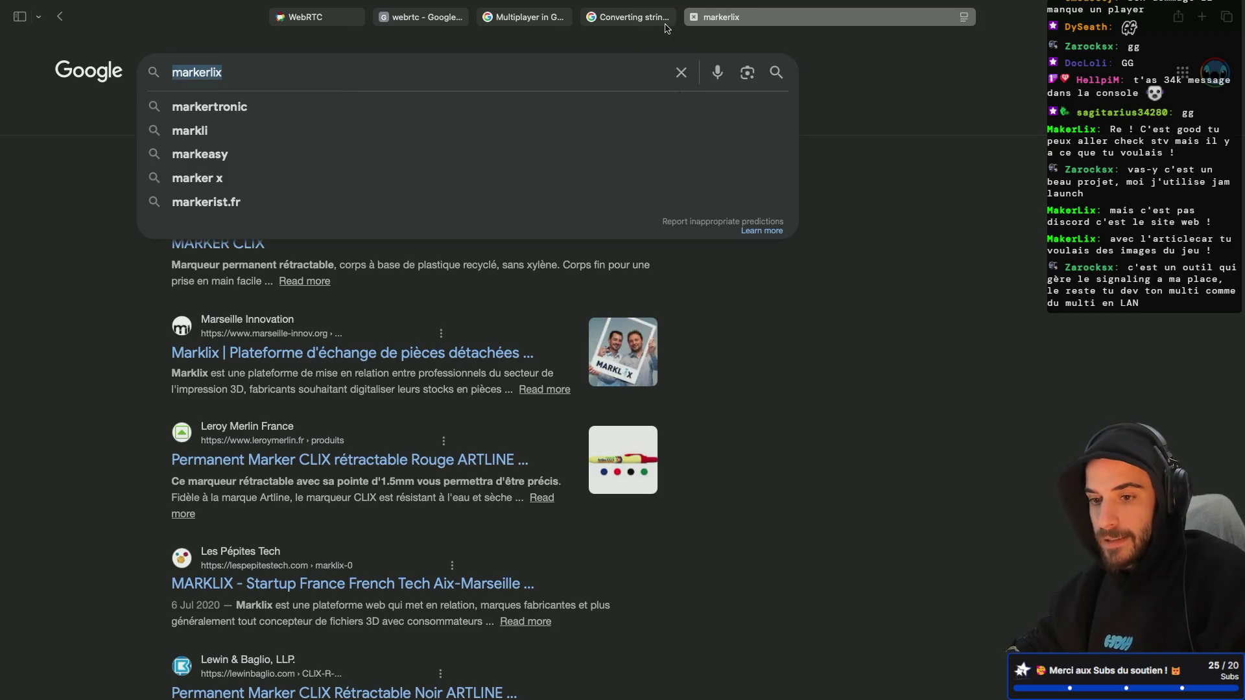
key(BackSpace)
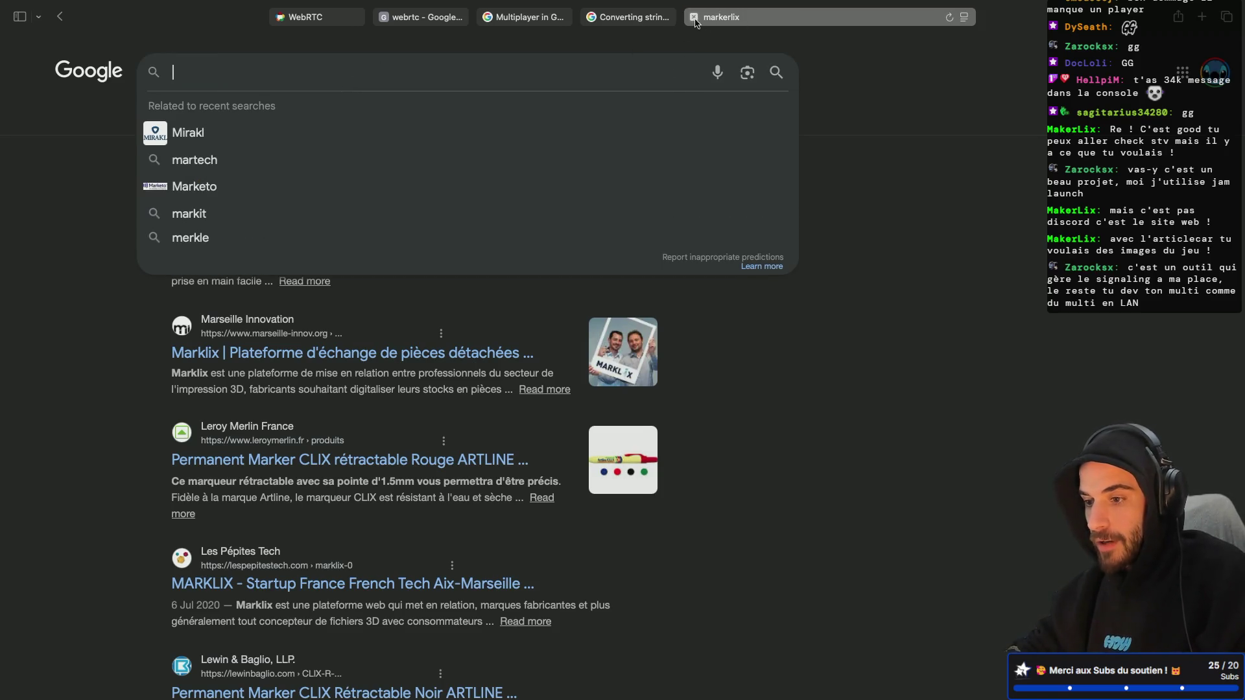
click(693, 19)
key(ctrl+Left)
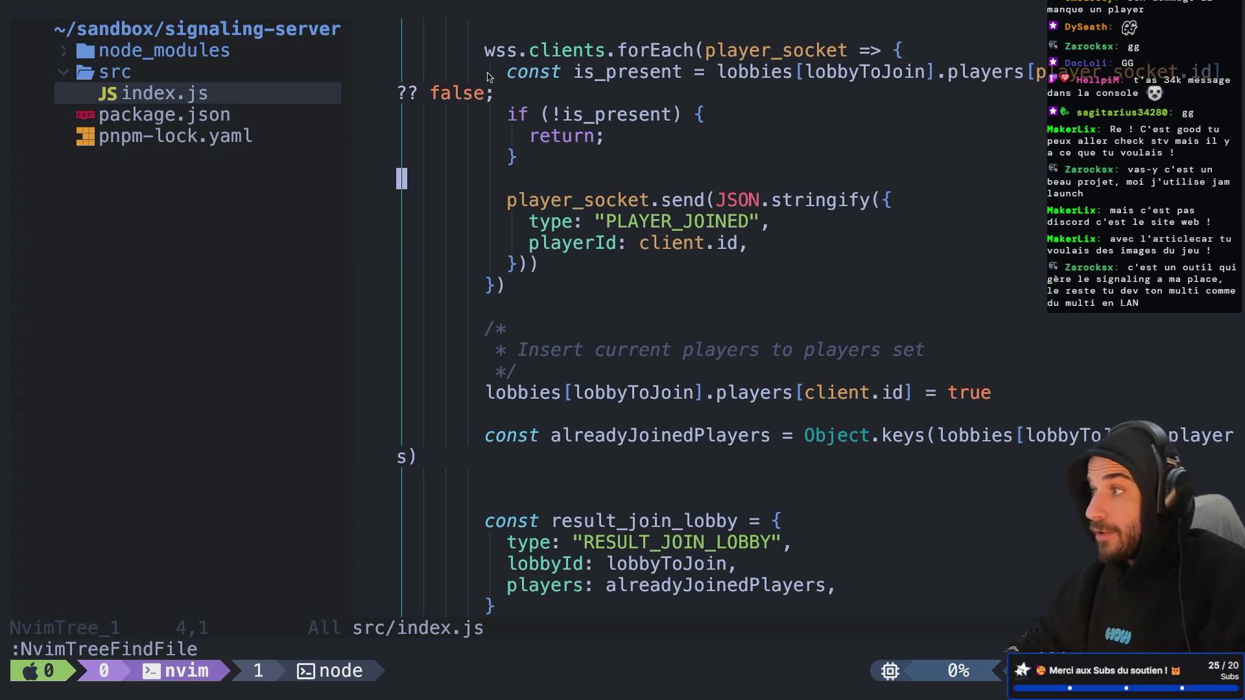
Go from Neovim back to Godot's asset library showing the 'mdossan' search results
key(super+Tab)
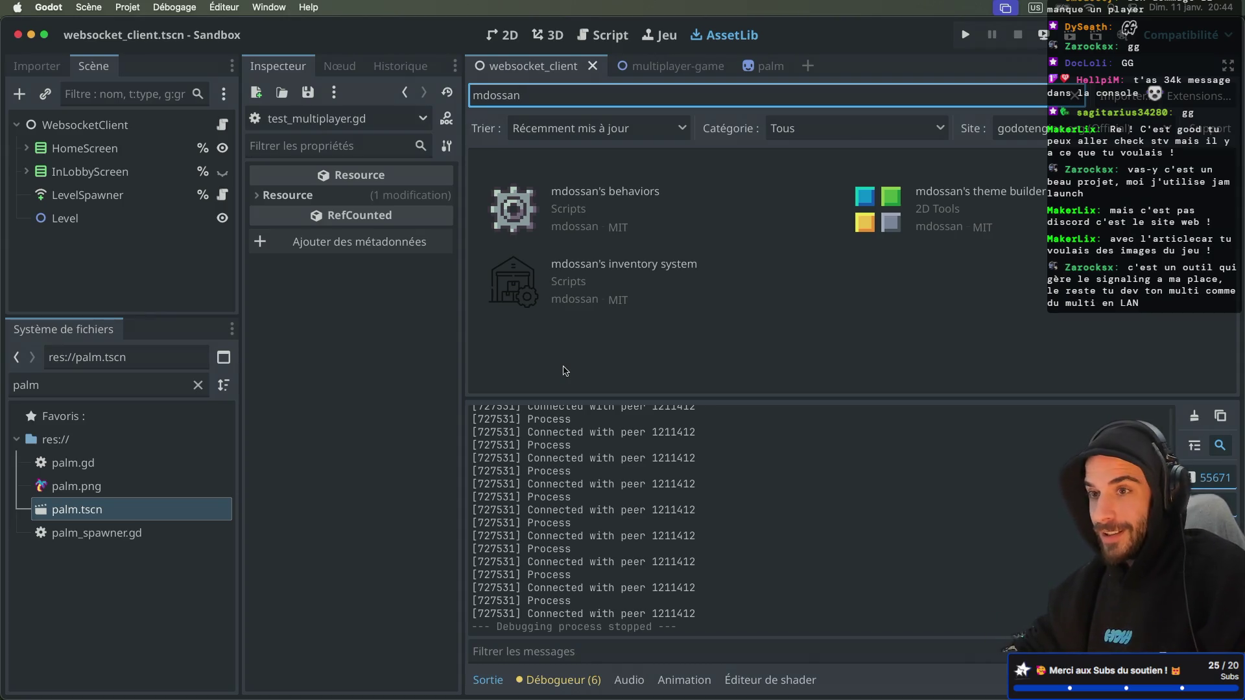
key(ctrl+Right)
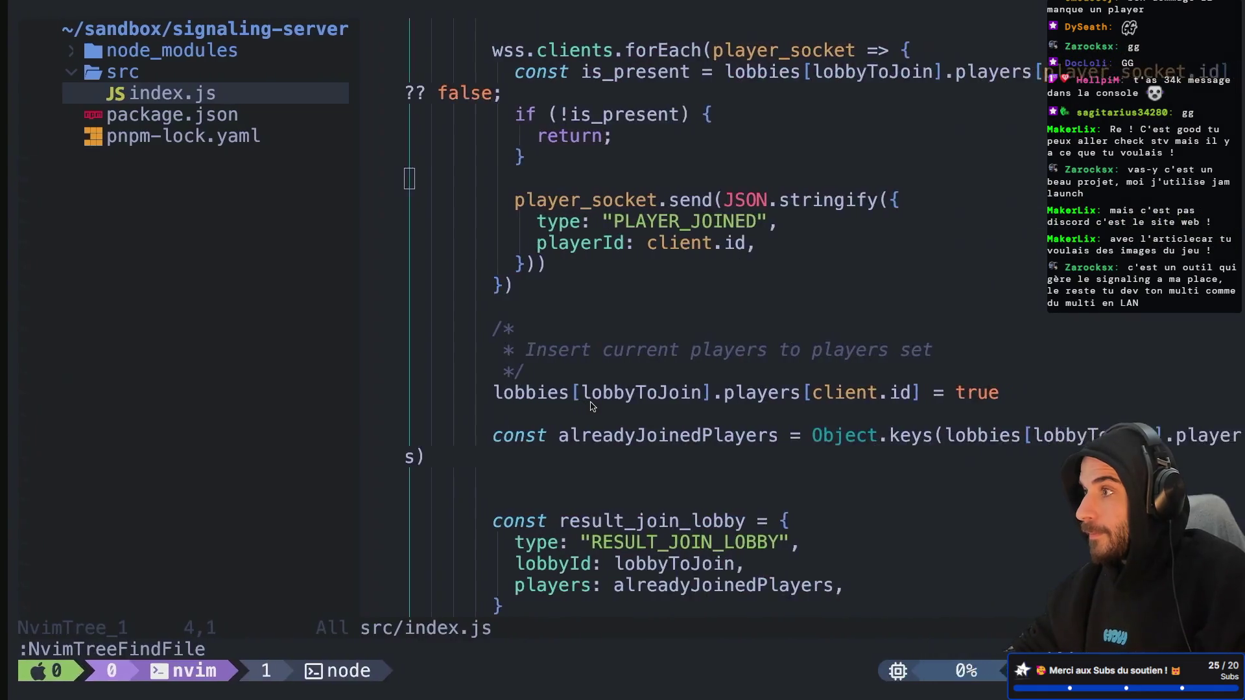
key(ctrl+Left)
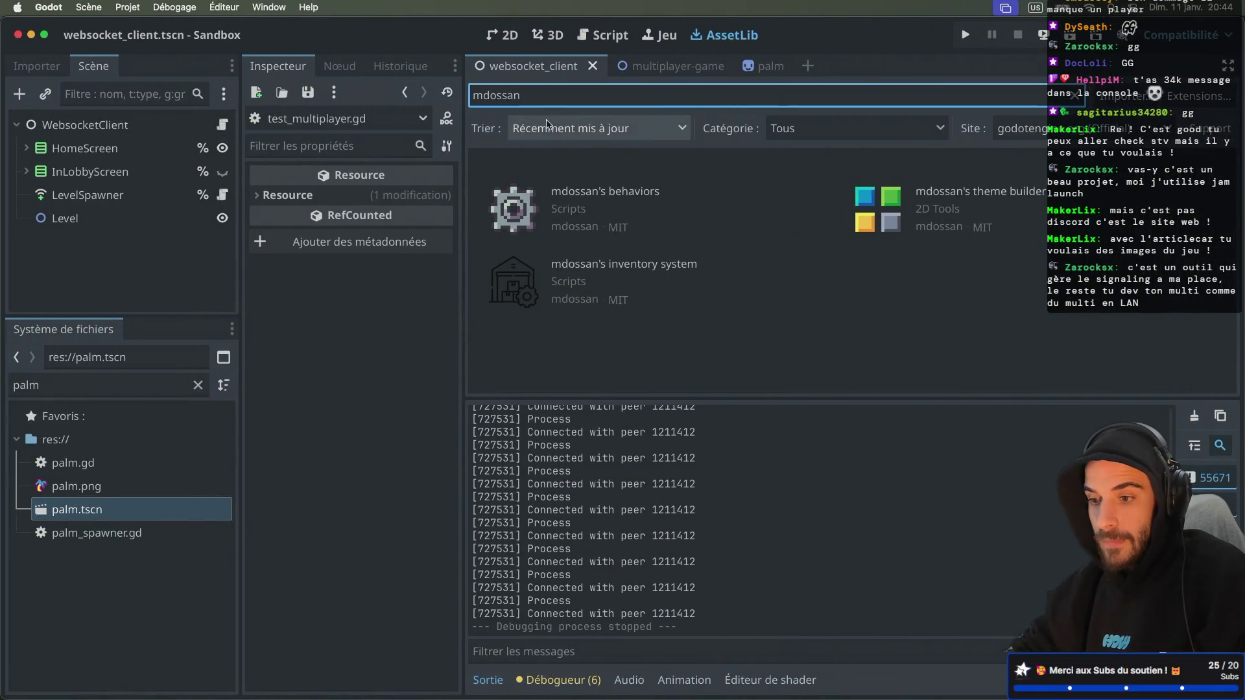
click(503, 35)
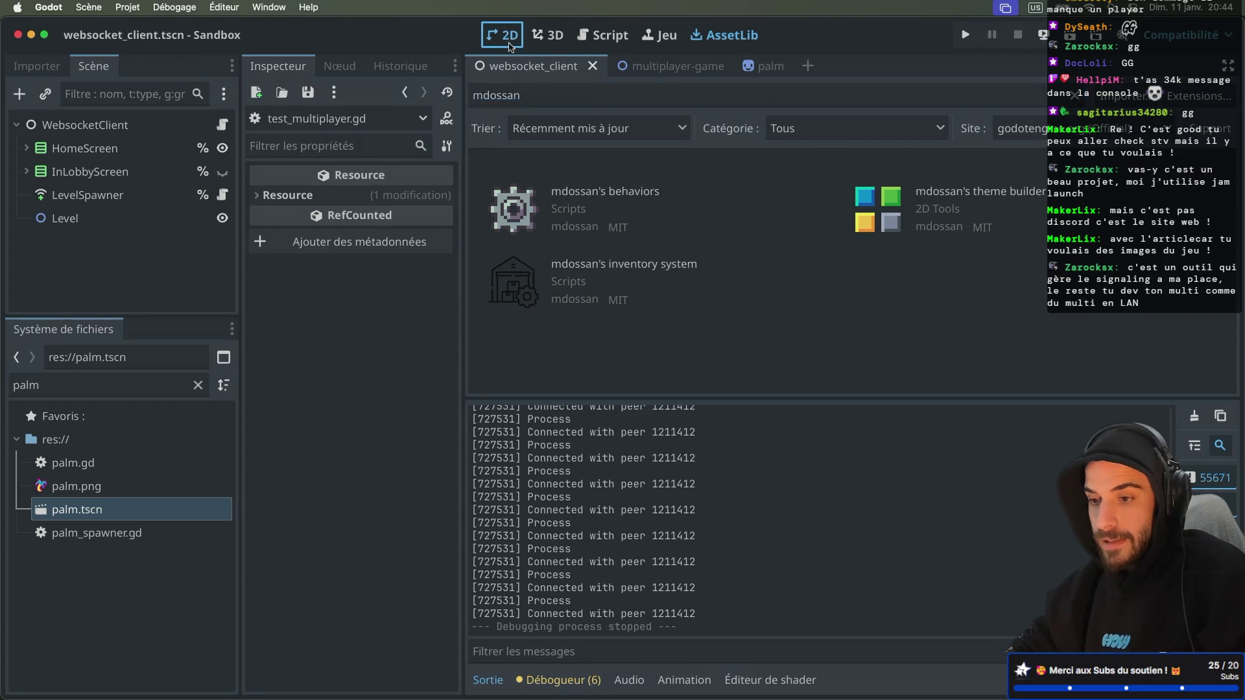
Show test_multiplayer.gd in distraction-free mode with the bottom panel collapsed
click(604, 35)
key(ctrl+super+d)
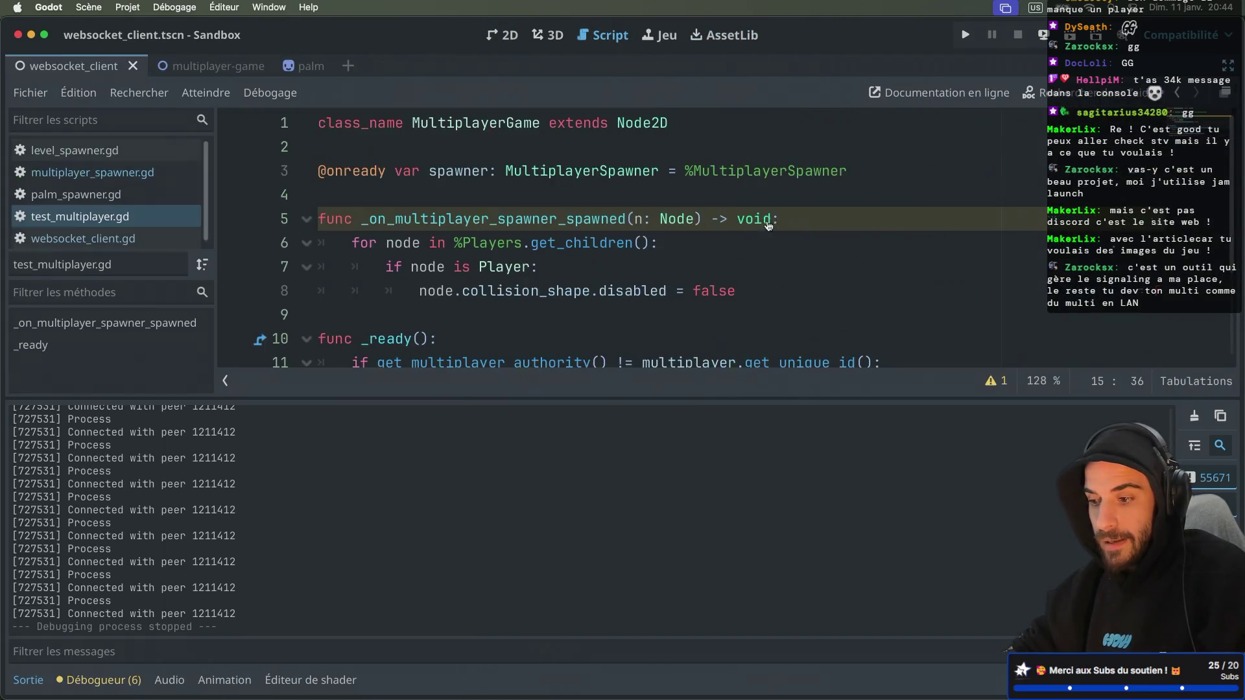
click(28, 680)
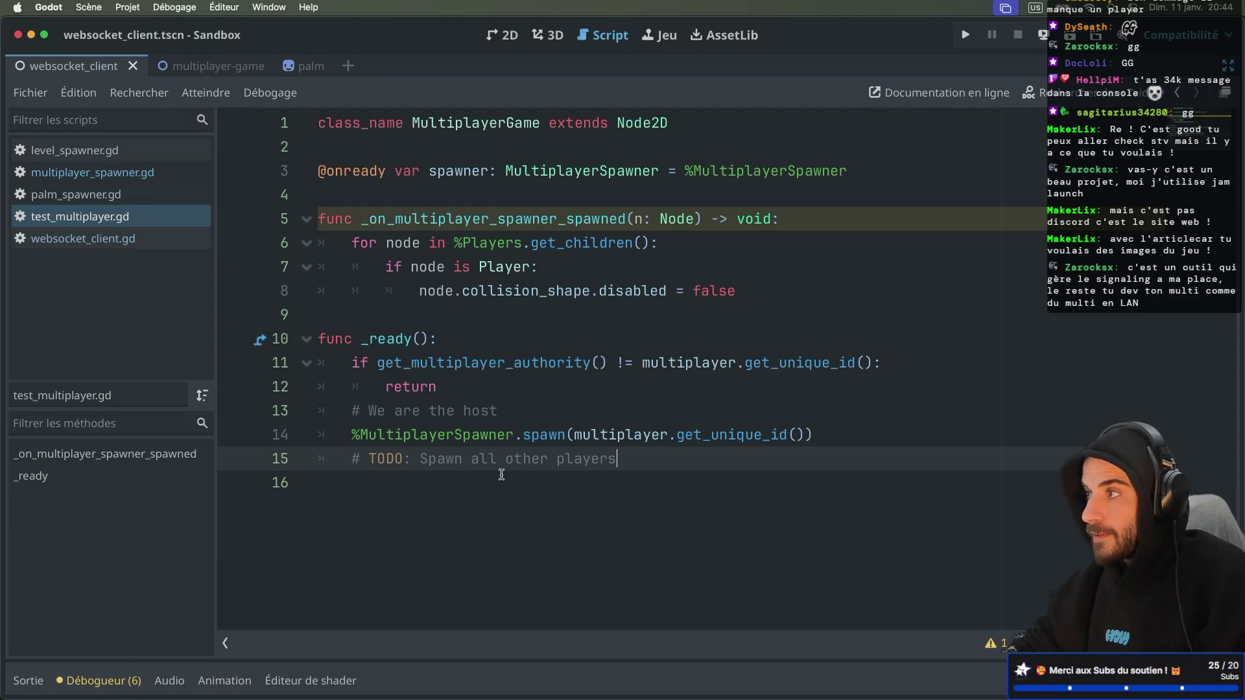
key(ctrl+Right)
key(ctrl+Left)
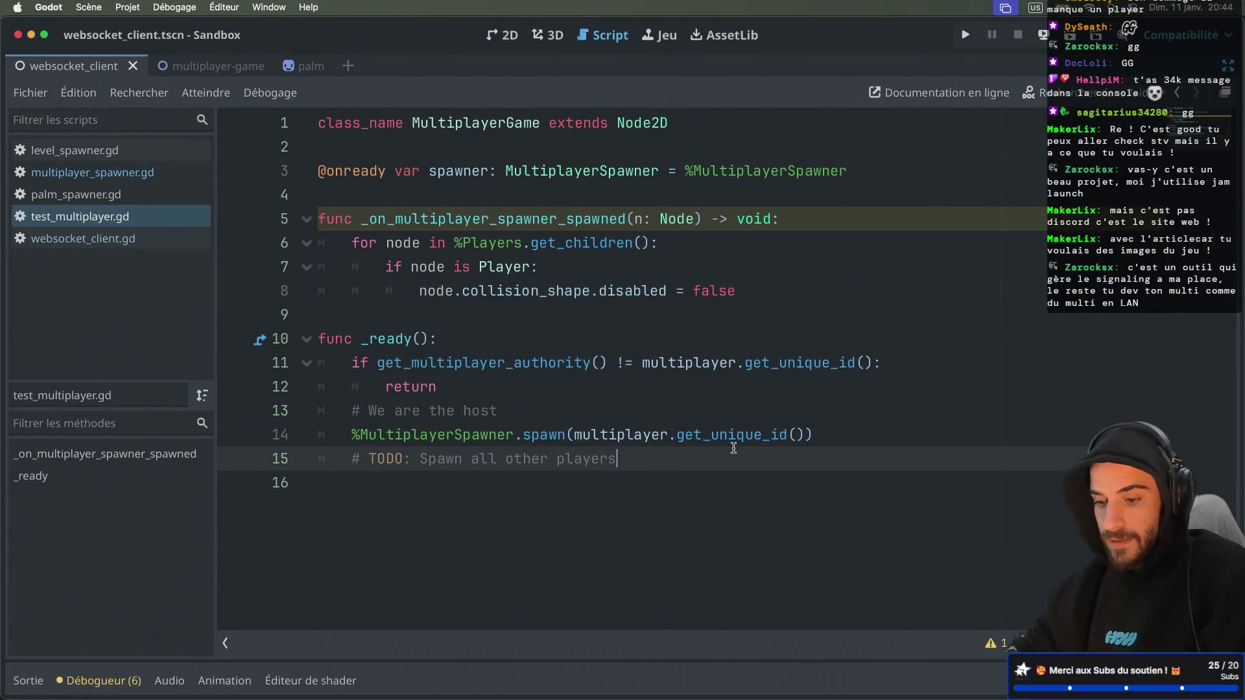
Add multiplayer.get_peers() below the TODO and read its MultiplayerAPI documentation
key(Return)
text(mul)
key(Return)
text(.get)
key(Down)
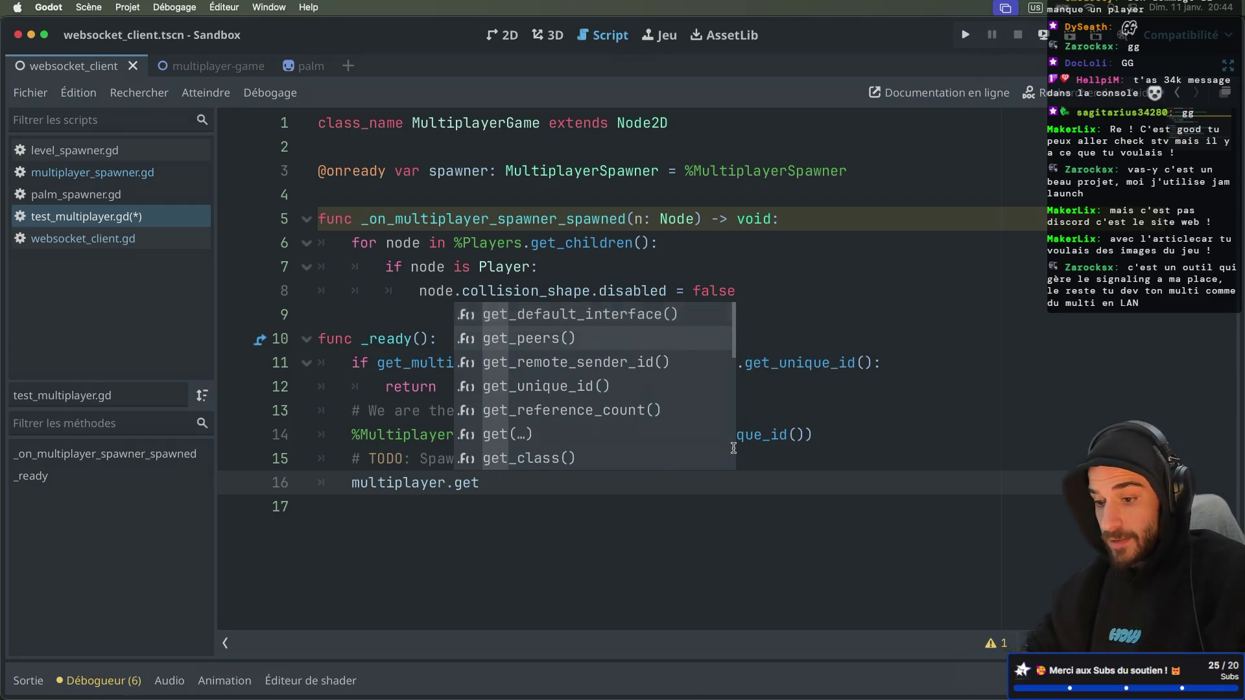
key(Return)
super+click(514, 483)
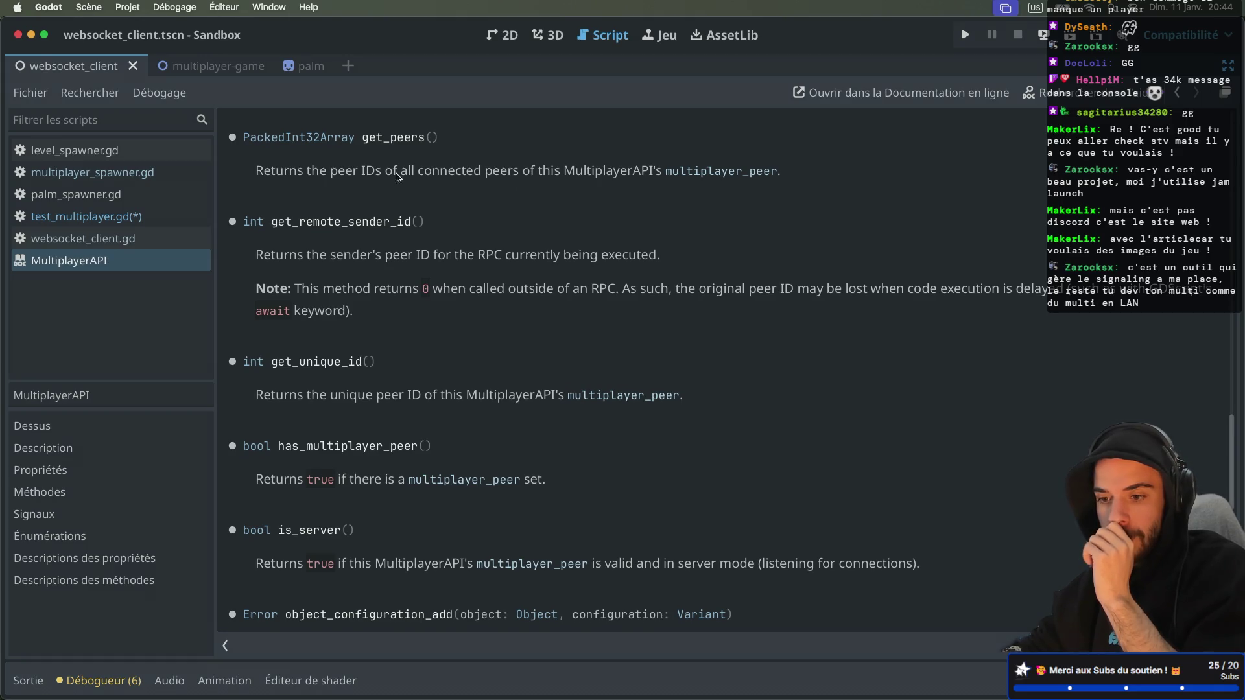
scroll(396, 176, up, 2)
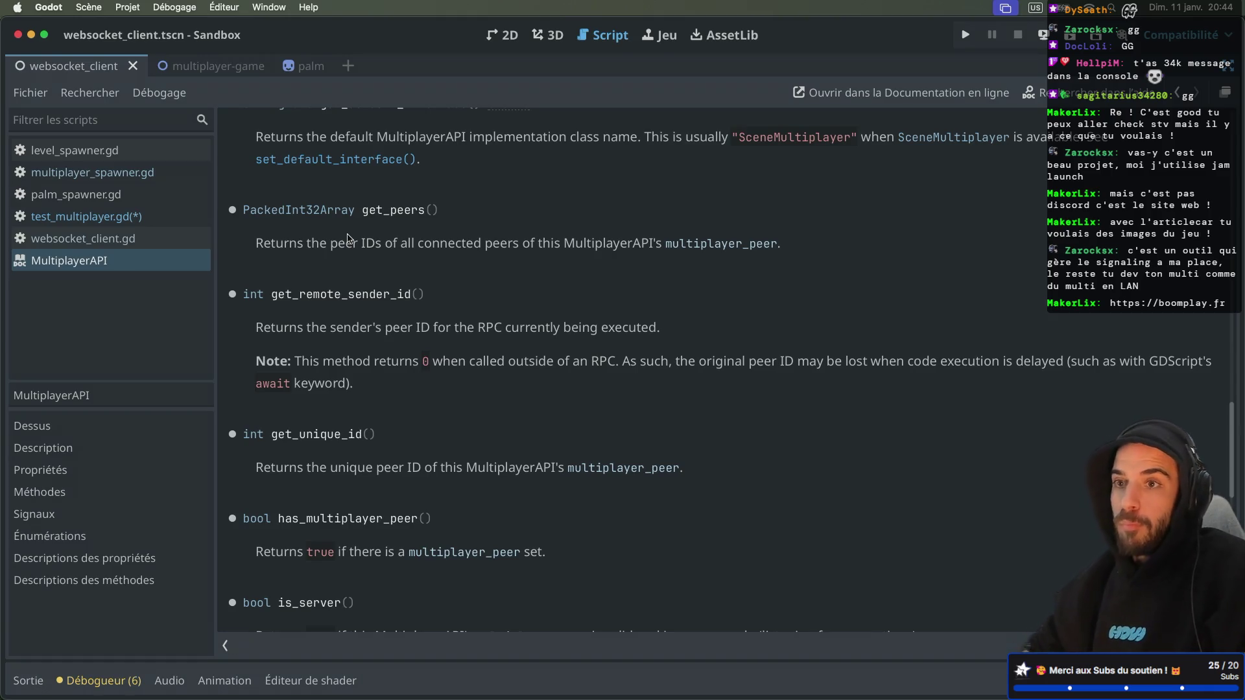
key(ctrl+Right)
key(ctrl+Right)
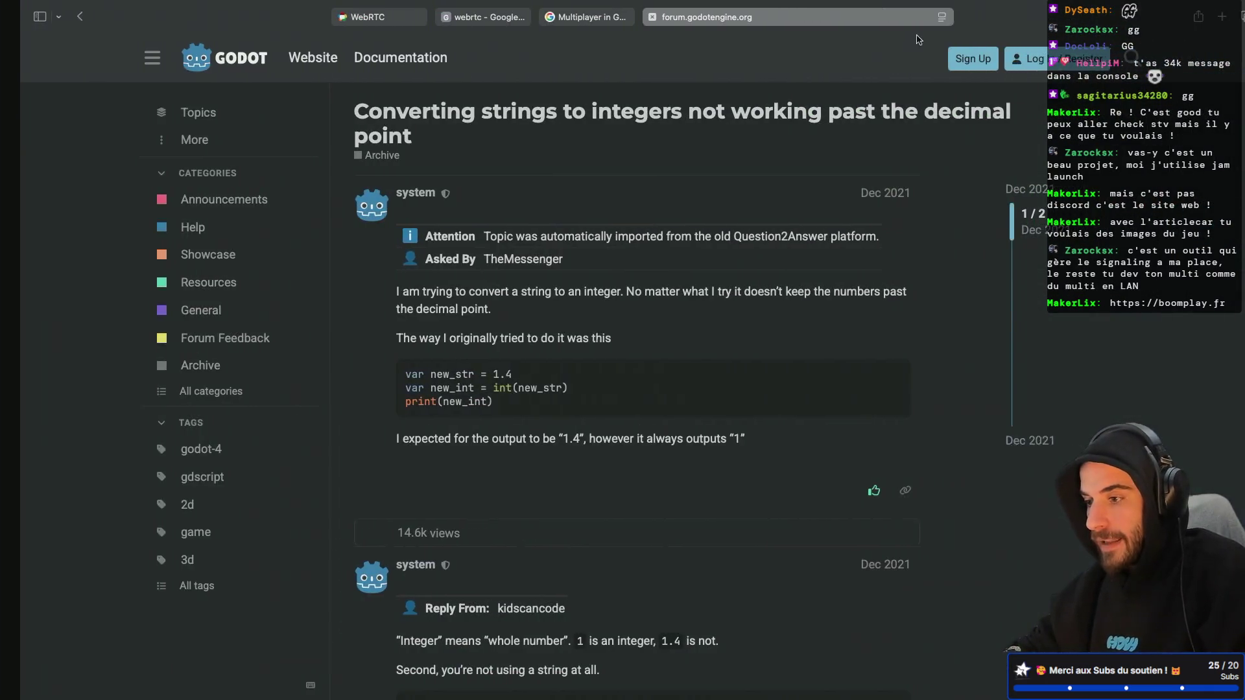
Load boomplay.fr in a new tab and go to its Forum page
click(1200, 17)
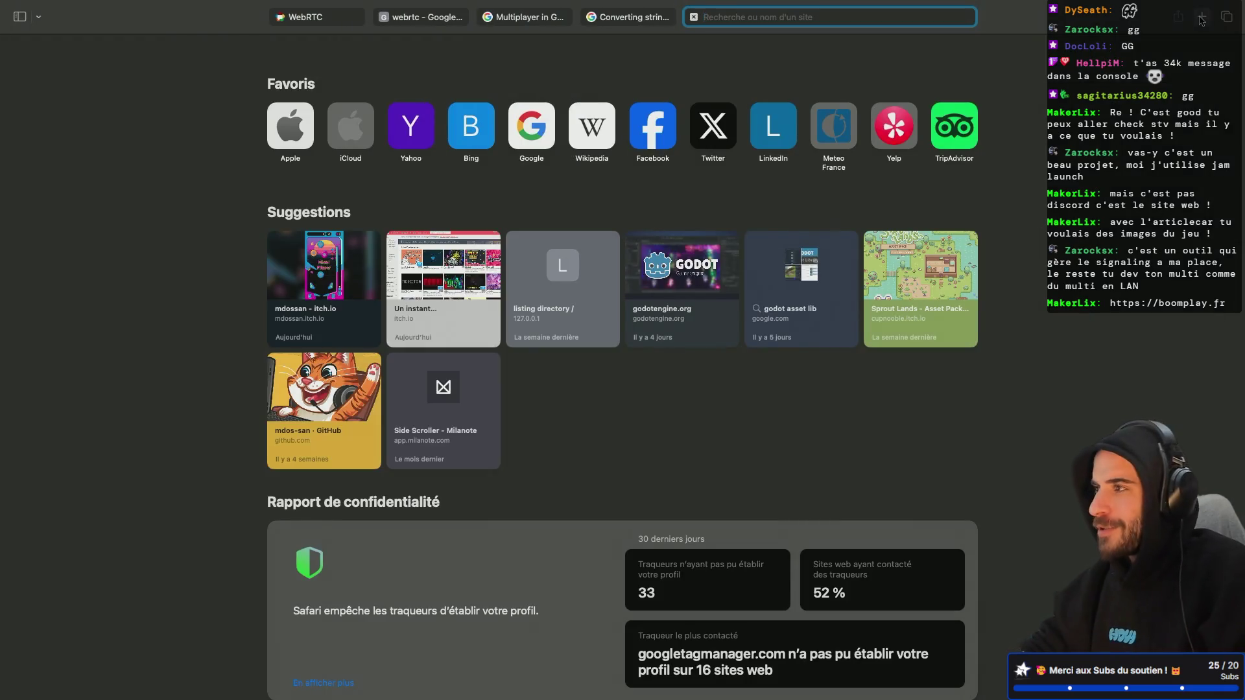
text(boomplay.fr)
key(Return)
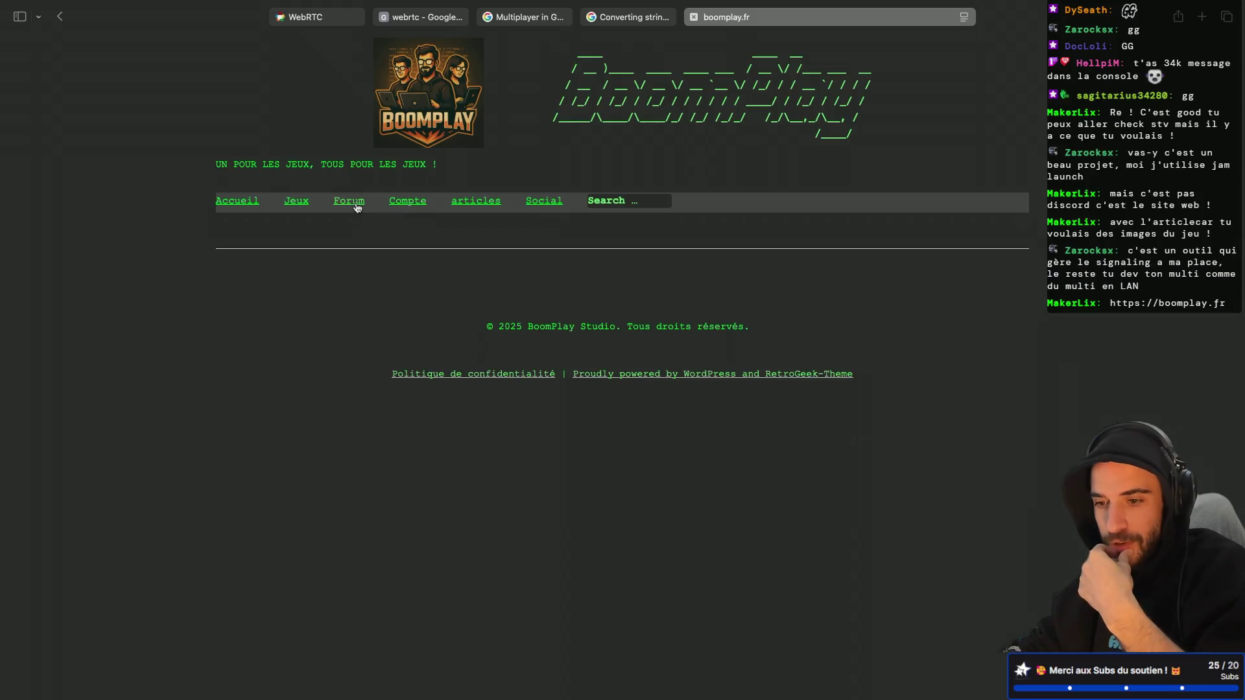
click(356, 206)
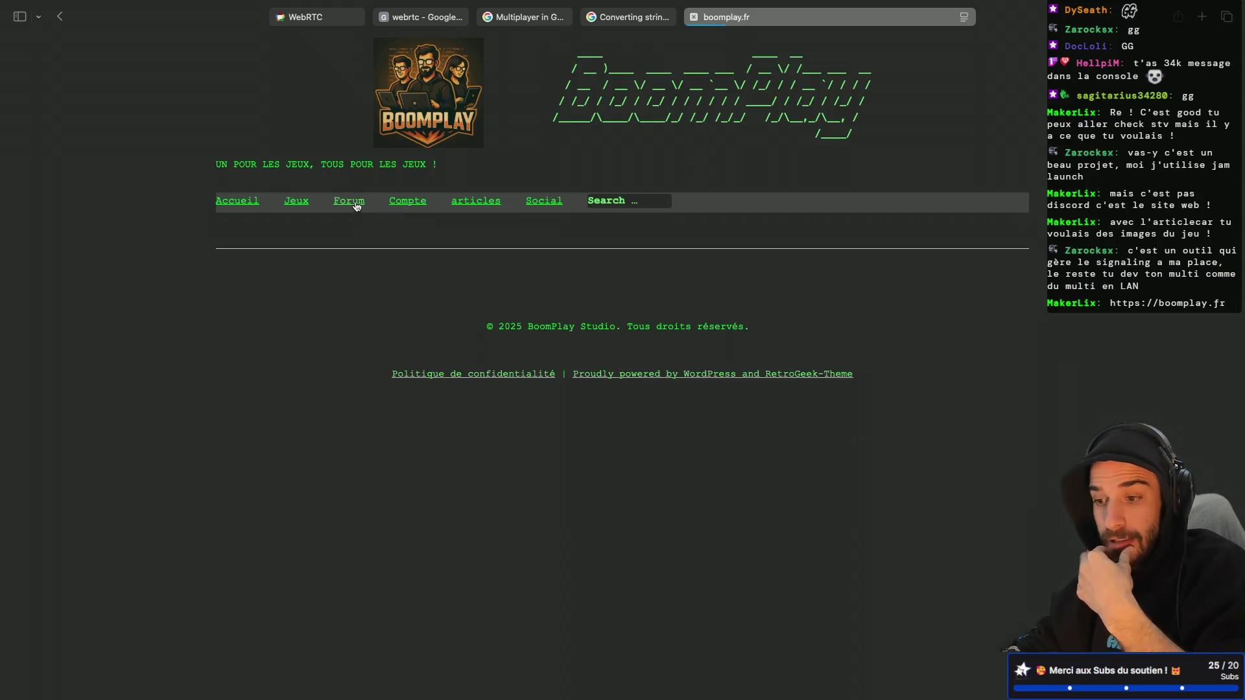
Navigate the forum into Suggestion > SlyBoom, then show the site's articles list
scroll(288, 324, down, 3)
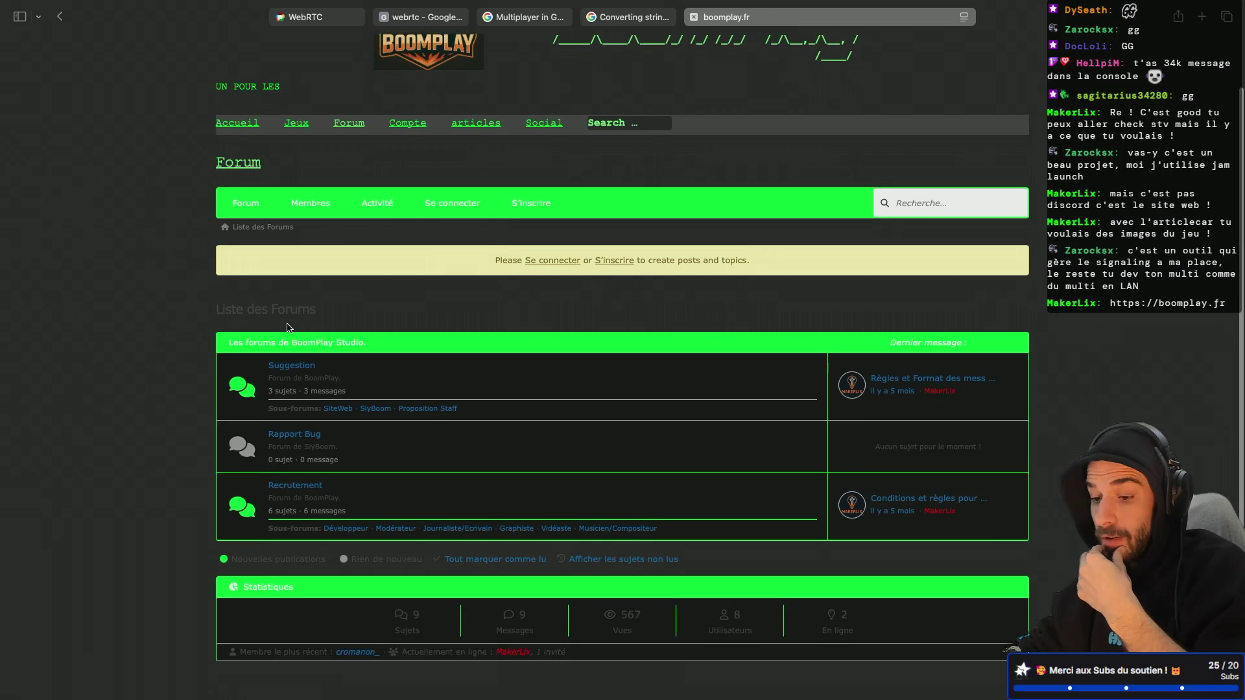
scroll(288, 327, down, 3)
scroll(288, 327, up, 5)
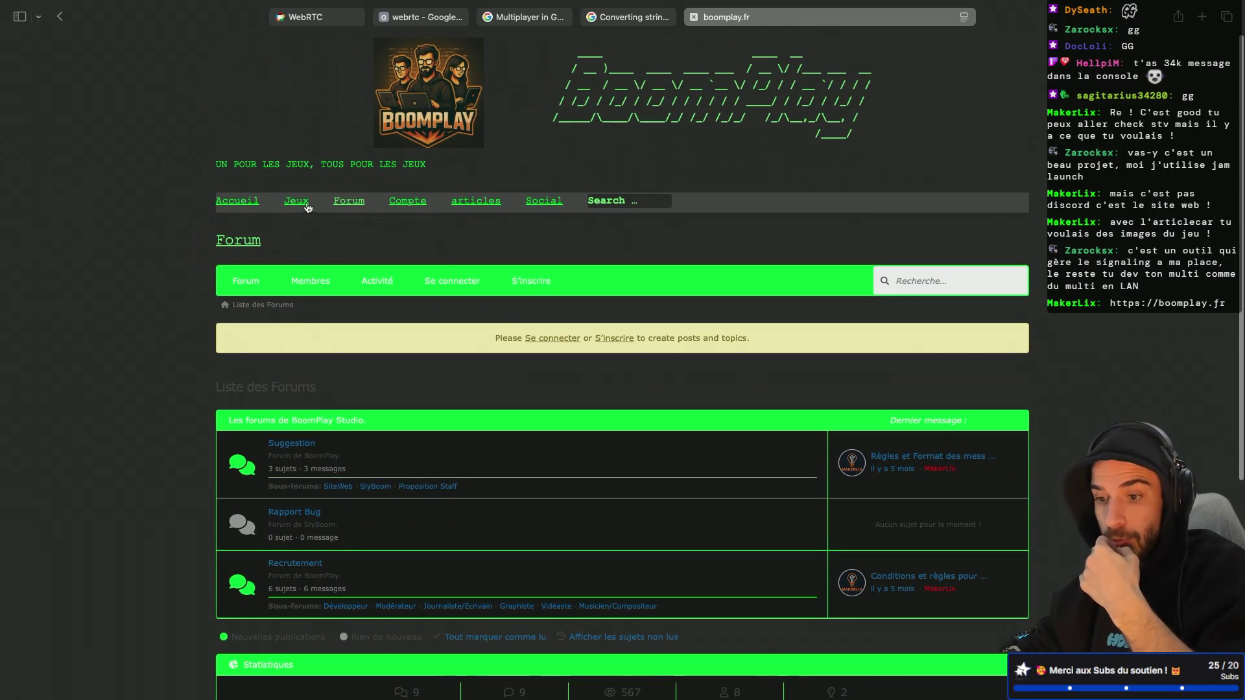
click(303, 207)
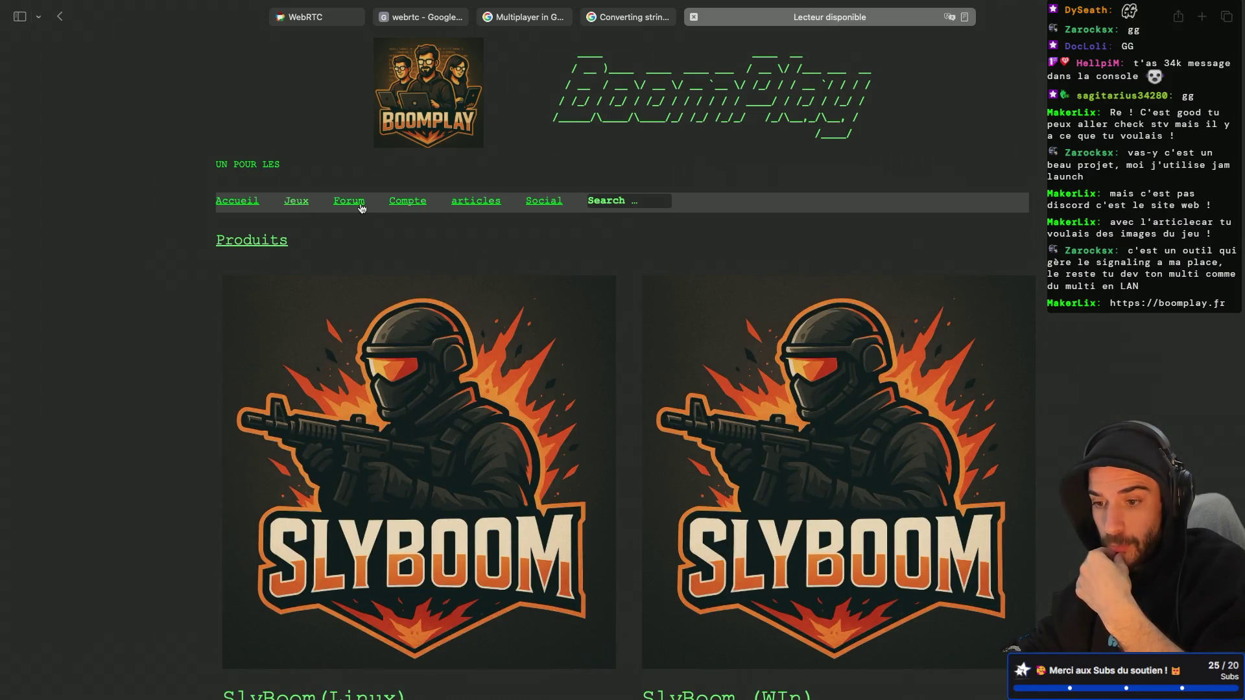
click(356, 208)
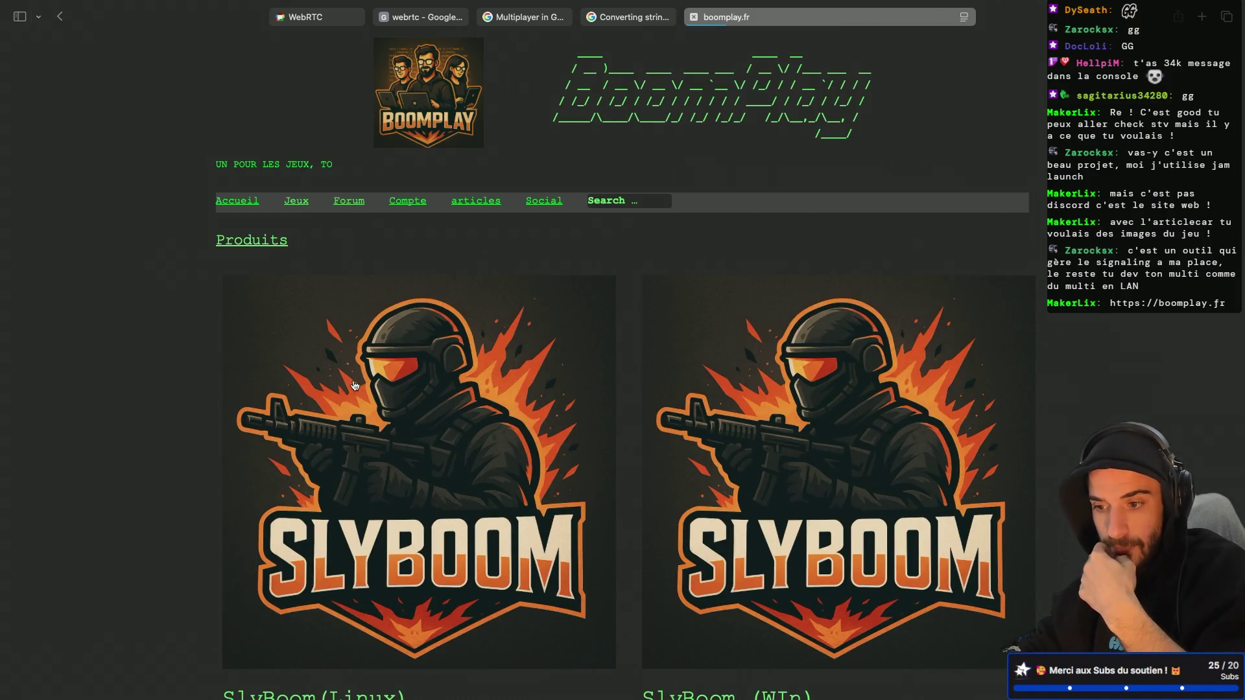
scroll(356, 384, down, 2)
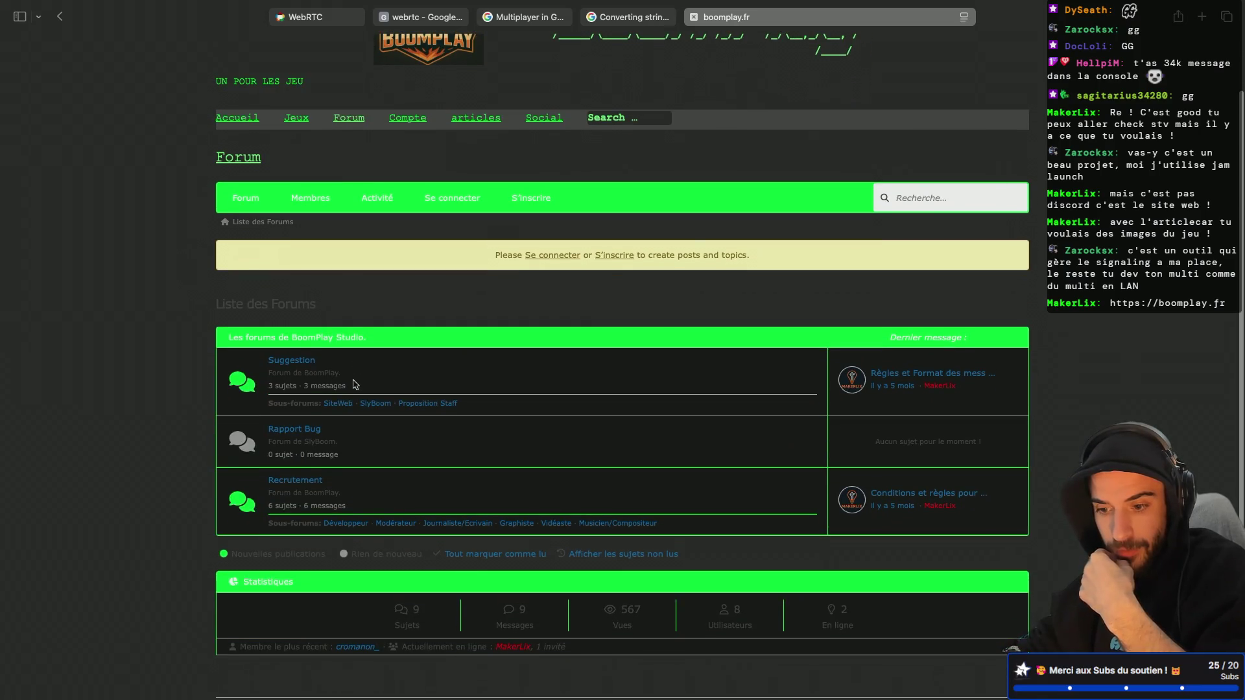
click(294, 365)
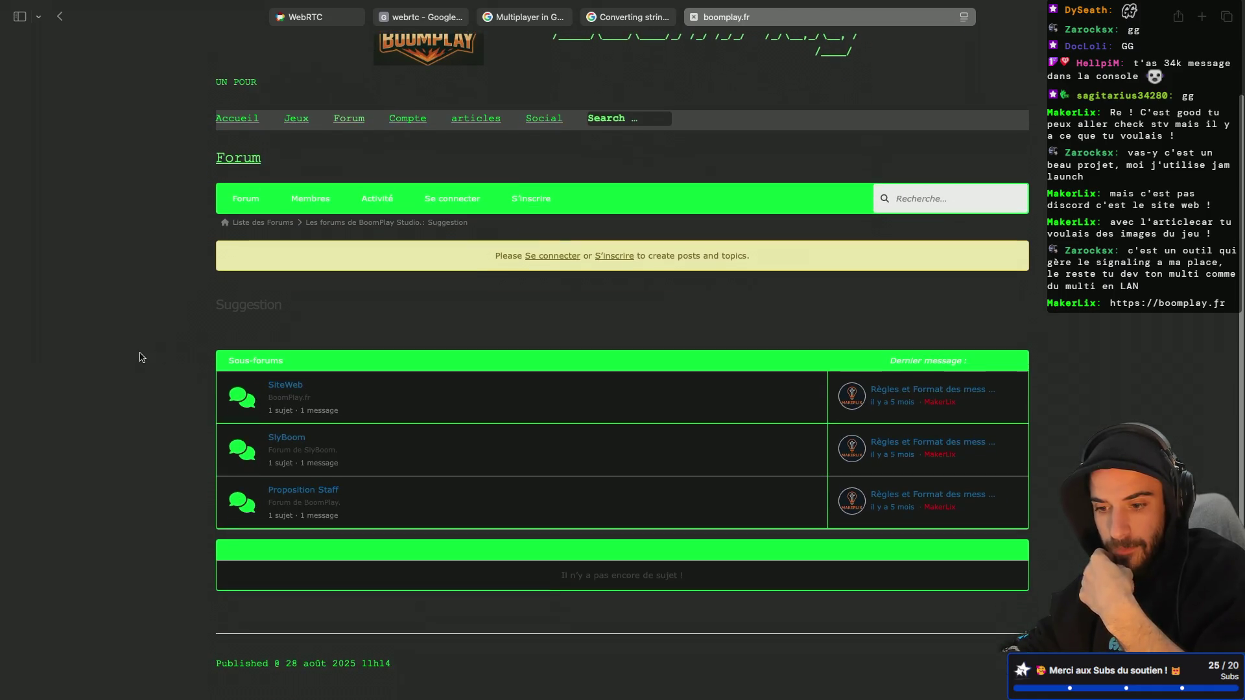
scroll(140, 357, up, 1)
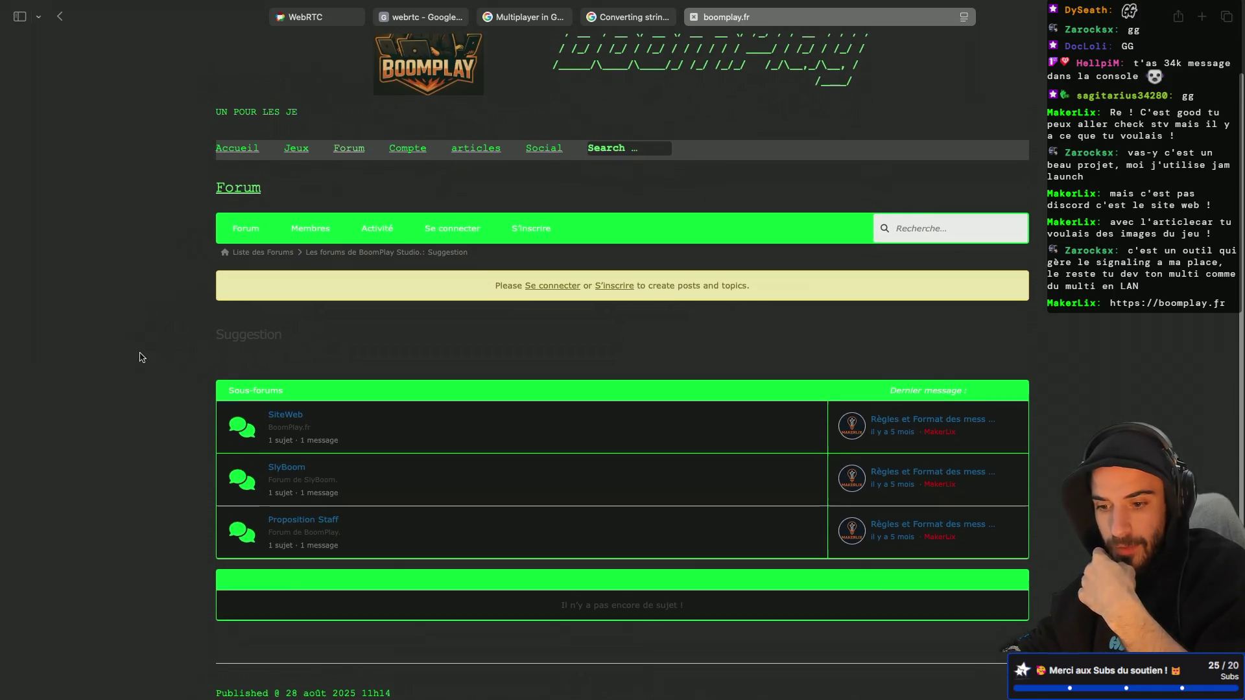
click(296, 470)
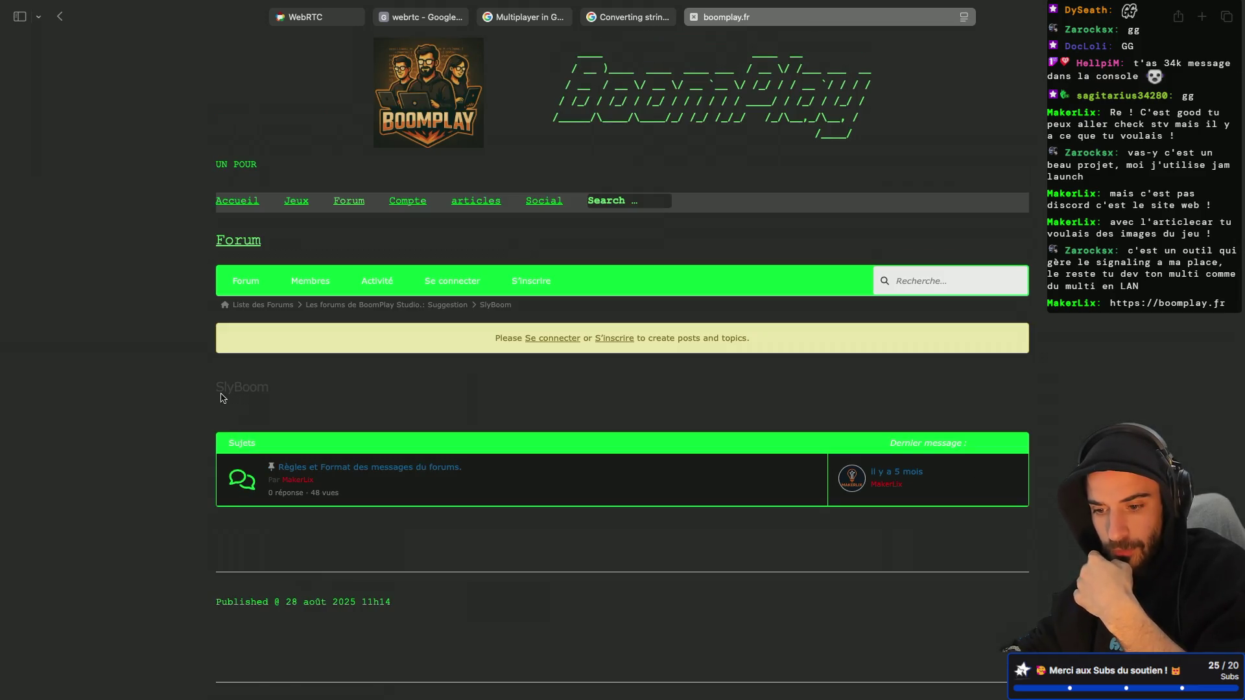
scroll(221, 398, down, 1)
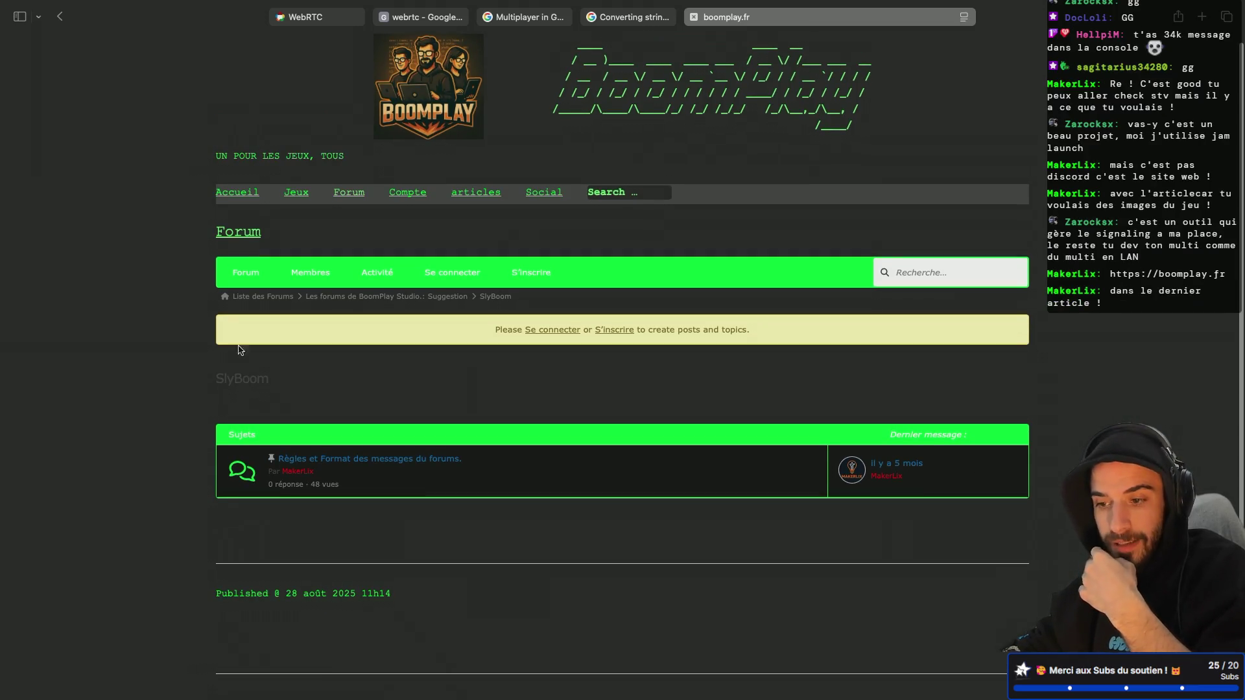
click(467, 195)
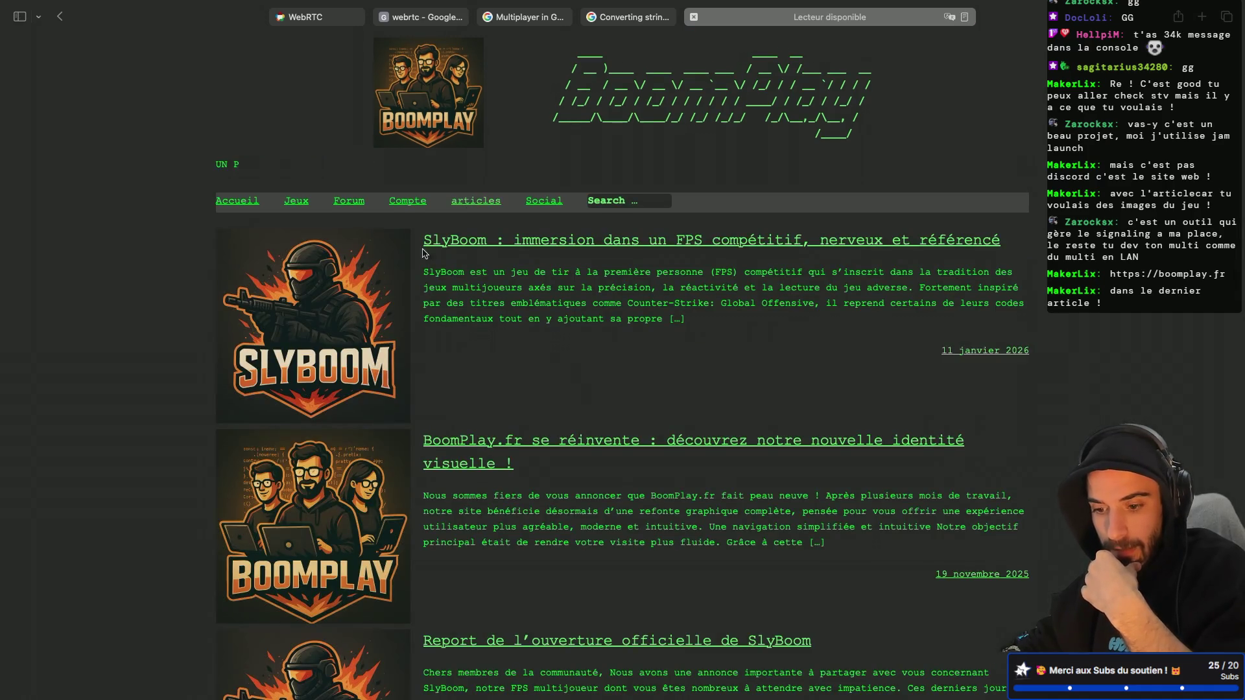
Open the 'SlyBoom : immersion dans un FPS compétitif' article from the list
scroll(323, 371, down, 5)
scroll(323, 371, up, 2)
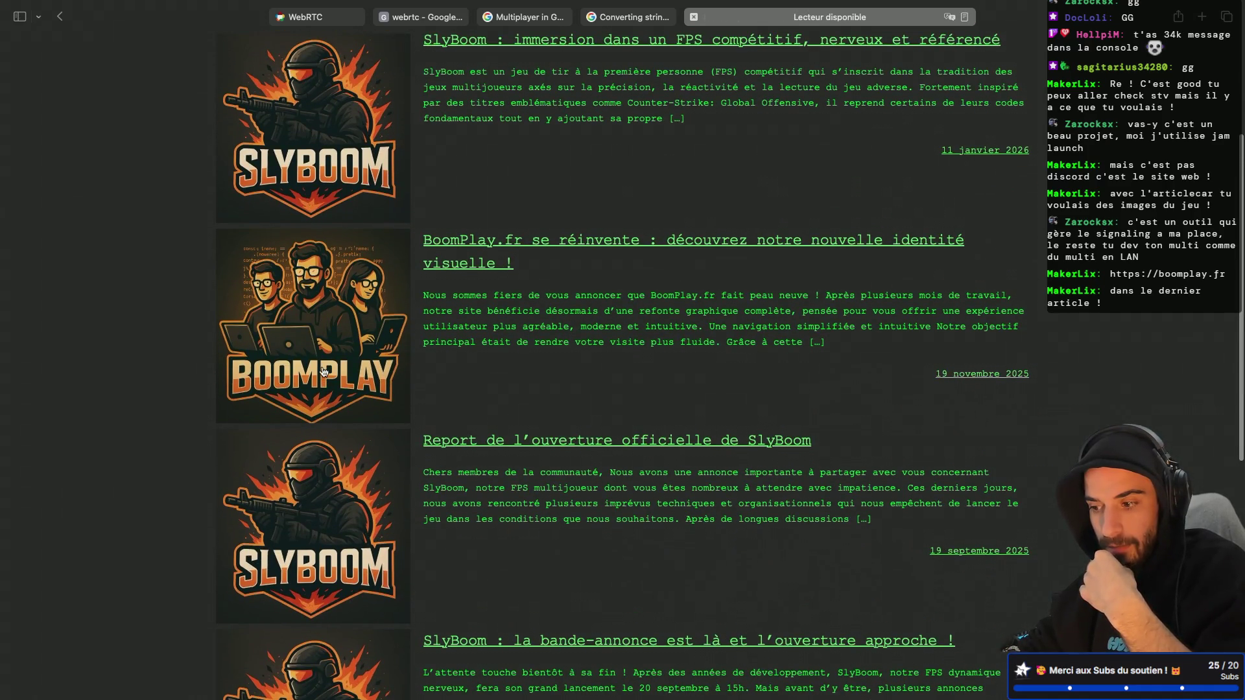
scroll(323, 372, up, 3)
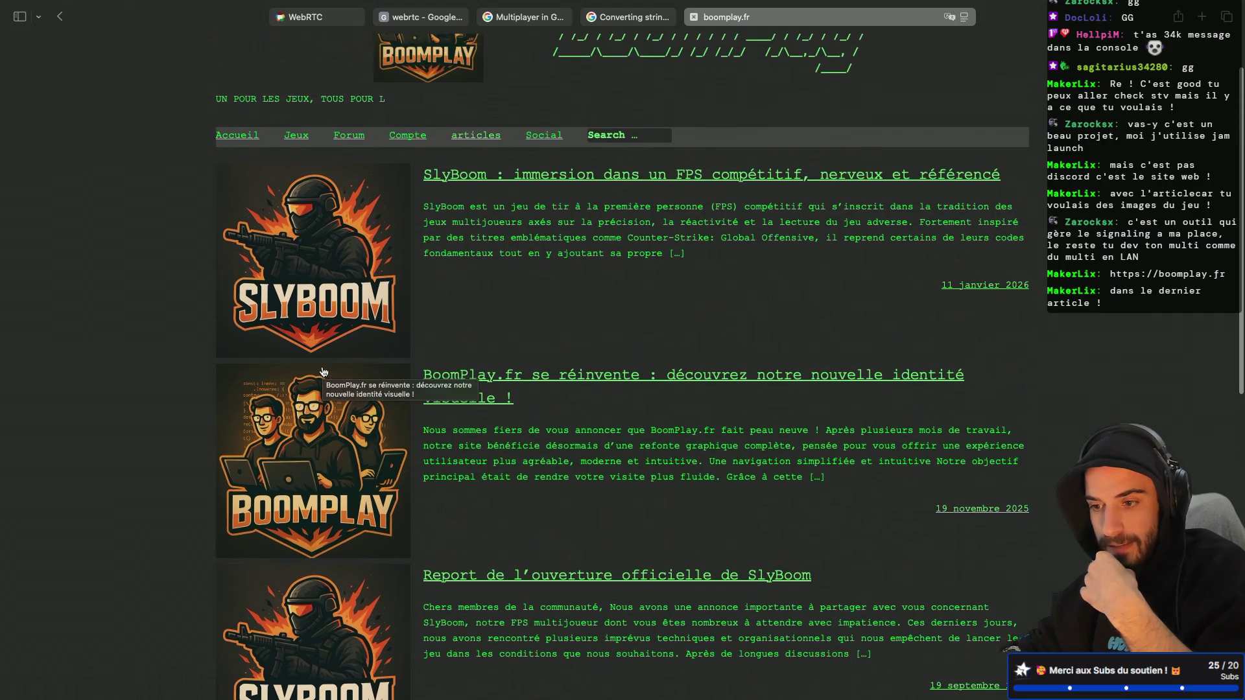
click(569, 179)
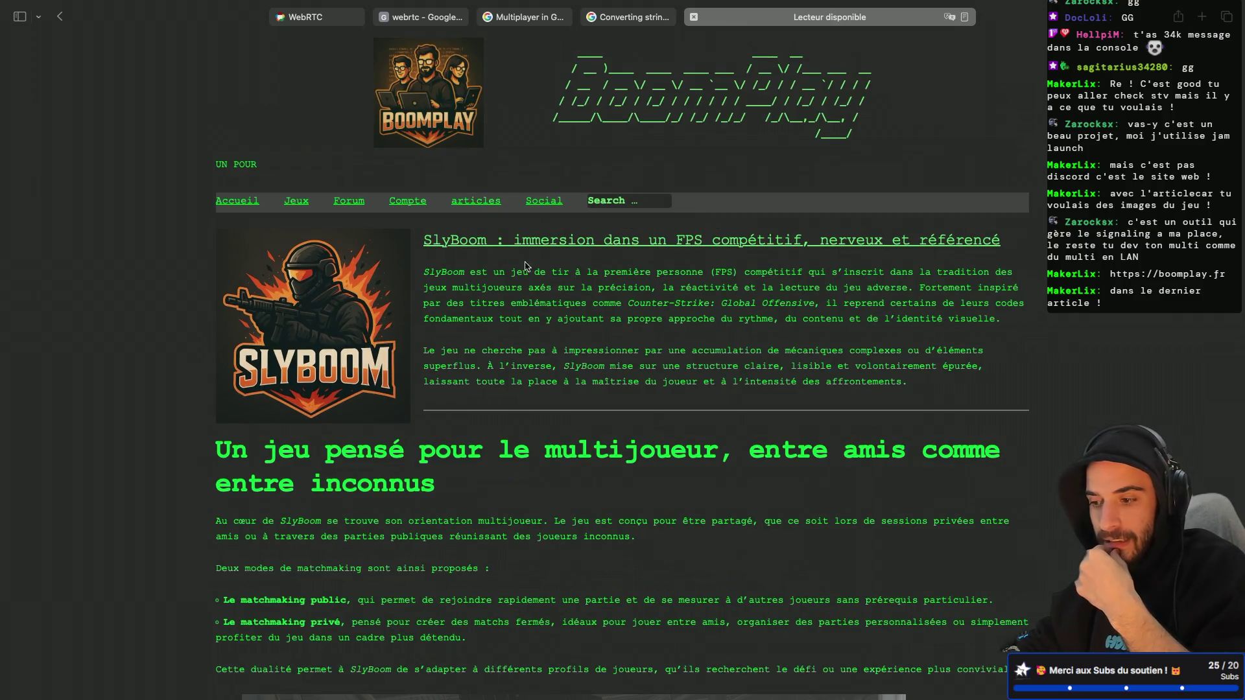
Read down the article to the 'Un arsenal réduit' section with its three weapon images
scroll(499, 353, down, 3)
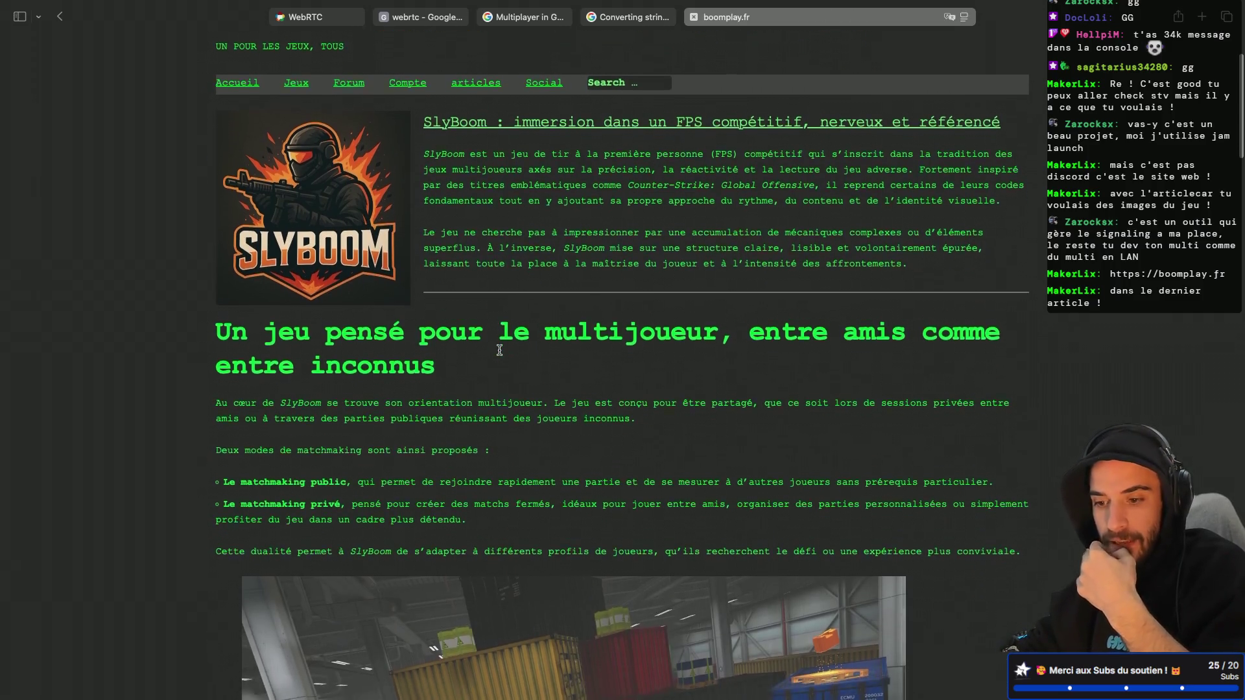
scroll(499, 353, down, 3)
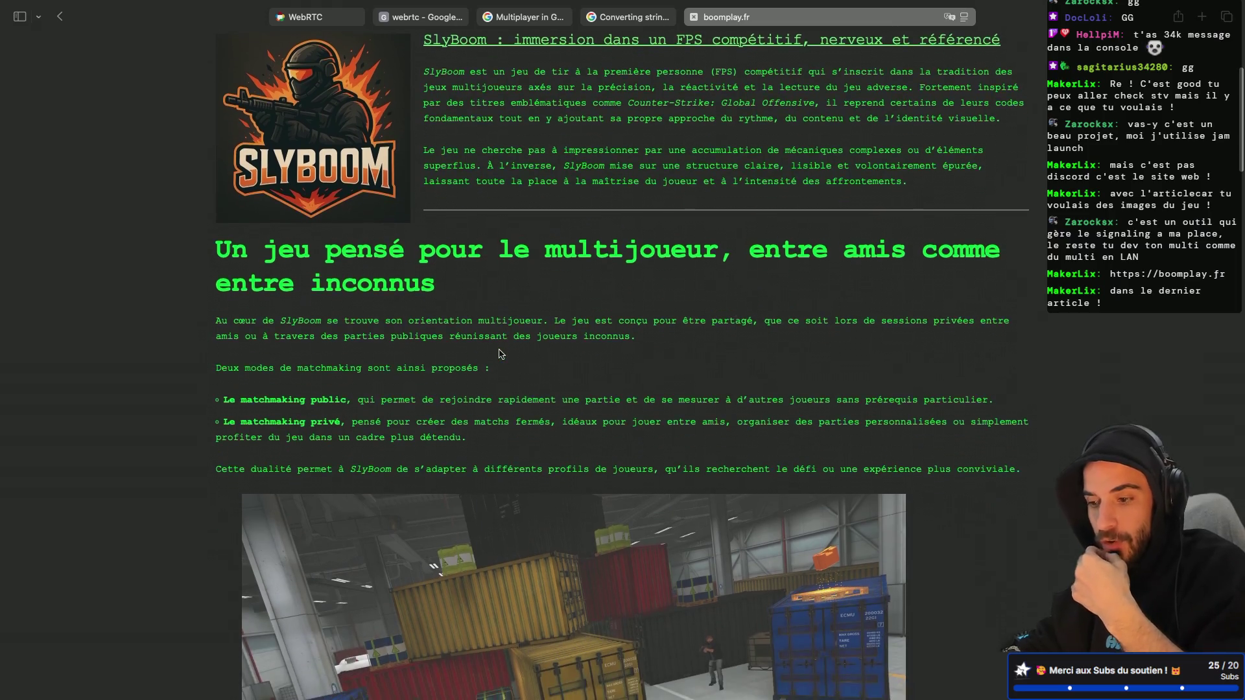
scroll(499, 353, down, 4)
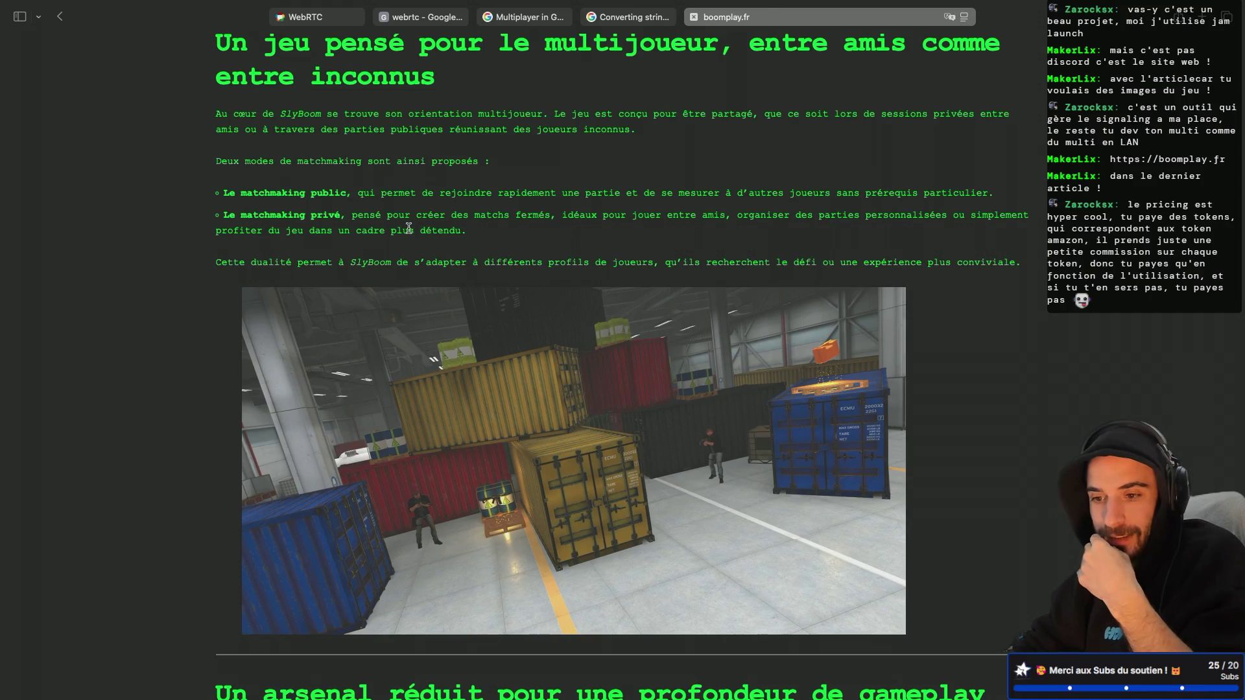
scroll(408, 227, down, 3)
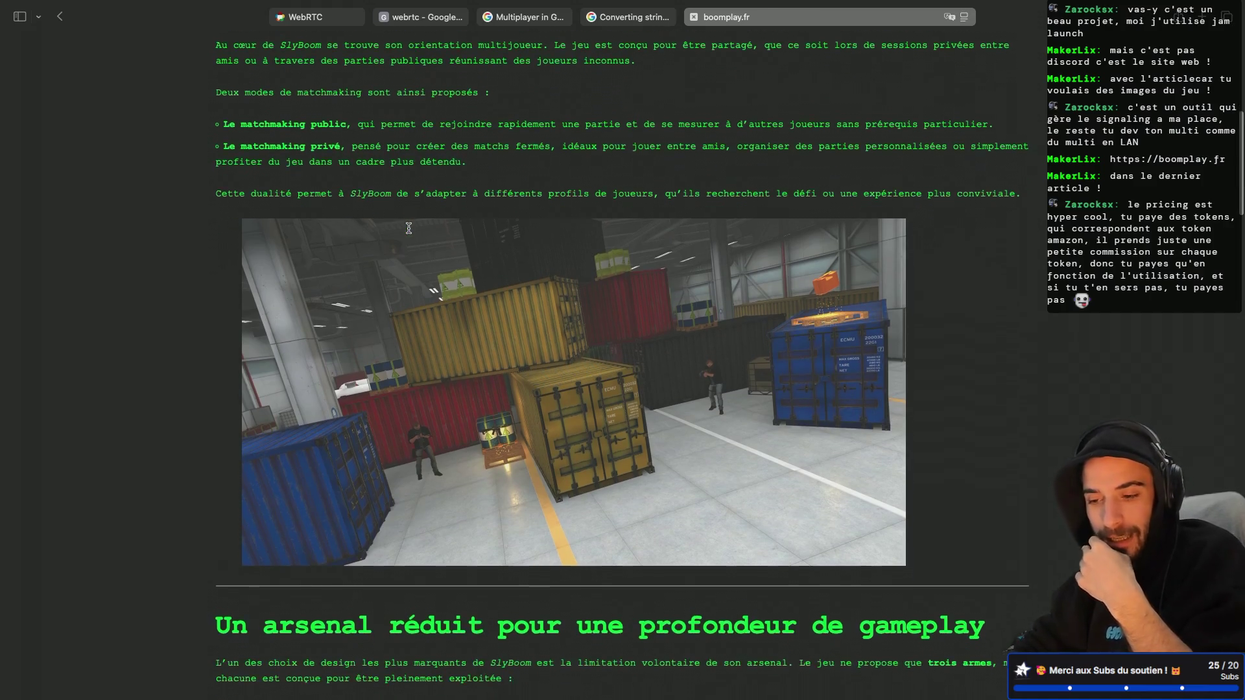
scroll(409, 232, down, 4)
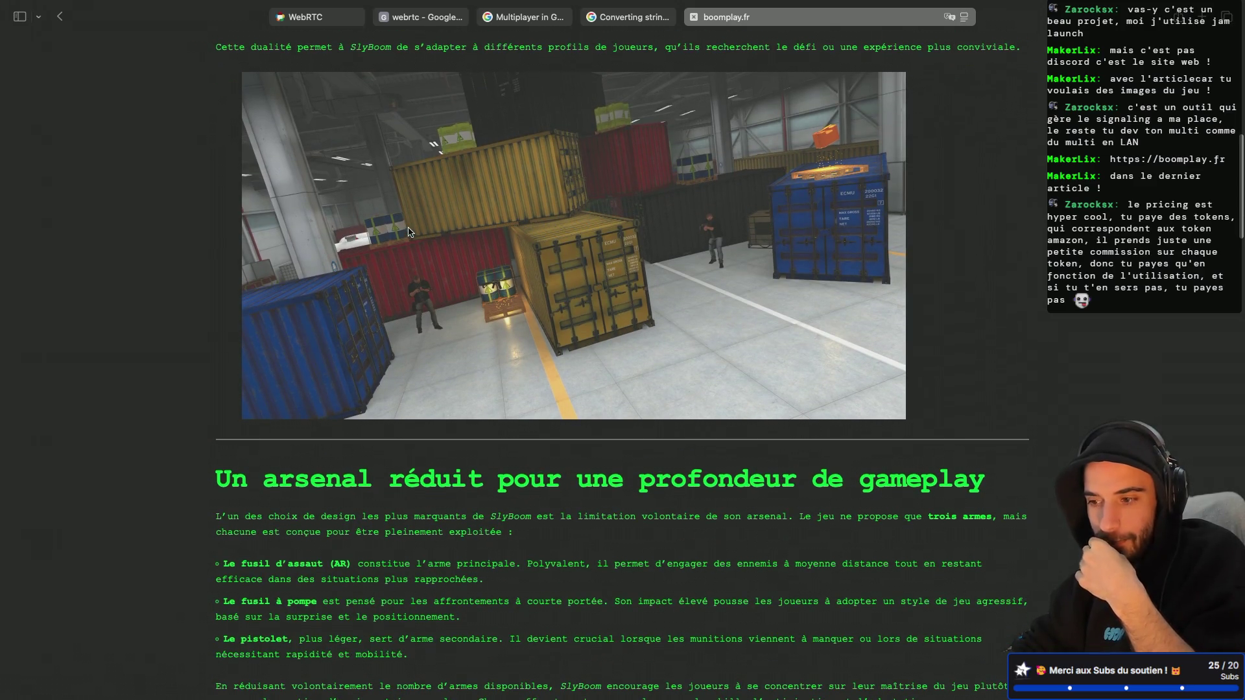
scroll(408, 231, down, 1)
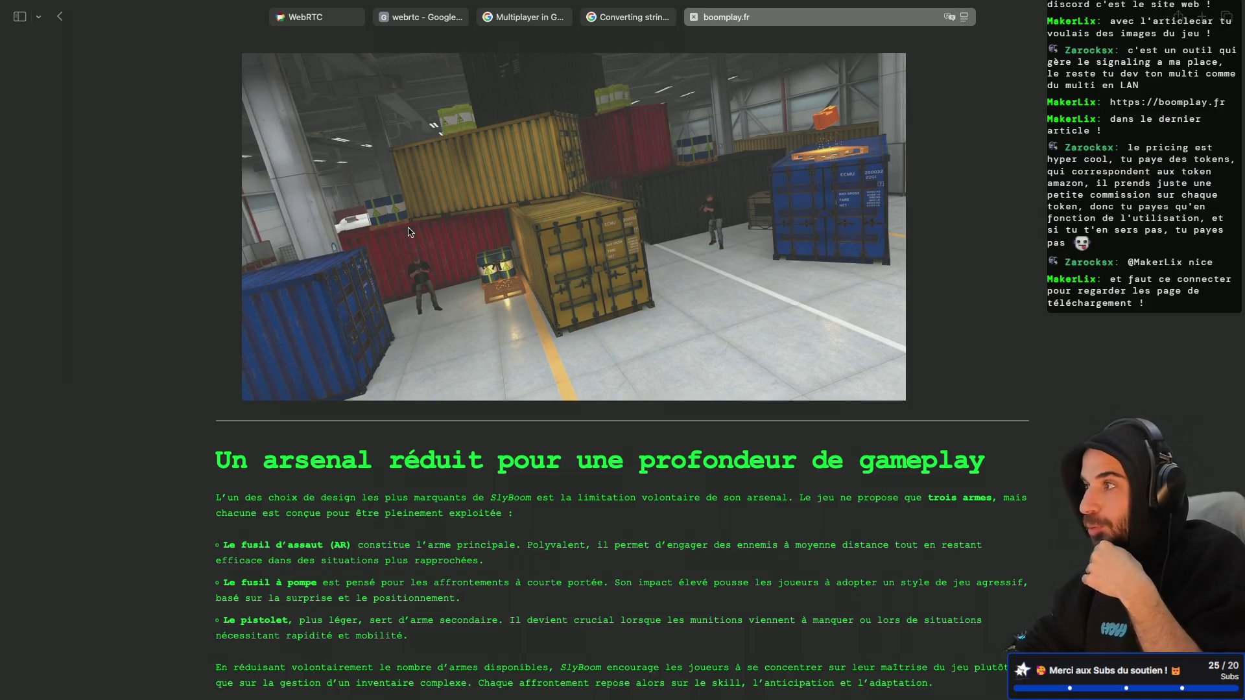
scroll(409, 231, down, 2)
scroll(409, 231, down, 10)
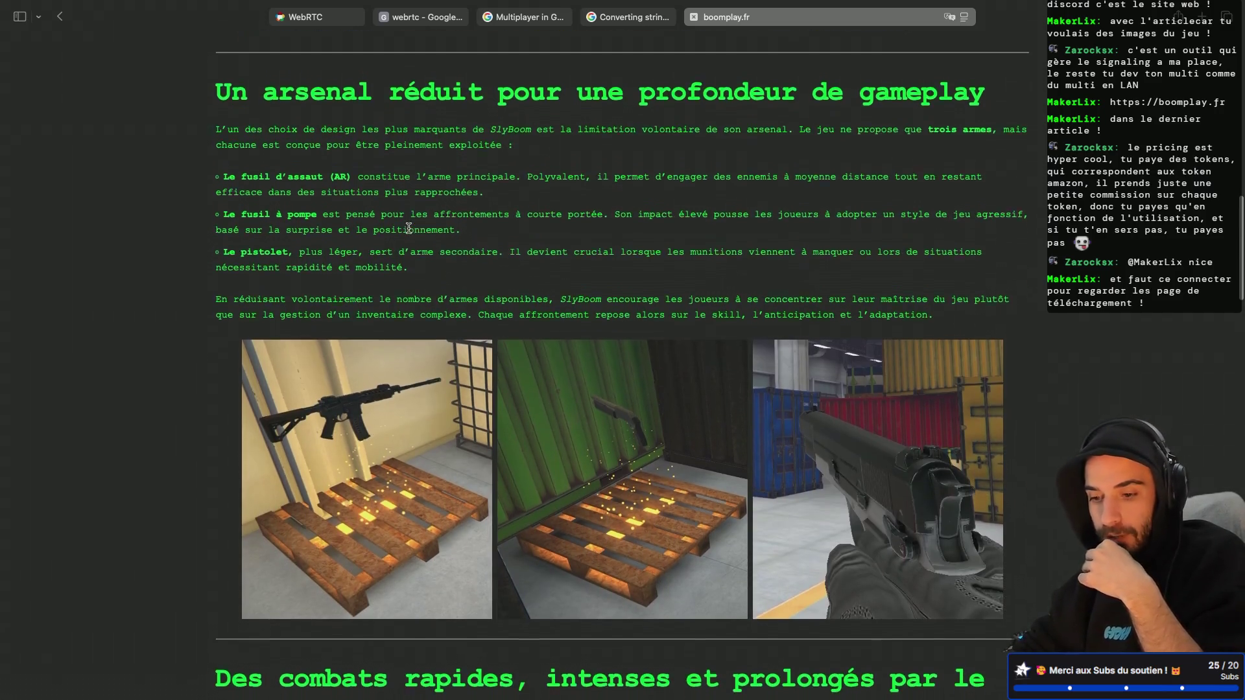
scroll(408, 228, down, 1)
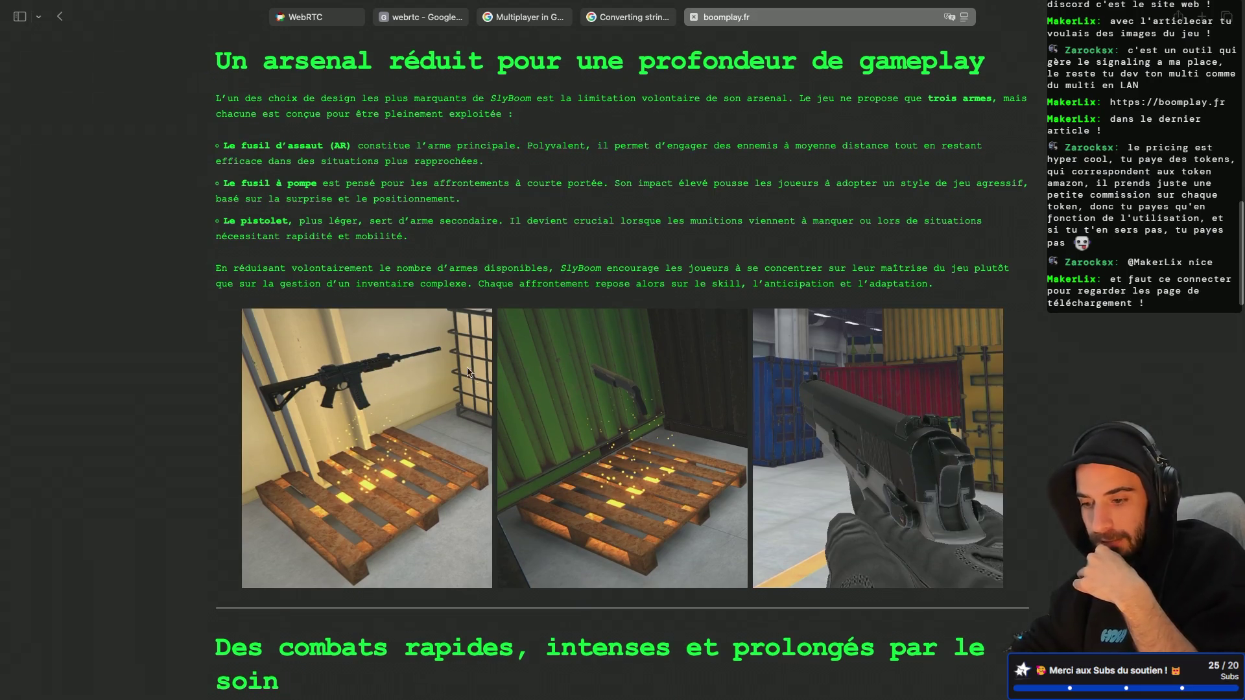
scroll(454, 355, up, 1)
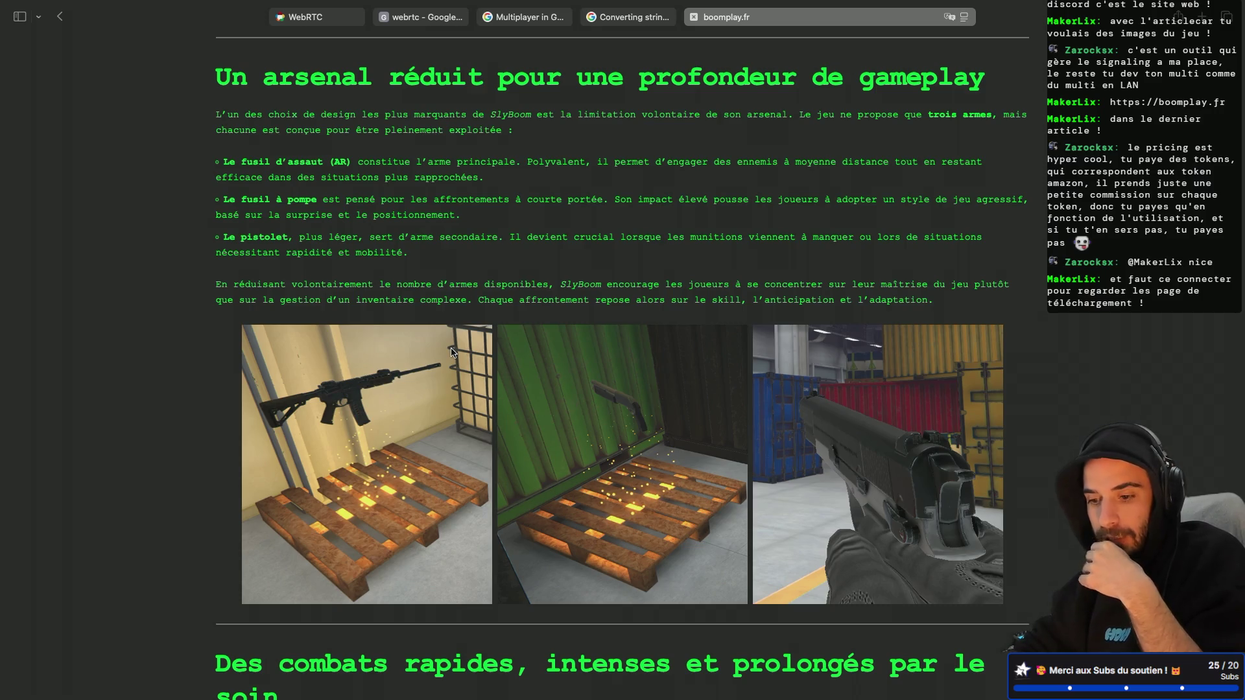
scroll(452, 352, down, 1)
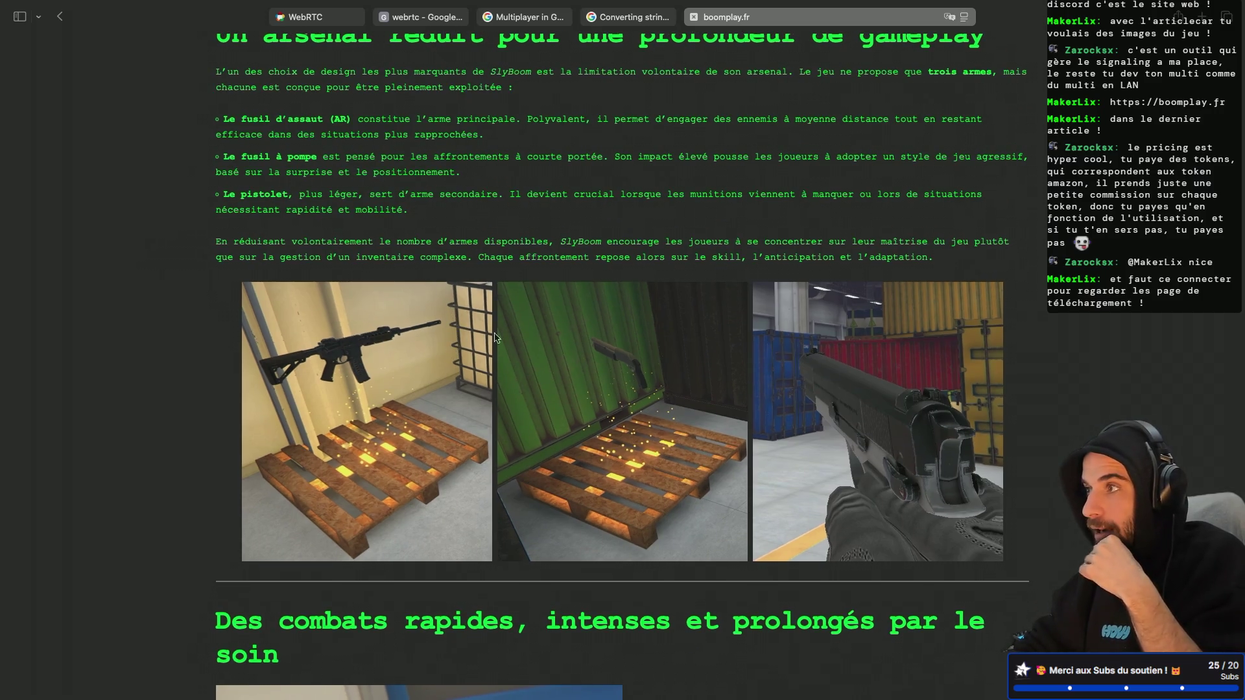
scroll(440, 349, down, 5)
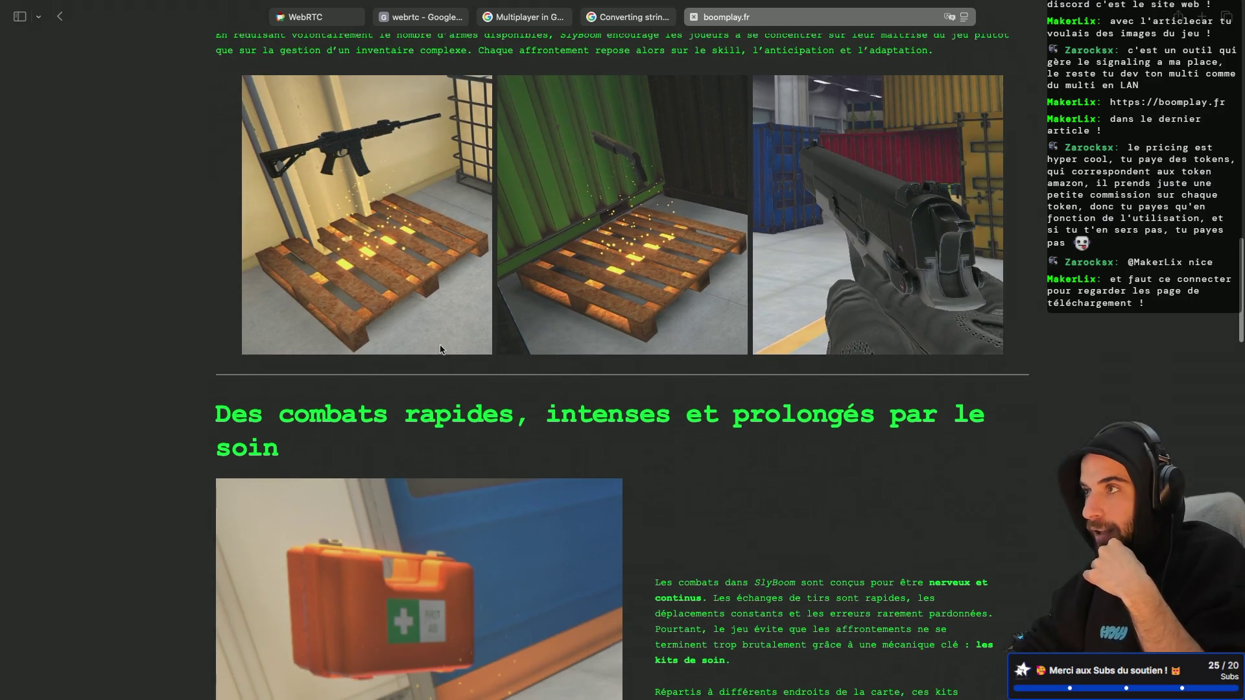
scroll(439, 349, up, 4)
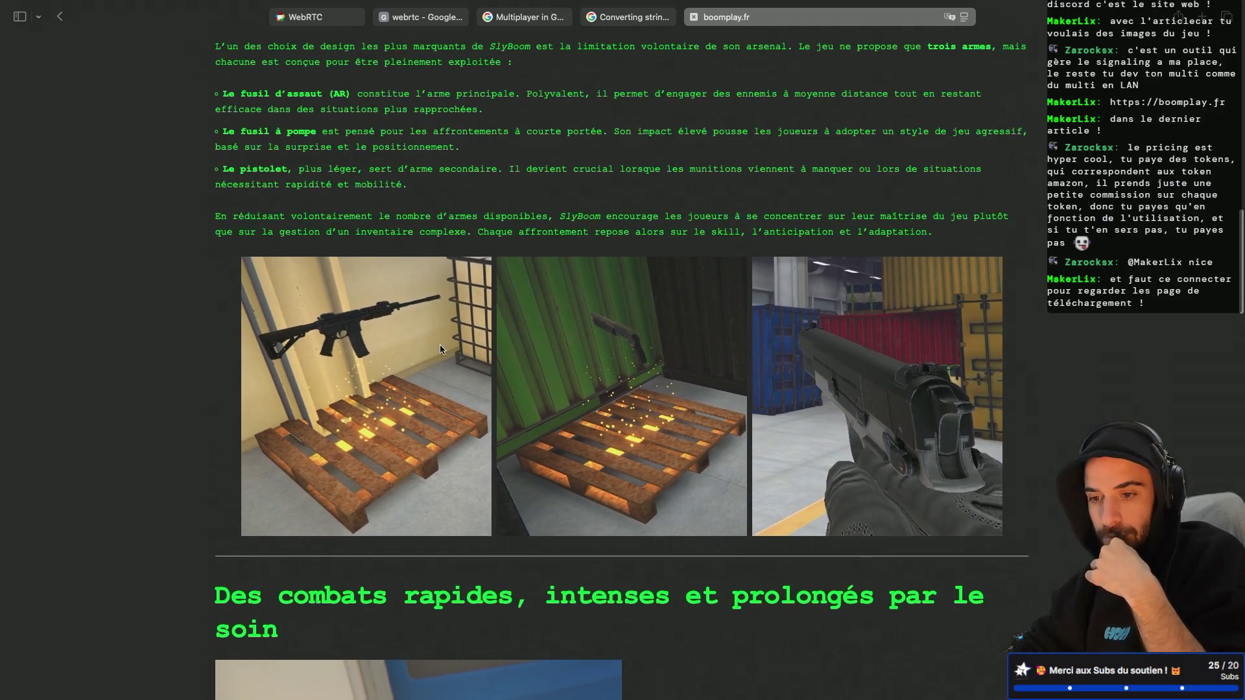
scroll(439, 349, down, 2)
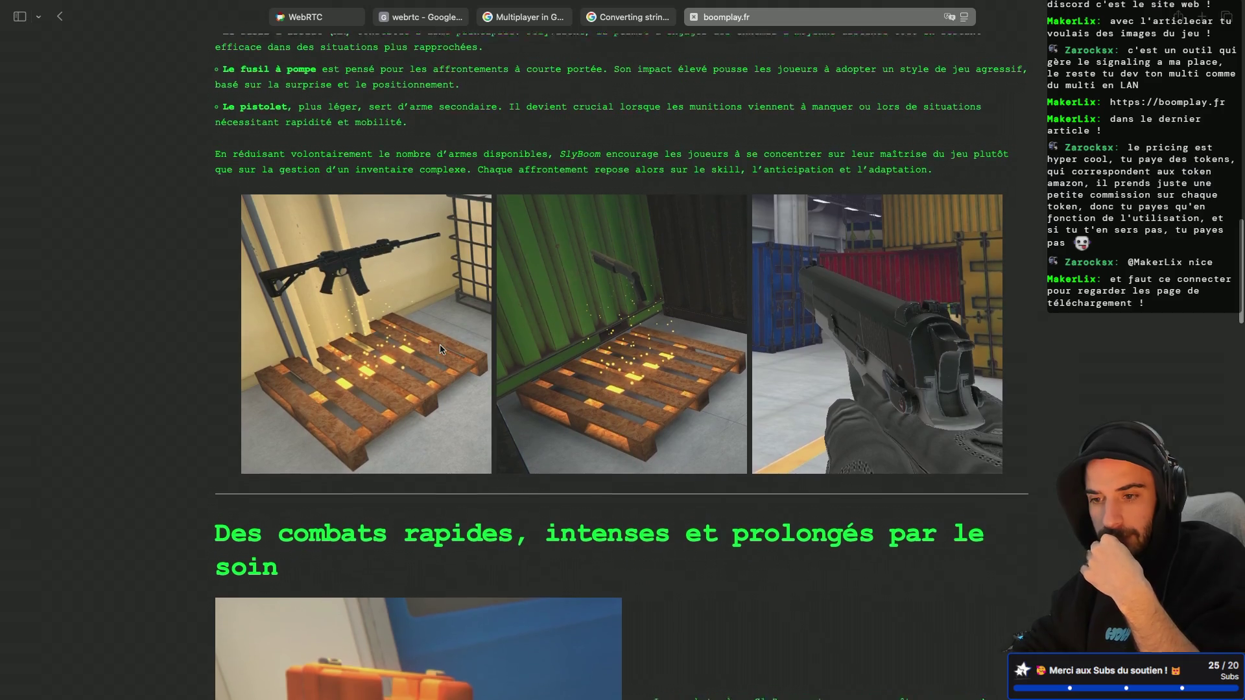
scroll(439, 350, up, 1)
scroll(439, 350, down, 4)
scroll(443, 349, down, 3)
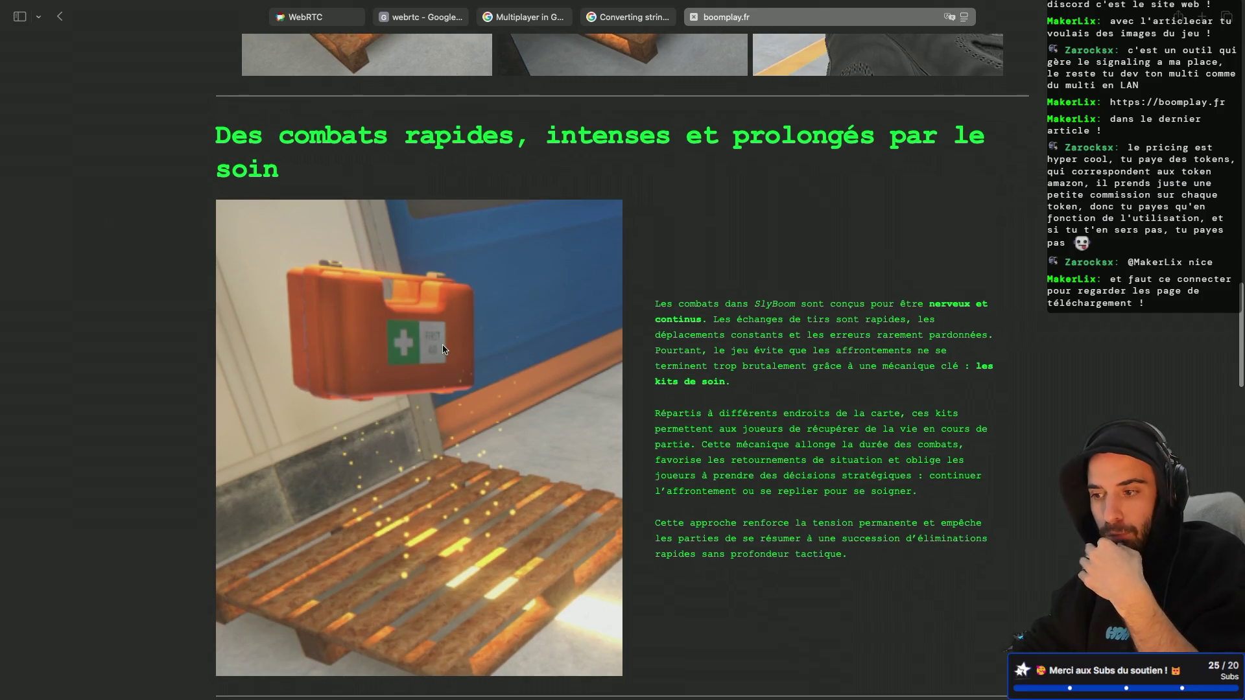
scroll(444, 349, down, 2)
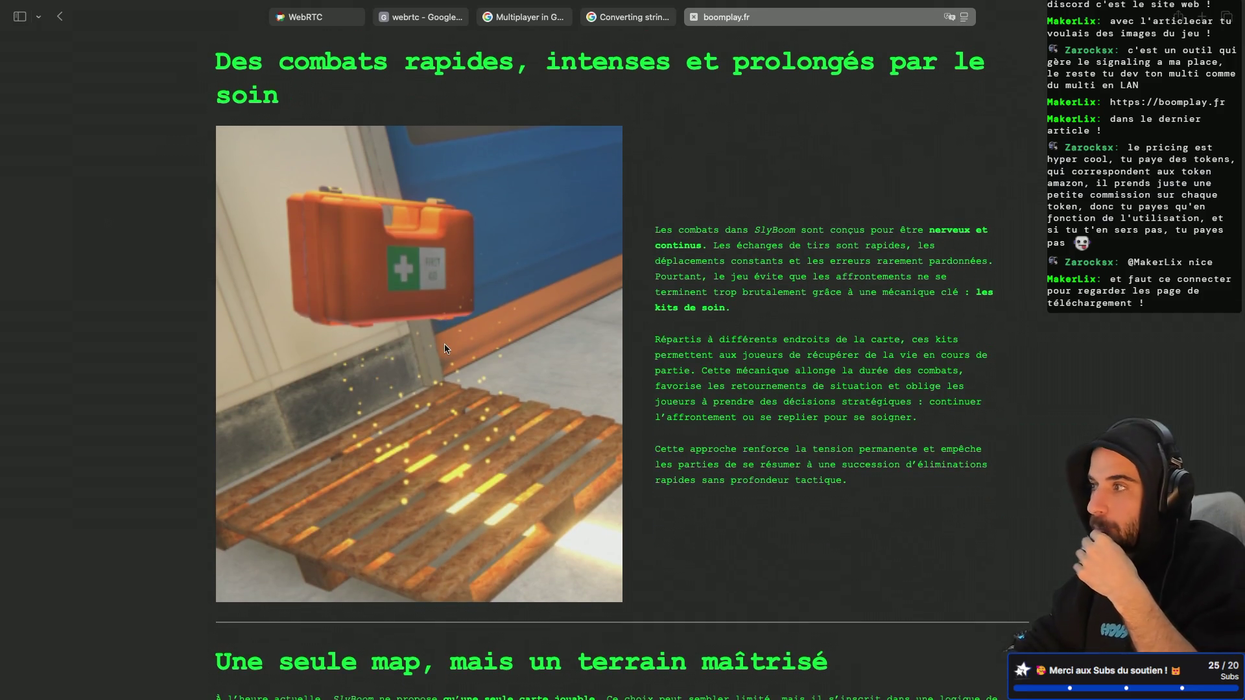
scroll(446, 349, down, 7)
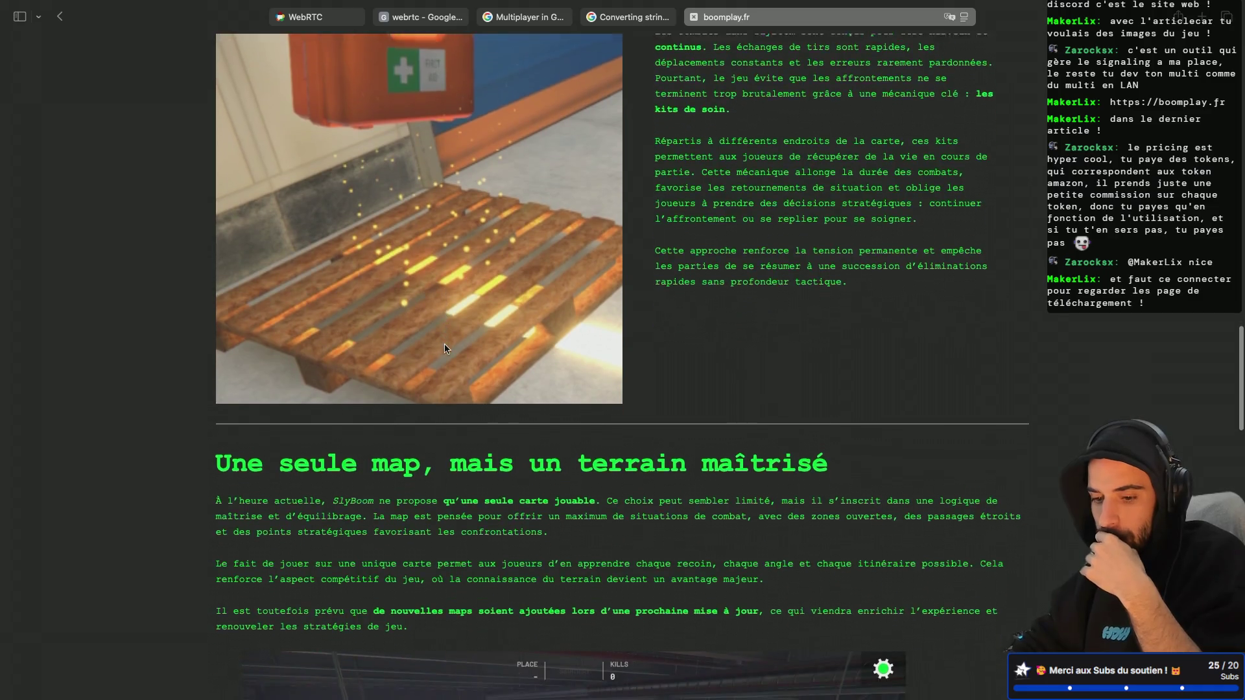
scroll(447, 348, up, 10)
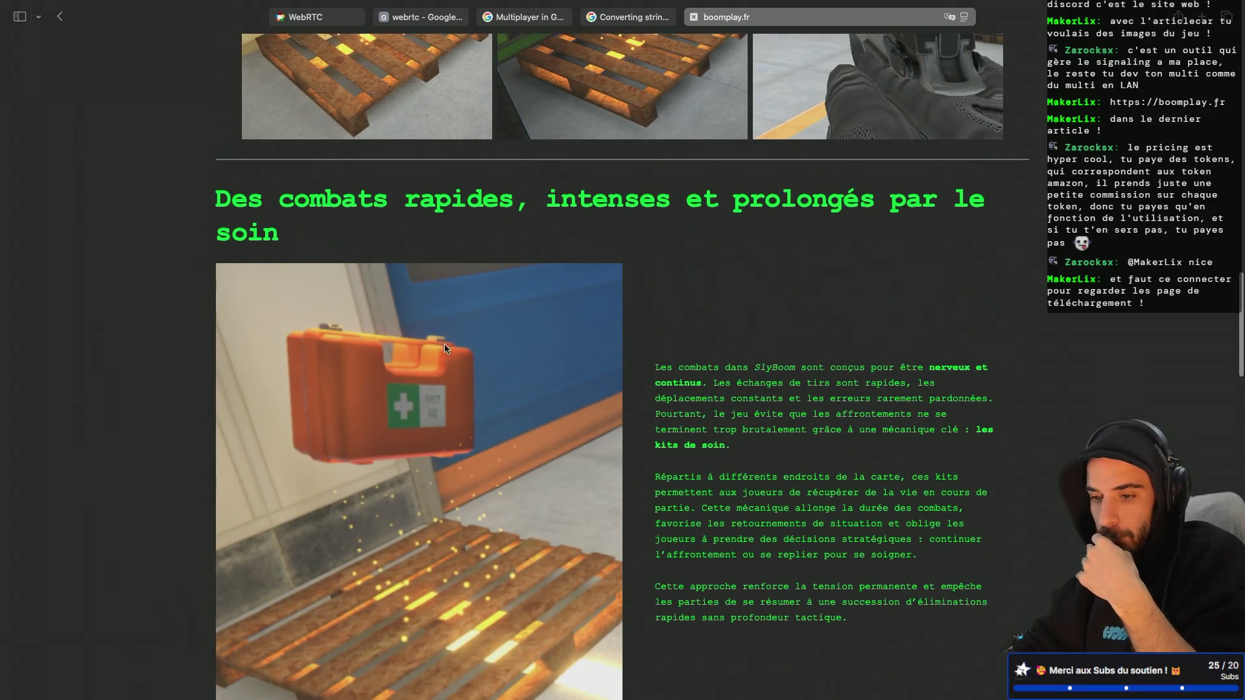
scroll(446, 348, down, 3)
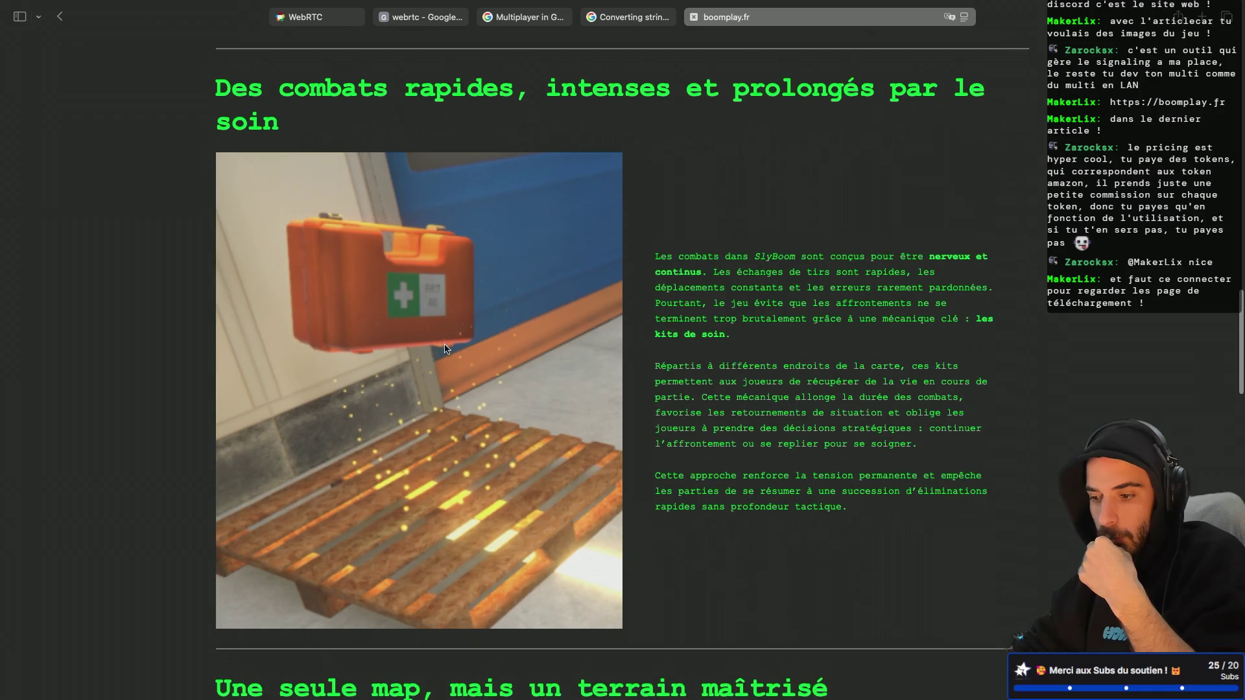
scroll(445, 349, down, 15)
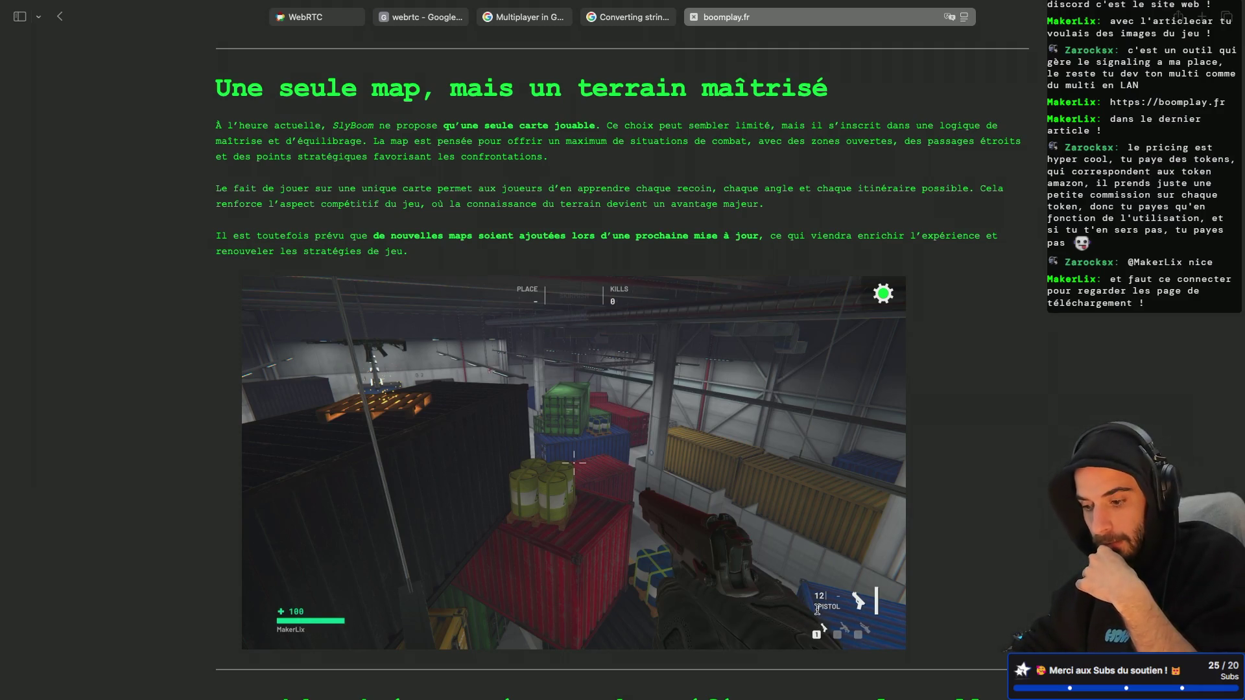
scroll(816, 609, down, 2)
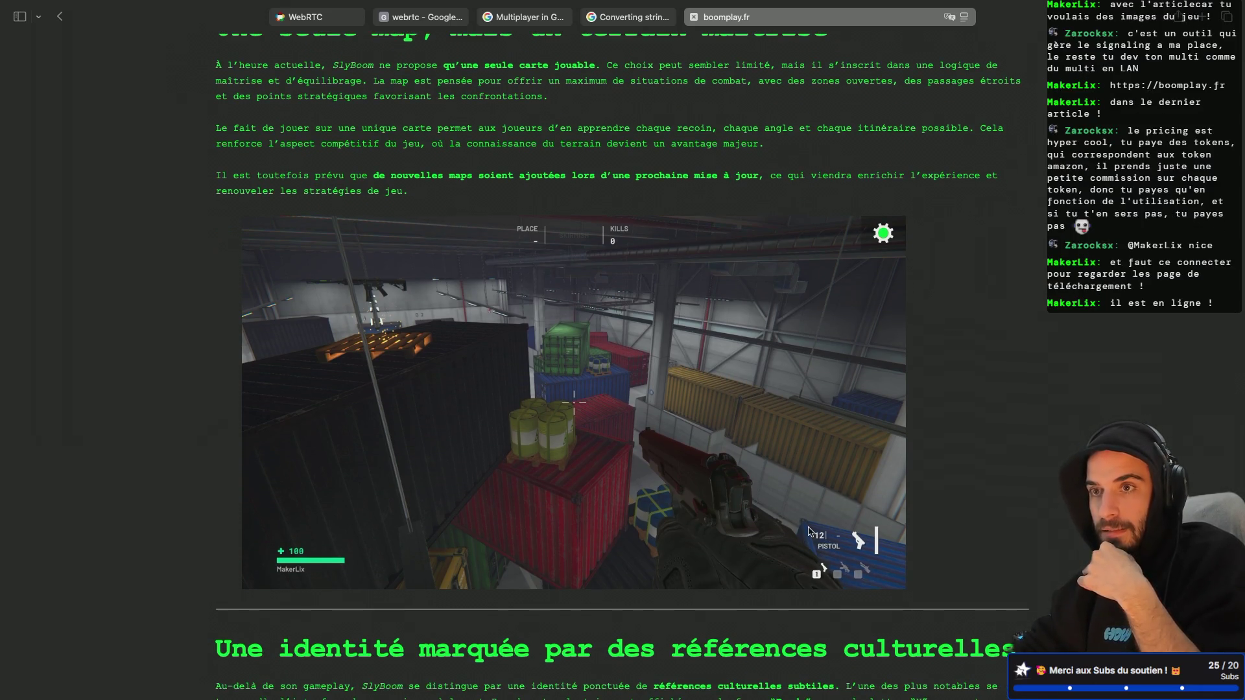
scroll(808, 532, down, 8)
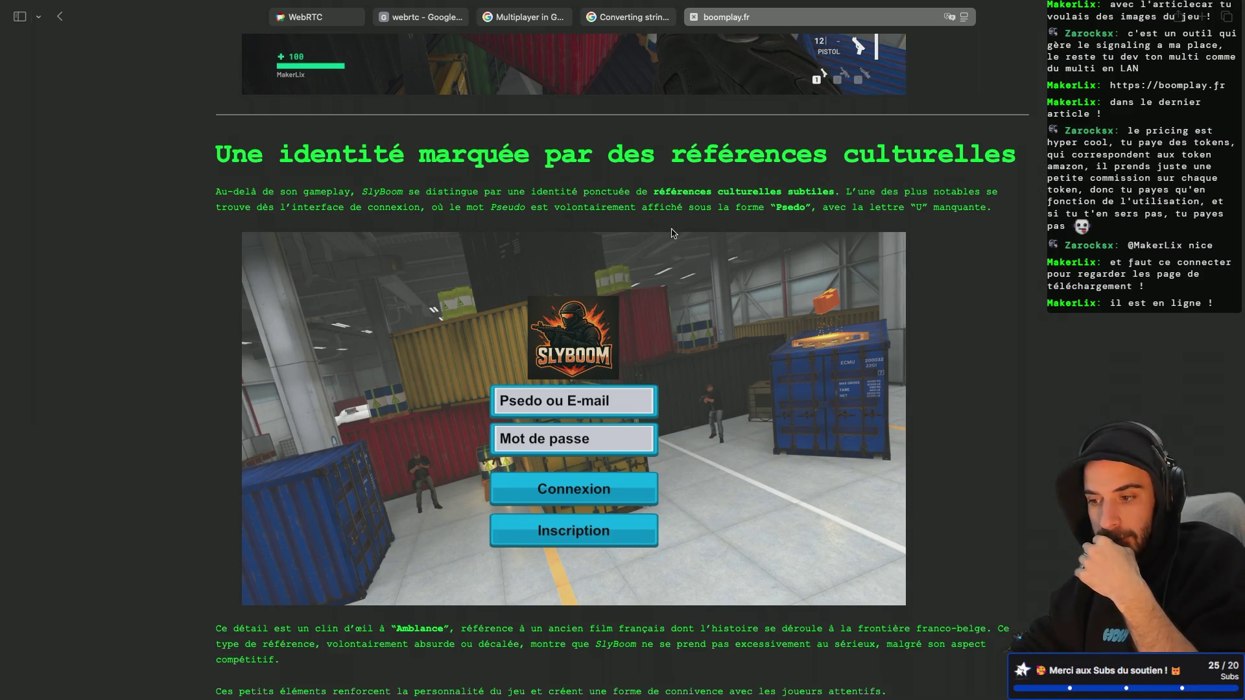
scroll(653, 204, down, 4)
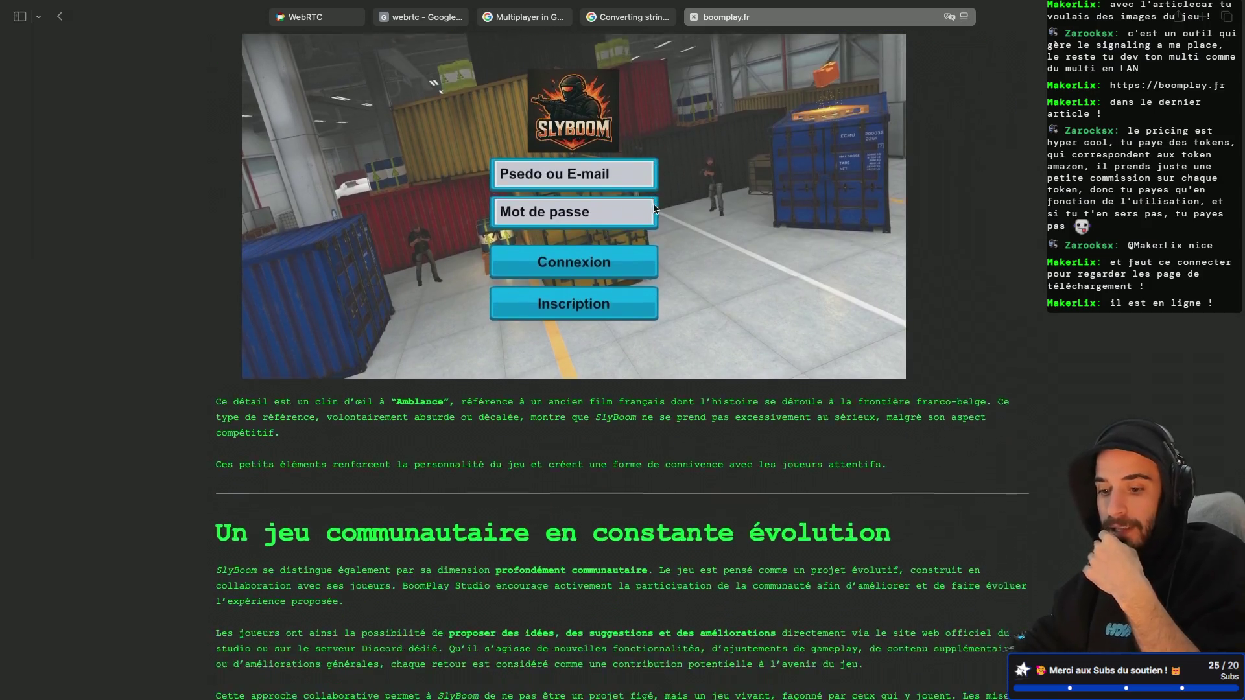
scroll(652, 204, down, 6)
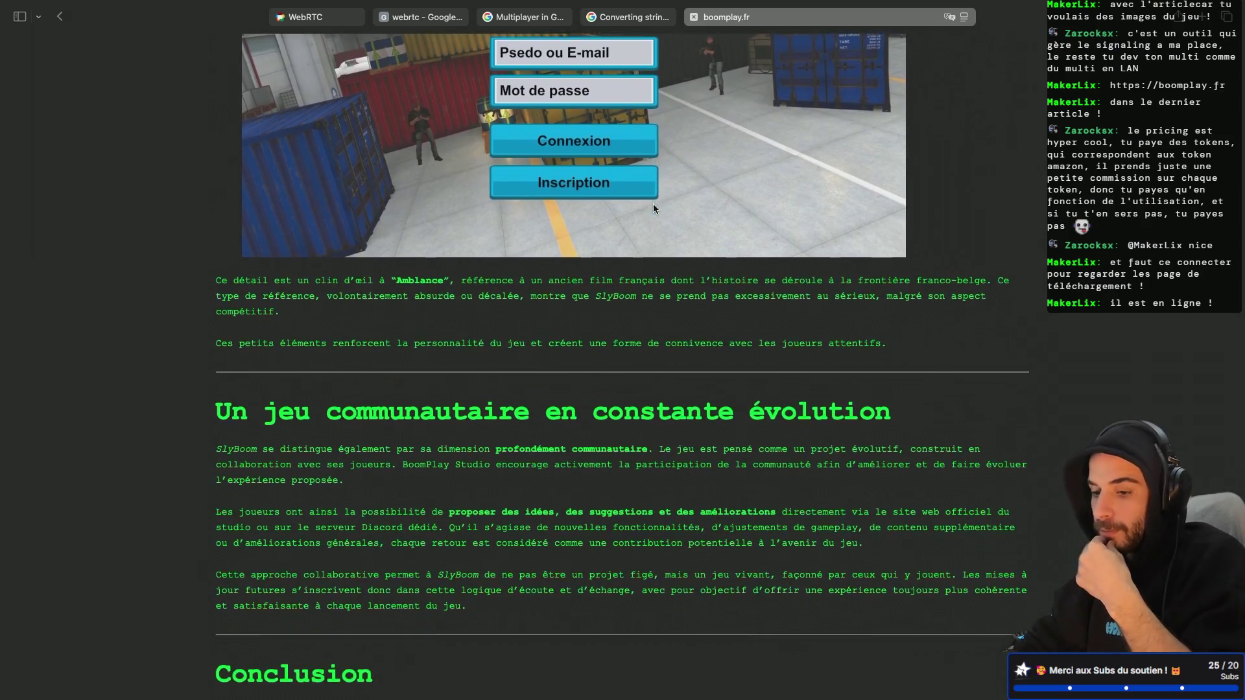
scroll(653, 207, up, 8)
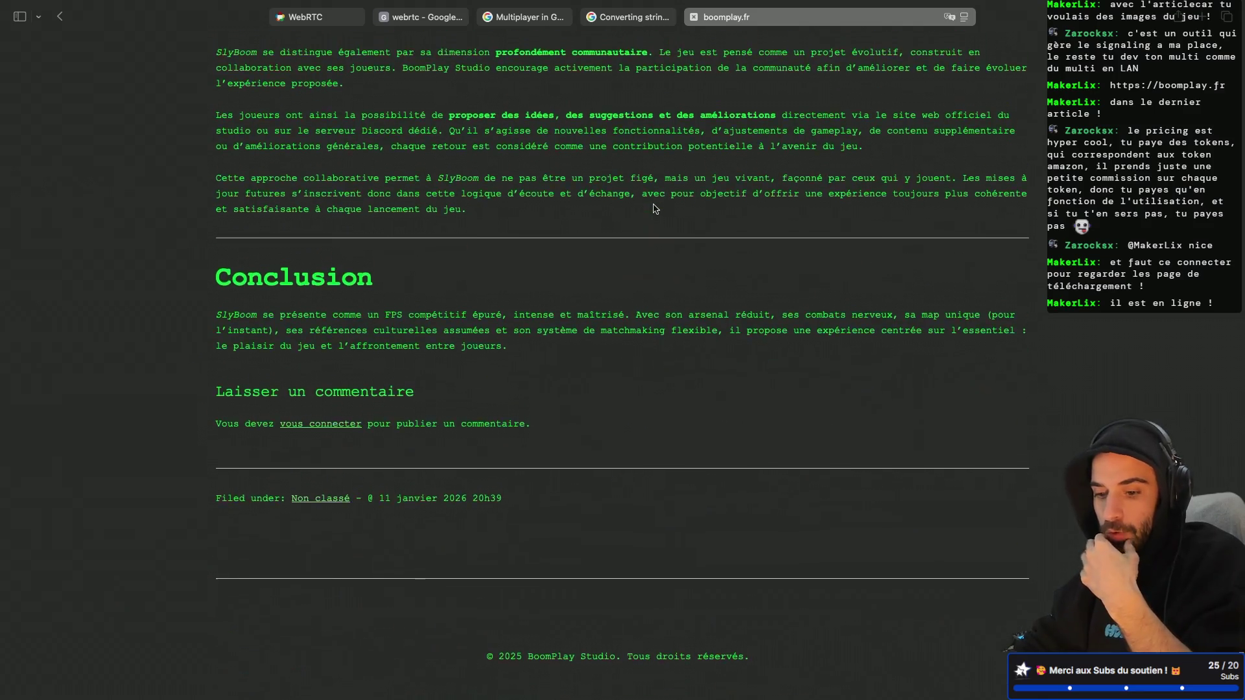
scroll(653, 205, up, 10)
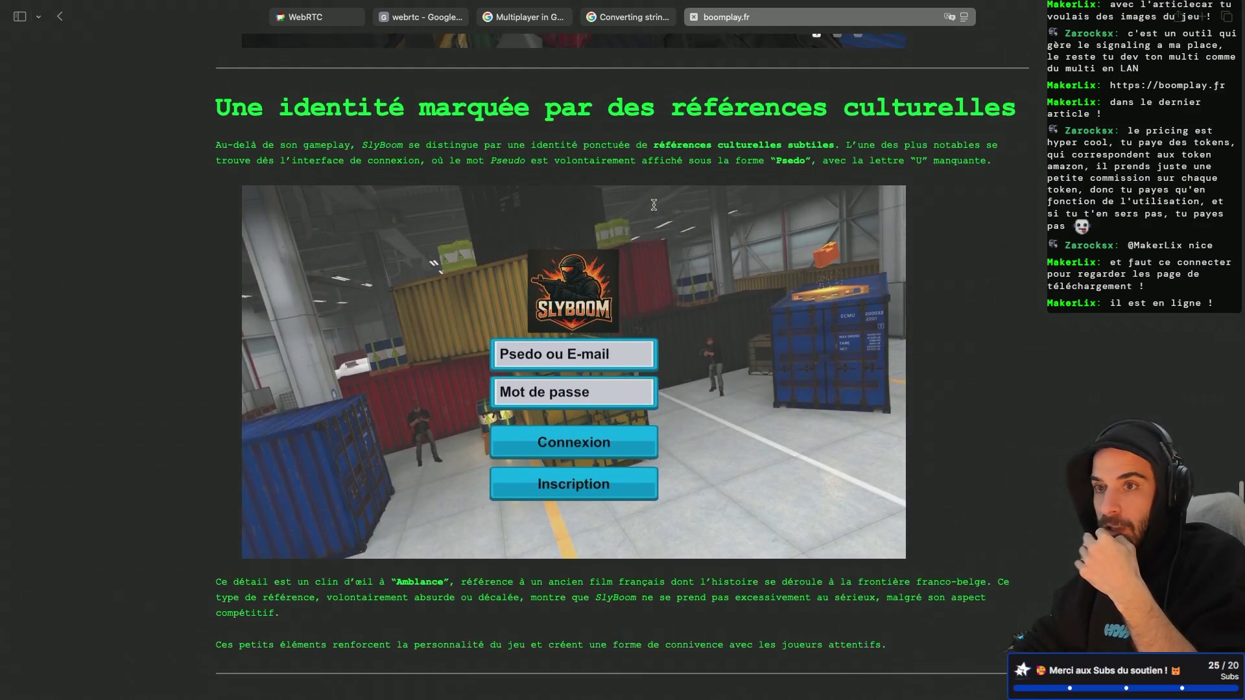
scroll(653, 208, up, 10)
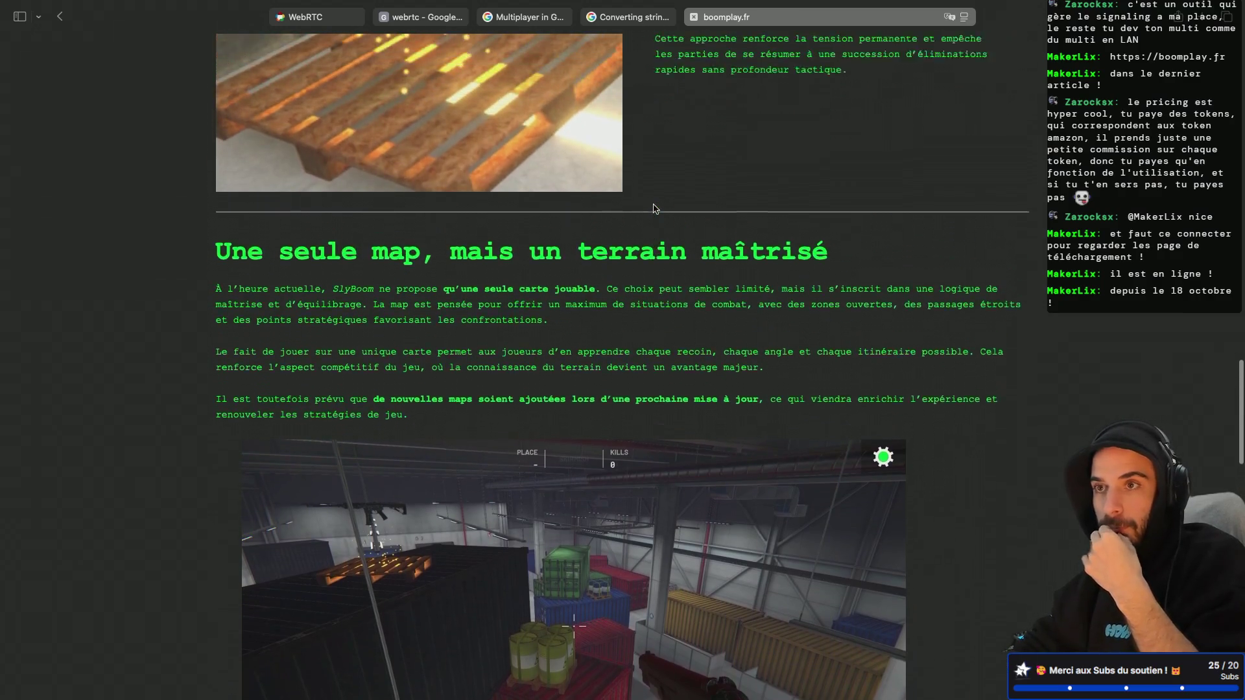
scroll(654, 208, up, 15)
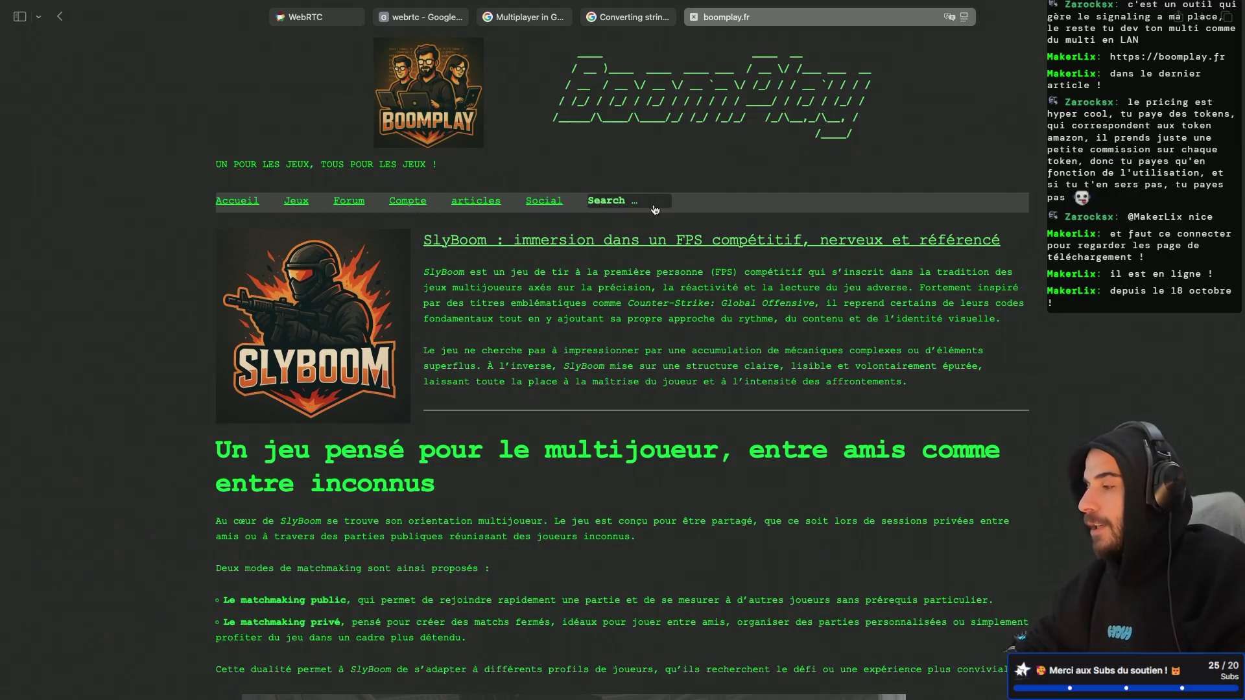
scroll(653, 208, down, 2)
scroll(653, 208, down, 12)
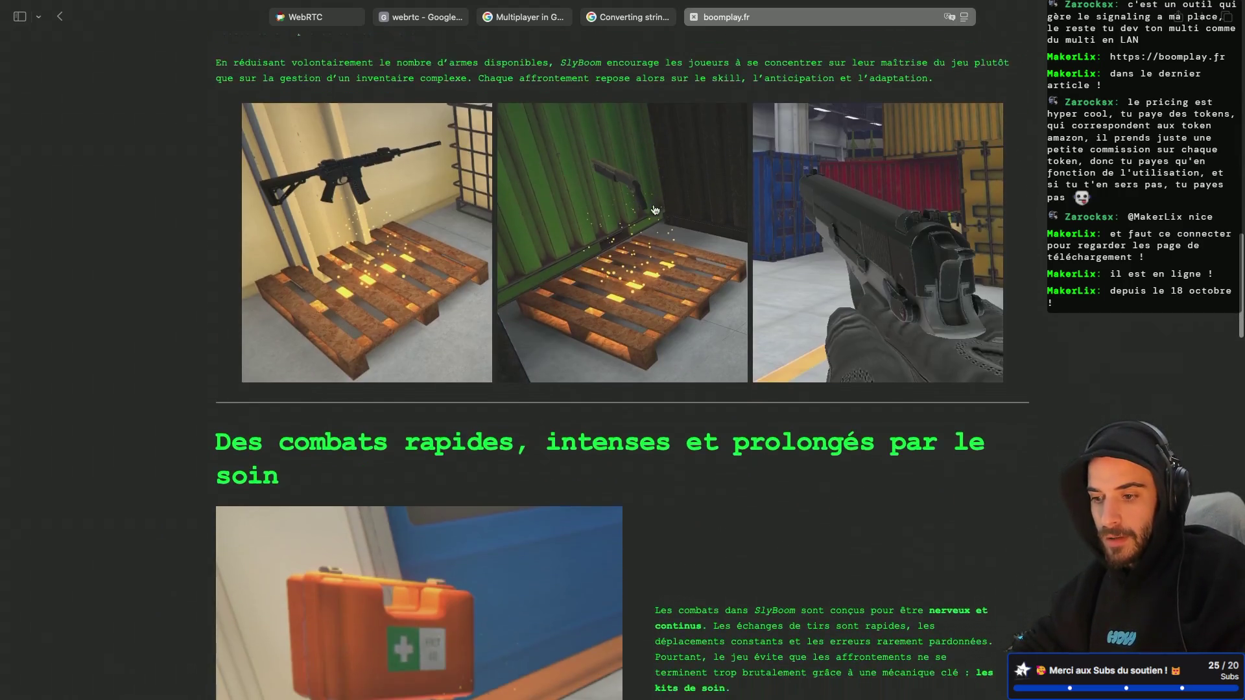
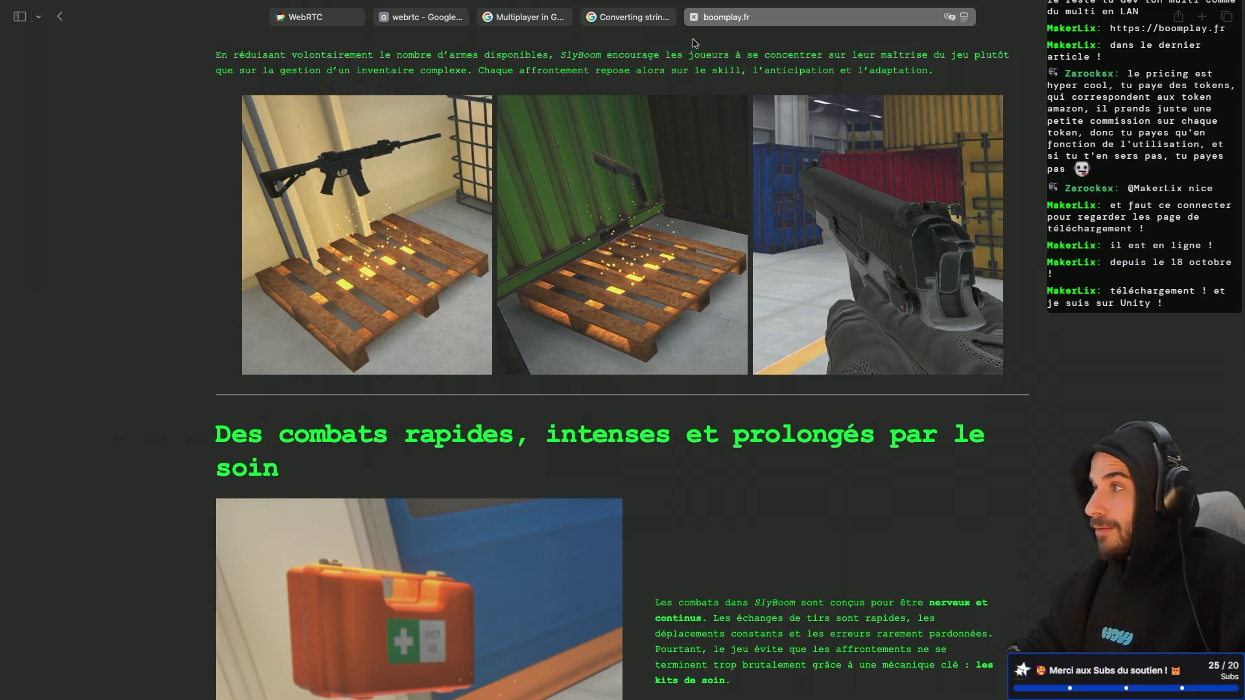
Close the boomplay.fr tab in Safari and switch to the Godot editor workspace
click(693, 17)
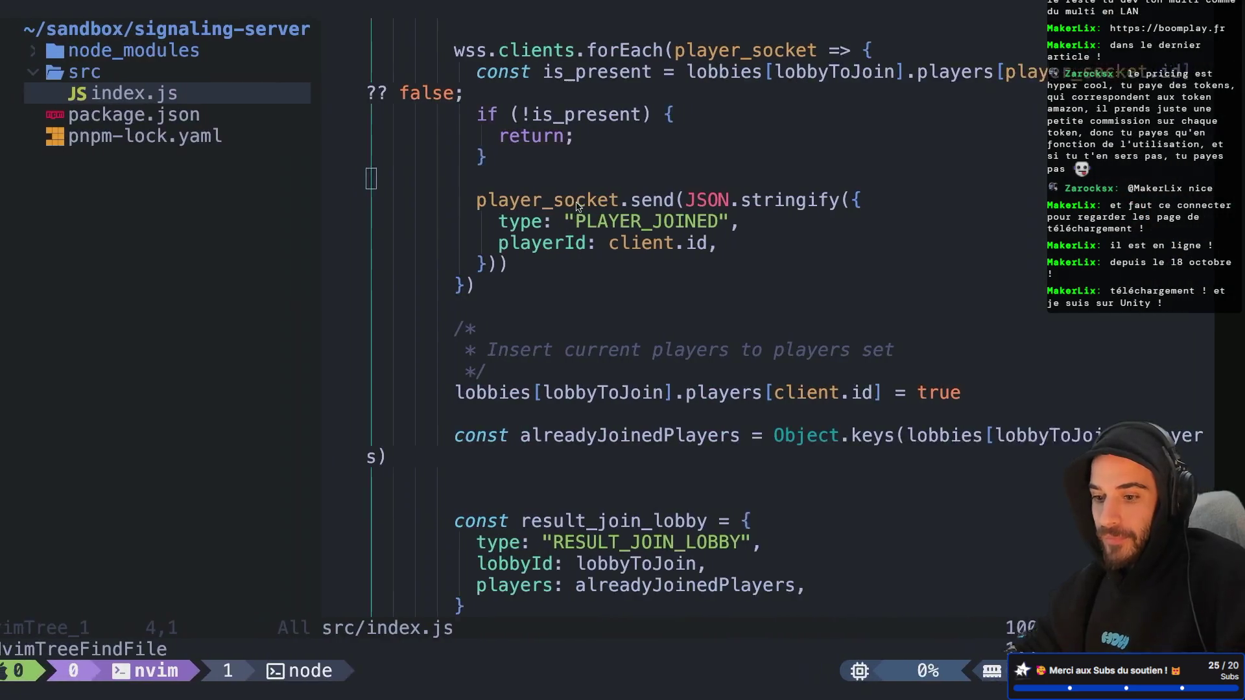
scroll(573, 232, up, 10)
scroll(574, 232, down, 10)
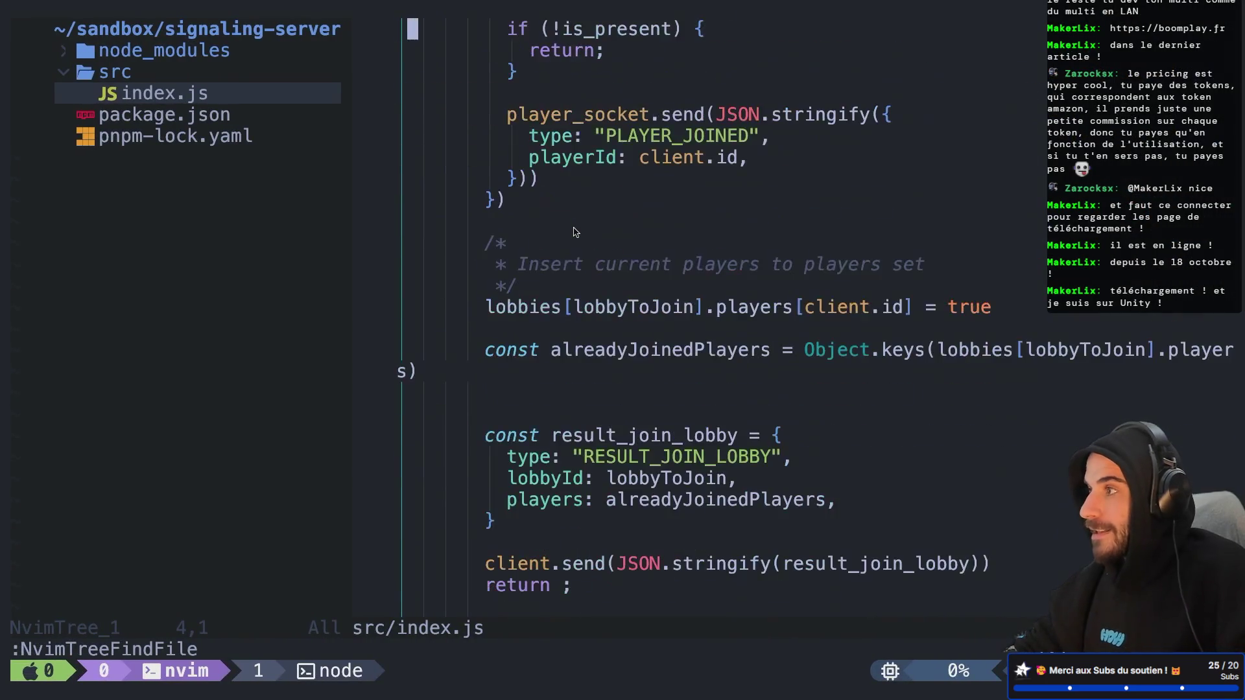
key(ctrl+Left)
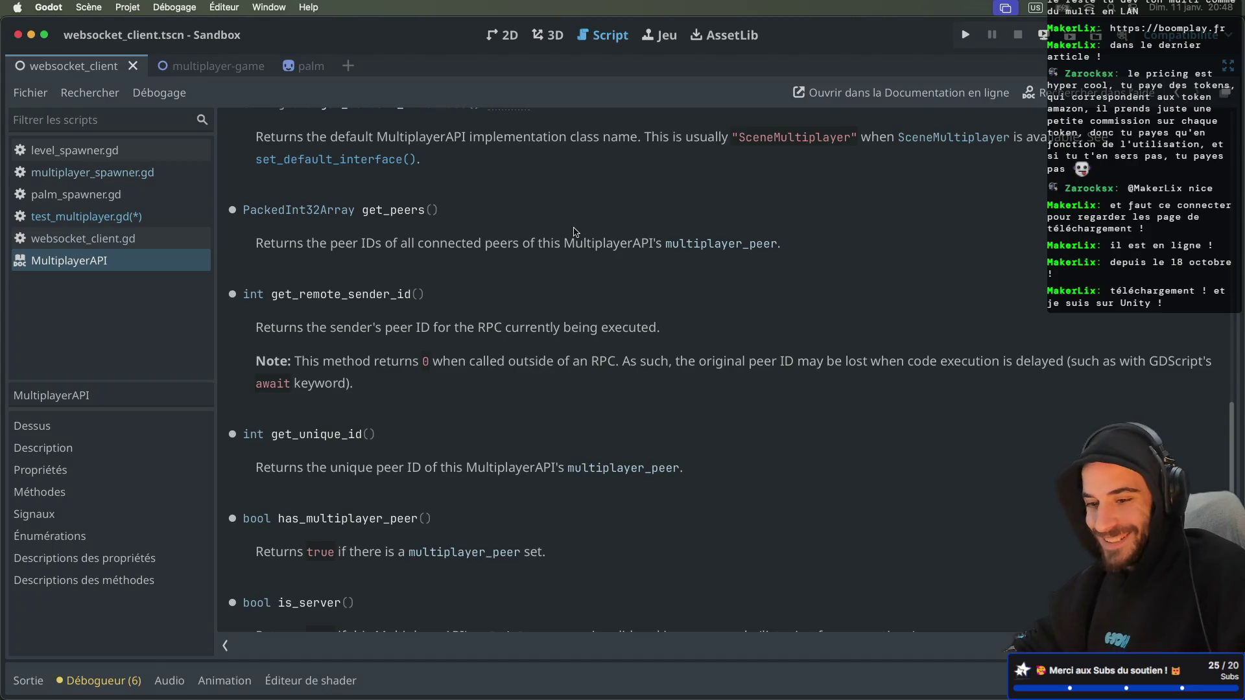
Assign multiplayer.get_peers() on line 16 to a new variable named peers
key(super+w)
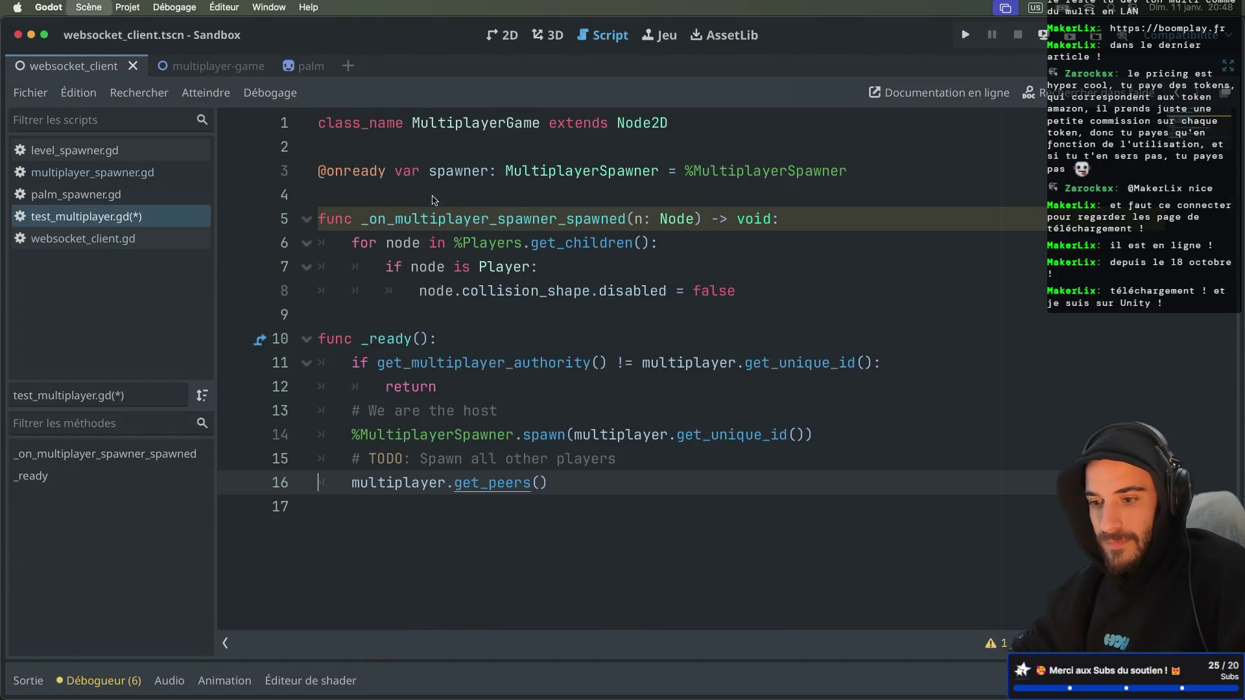
text(var perrs)
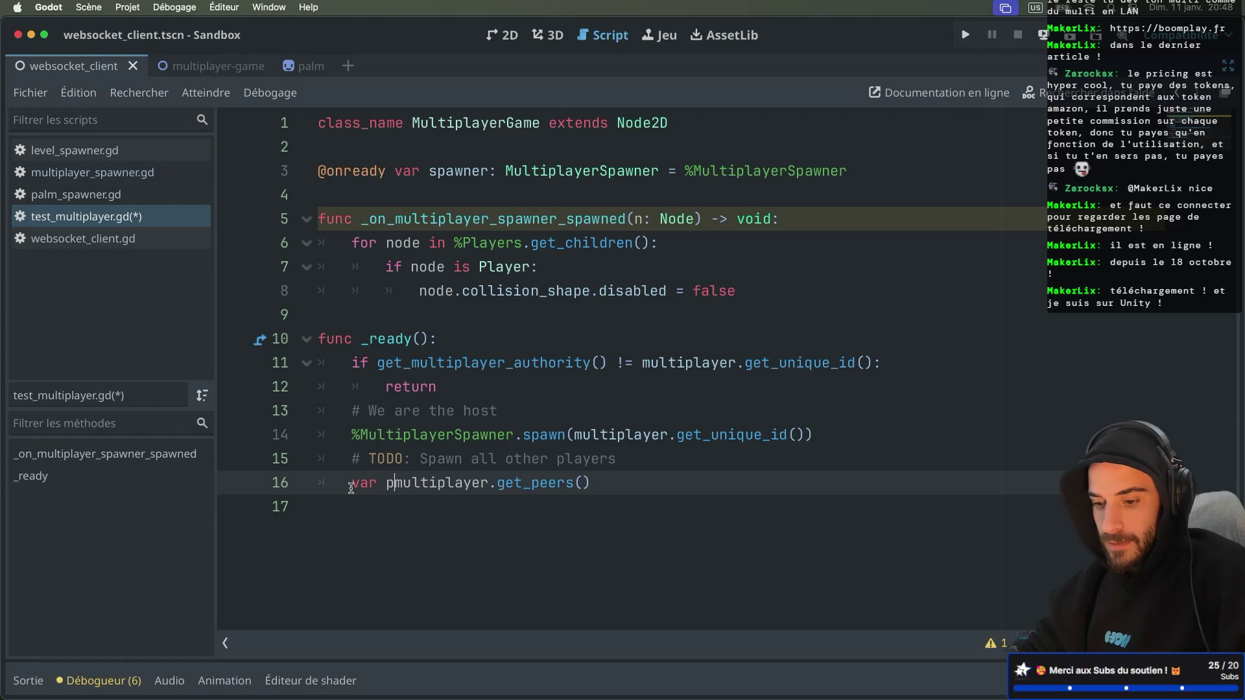
key(BackSpace)
key(BackSpace)
key(BackSpace)
text(eers =)
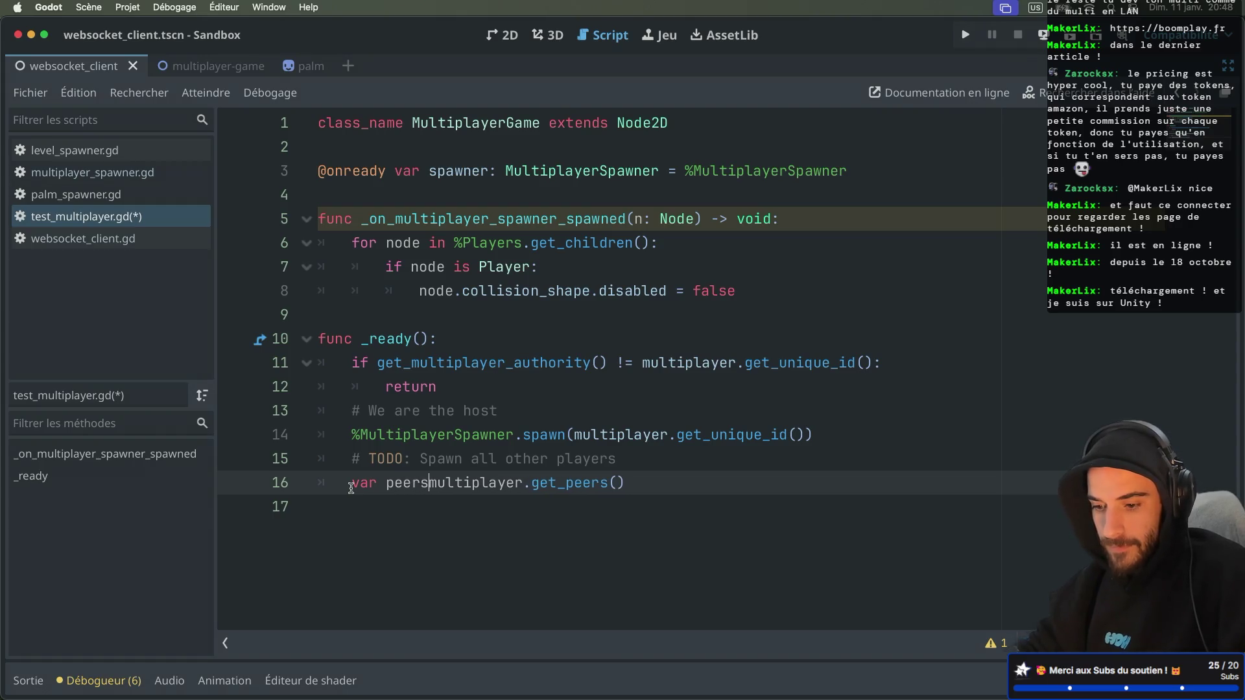
key(Escape)
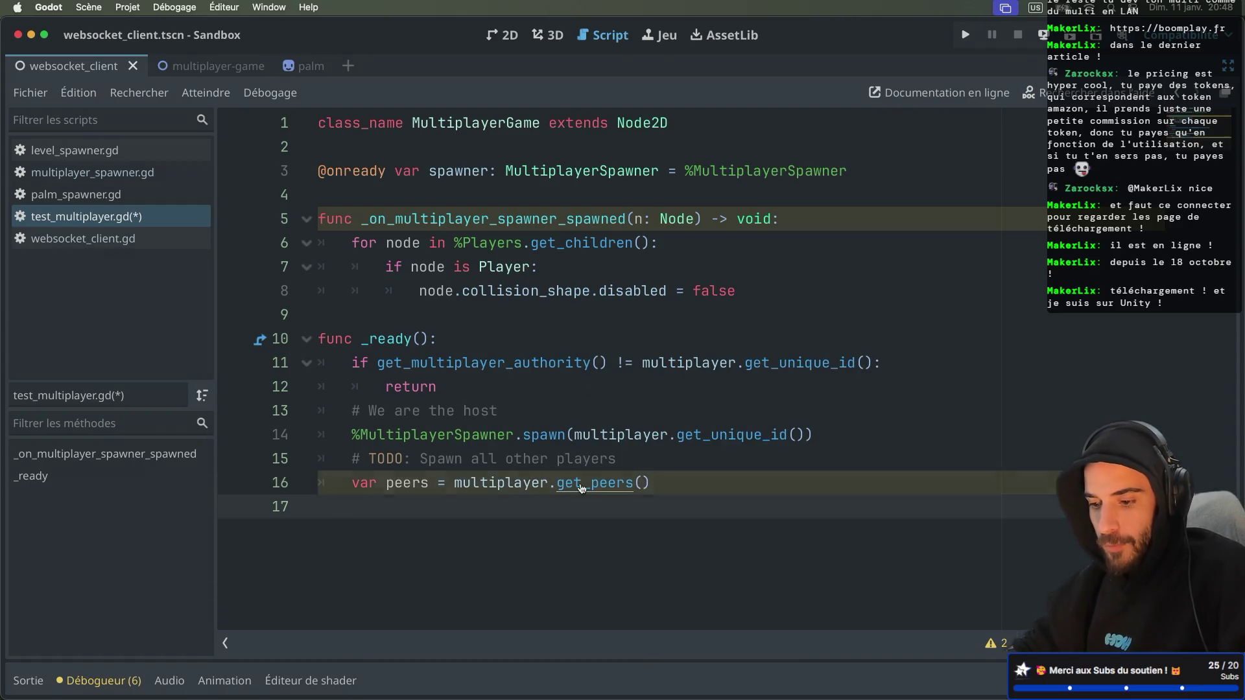
Read the get_peers documentation, then return to test_multiplayer.gd
ctrl+click(581, 485)
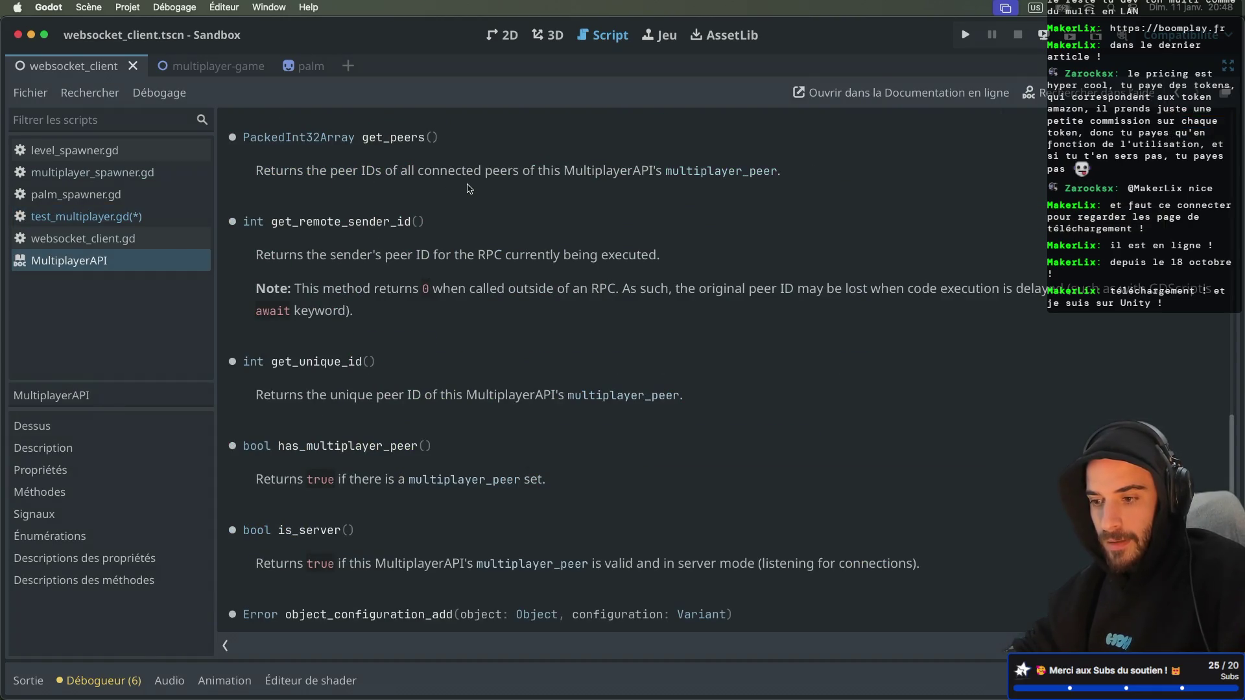
double_click(497, 178)
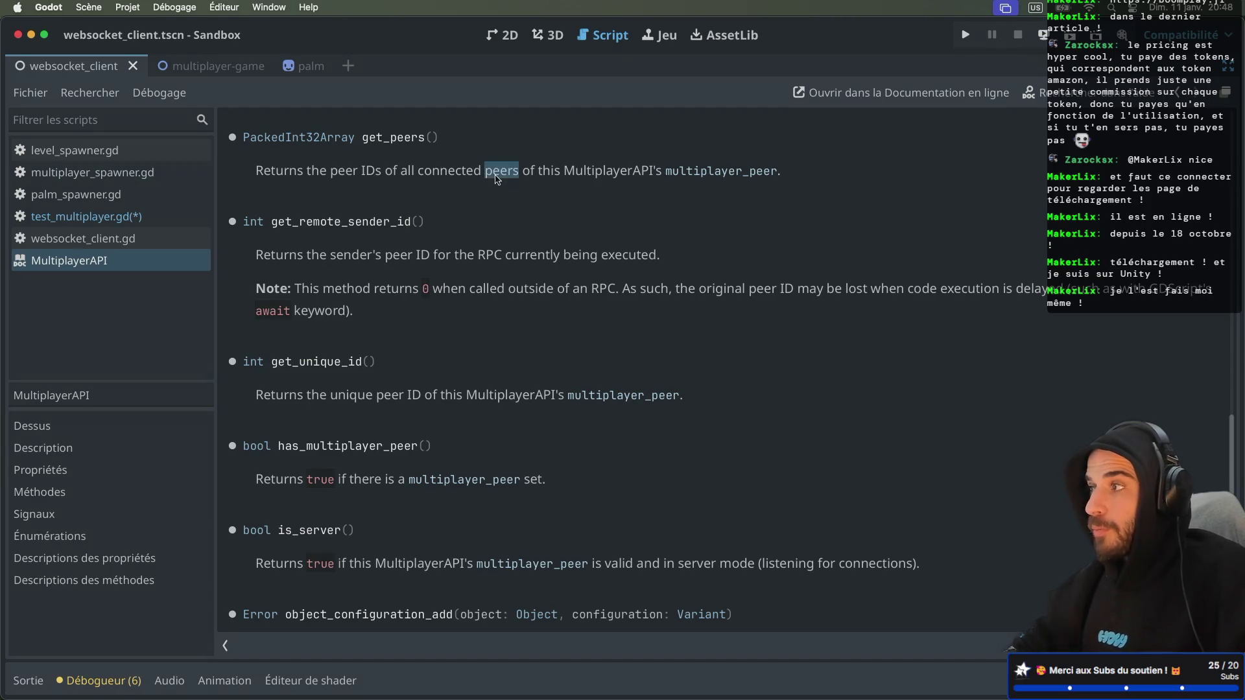
key(ctrl+w)
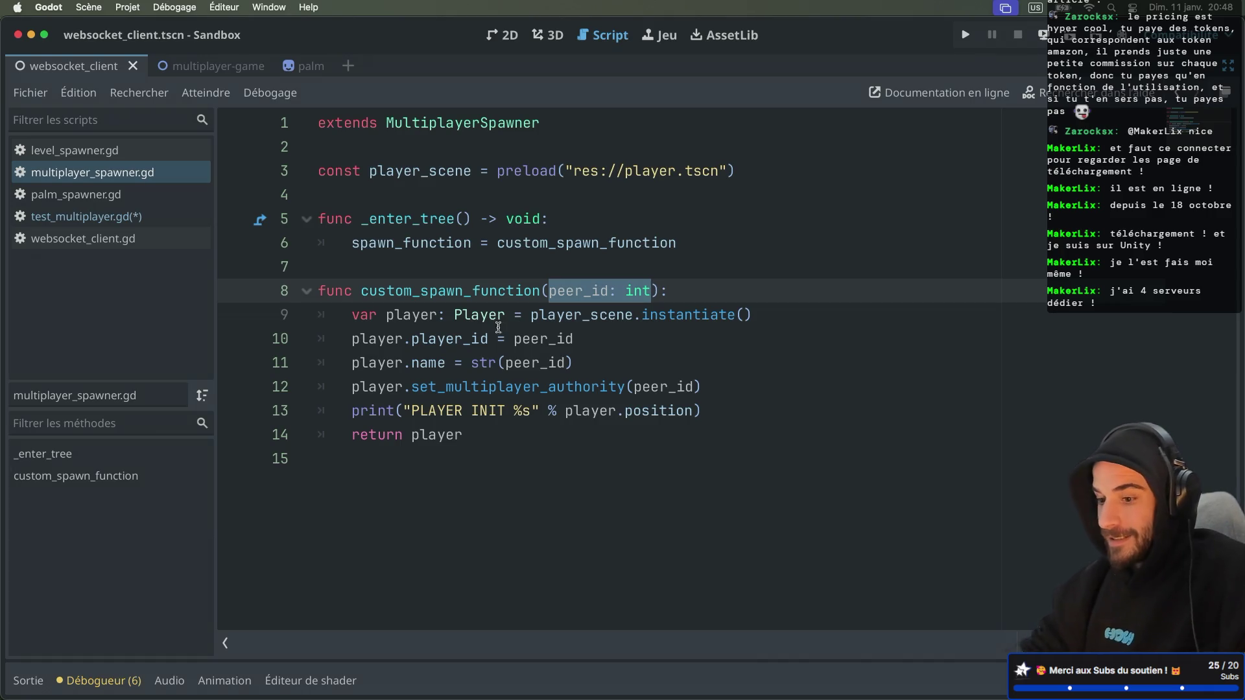
click(86, 216)
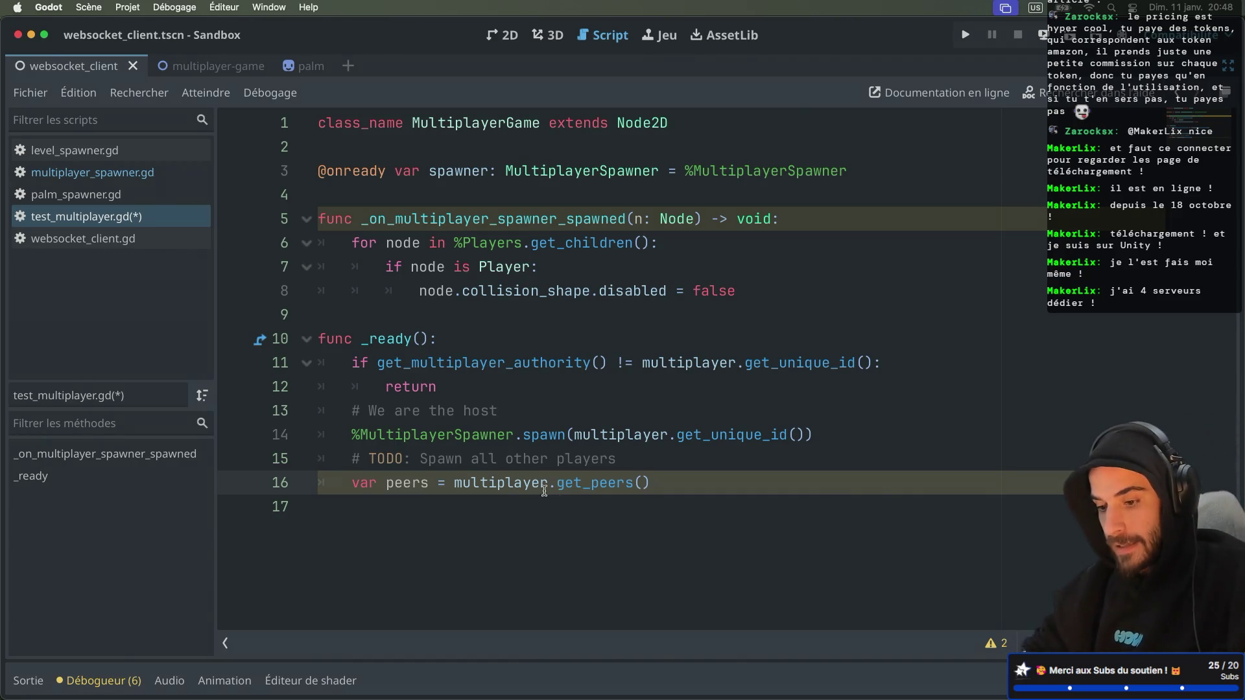
Turn line 16 into a for loop over multiplayer.get_peers()
drag(445, 480, 354, 480)
text(for)
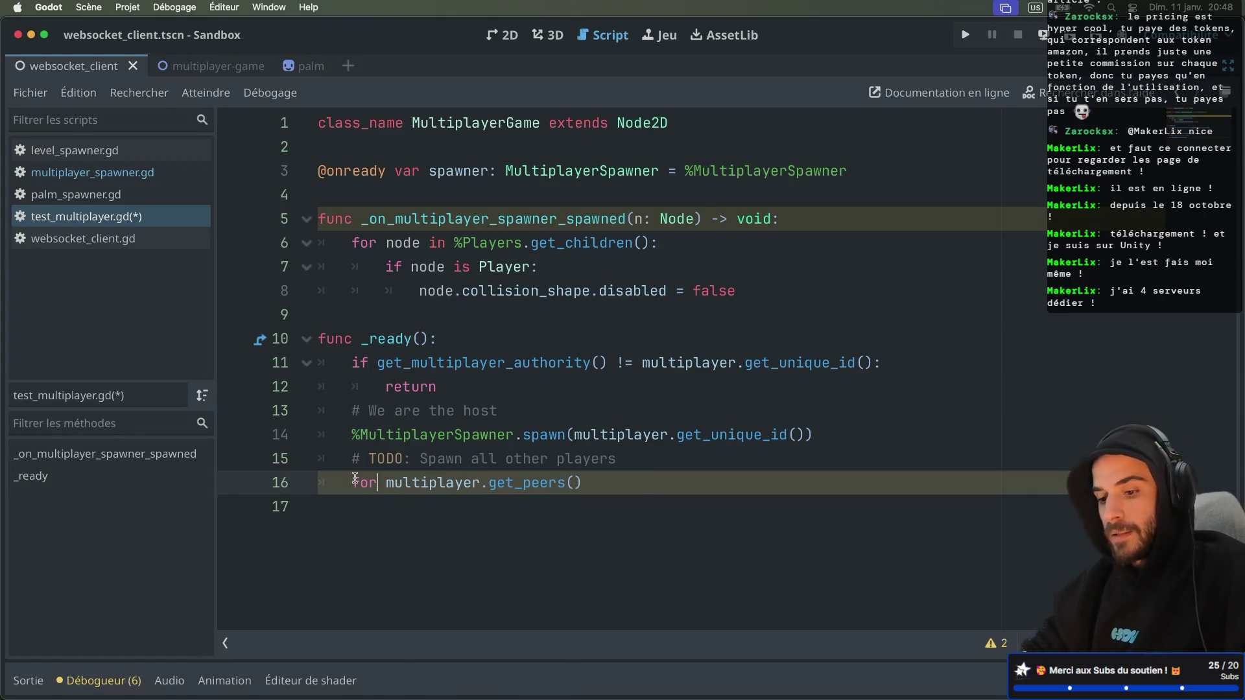
text( peer in)
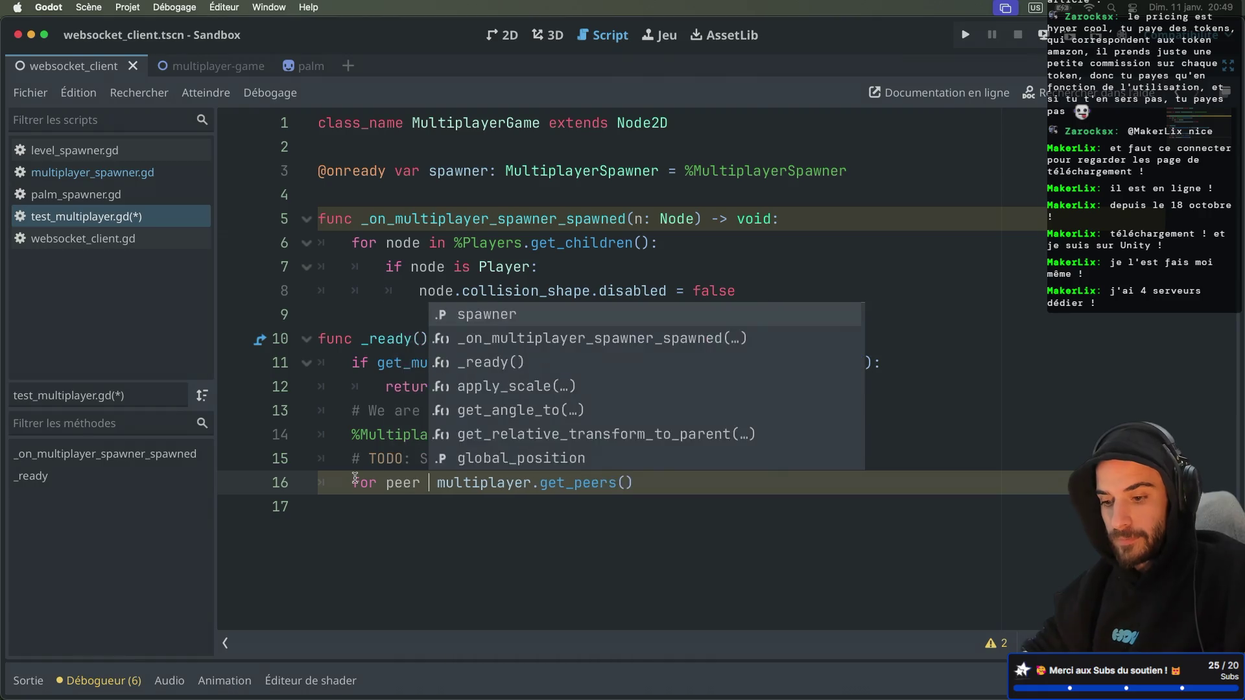
key(BackSpace)
key(End)
text(:)
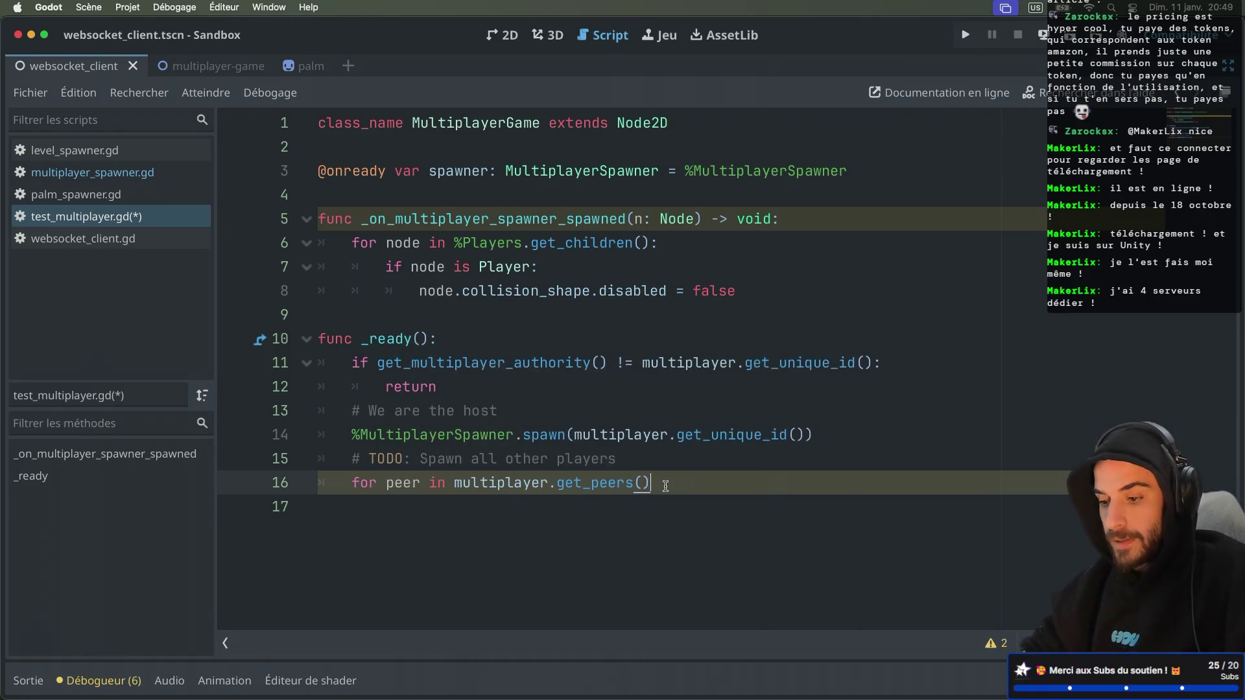
key(Return)
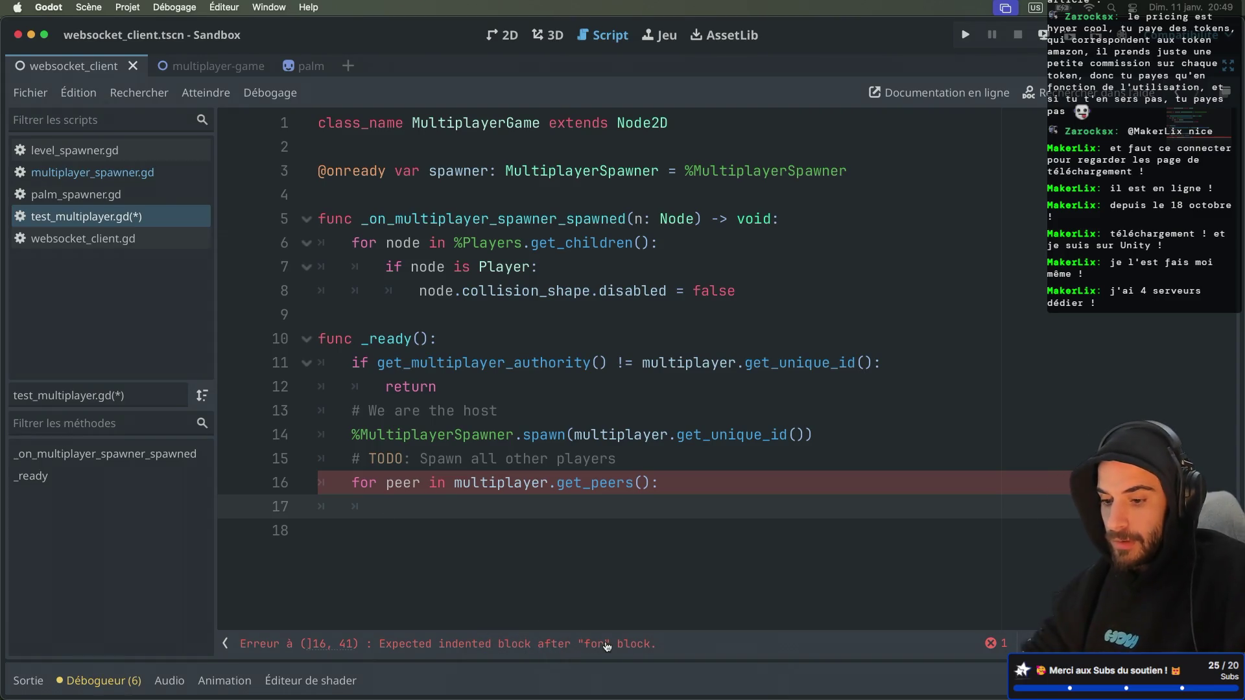
Copy the host's spawn call from line 14 into the loop body and save
drag(819, 435, 811, 411)
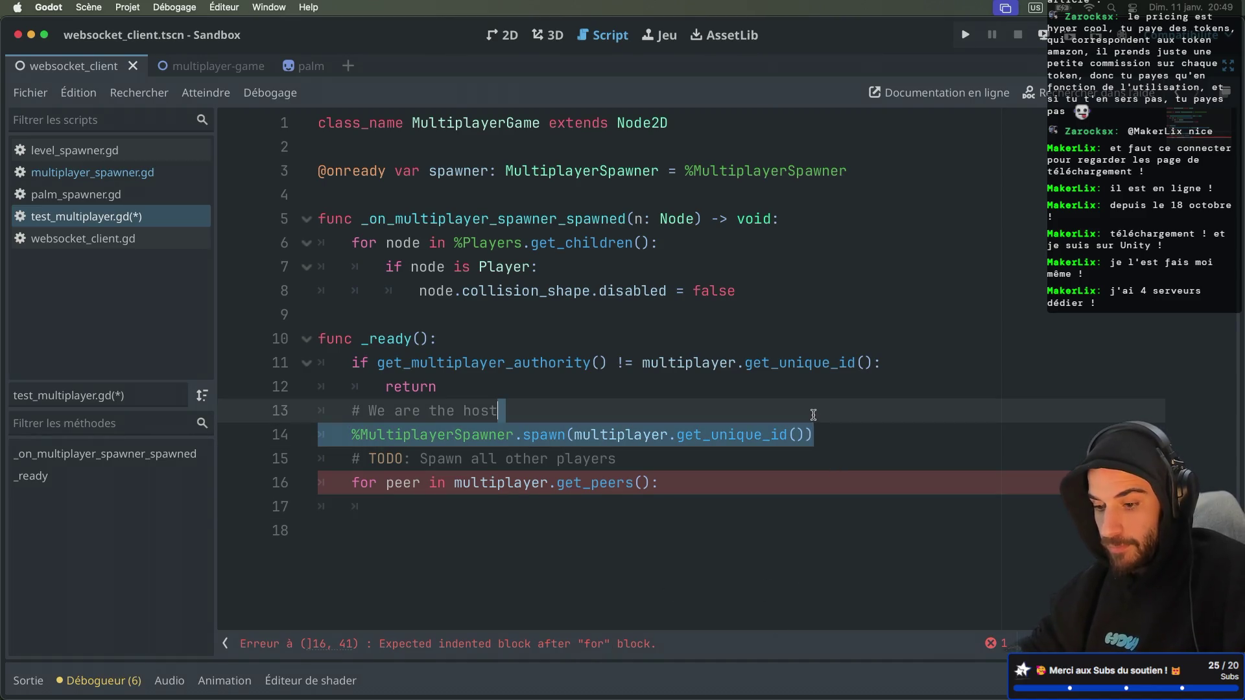
key(ctrl+c)
click(433, 508)
key(ctrl+v)
click(358, 525)
key(Tab)
click(389, 509)
key(BackSpace)
key(BackSpace)
key(BackSpace)
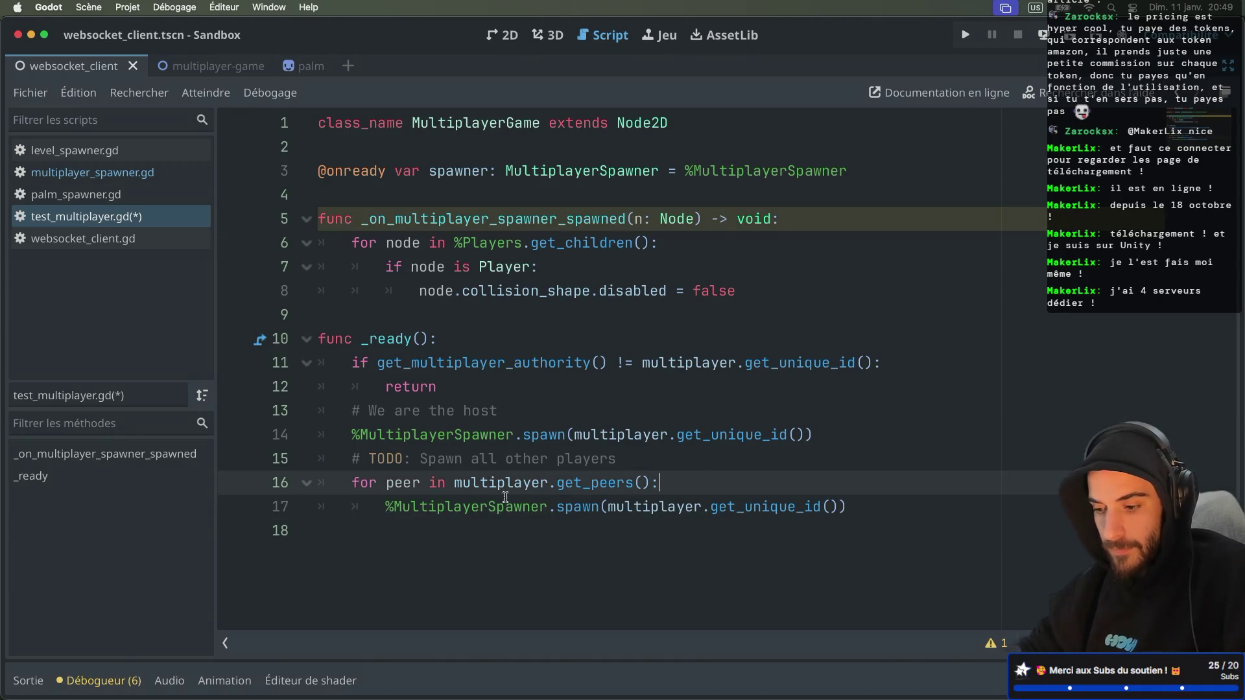
key(super+s)
Pass peer_id to the looped spawn call and rename the loop variable to peer_id
drag(612, 504, 836, 503)
text(peer_id)
click(419, 482)
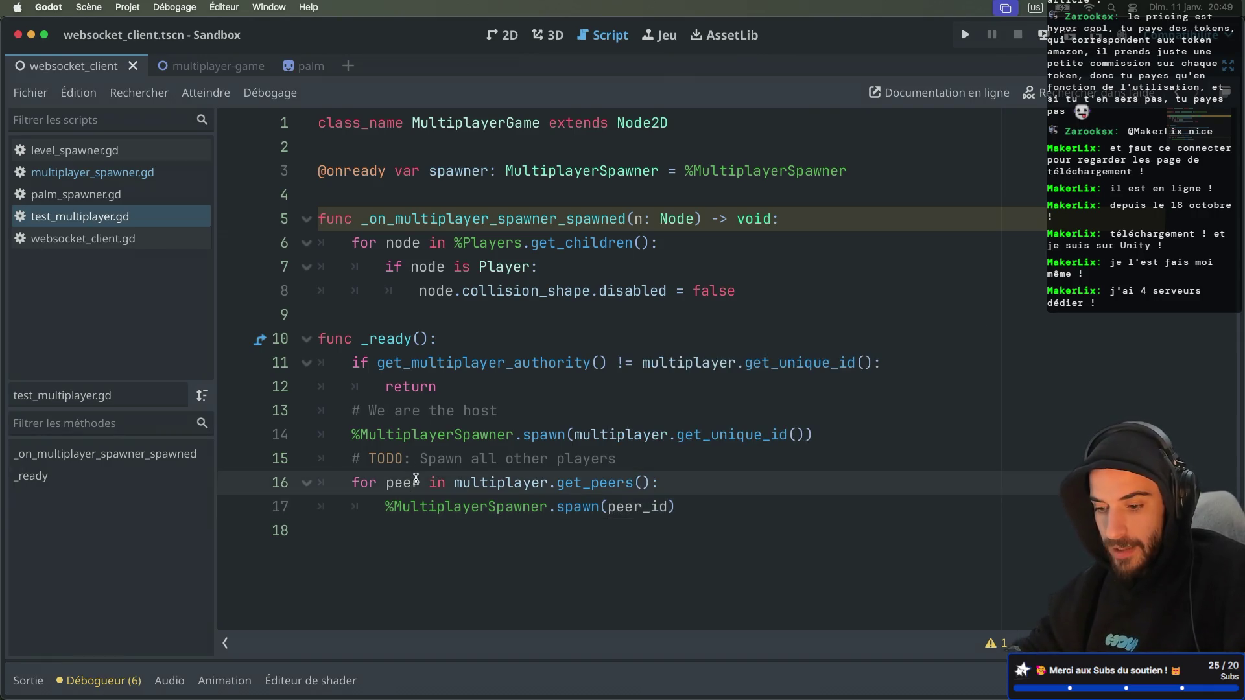
text(_id)
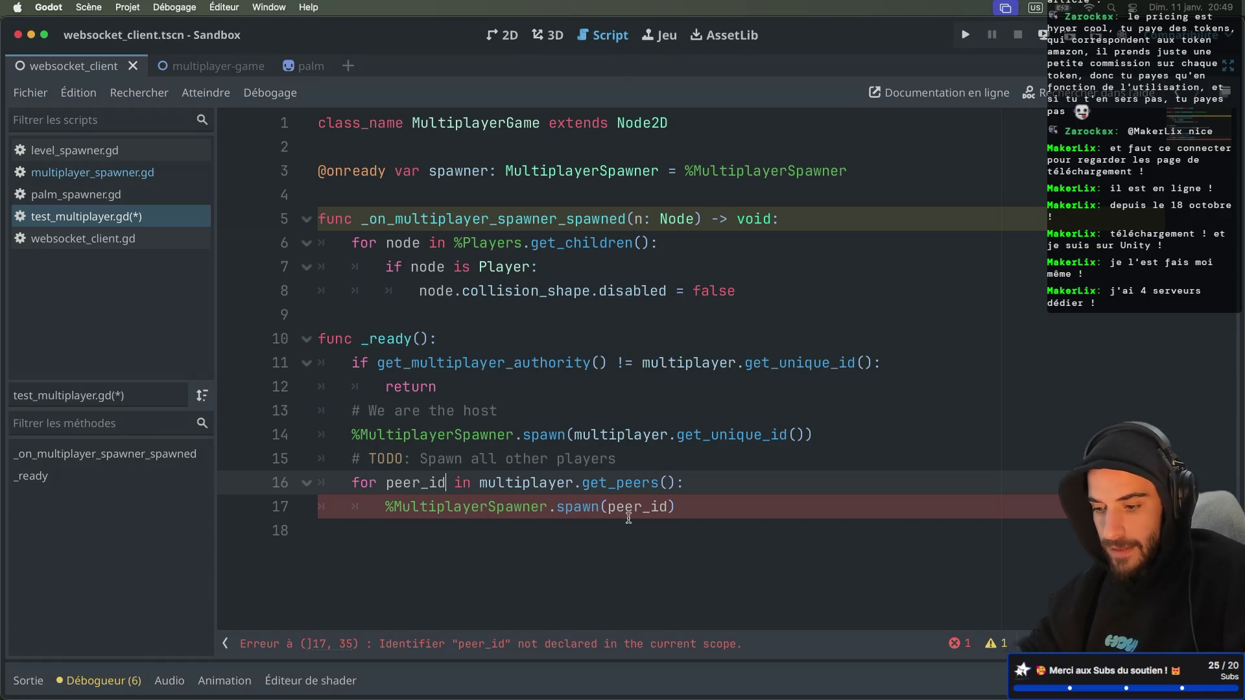
Check the get_peers documentation again and save test_multiplayer.gd
super+click(617, 483)
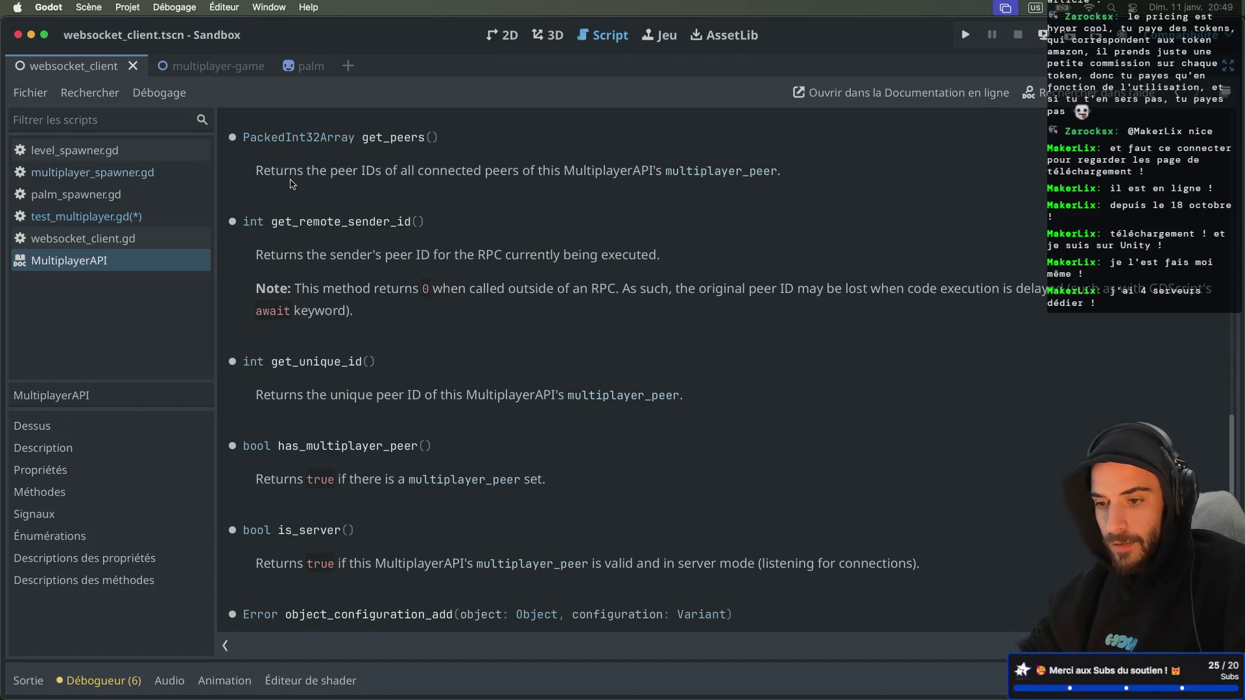
key(alt+Left)
click(771, 484)
key(super+s)
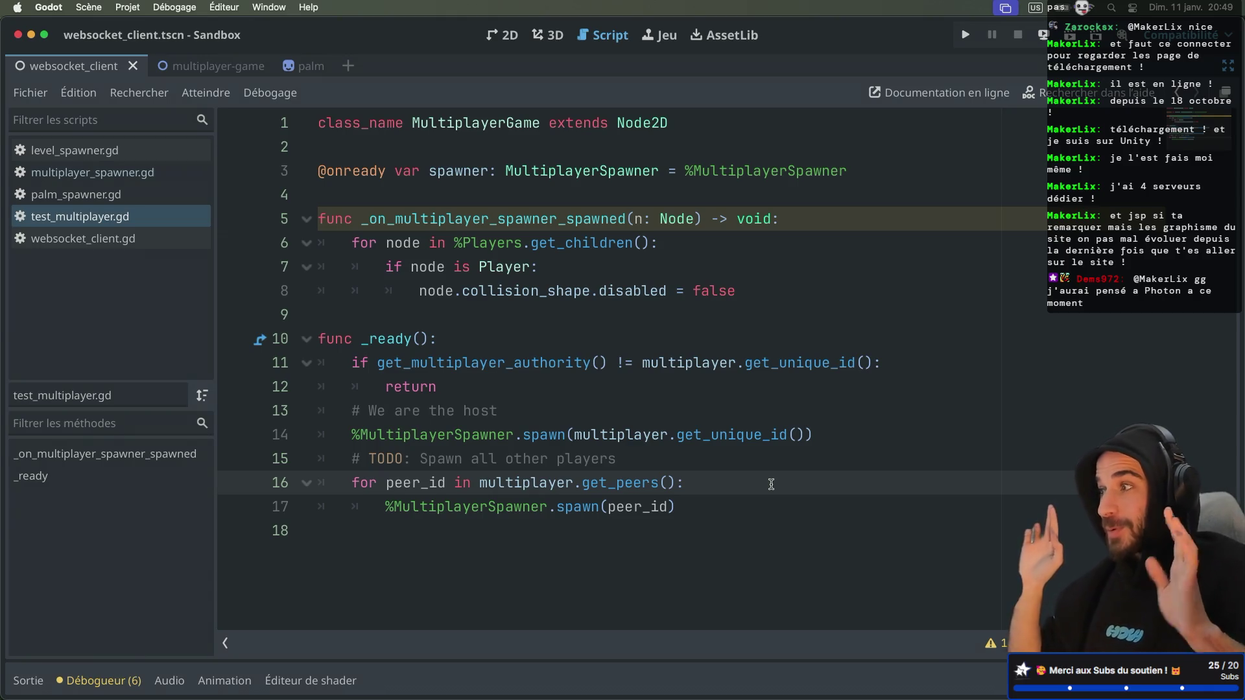
key(ctrl+Right)
key(ctrl+Right)
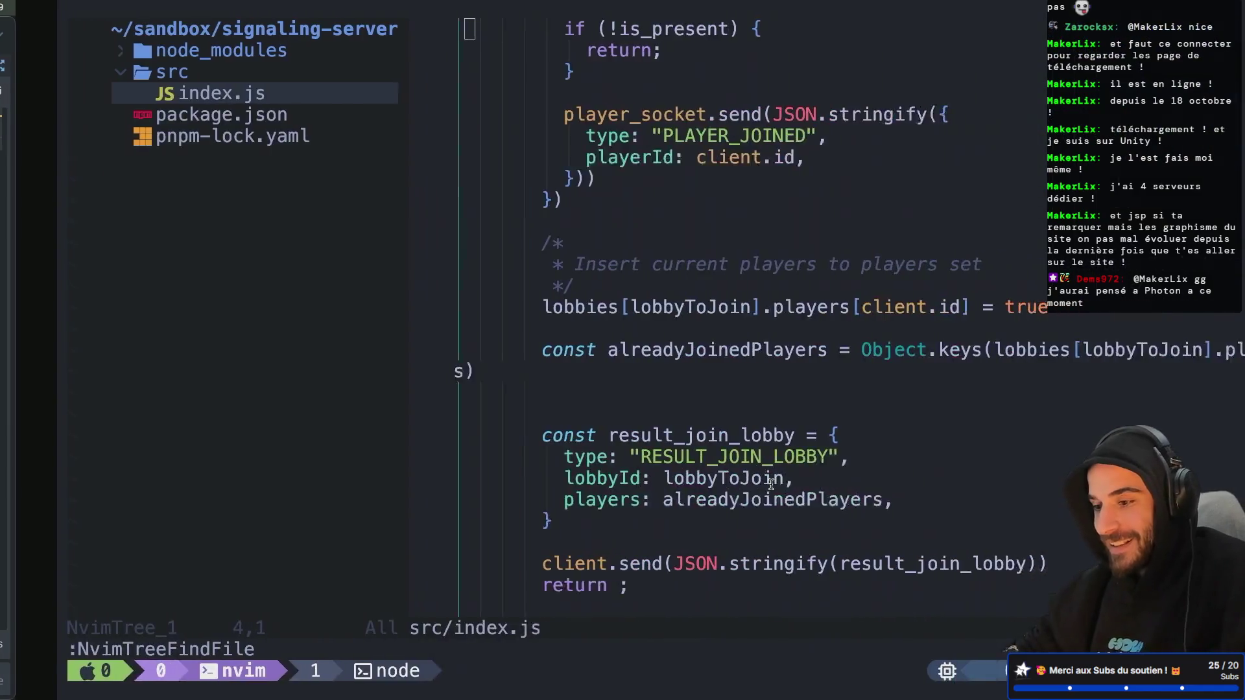
Open boomplay.fr in a new Safari tab
click(1203, 16)
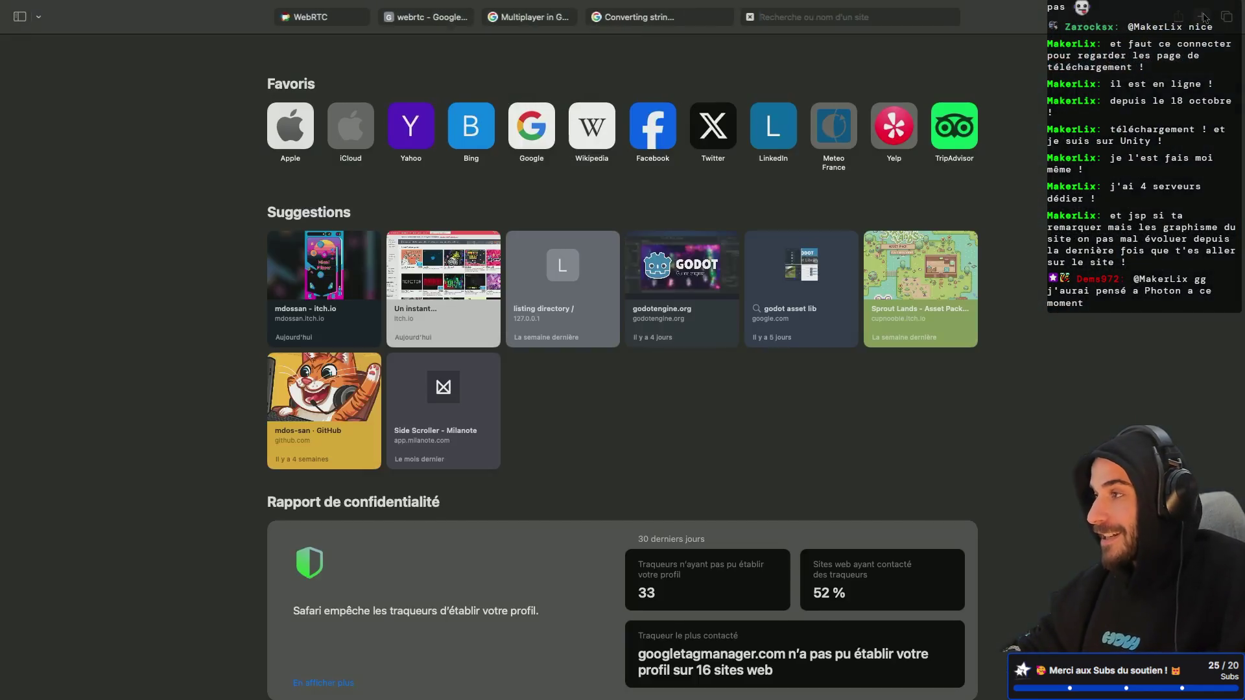
text(gl)
key(BackSpace)
key(BackSpace)
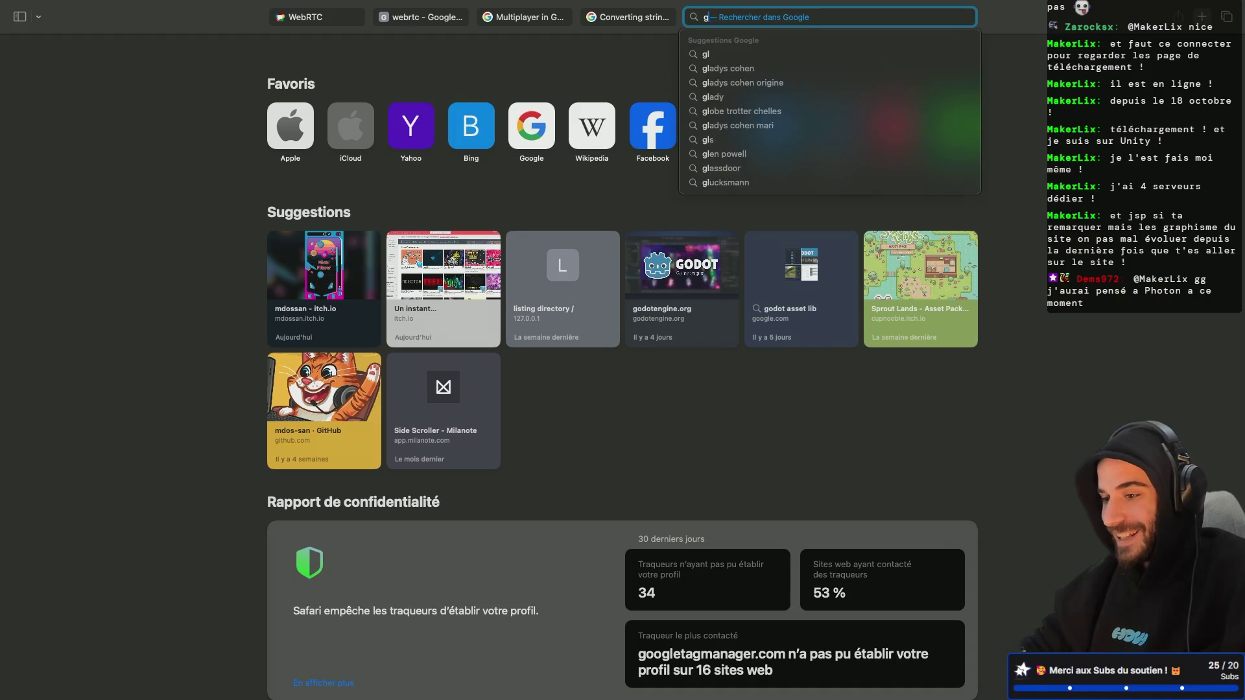
text(bl)
key(BackSpace)
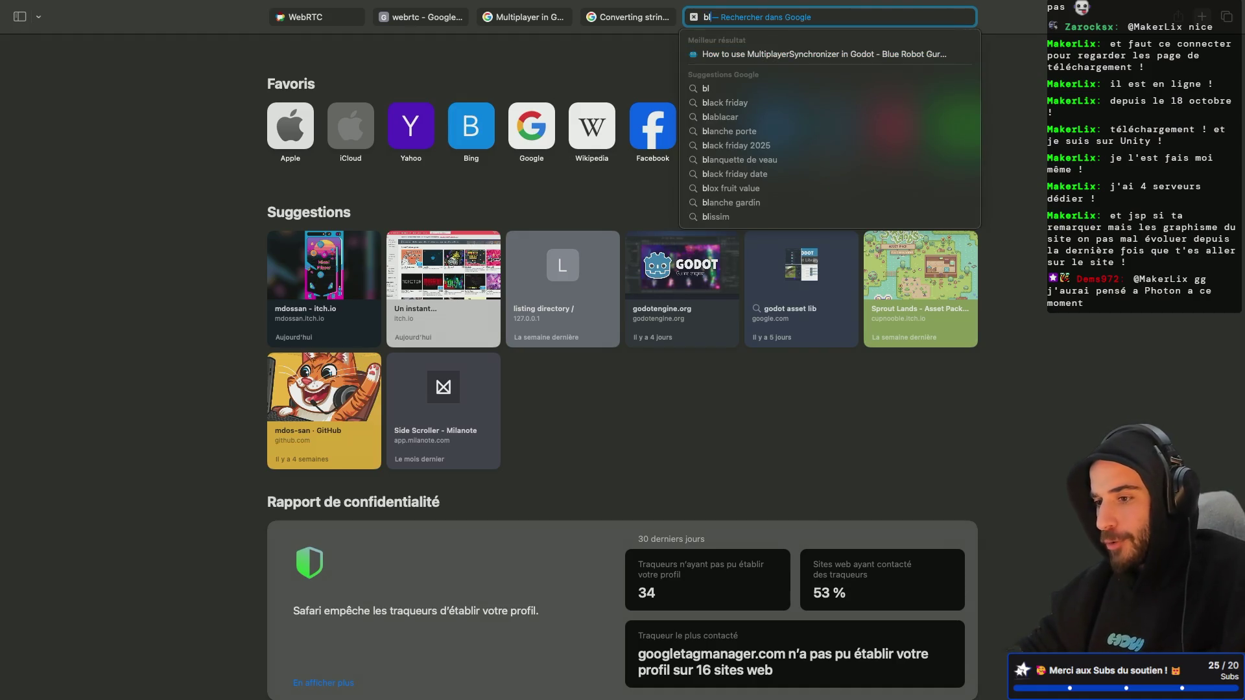
key(BackSpace)
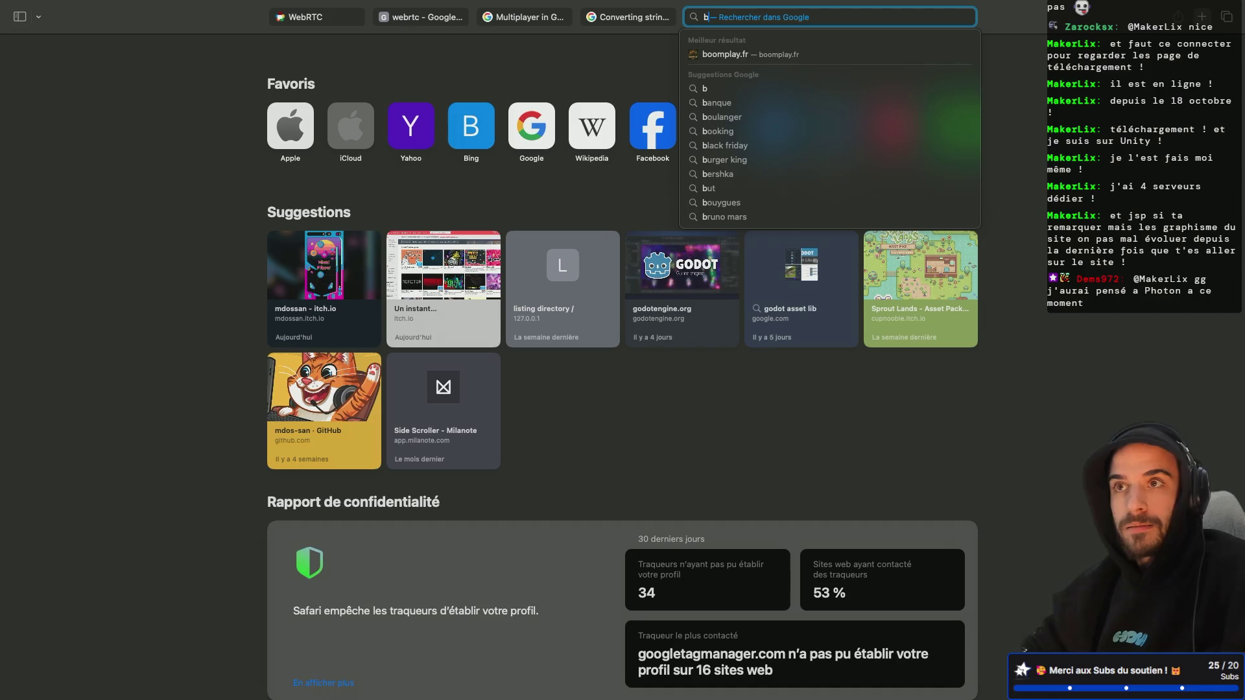
key(Down)
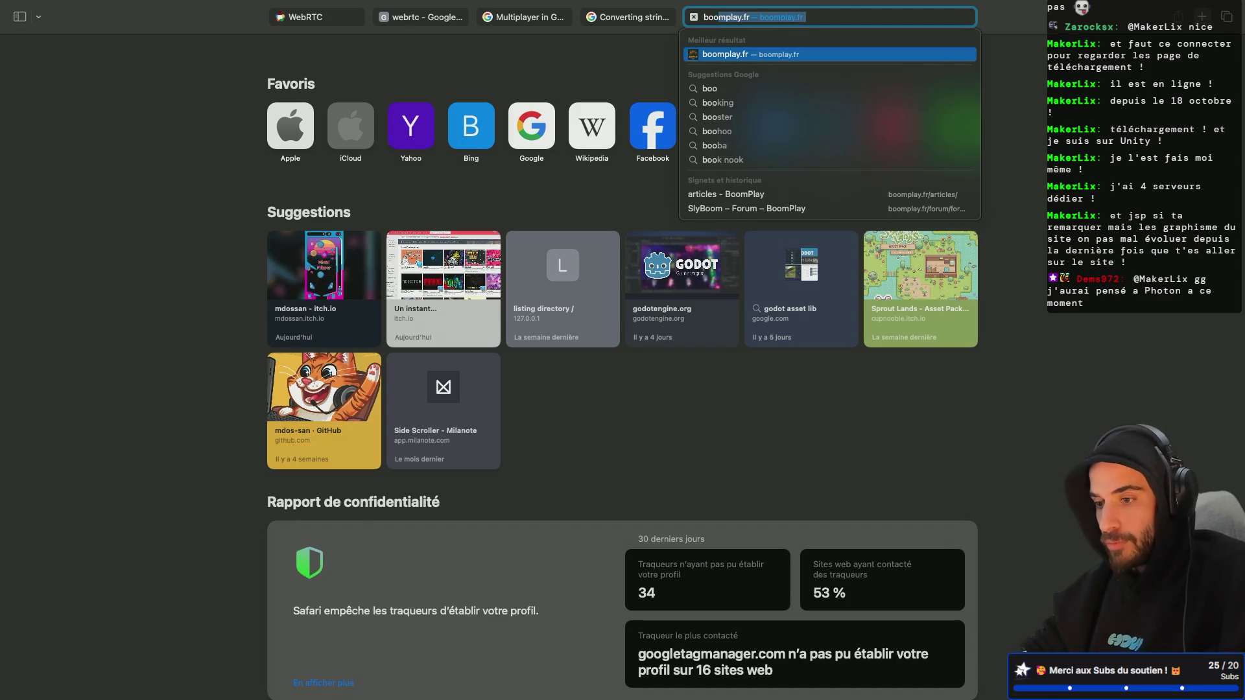
key(Return)
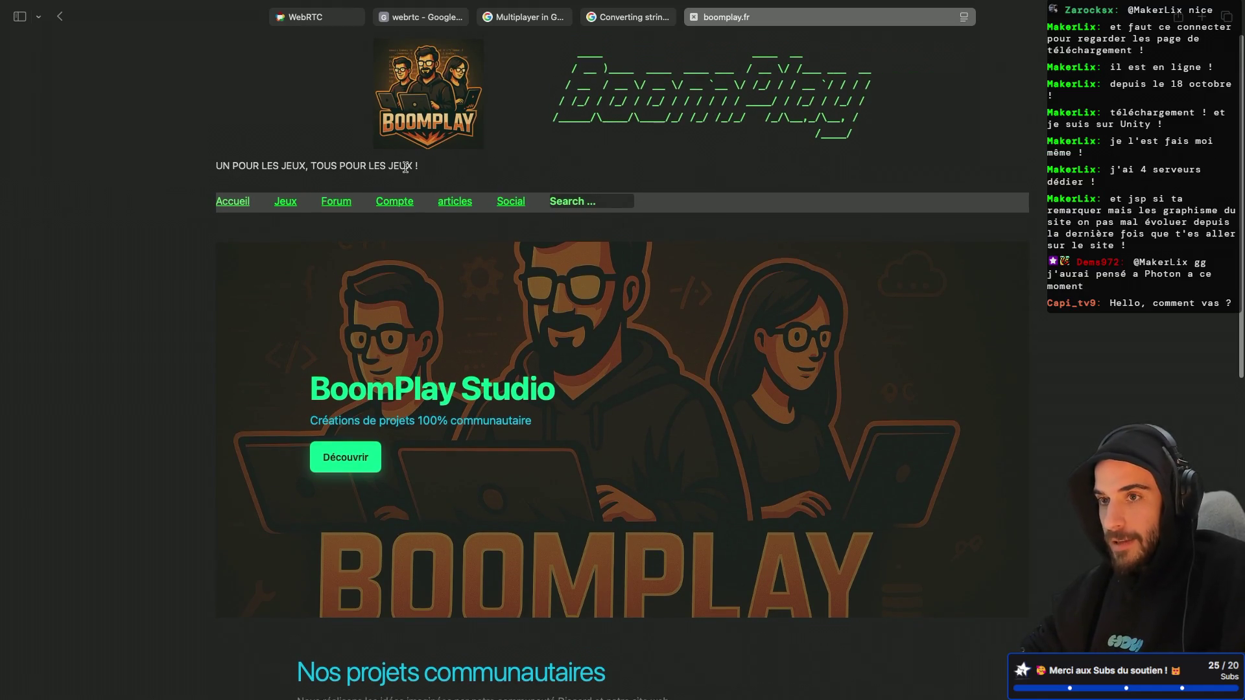
Browse boomplay.fr's games page, then close the tab
scroll(406, 168, down, 7)
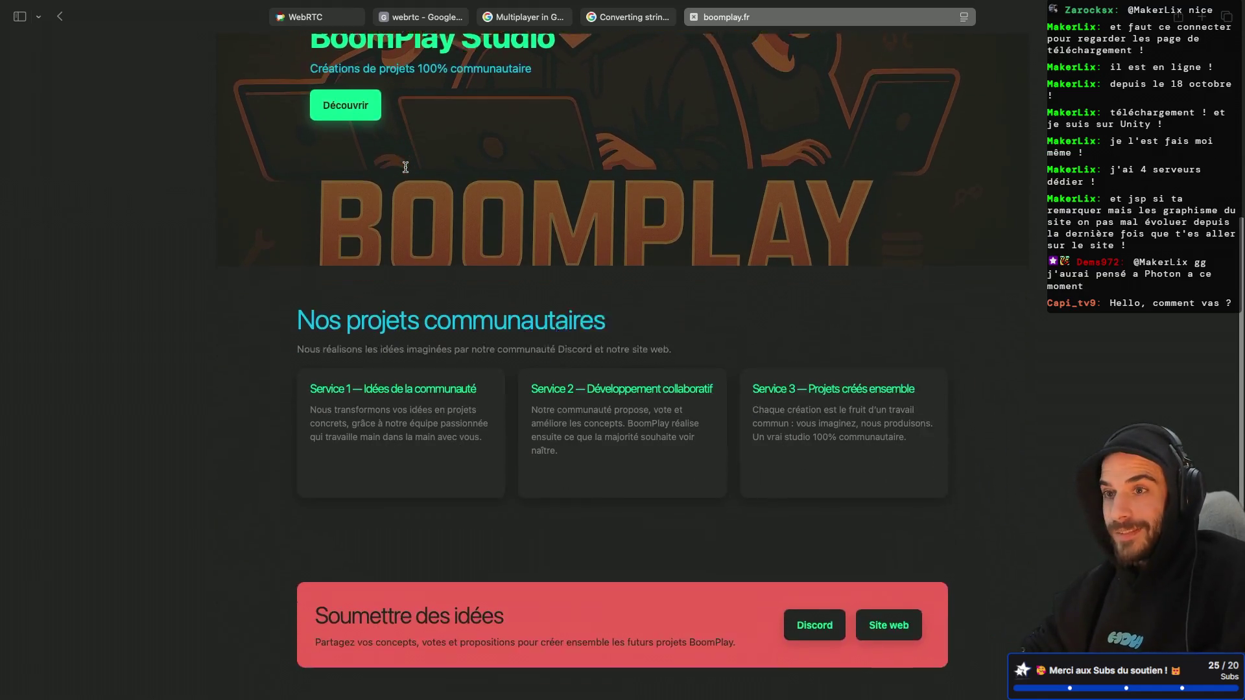
scroll(405, 168, down, 2)
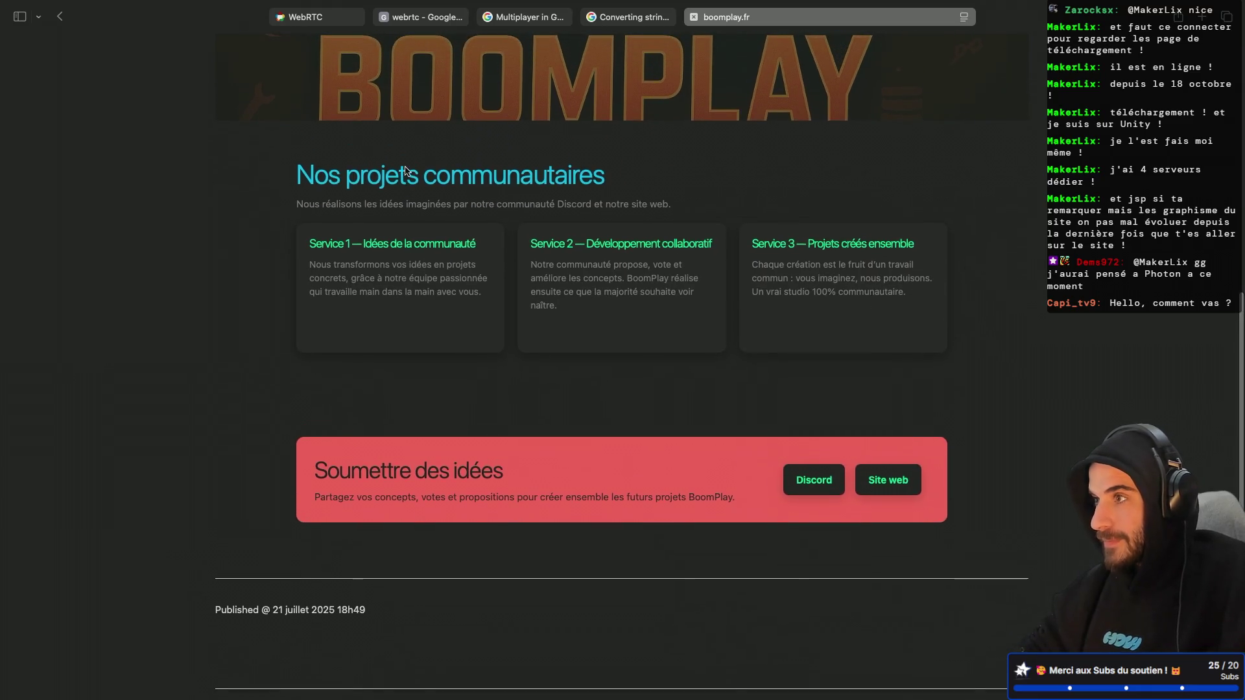
scroll(444, 401, down, 1)
scroll(446, 402, up, 10)
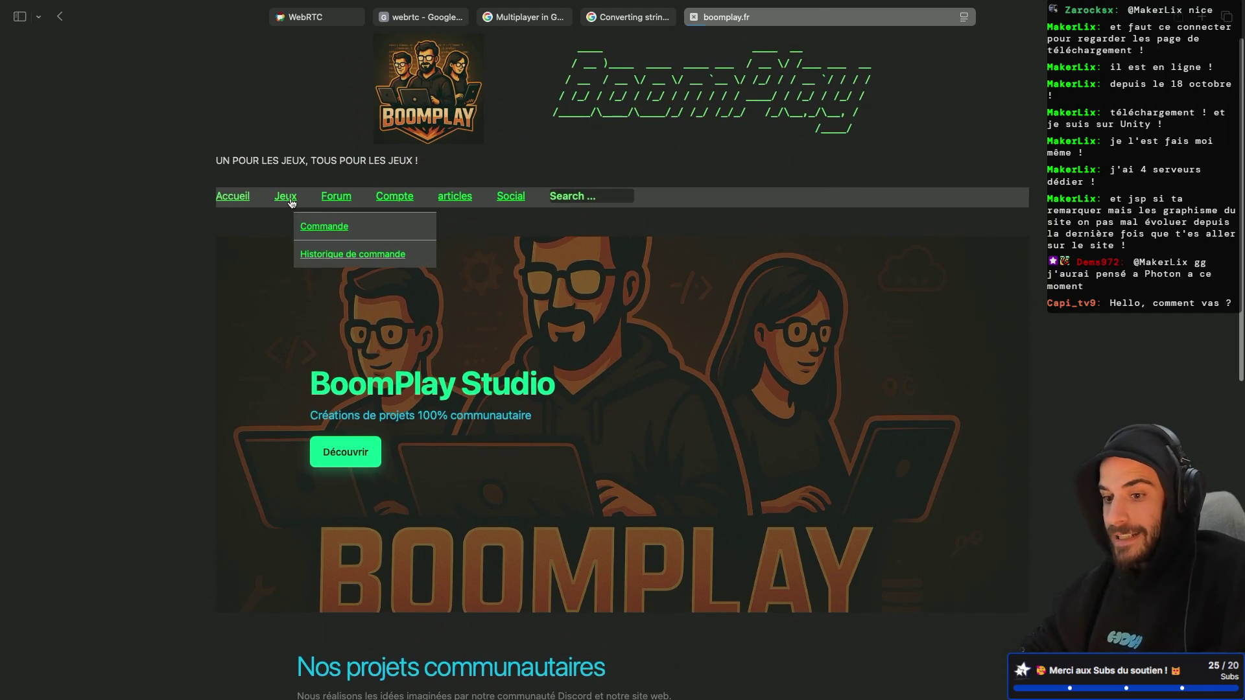
click(289, 200)
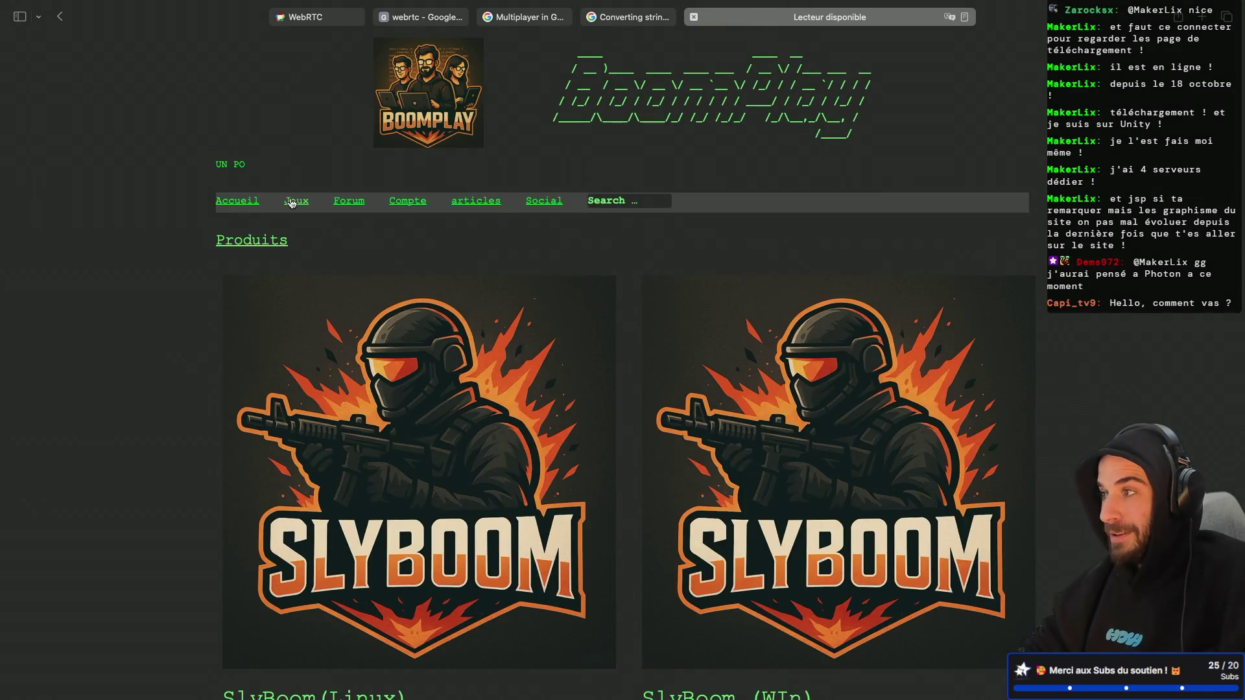
scroll(292, 203, down, 2)
scroll(291, 203, down, 10)
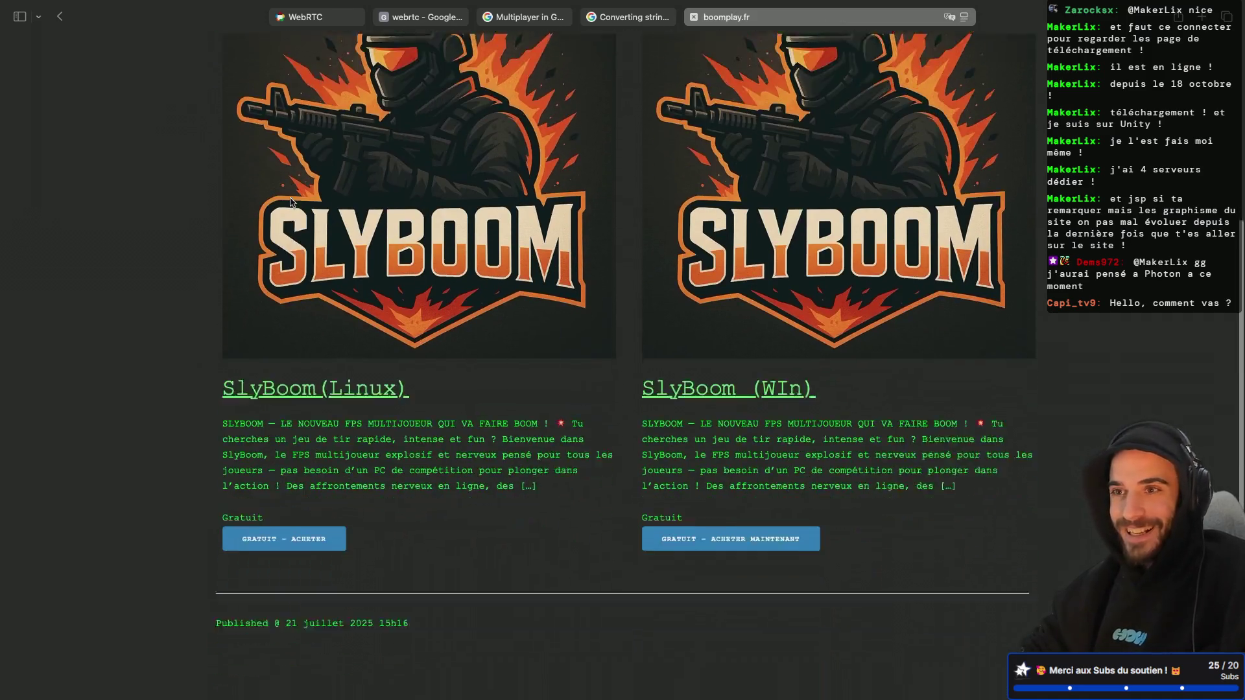
click(690, 18)
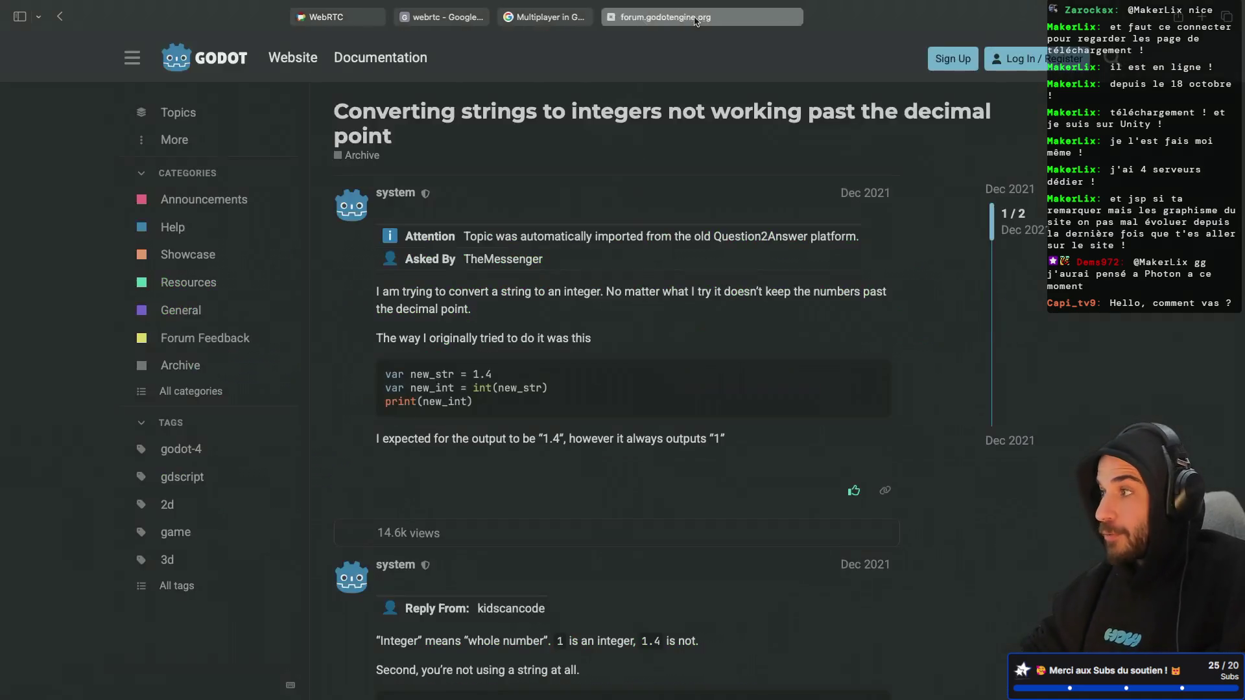
In Godot's Débogage run-instances settings, keep 3 instances and confirm with OK
key(ctrl+Left)
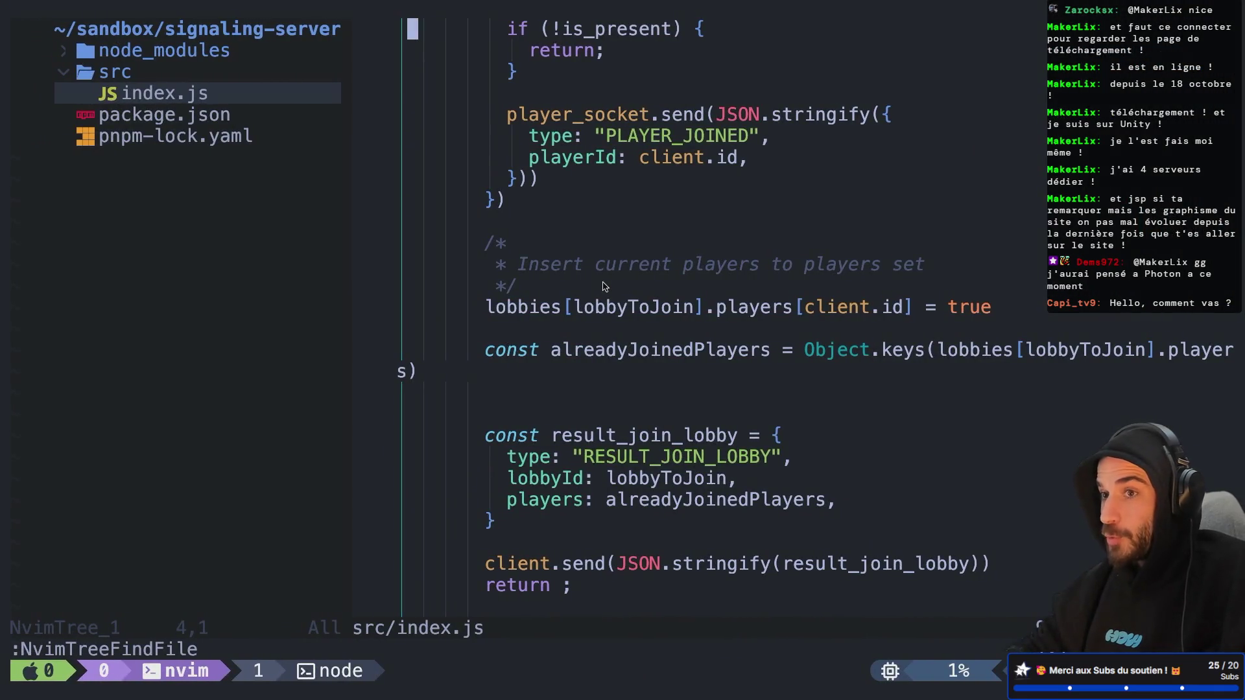
key(ctrl+Left)
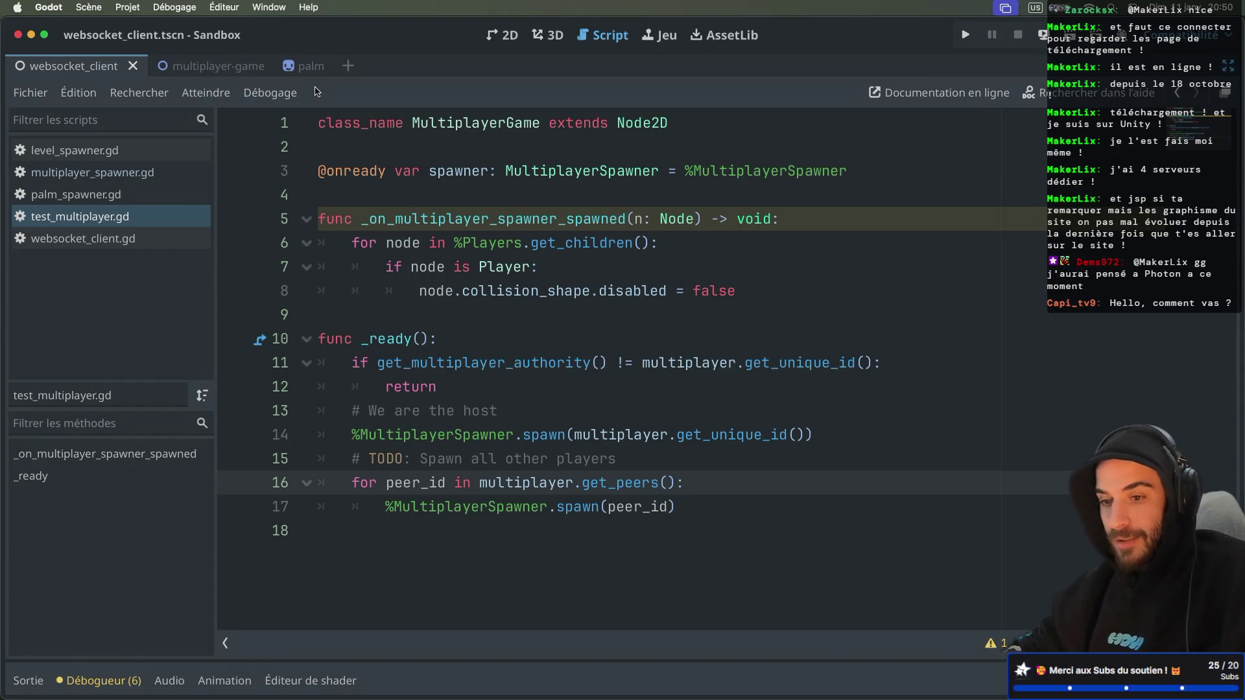
click(198, 7)
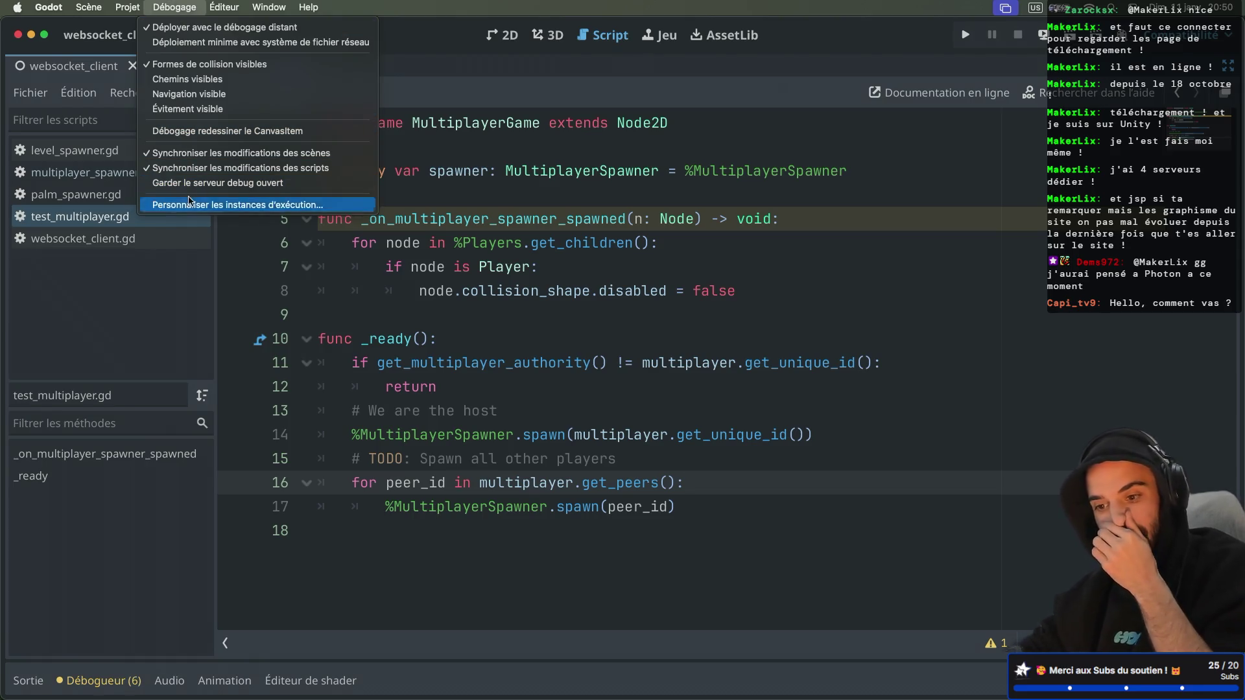
click(190, 204)
click(747, 186)
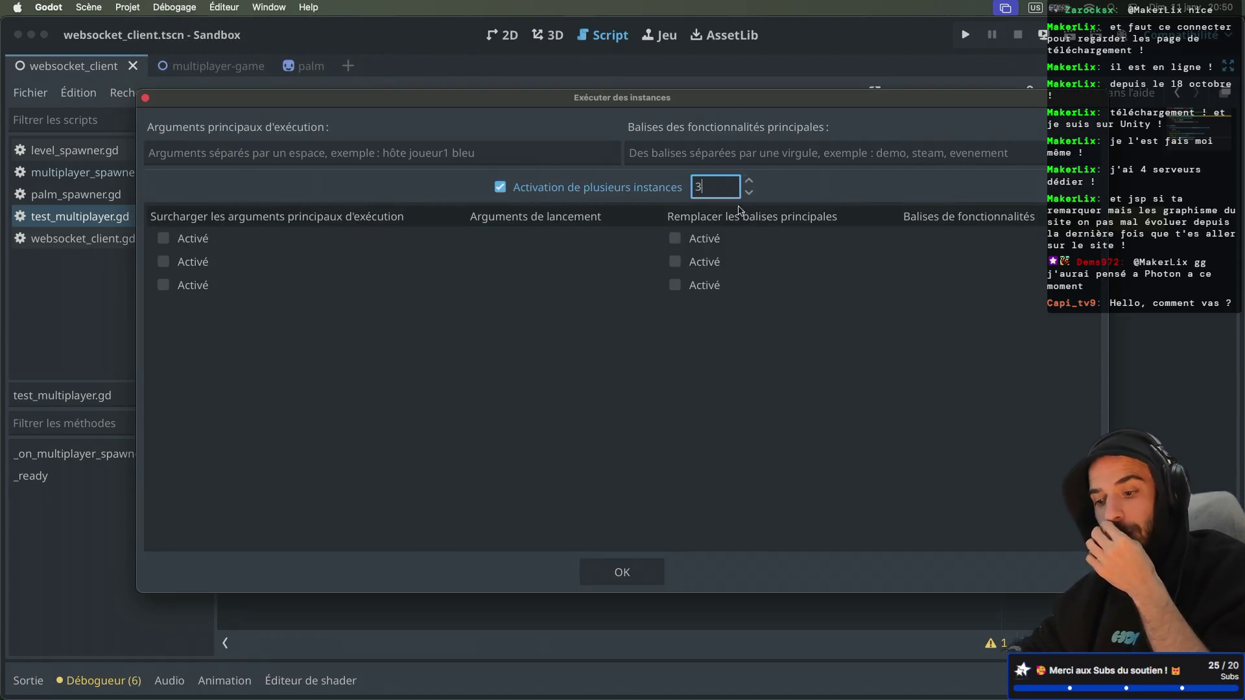
click(622, 572)
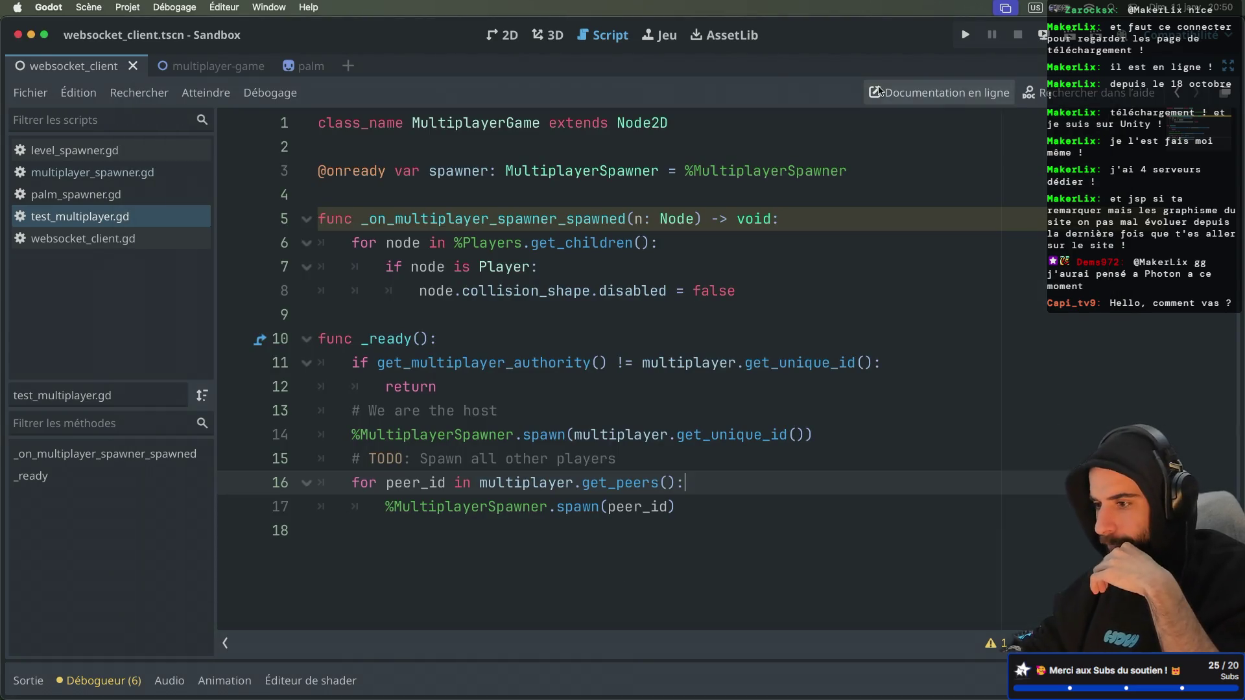
key(ctrl+Right)
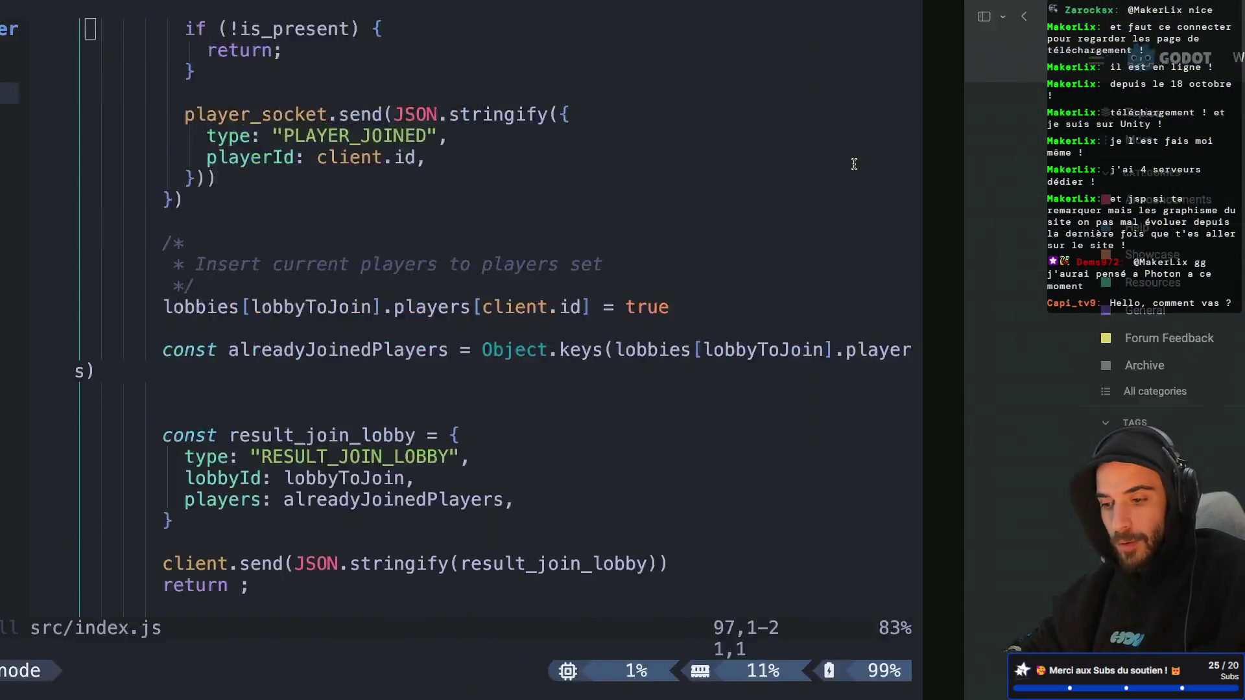
Restart the signaling server with node src/index.js in its tmux window
key(ctrl+b)
key(w)
key(Down)
key(Return)
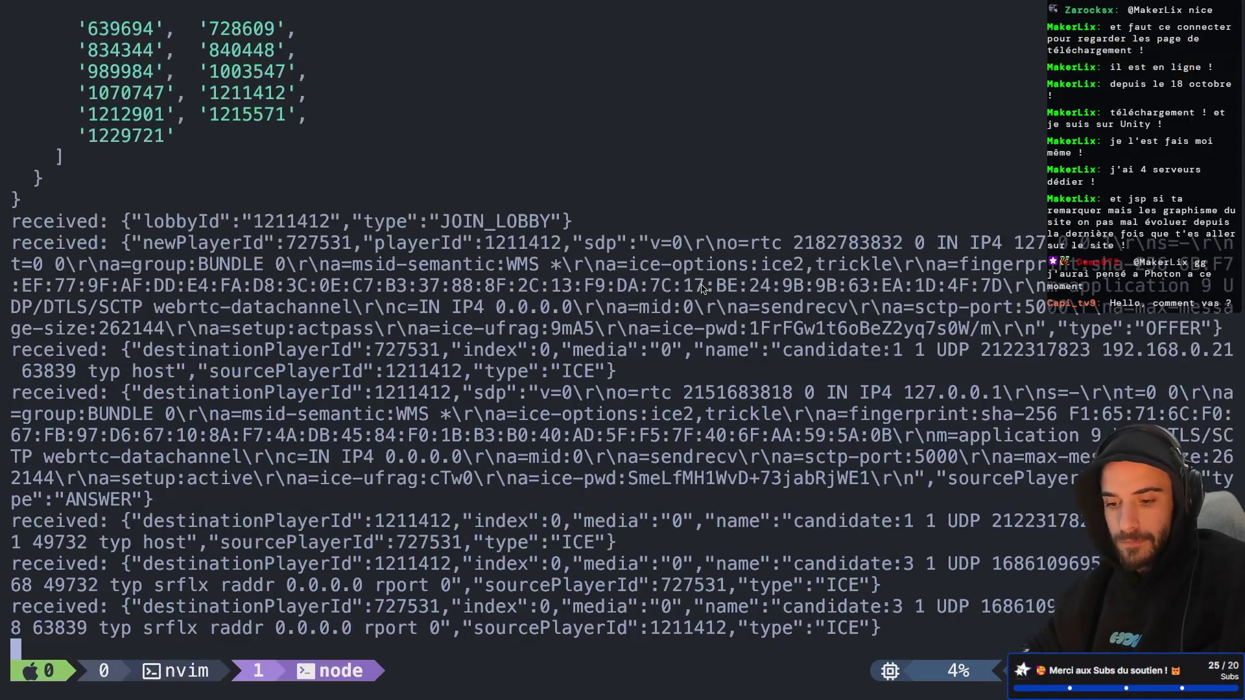
key(ctrl+c)
key(ctrl+Left)
click(634, 47)
key(Up)
key(Return)
Switch back to the nvim tmux window and then to the Godot desktop
key(ctrl+b)
key(w)
key(Return)
key(ctrl+Left)
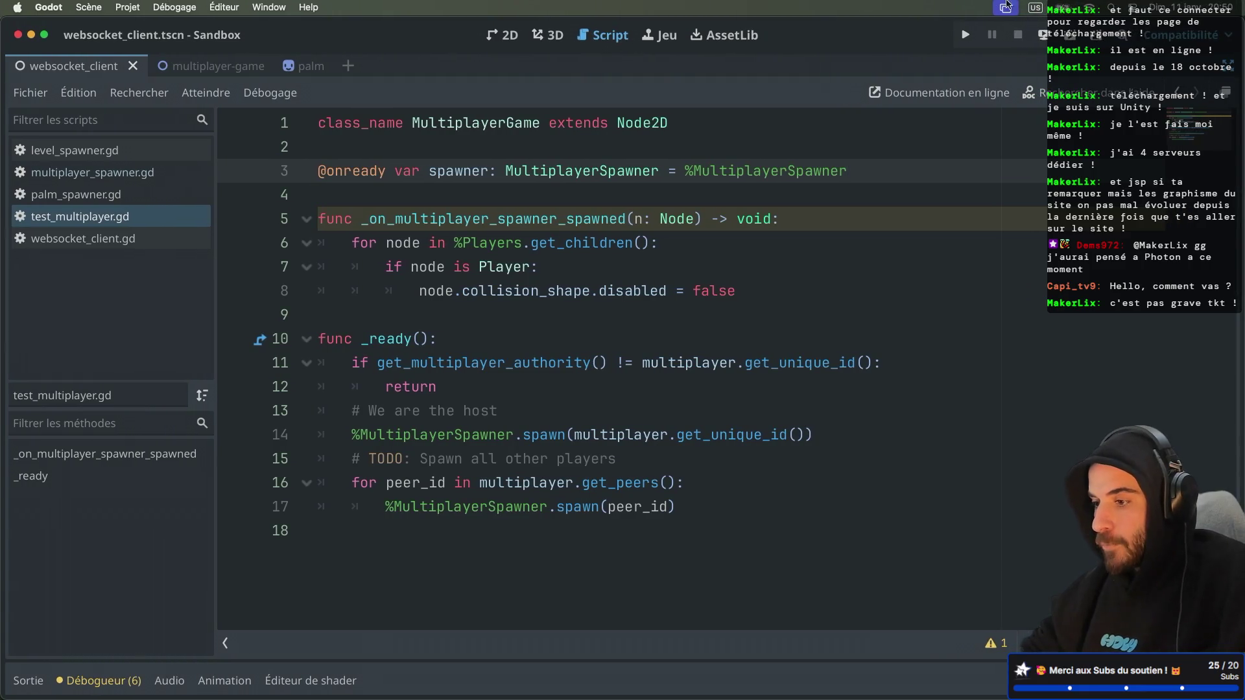
Run the project and arrange the debug game windows so both are visible
click(1065, 40)
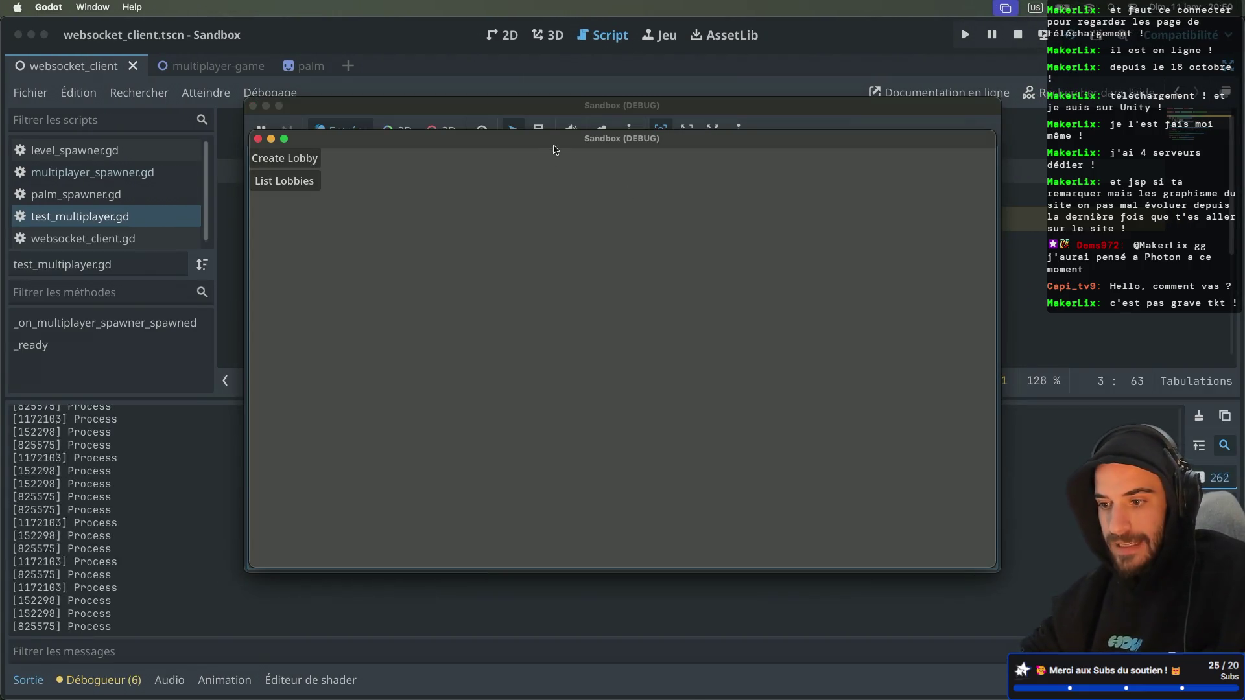
click(86, 556)
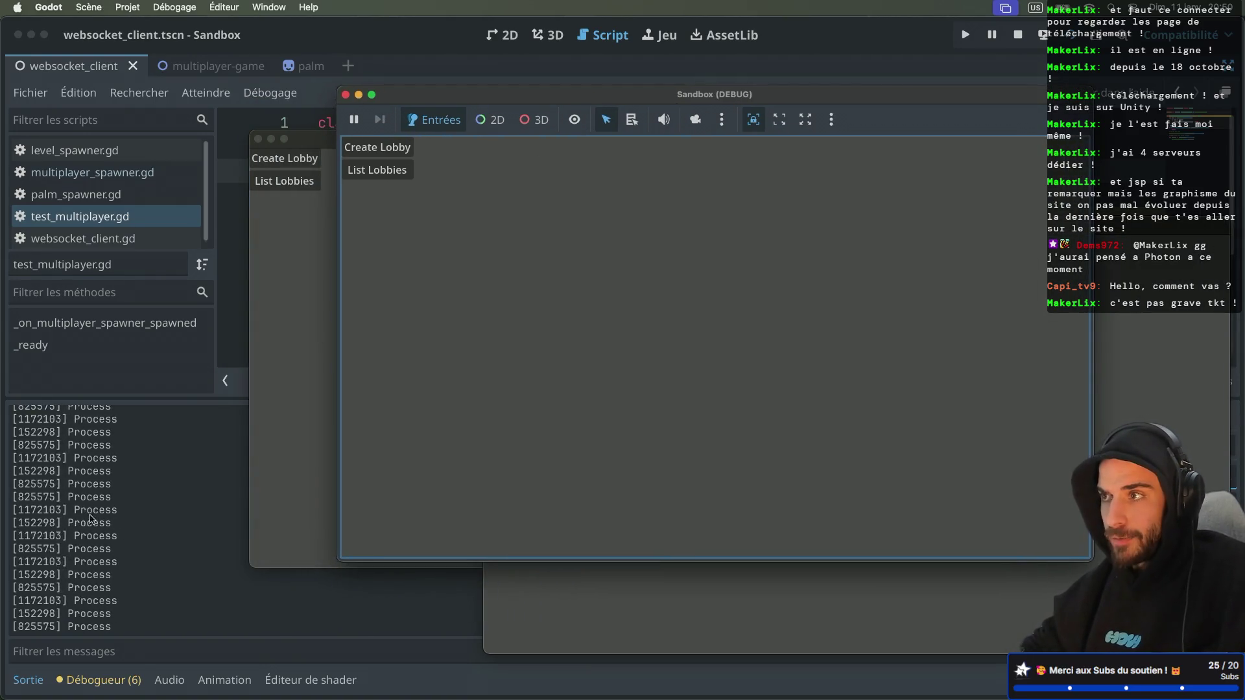
click(318, 229)
drag(408, 146, 236, 201)
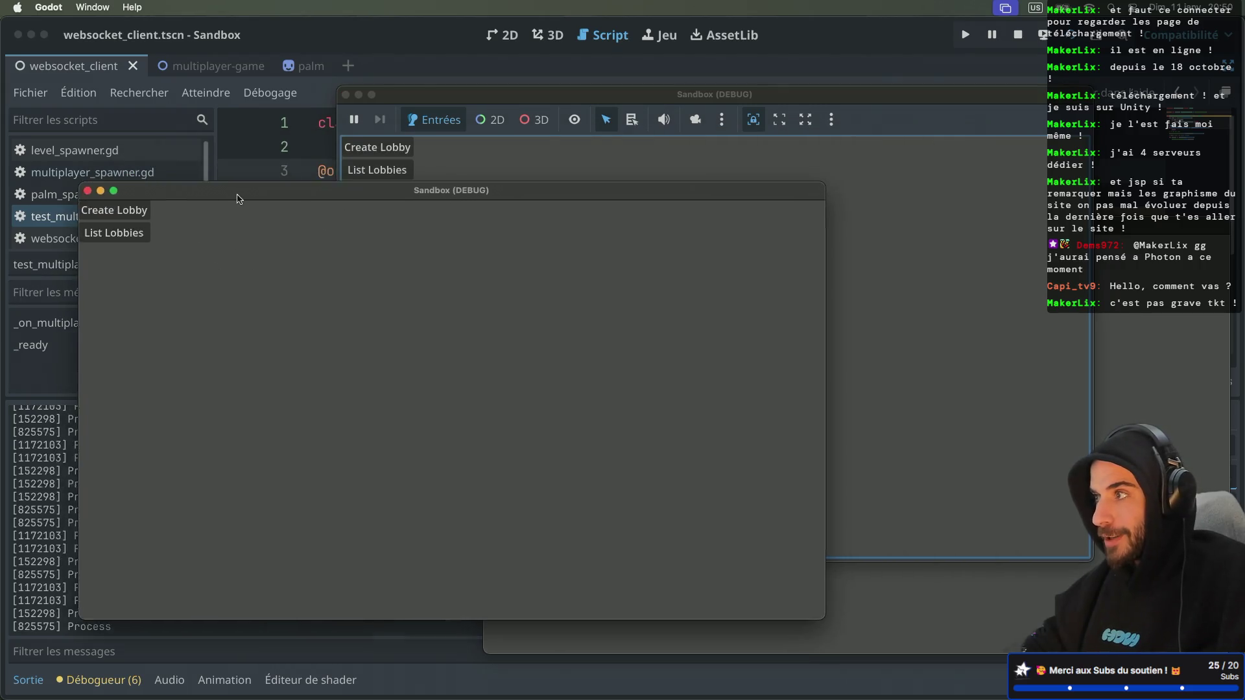
click(974, 260)
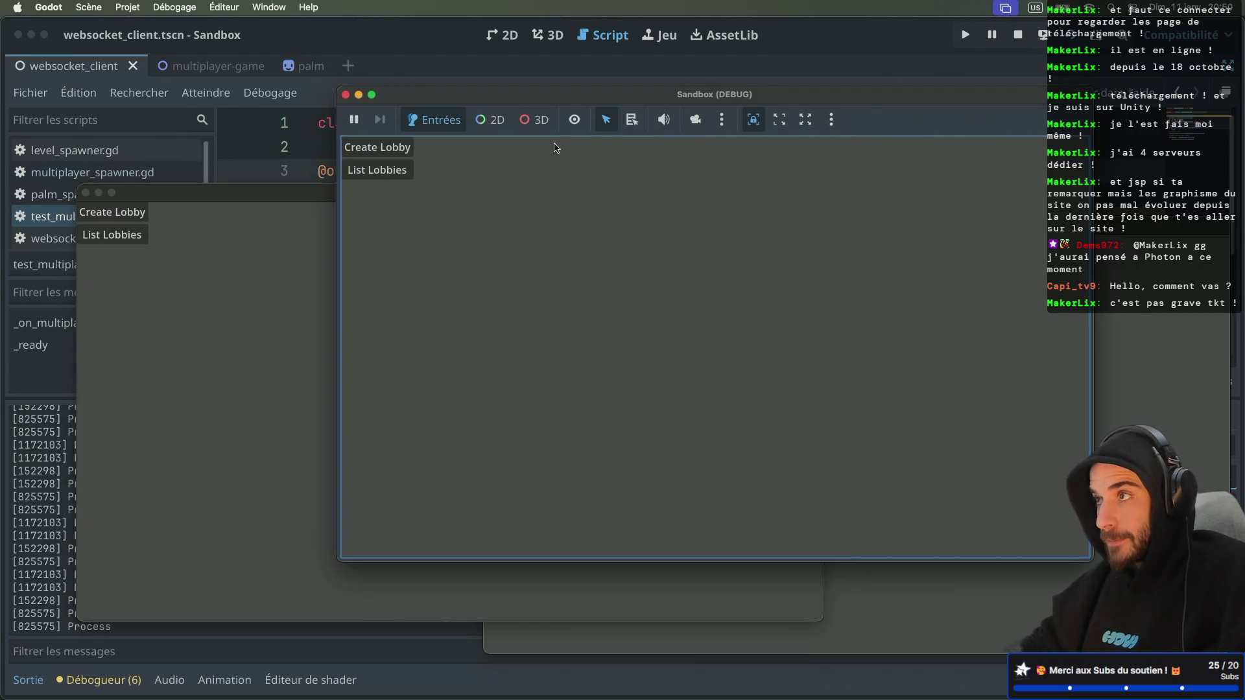
Host lobby 1172103 in one instance, join it from another, then stop the run
click(402, 156)
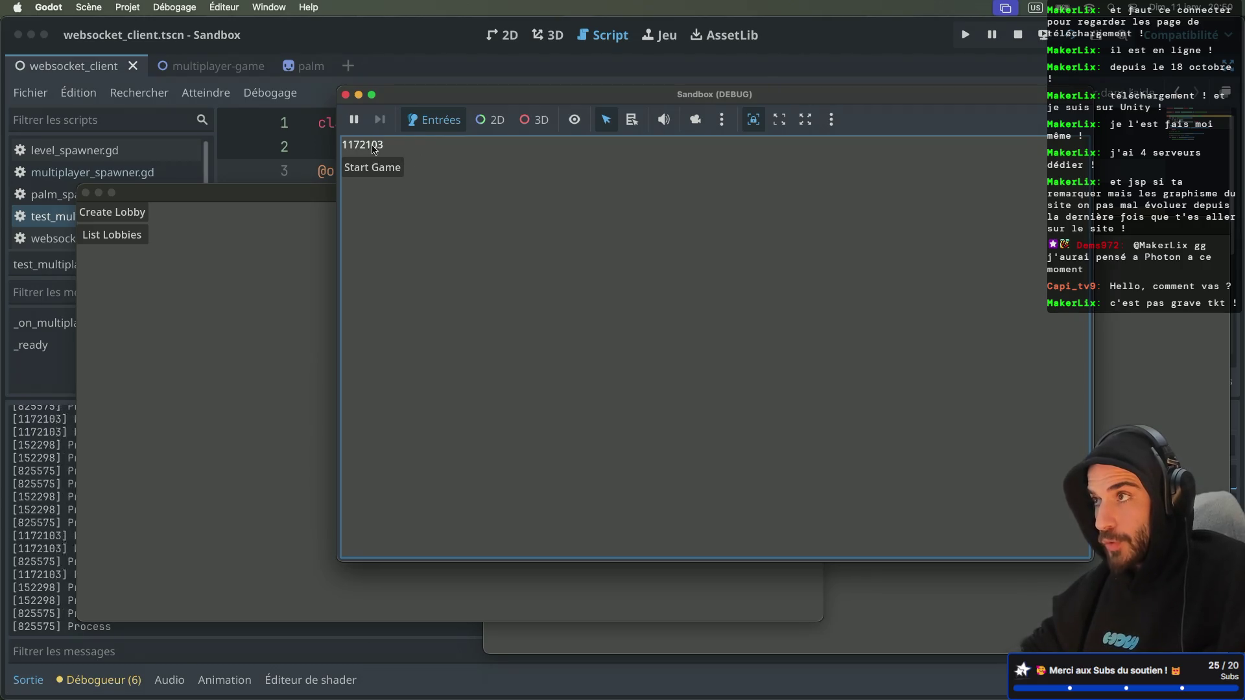
click(188, 329)
click(134, 241)
click(133, 259)
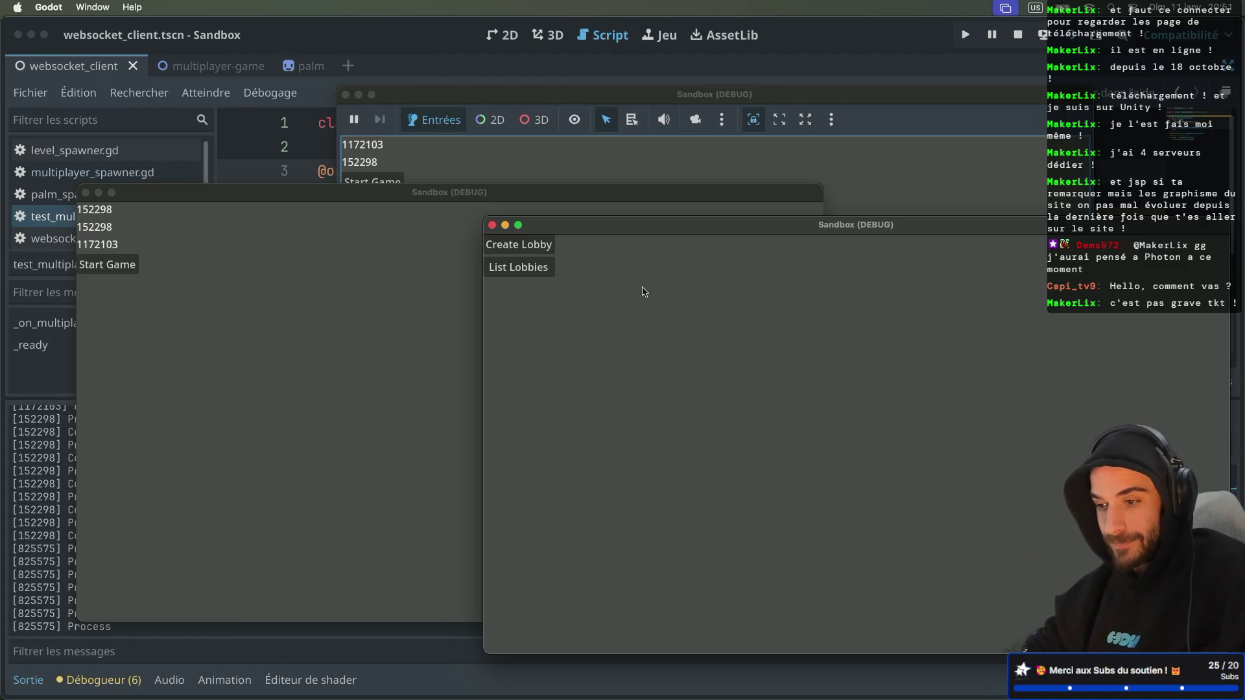
key(super+period)
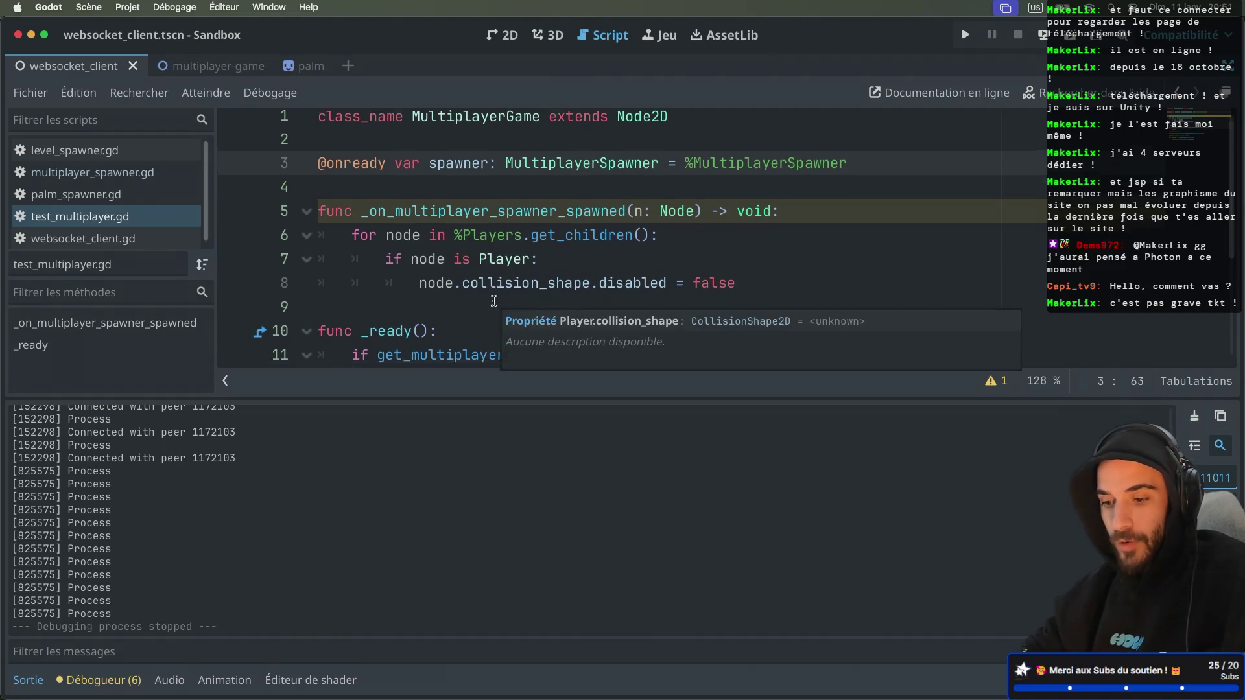
Open multiplayer_spawner.gd and start a player.position assignment on new line 13
scroll(496, 302, down, 2)
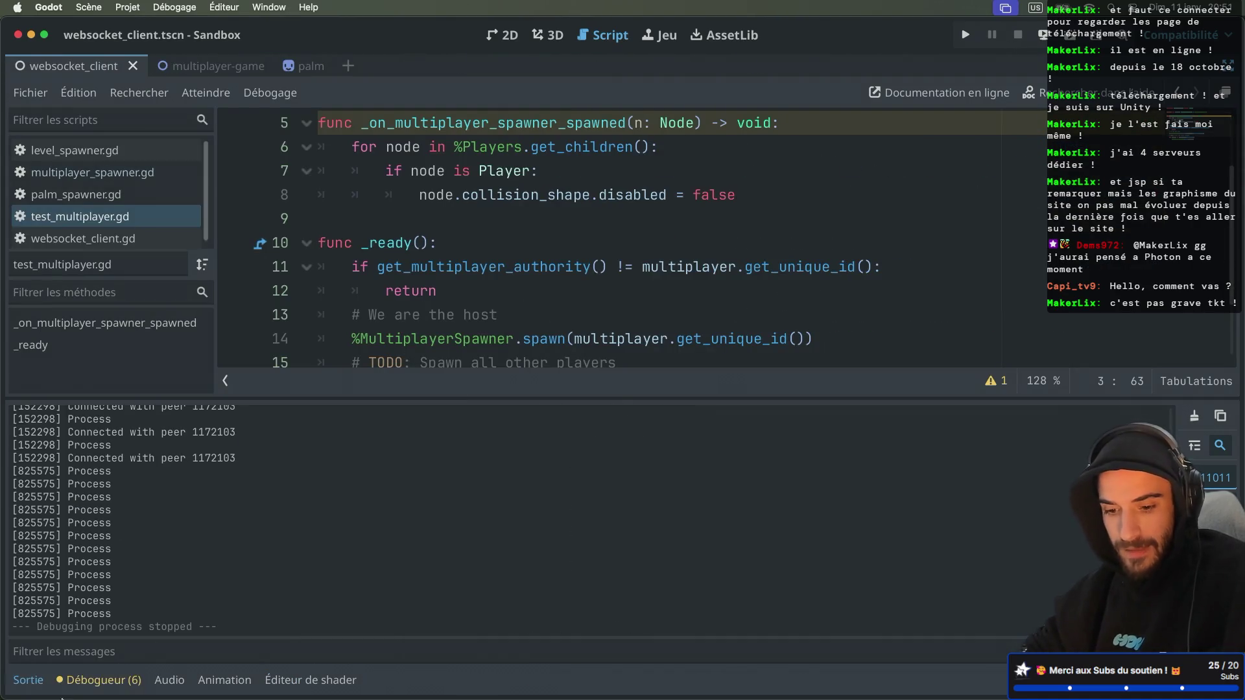
click(28, 680)
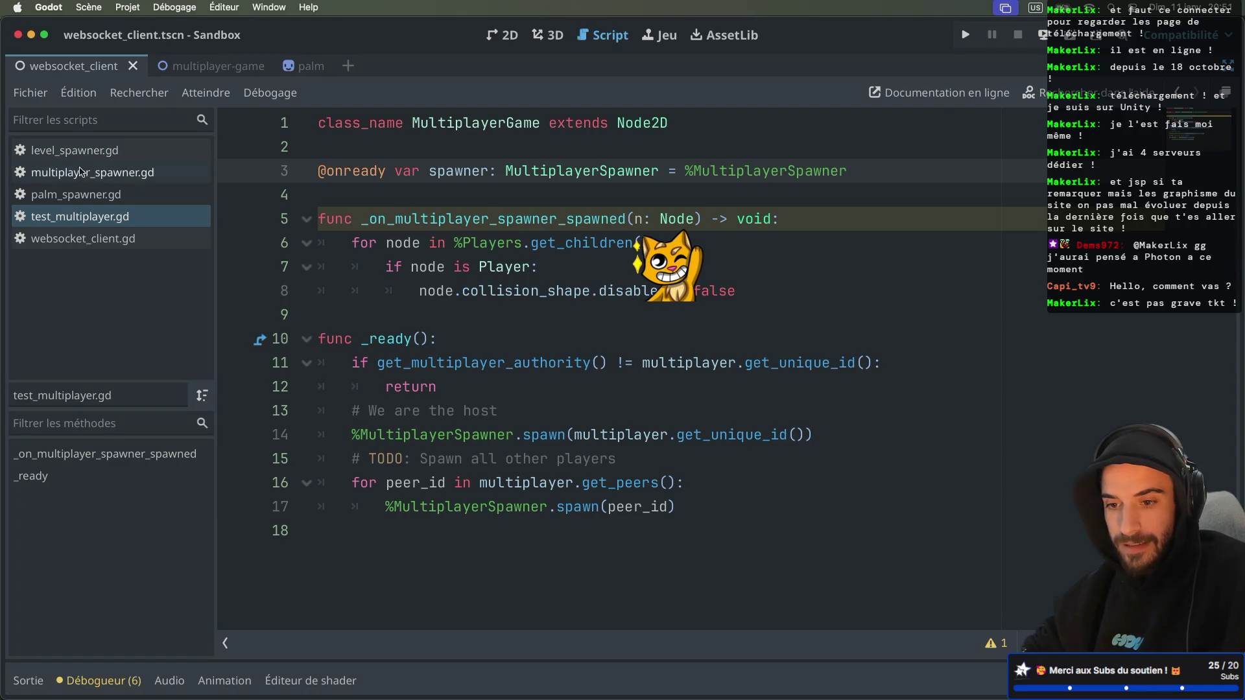
click(79, 173)
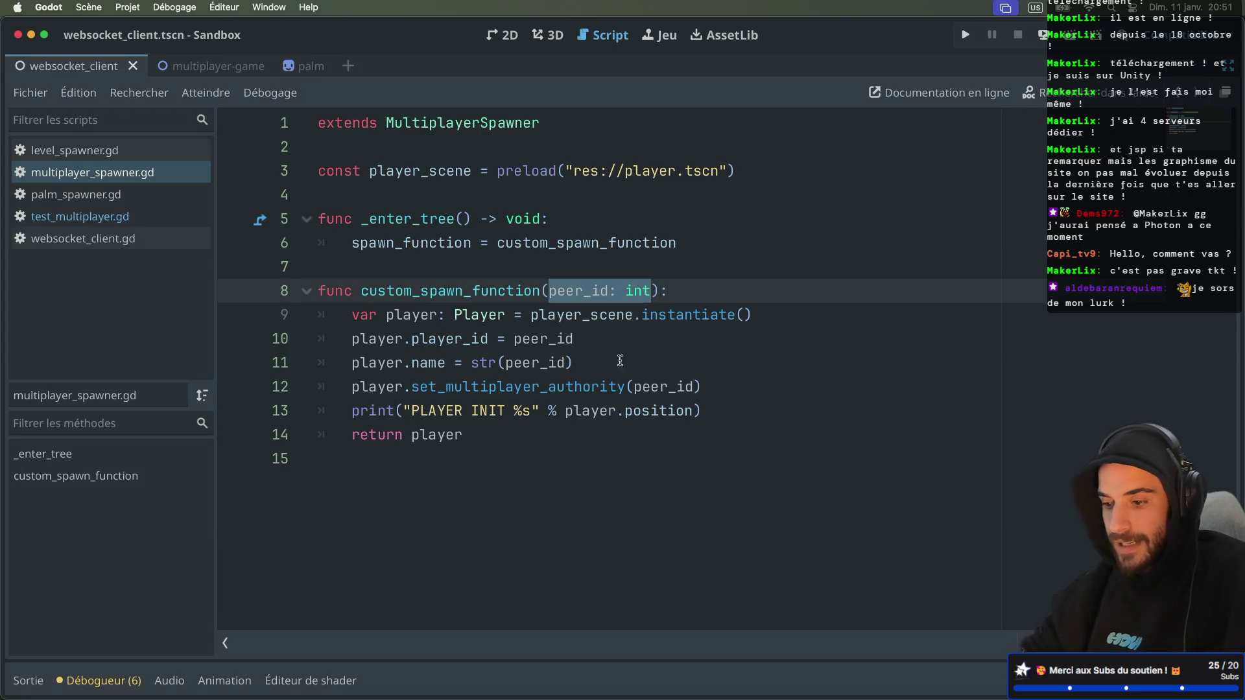
click(731, 385)
key(Return)
text(play)
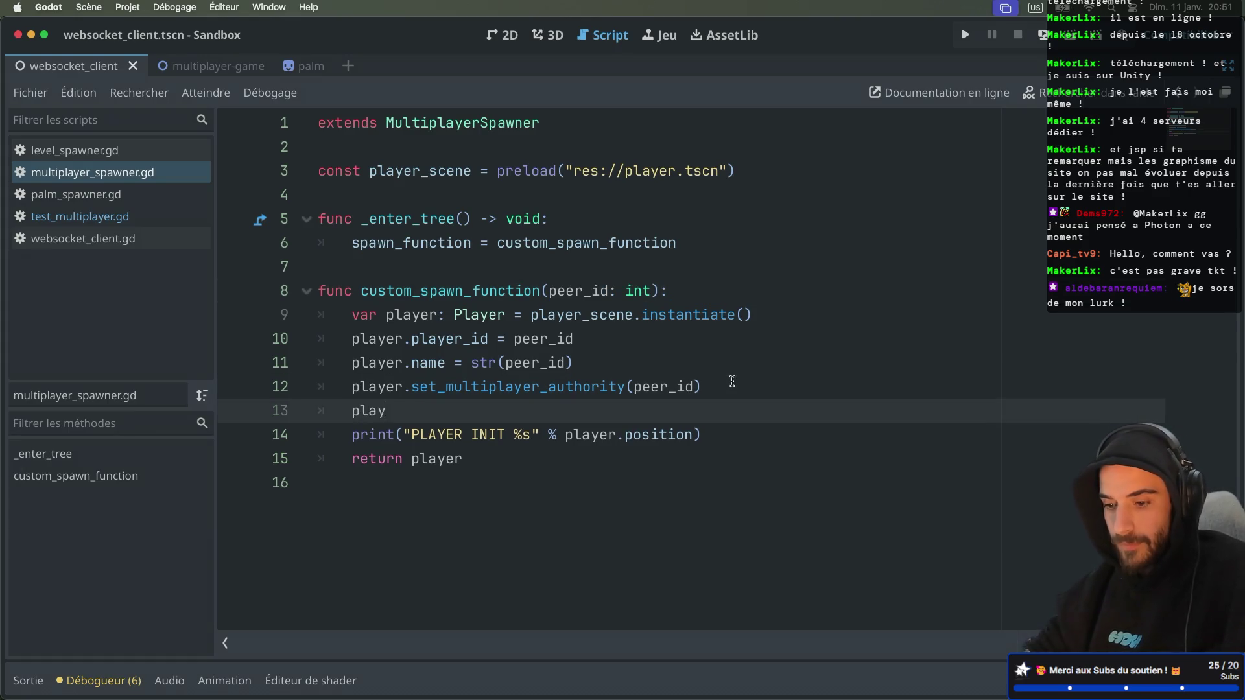
text(er.po)
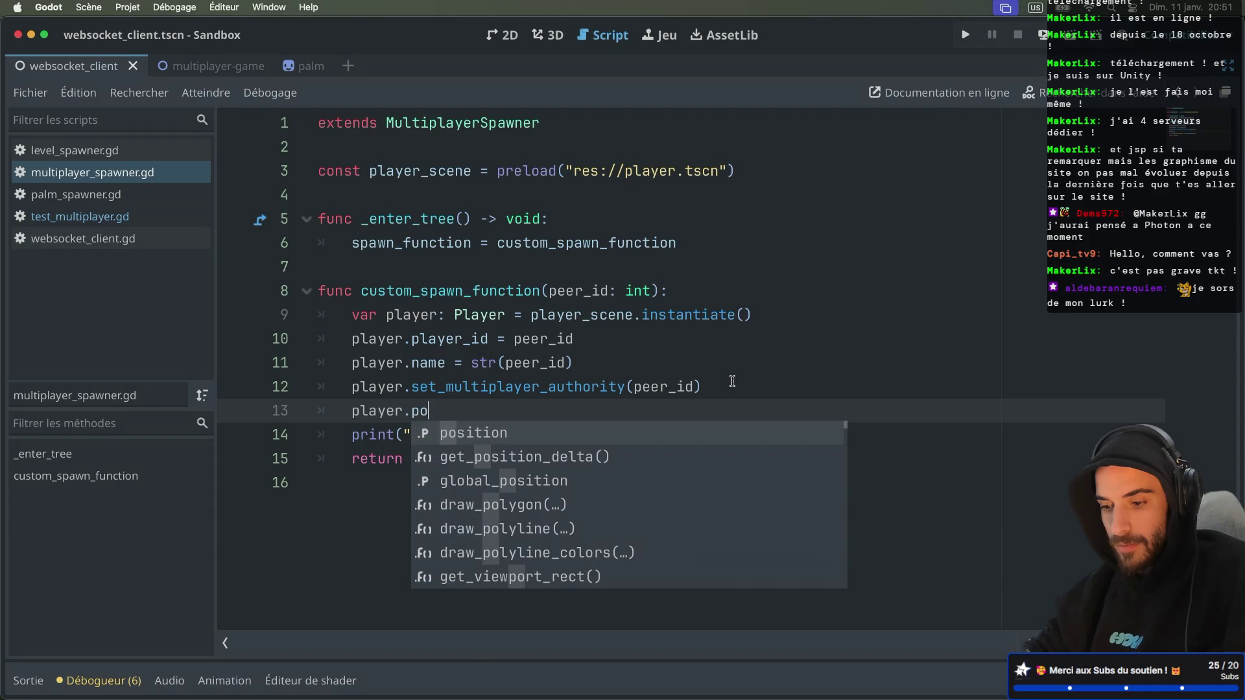
key(Return)
Set the position to a Vector2 whose x is randi_range(0, 1000)
text(Ve)
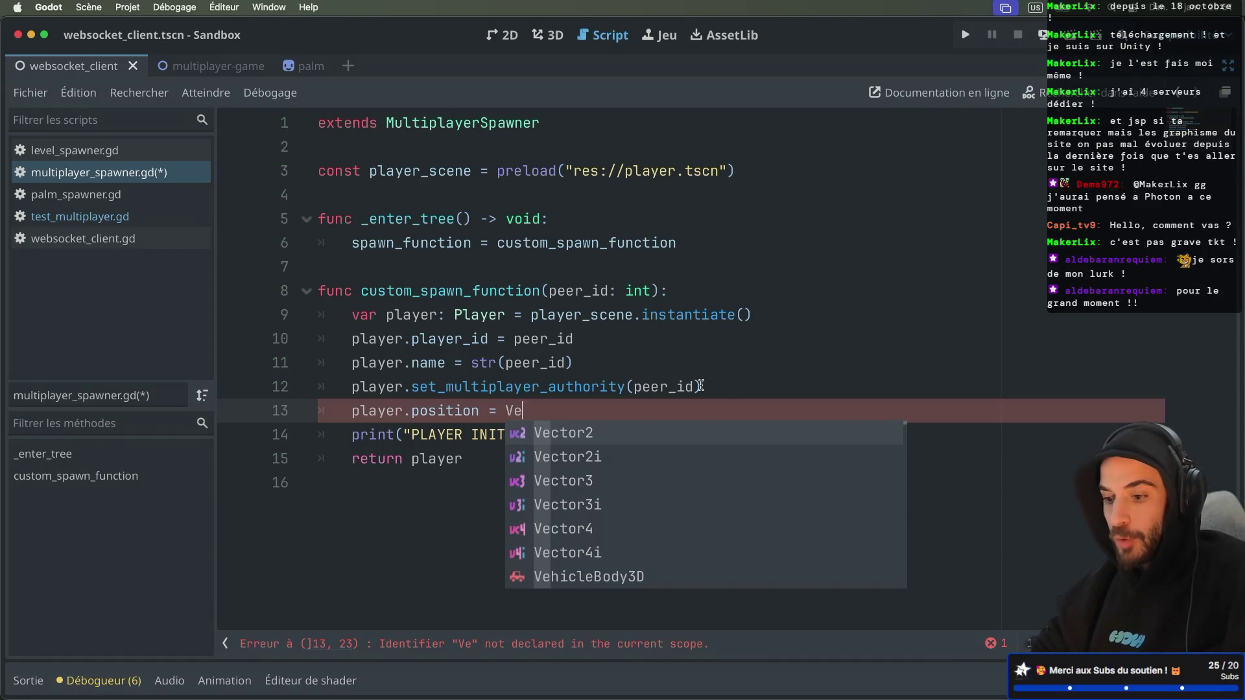
key(Return)
text(()
key(Return)
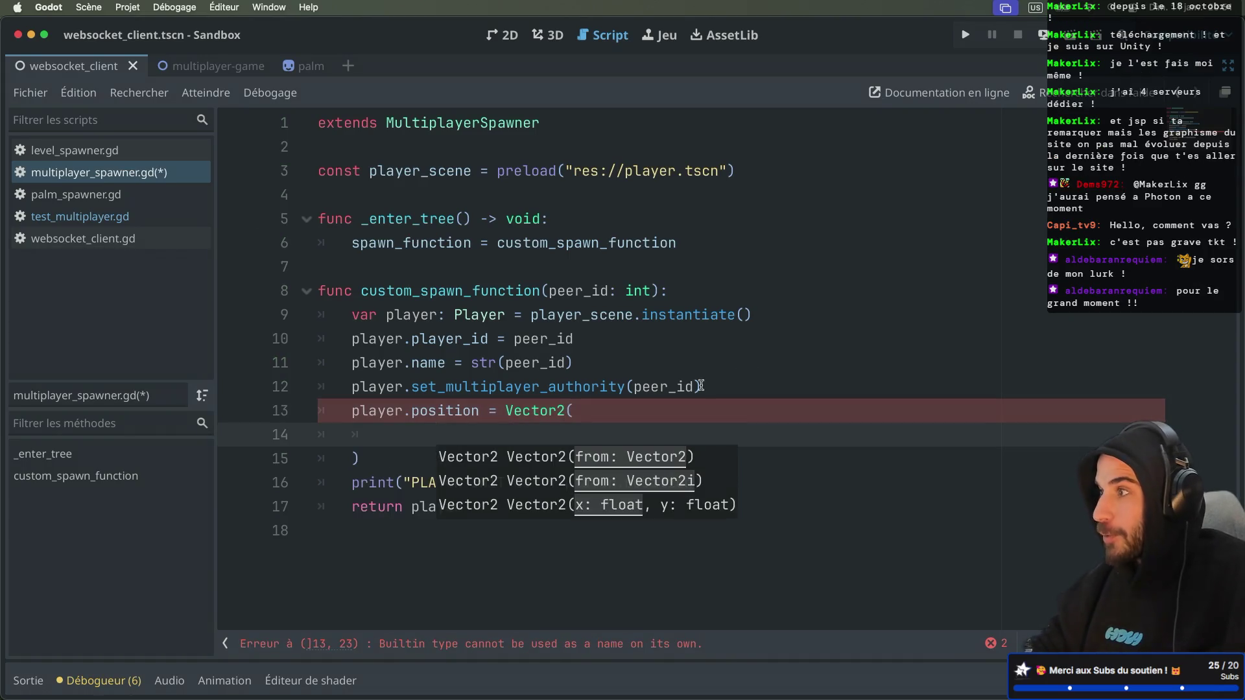
mouse_move(449, 412)
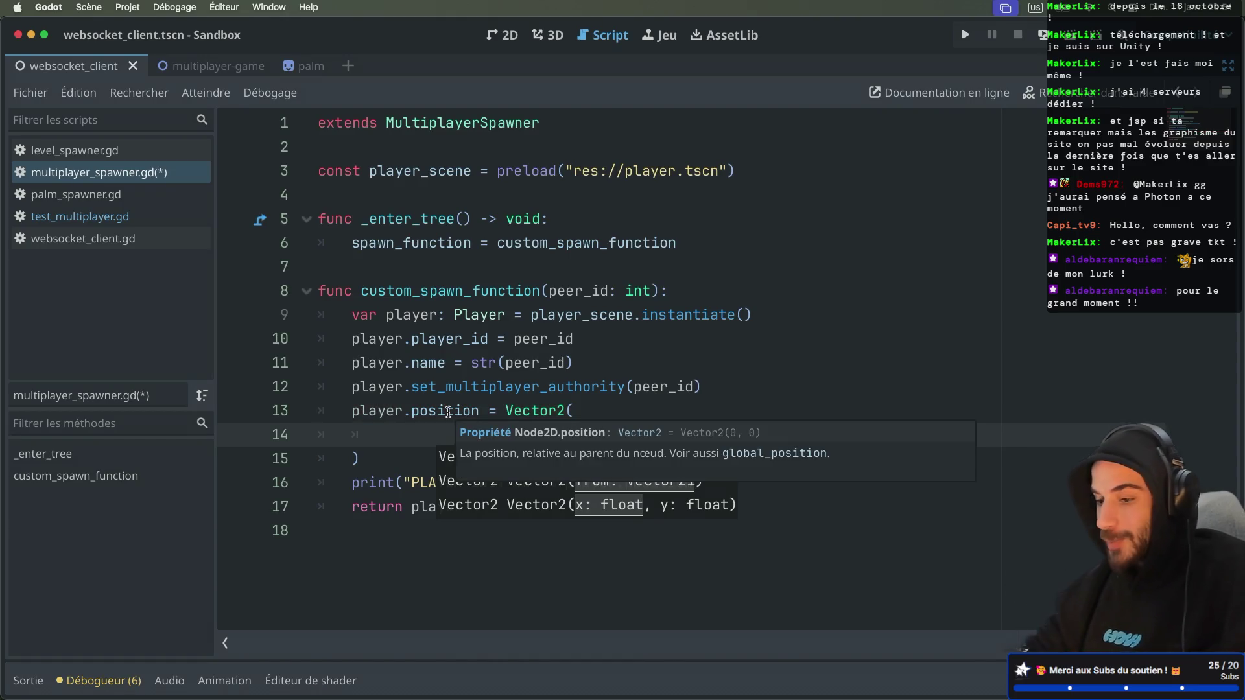
text(ran)
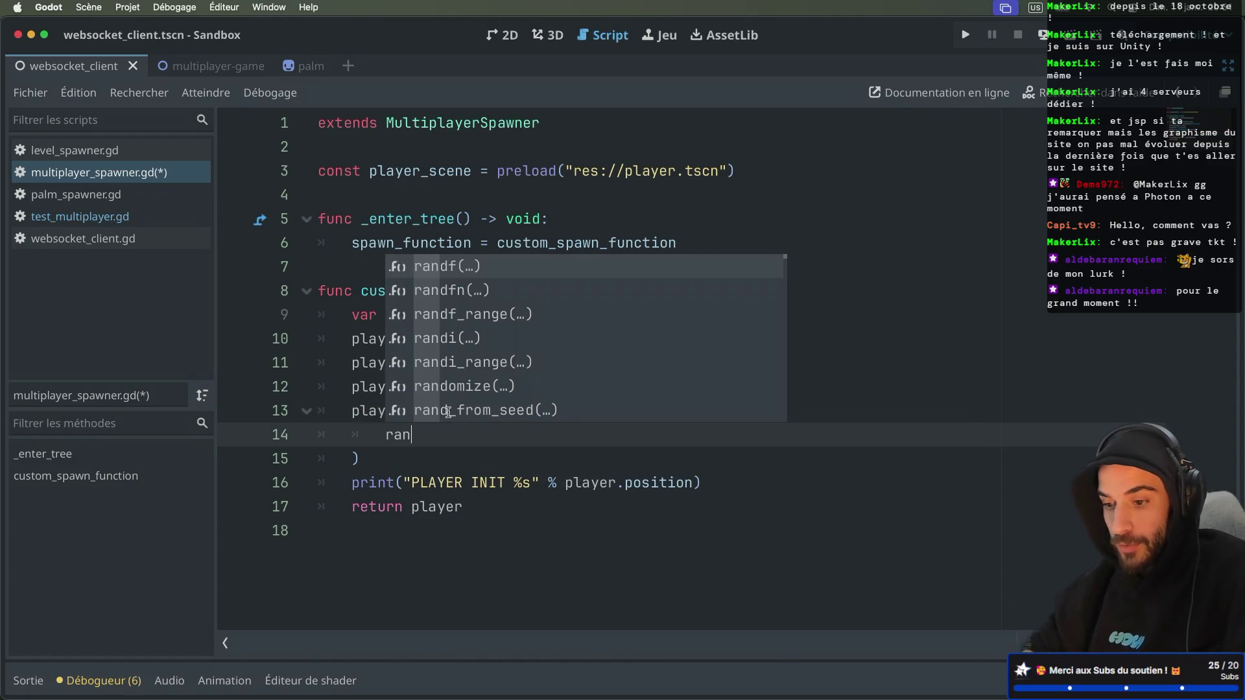
key(Down)
key(Down)
key(Return)
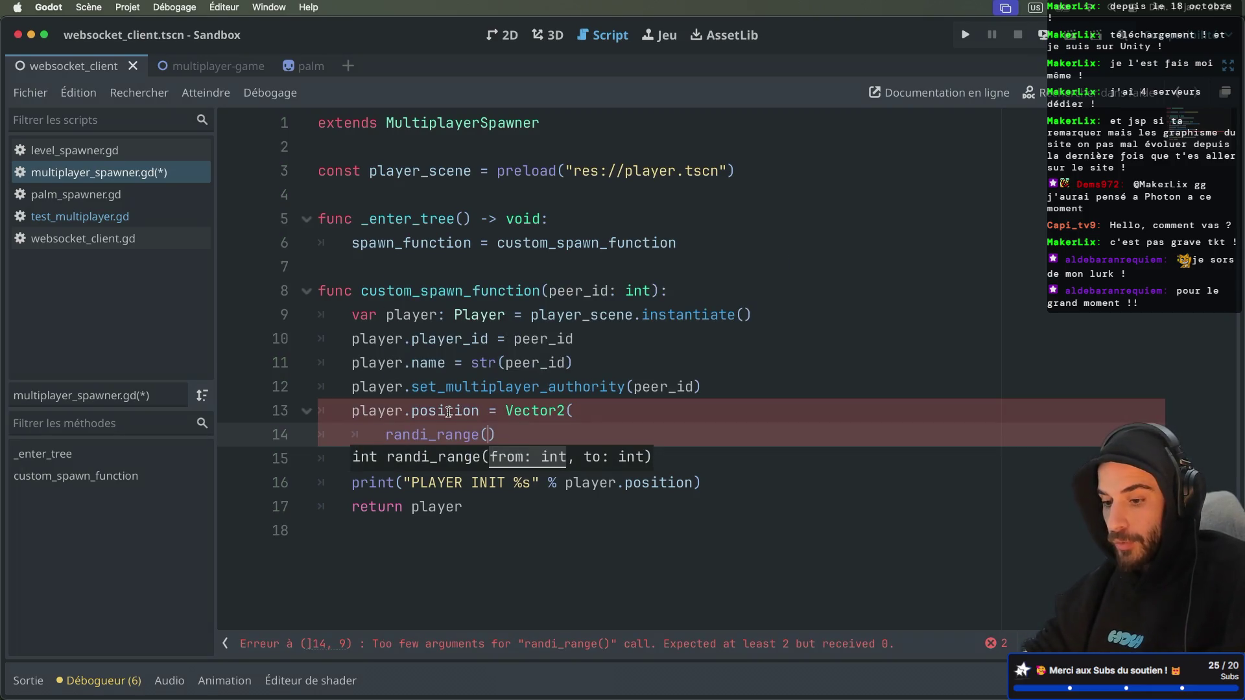
text(0, )
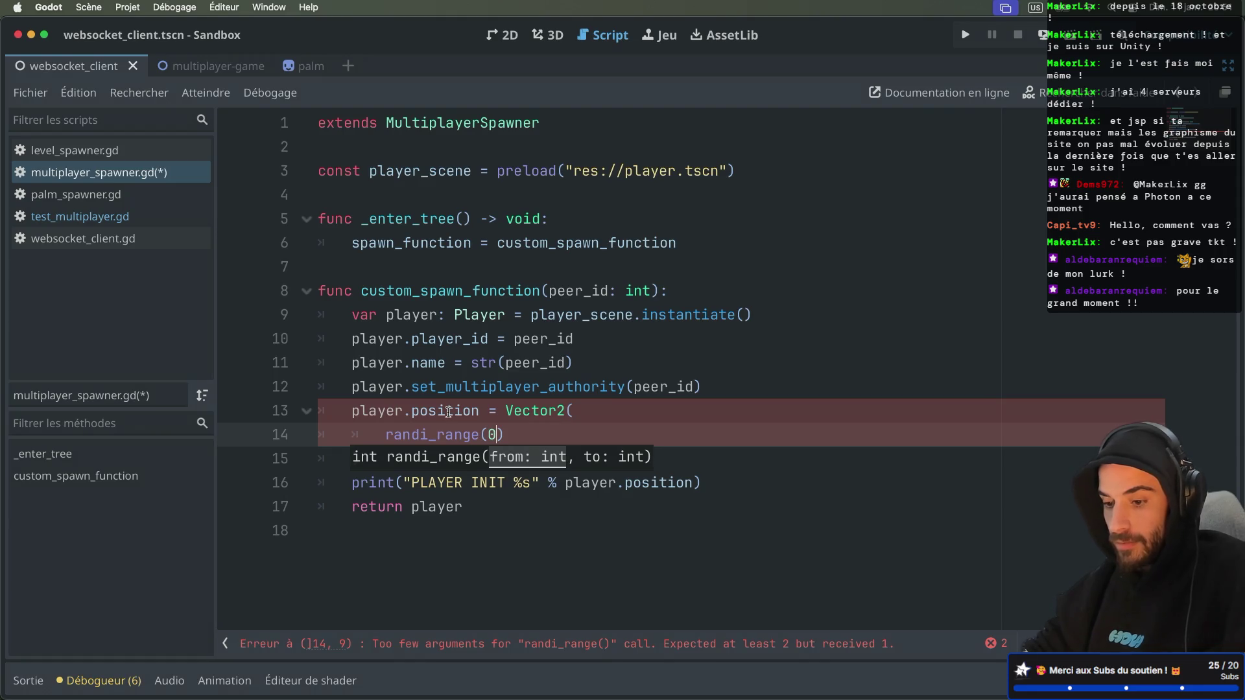
text(1000)
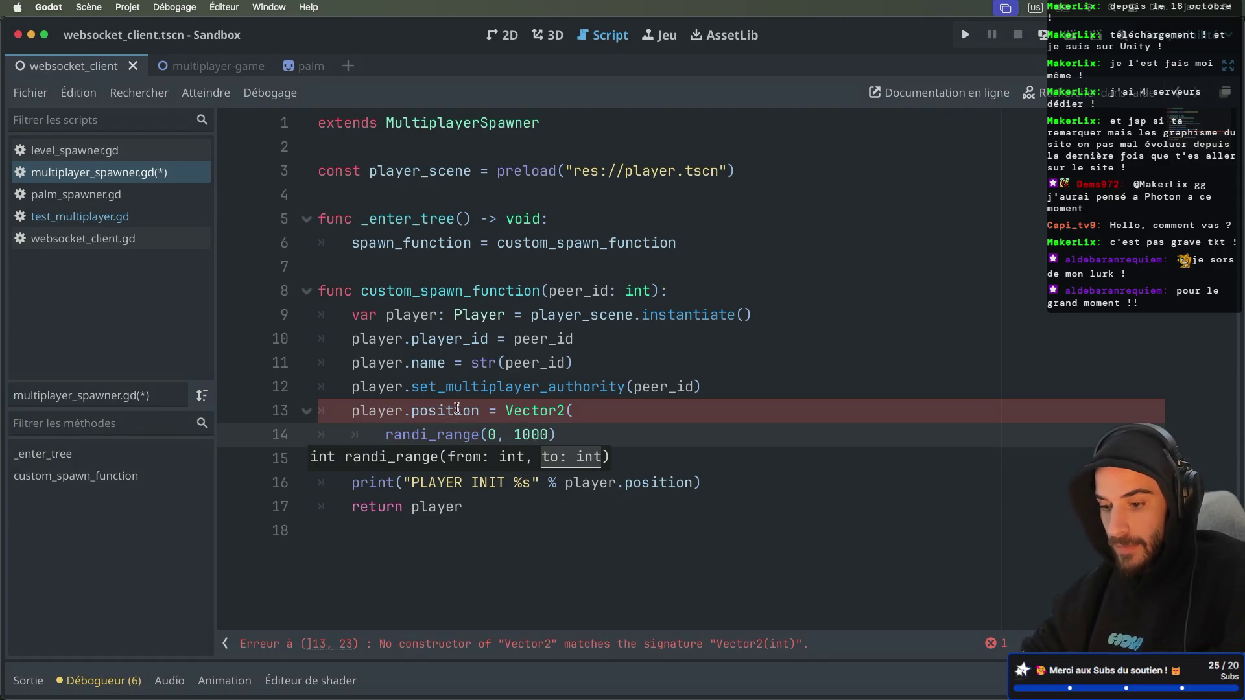
key(Right)
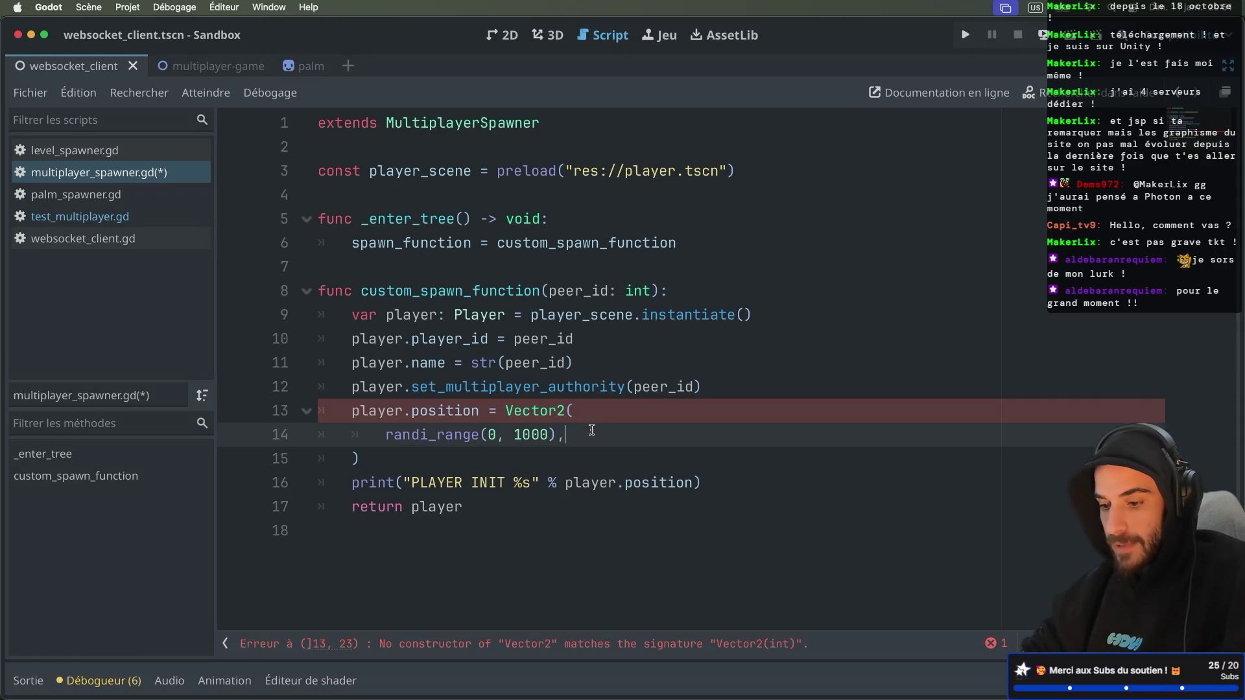
Duplicate the randi_range line with 600 as the y limit, save, and run the project
key(ctrl+shift+d)
key(ctrl+s)
double_click(533, 458)
text(600)
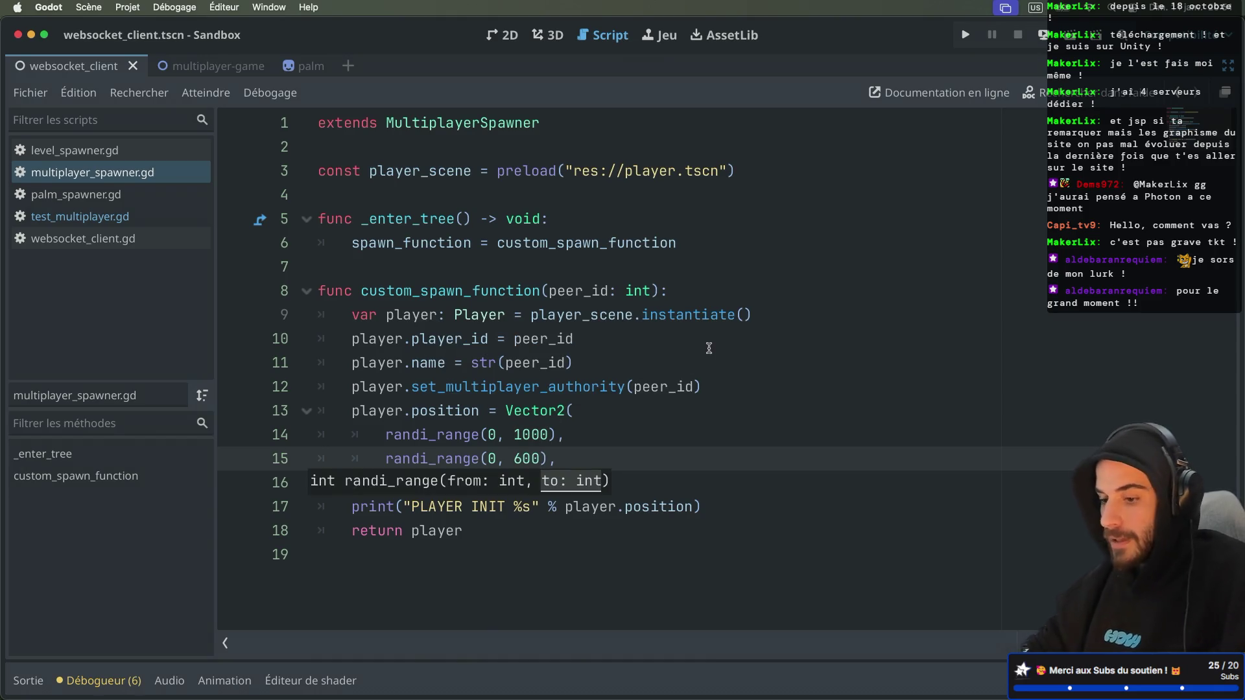
click(709, 348)
click(636, 467)
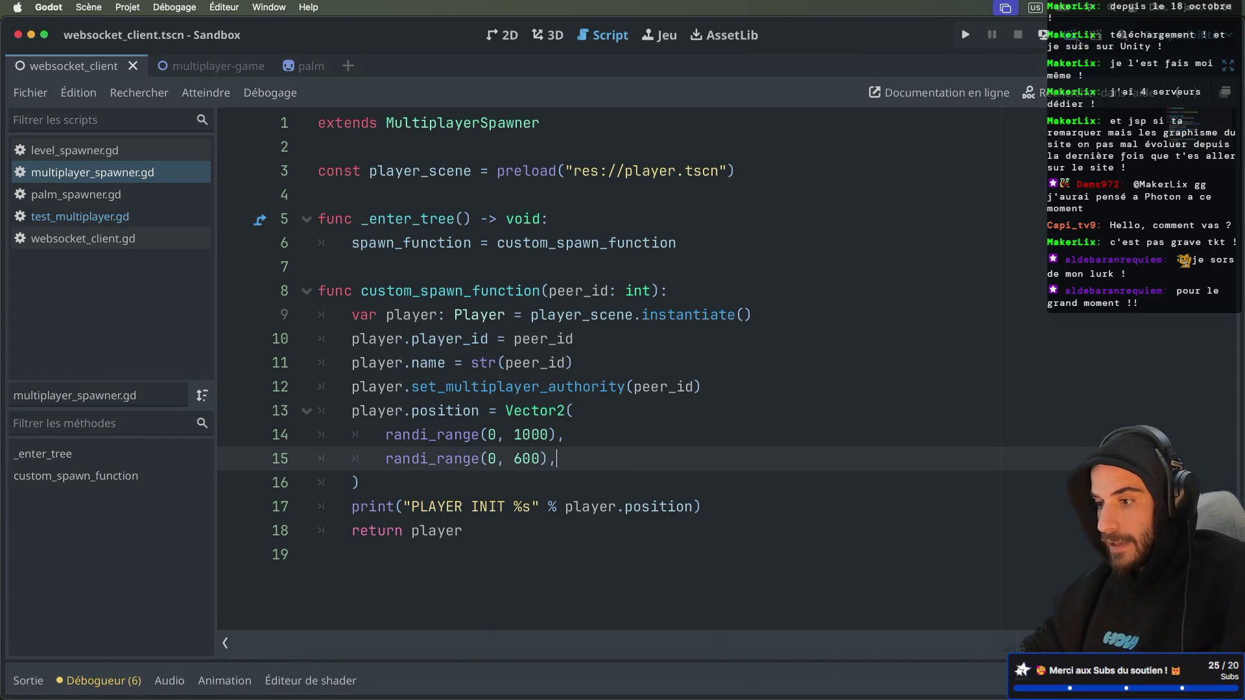
key(super+b)
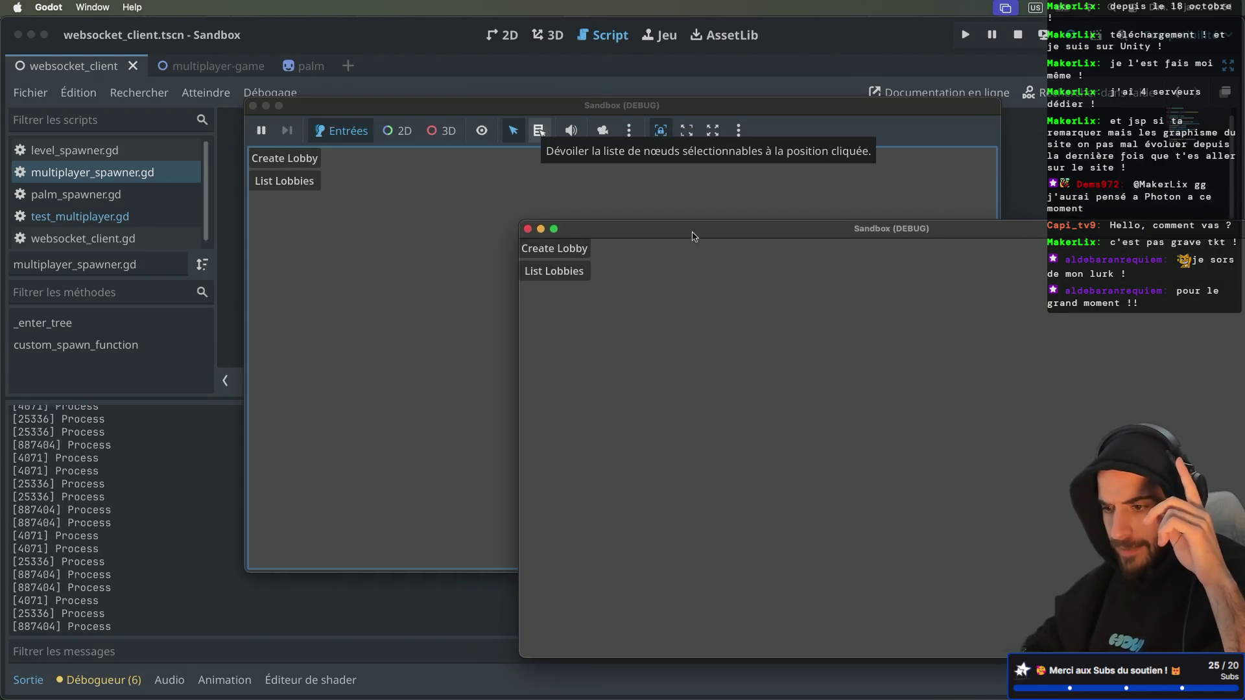
Create a lobby in one game window and join it from a second instance
click(288, 316)
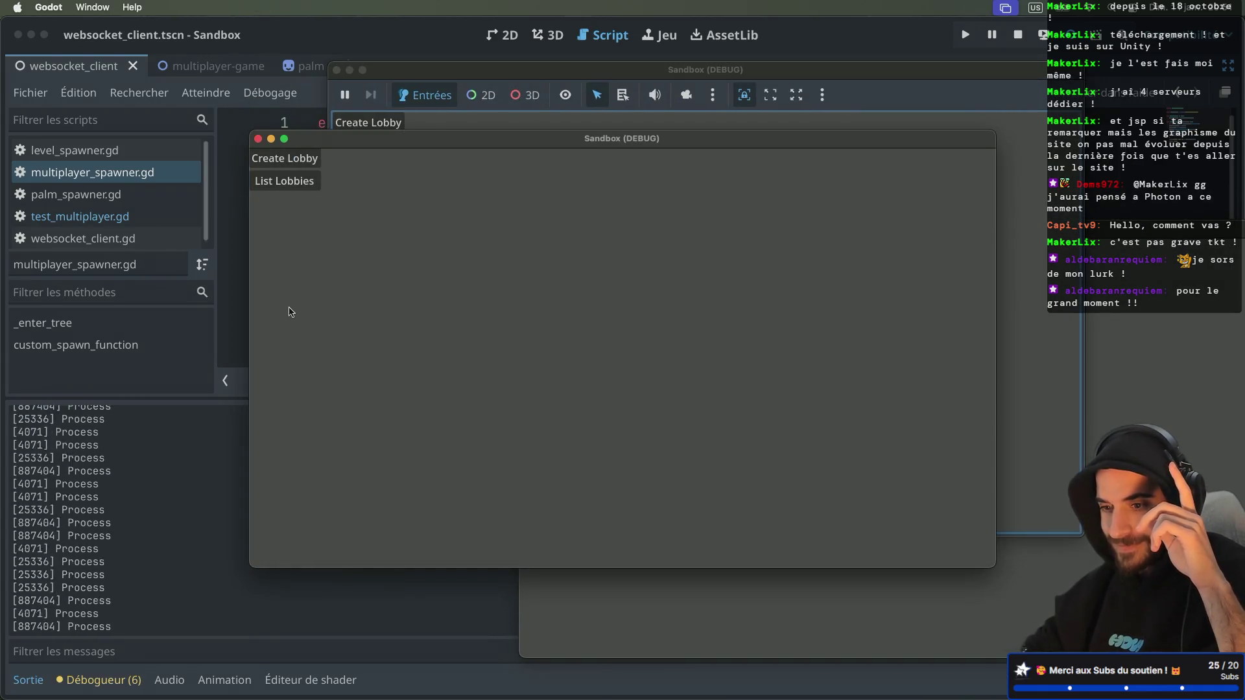
drag(438, 143, 272, 240)
click(442, 160)
click(395, 130)
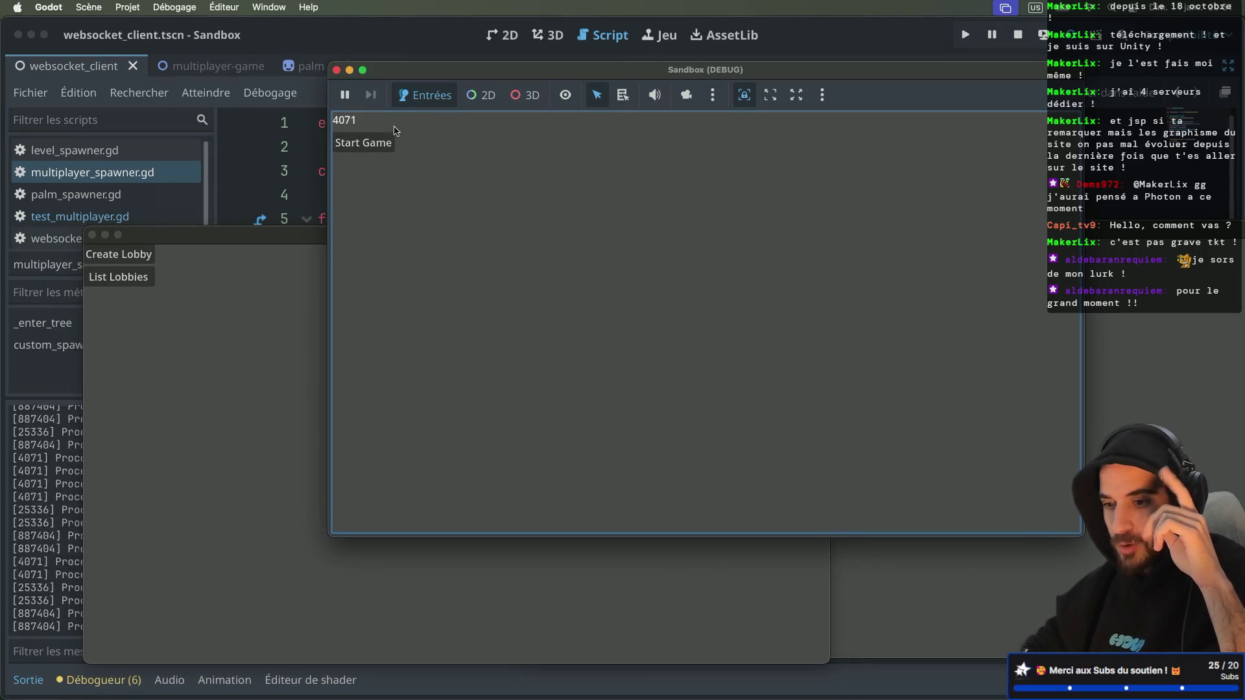
click(237, 397)
click(139, 278)
click(144, 302)
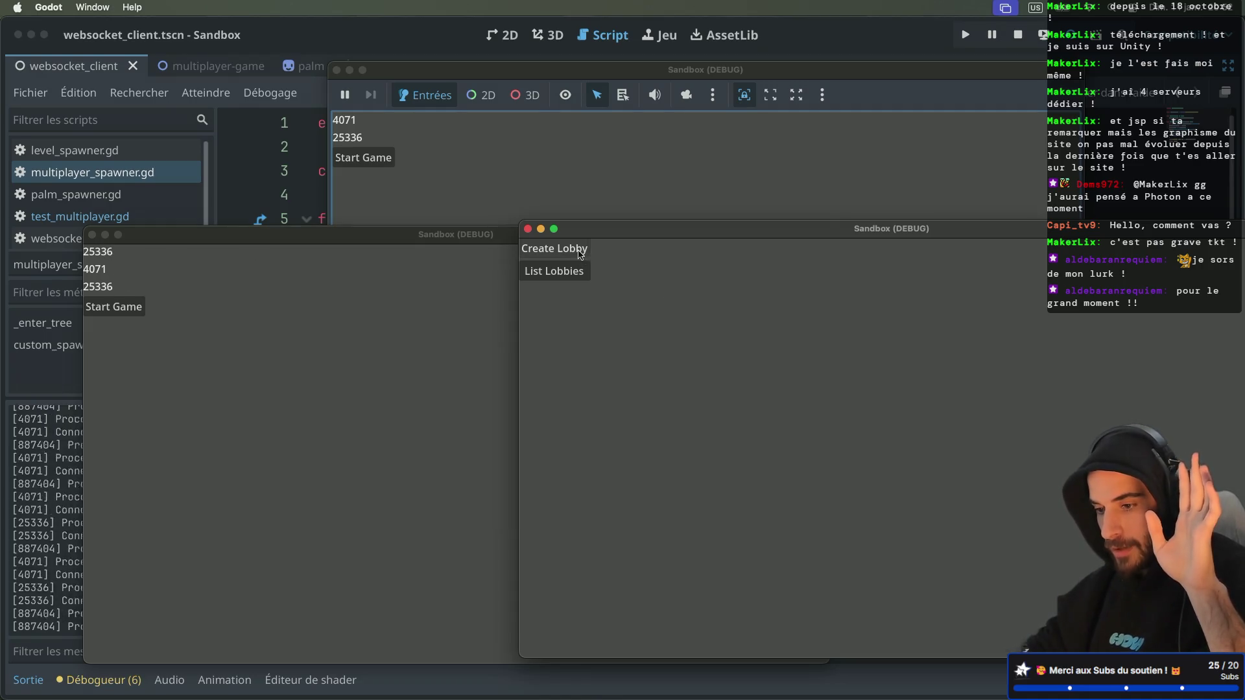
Join lobby 4071 from the third instance, start the game, then close all game windows
click(577, 271)
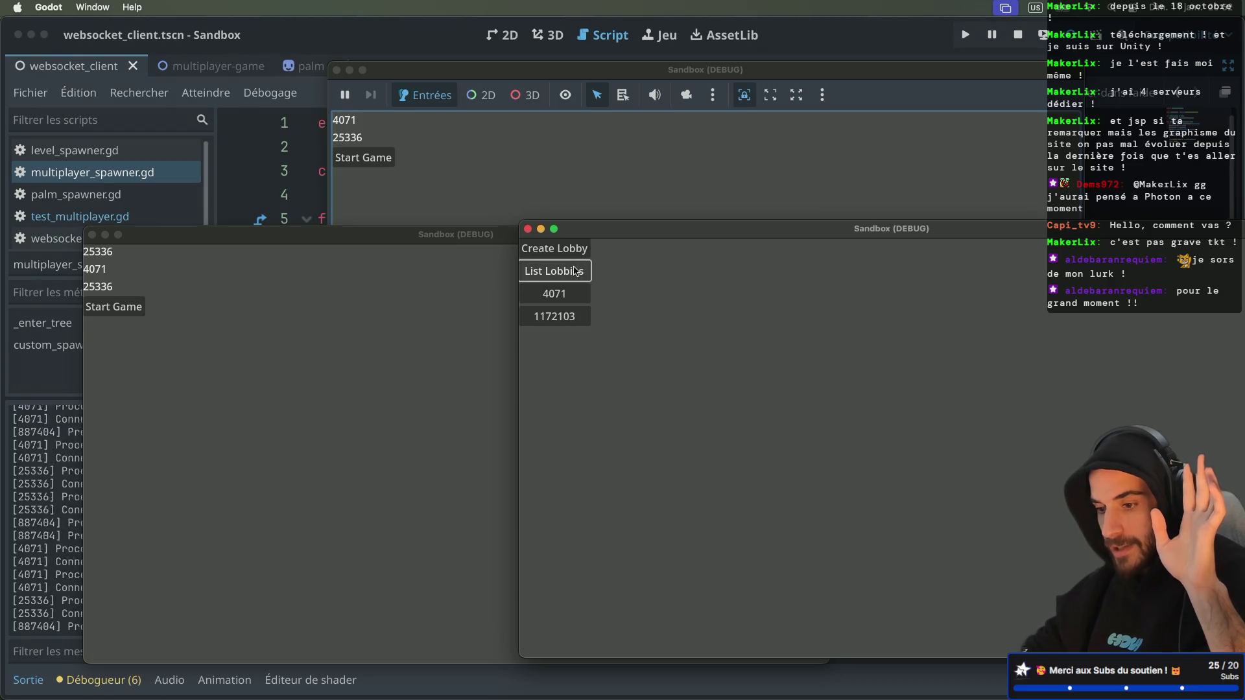
click(581, 293)
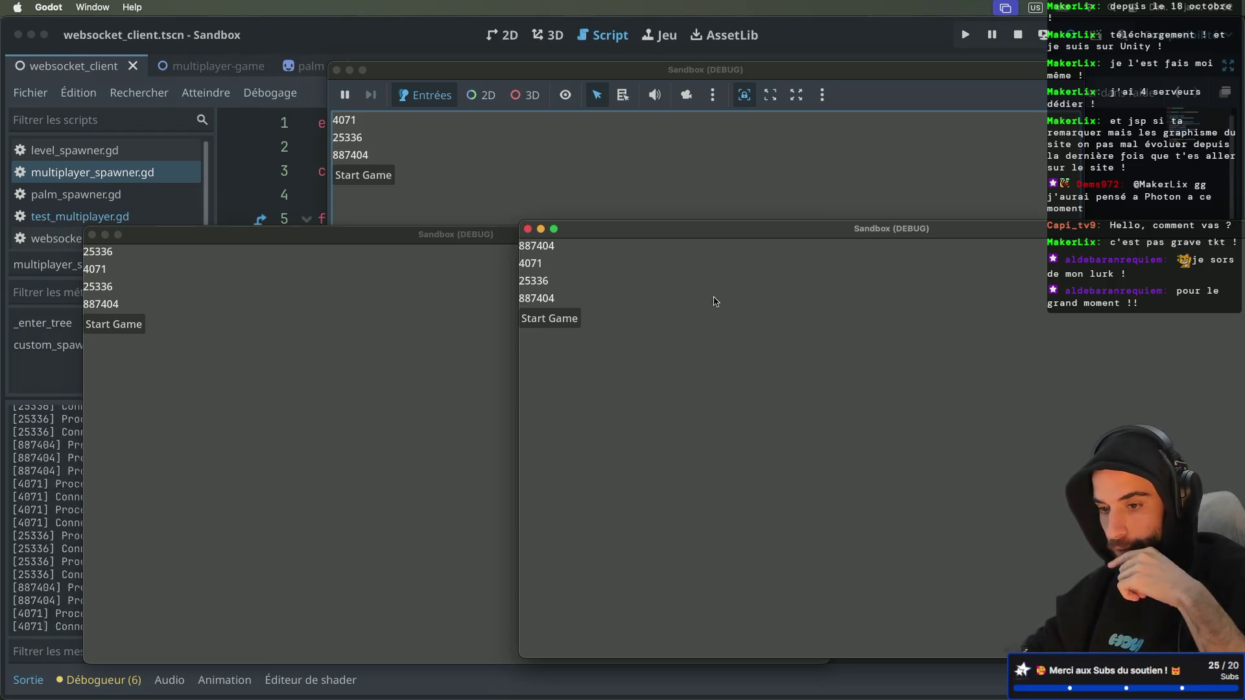
click(505, 183)
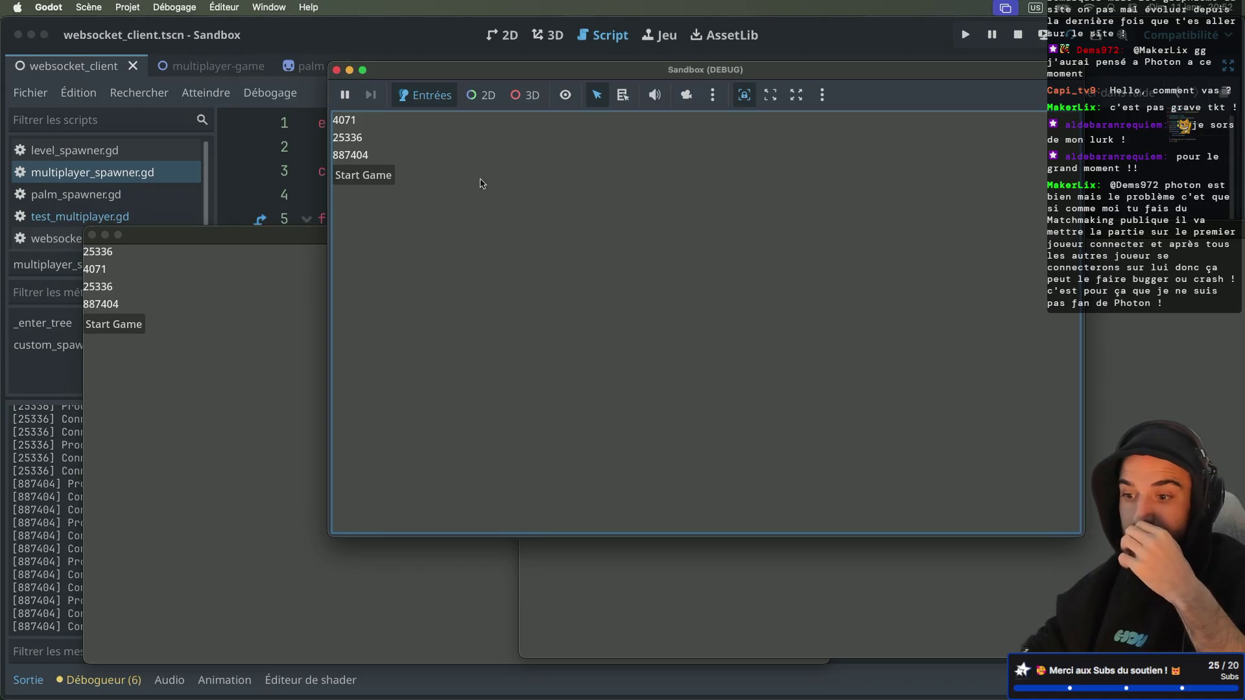
click(385, 179)
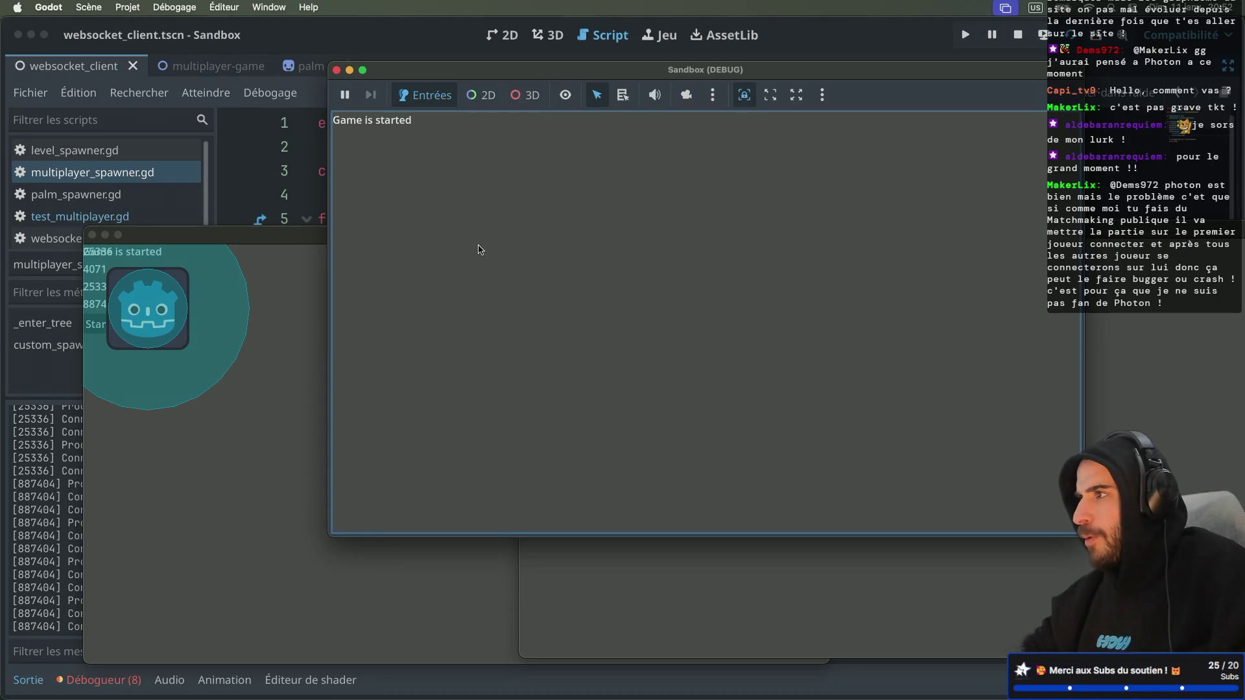
click(265, 363)
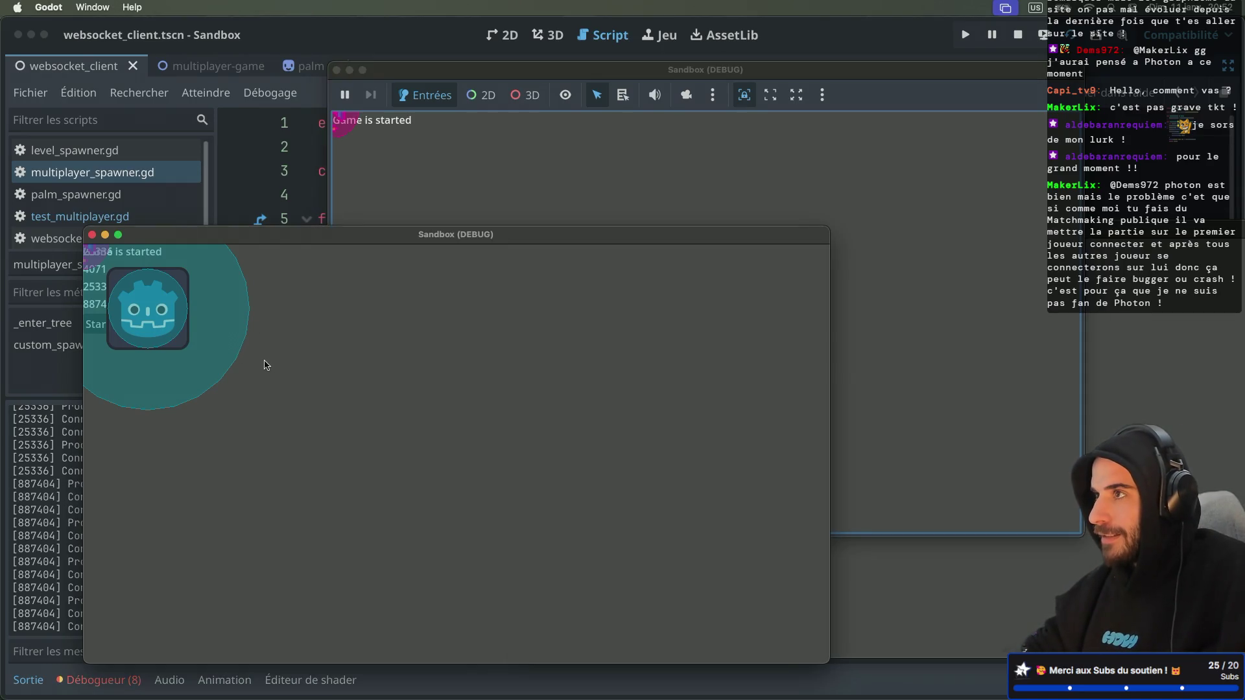
click(92, 235)
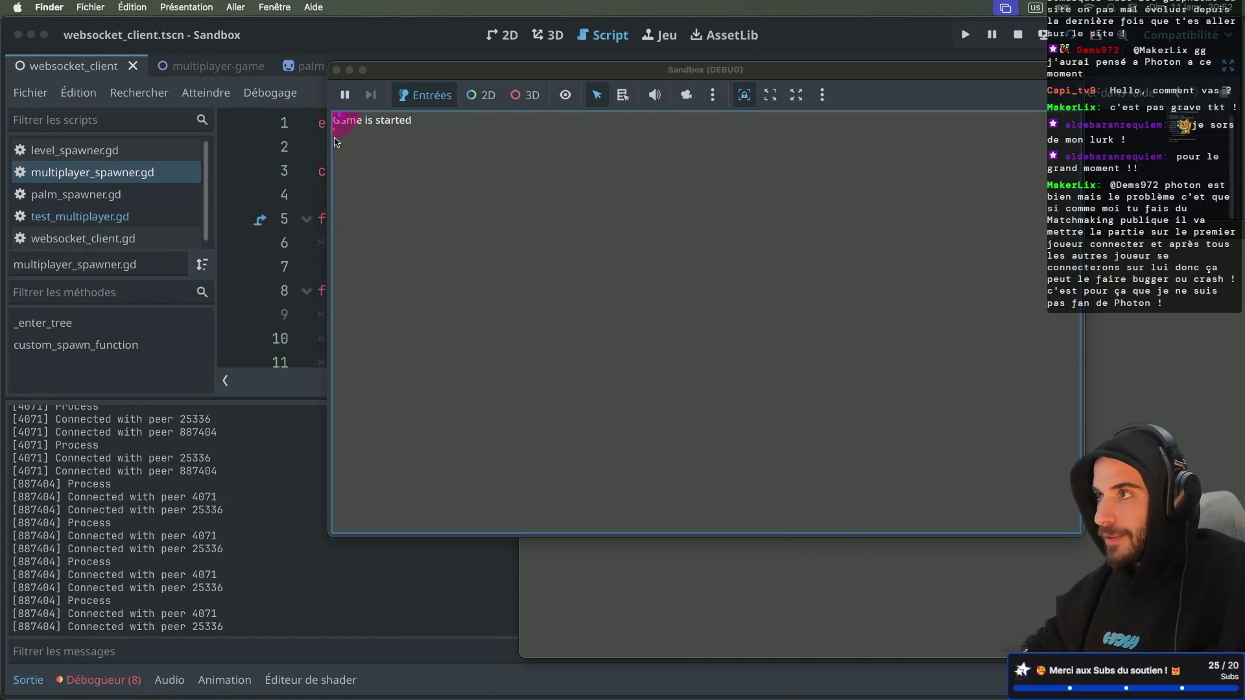
click(336, 69)
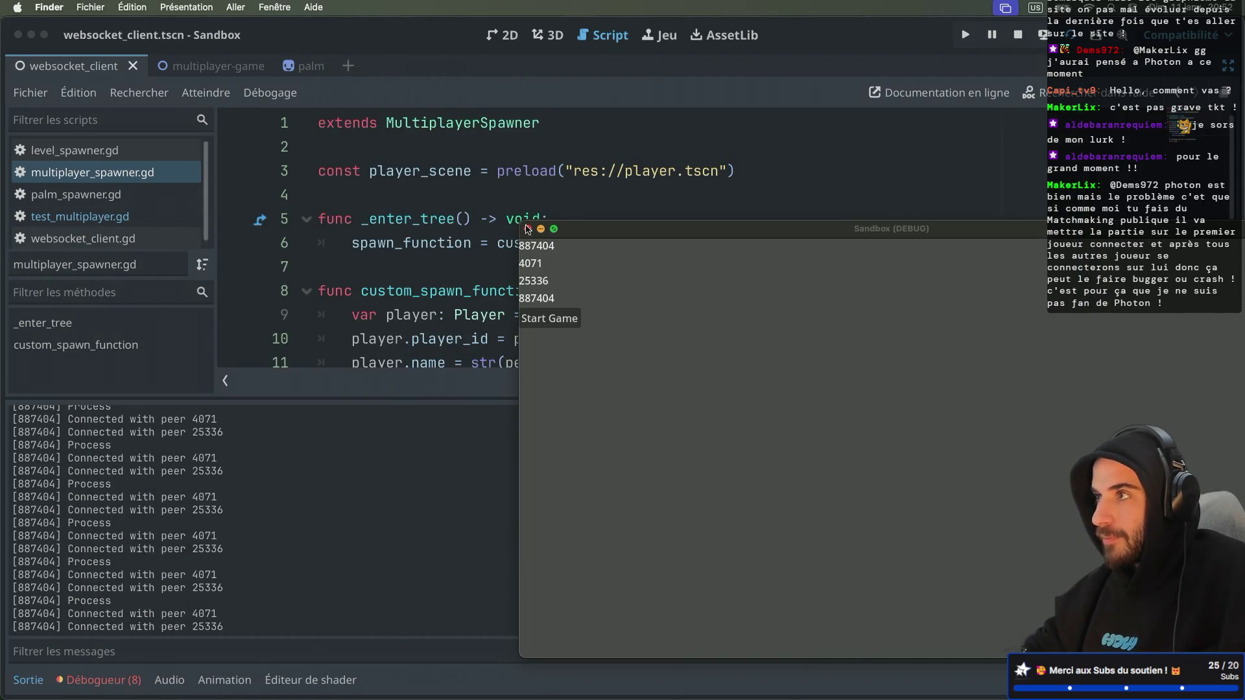
click(528, 229)
click(46, 674)
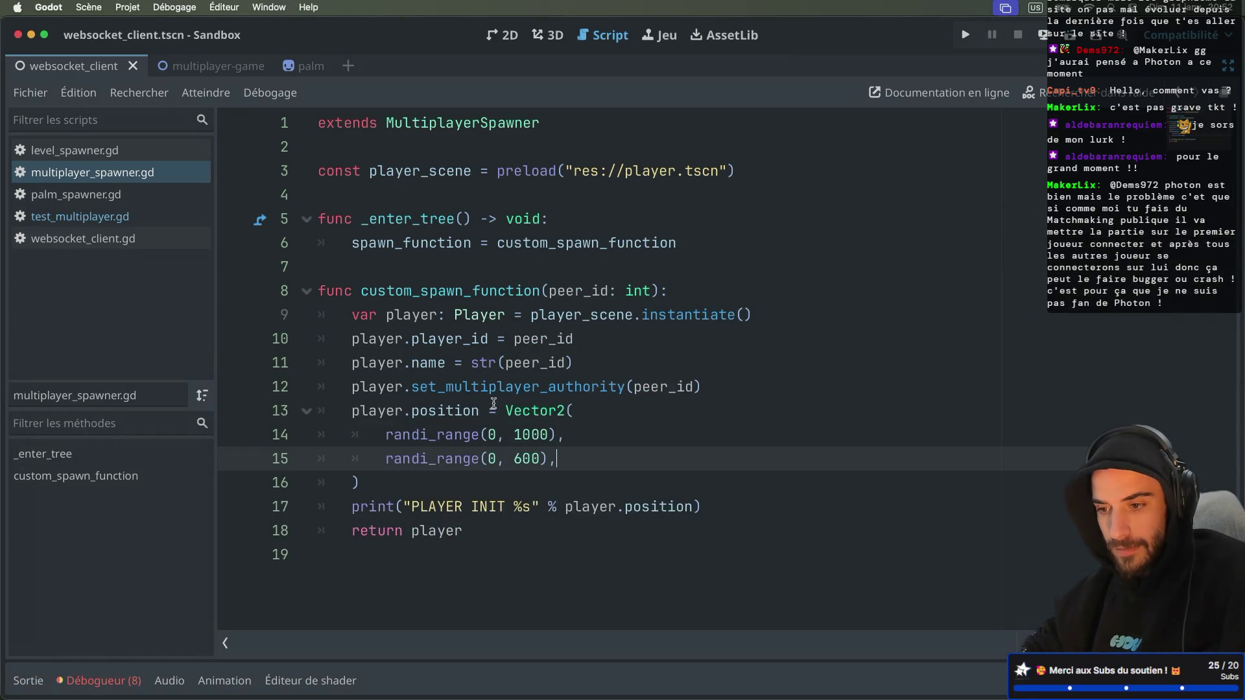
Filter the output log for PLA to check PLAYER INIT positions, then restore the side panels
click(505, 395)
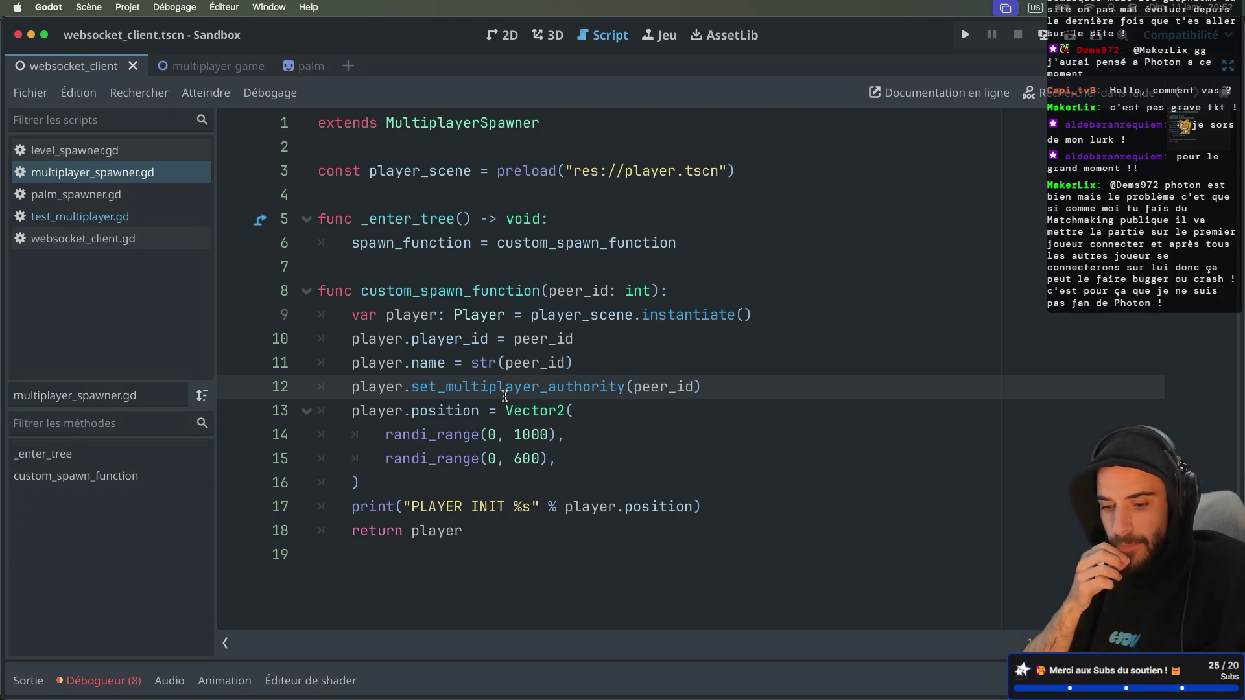
click(28, 680)
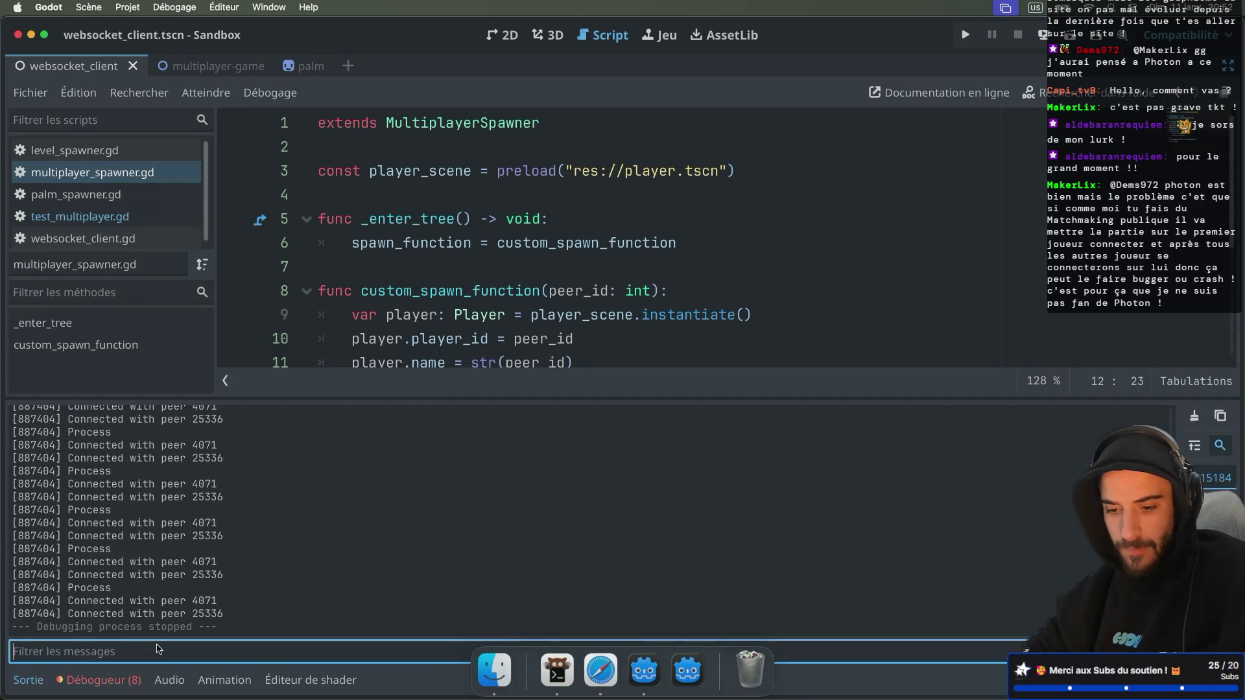
text(PLA)
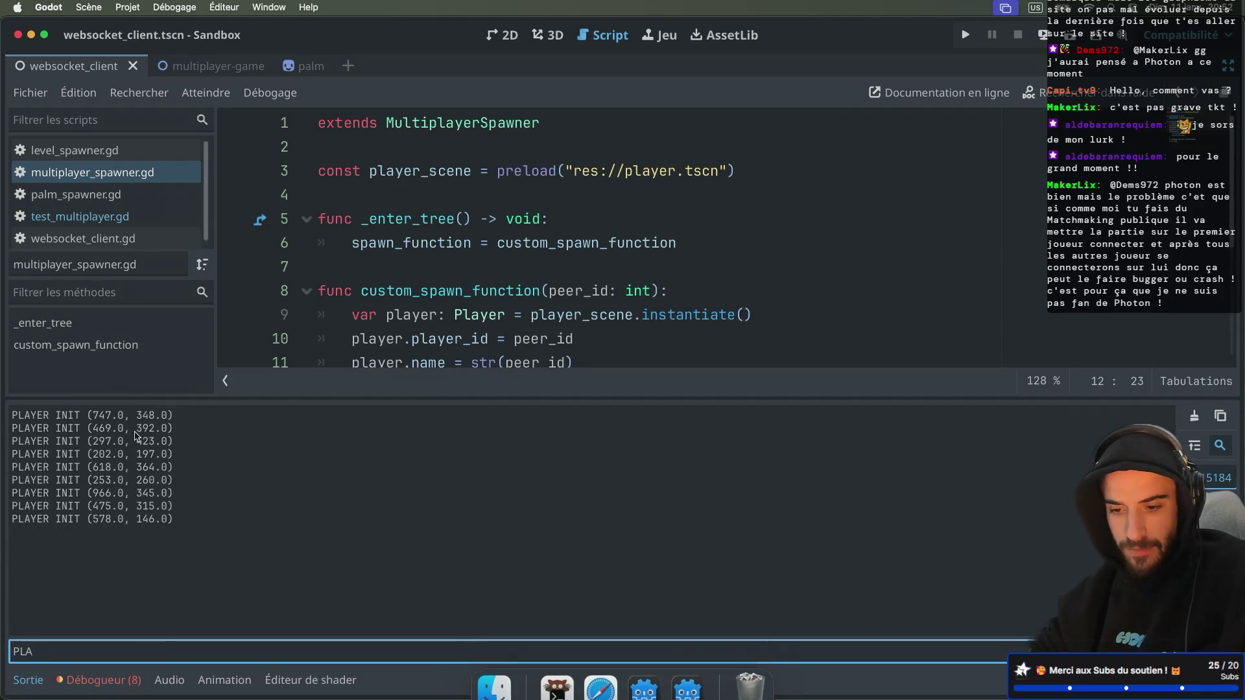
click(35, 689)
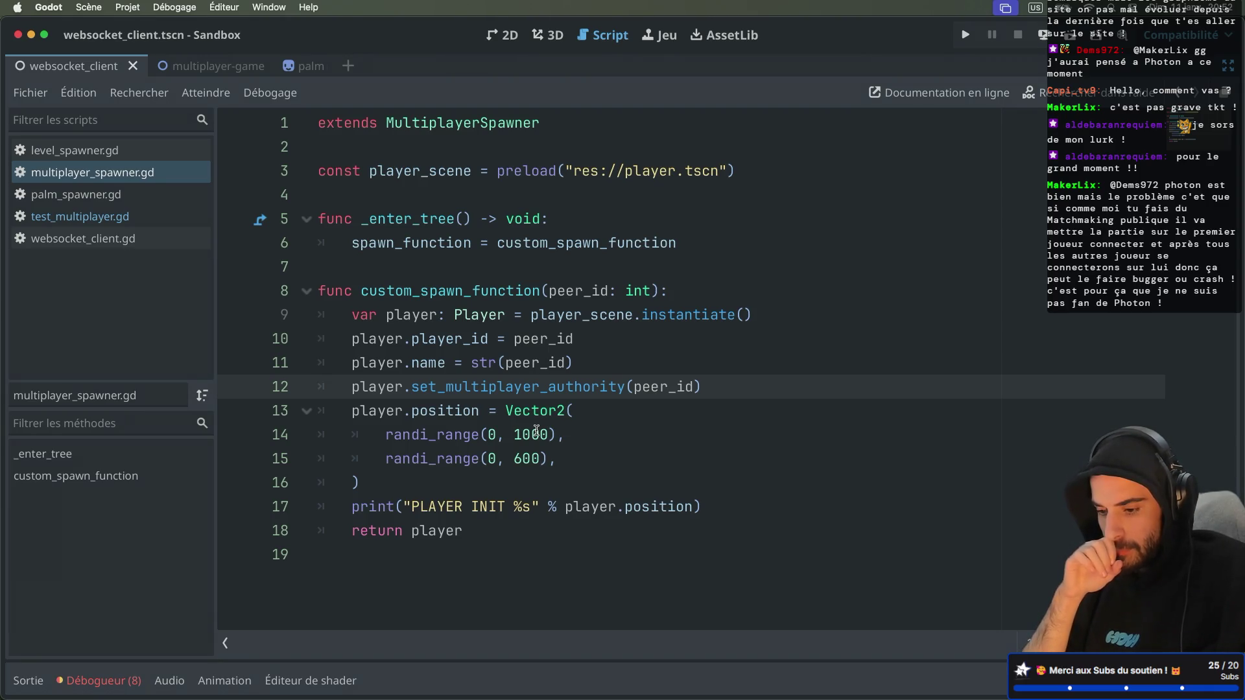
key(ctrl+super+d)
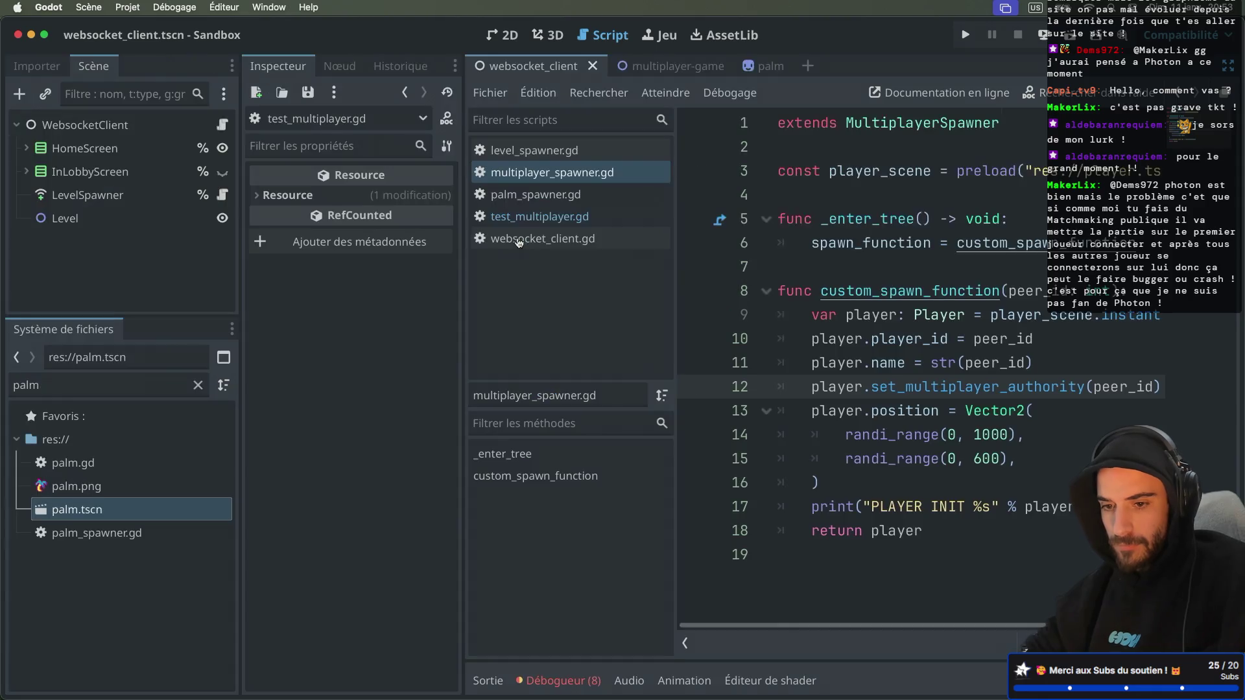
Open player.tscn, set EnableCollisionTimer's Wait Time to 10, then return to the full-window script editor
click(80, 384)
text(player)
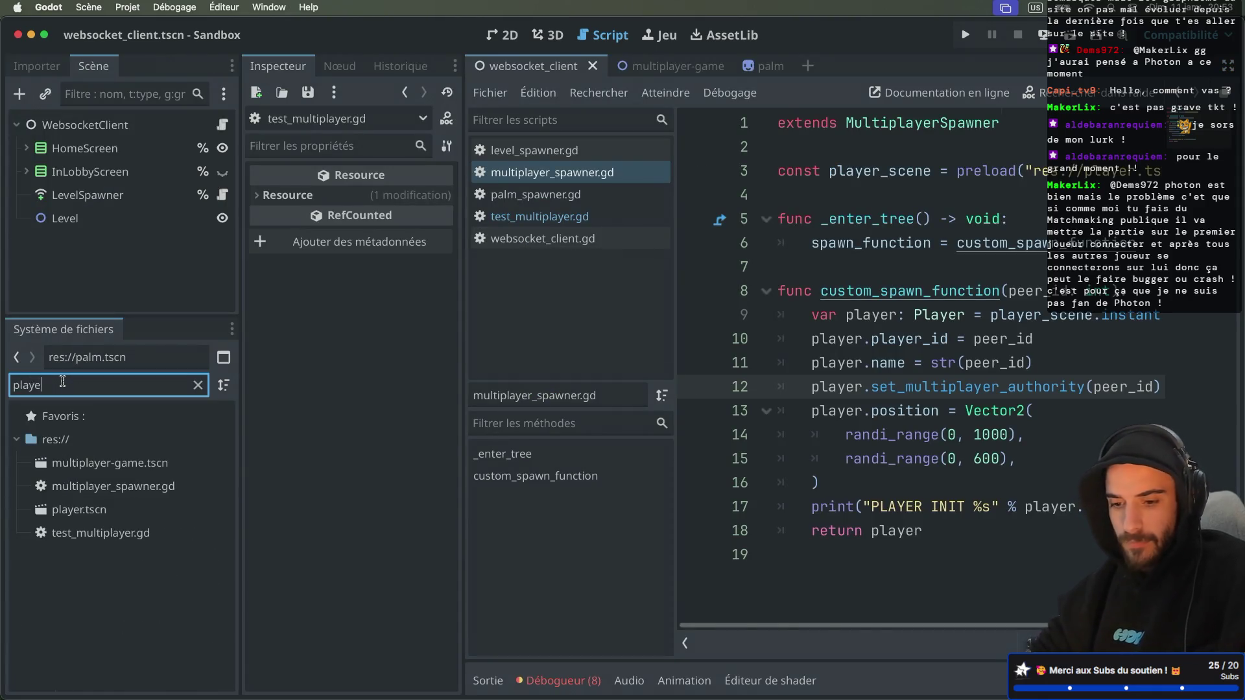
double_click(78, 509)
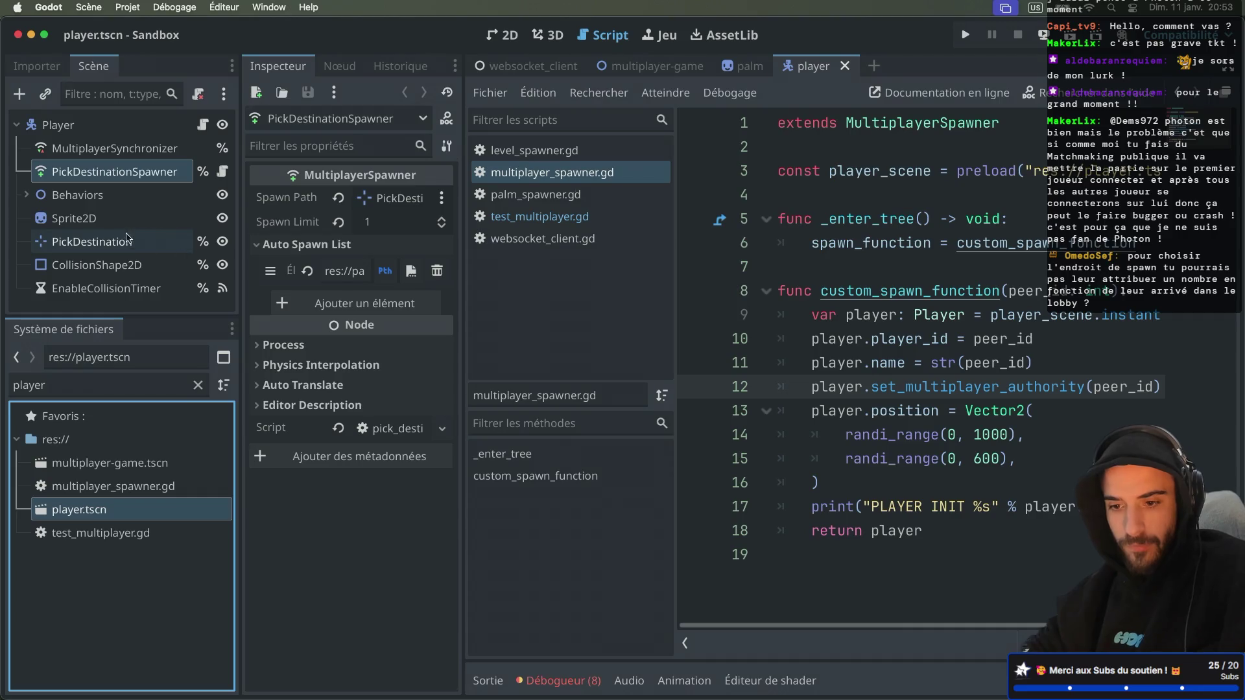
click(120, 287)
click(373, 221)
text(10)
key(Return)
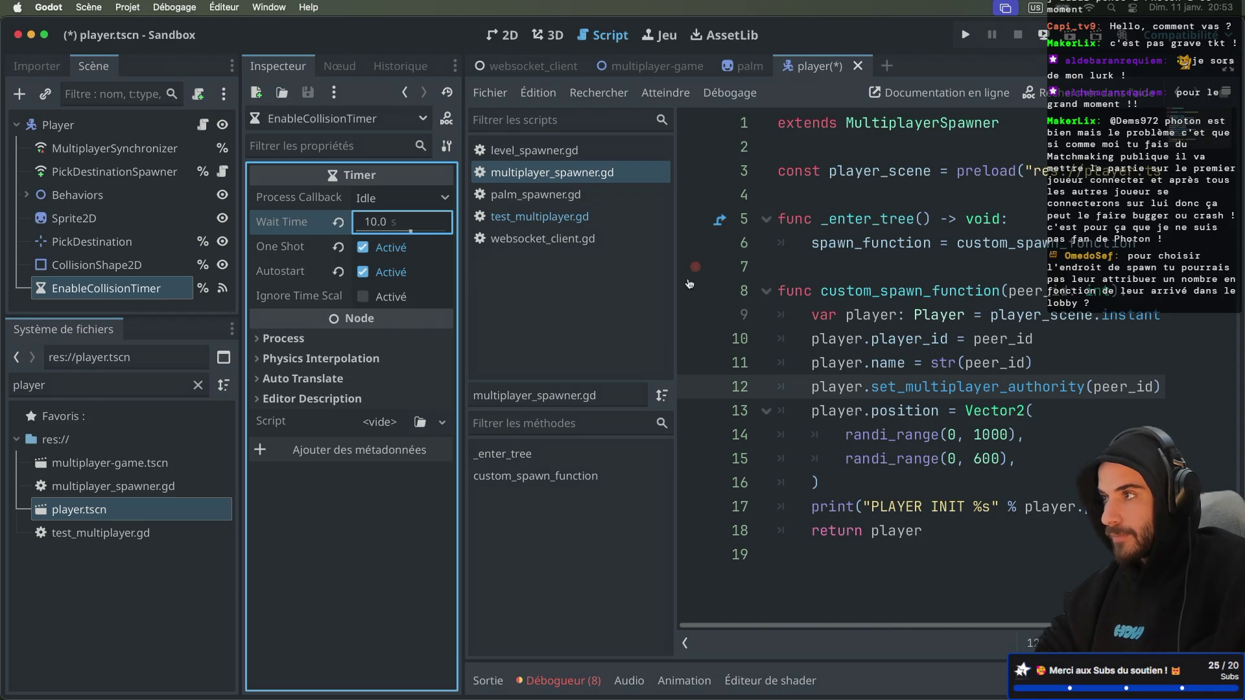
double_click(886, 420)
key(ctrl+super+d)
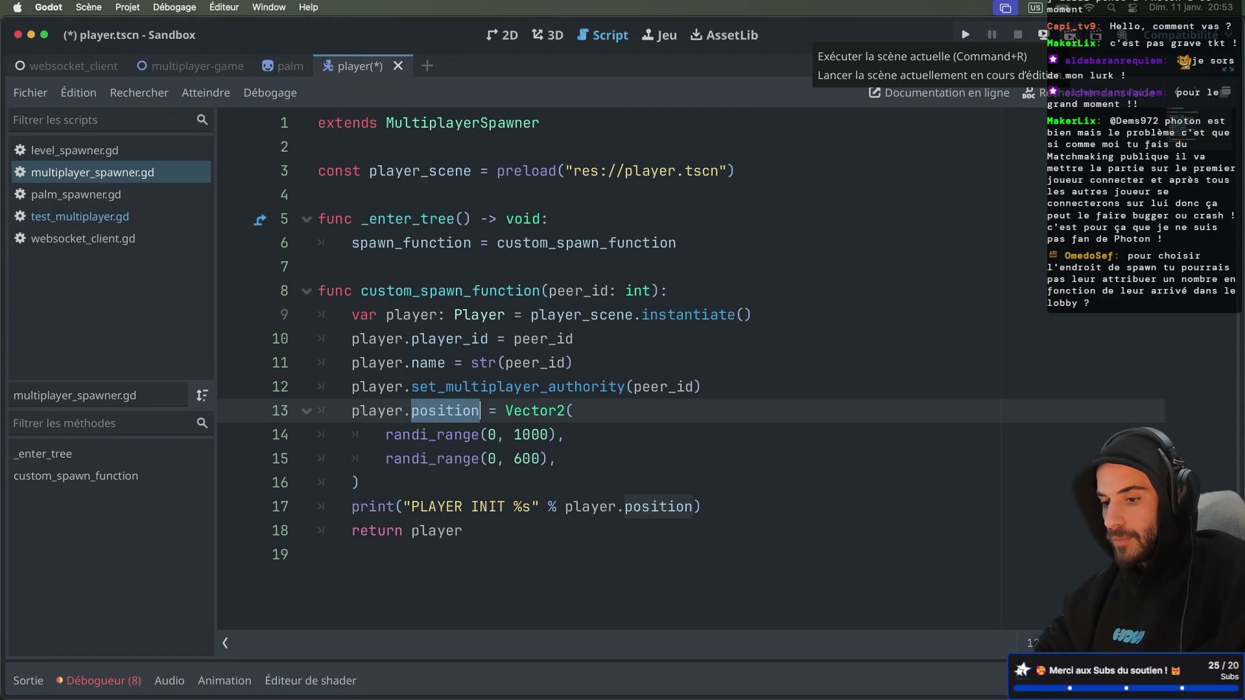
Run the current player scene briefly, reposition its game windows, then stop it
click(1043, 35)
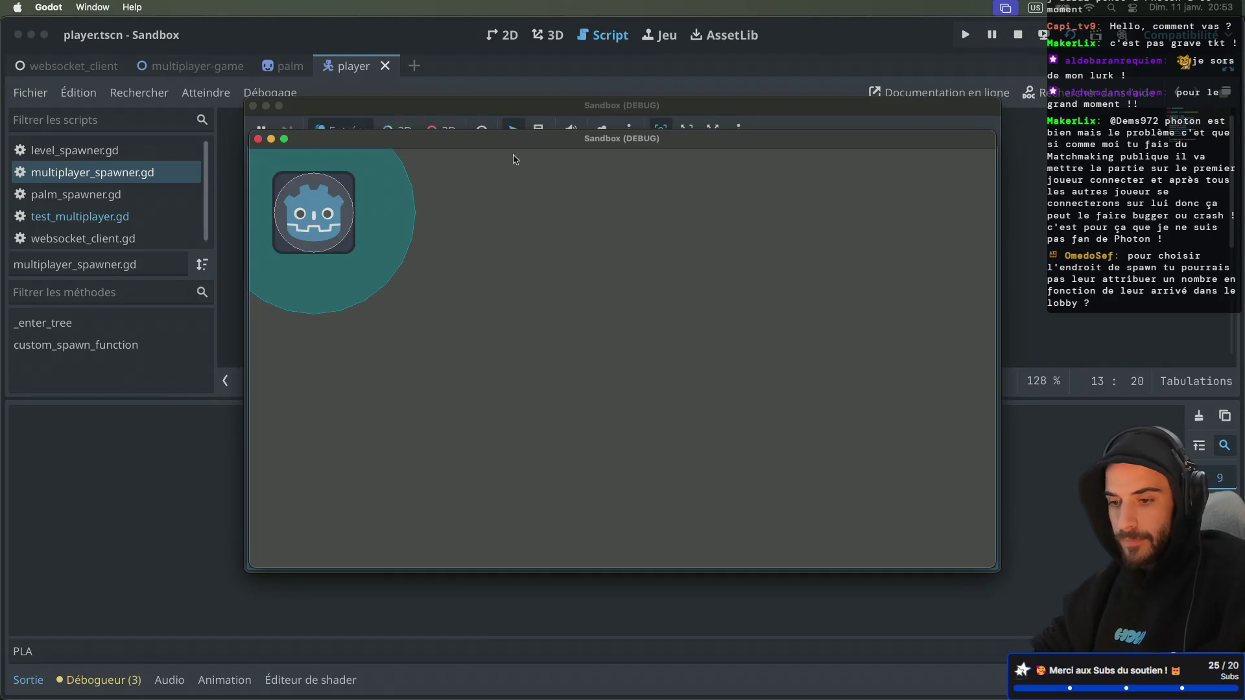
drag(479, 148, 621, 229)
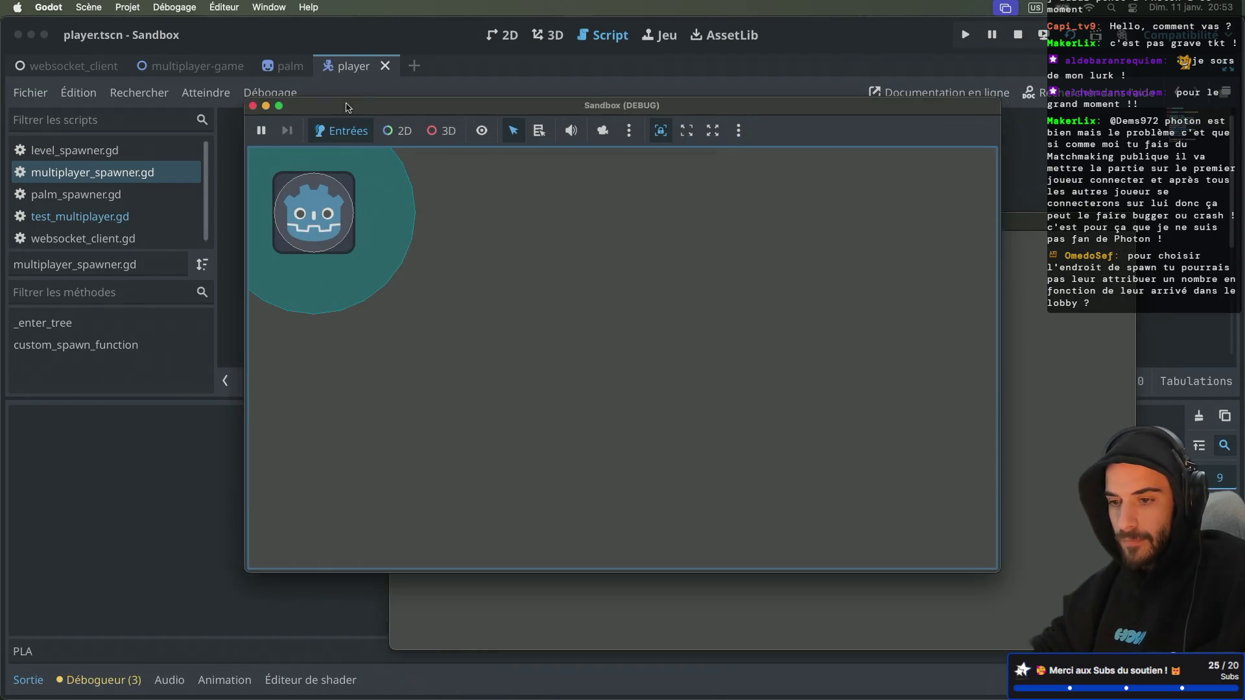
drag(286, 116, 389, 114)
click(1017, 34)
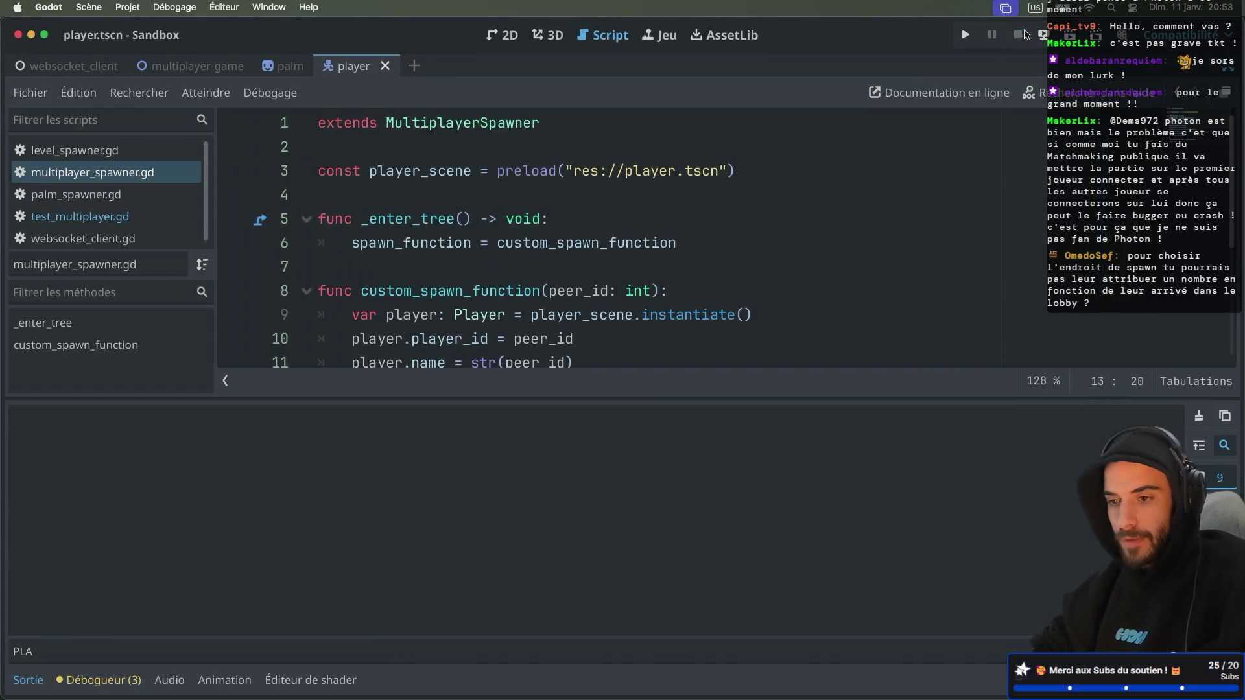
Run websocket_client in several debug instances, host a lobby, and join 525251 from another
click(64, 73)
click(1042, 34)
mouse_move(526, 140)
mouse_down()
mouse_move(703, 191)
mouse_move(749, 218)
mouse_up()
click(488, 233)
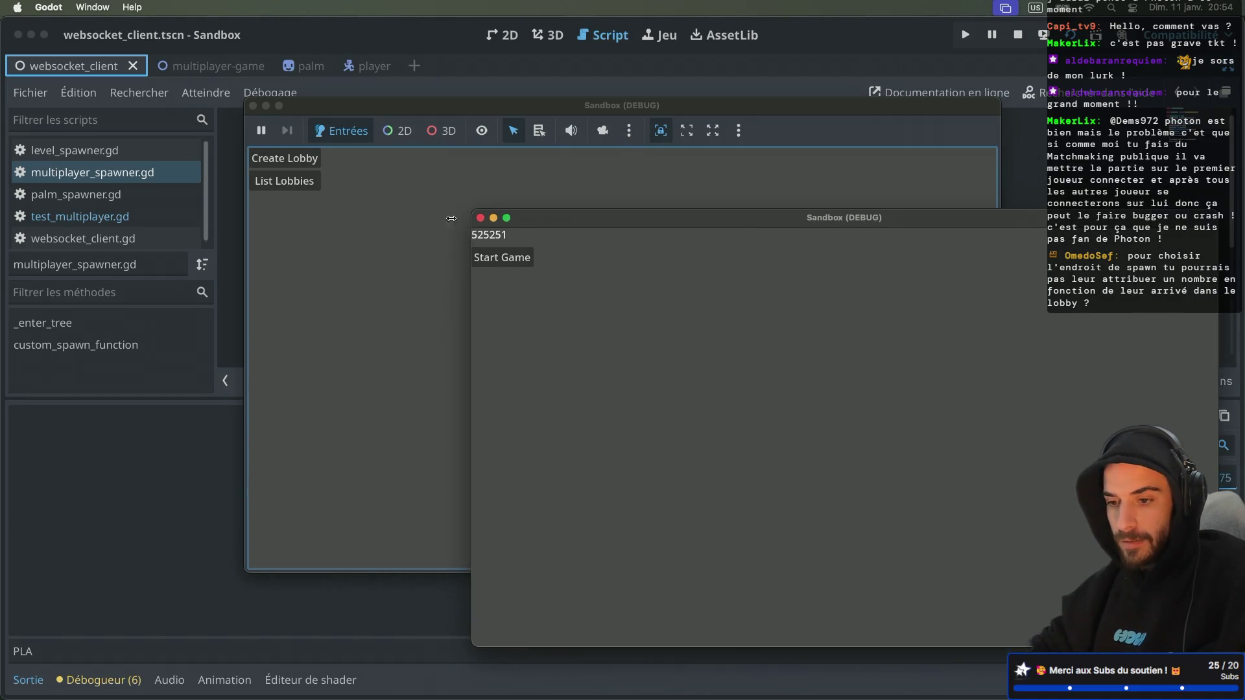
click(320, 183)
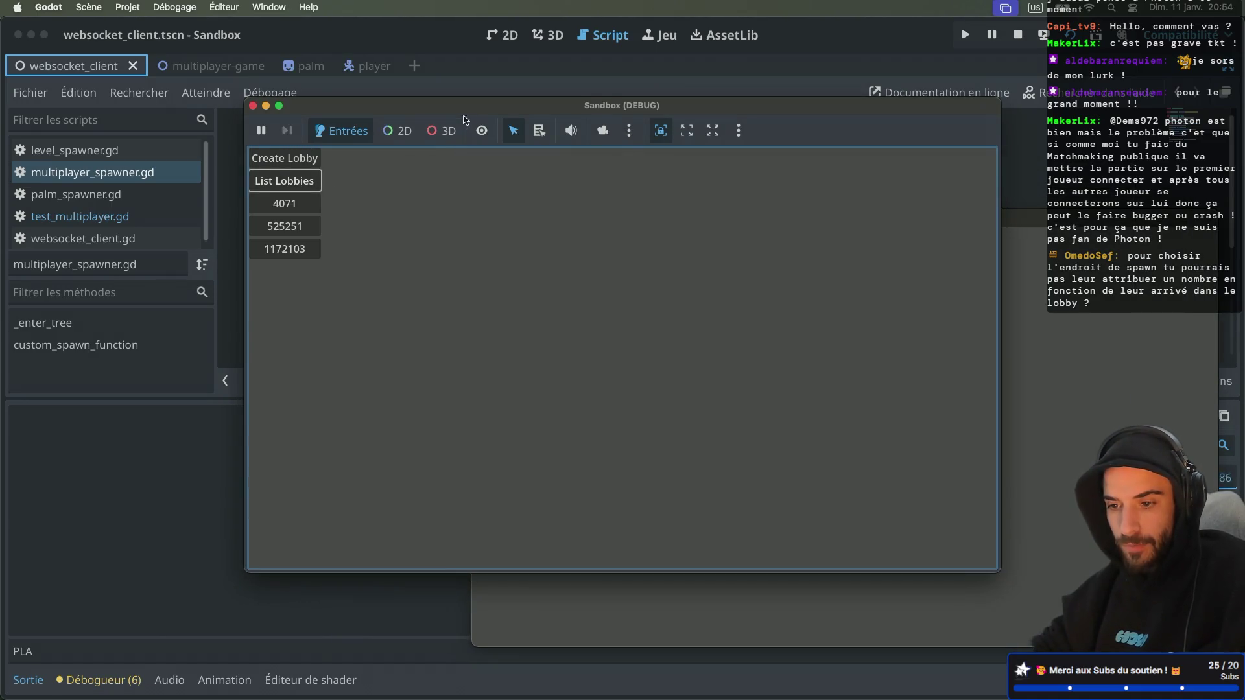
drag(465, 120, 548, 97)
click(361, 206)
Join lobby 525251 from the third instance and start the match from the host
click(306, 228)
drag(382, 144, 172, 214)
click(72, 252)
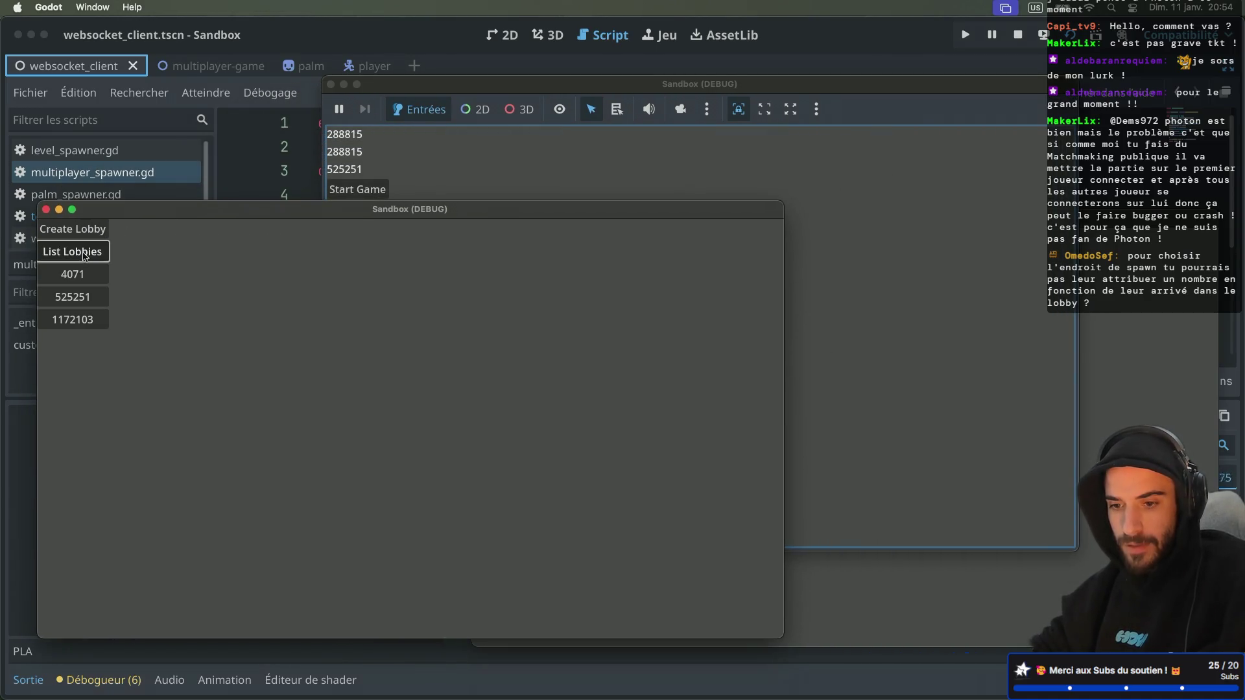
click(78, 297)
click(916, 600)
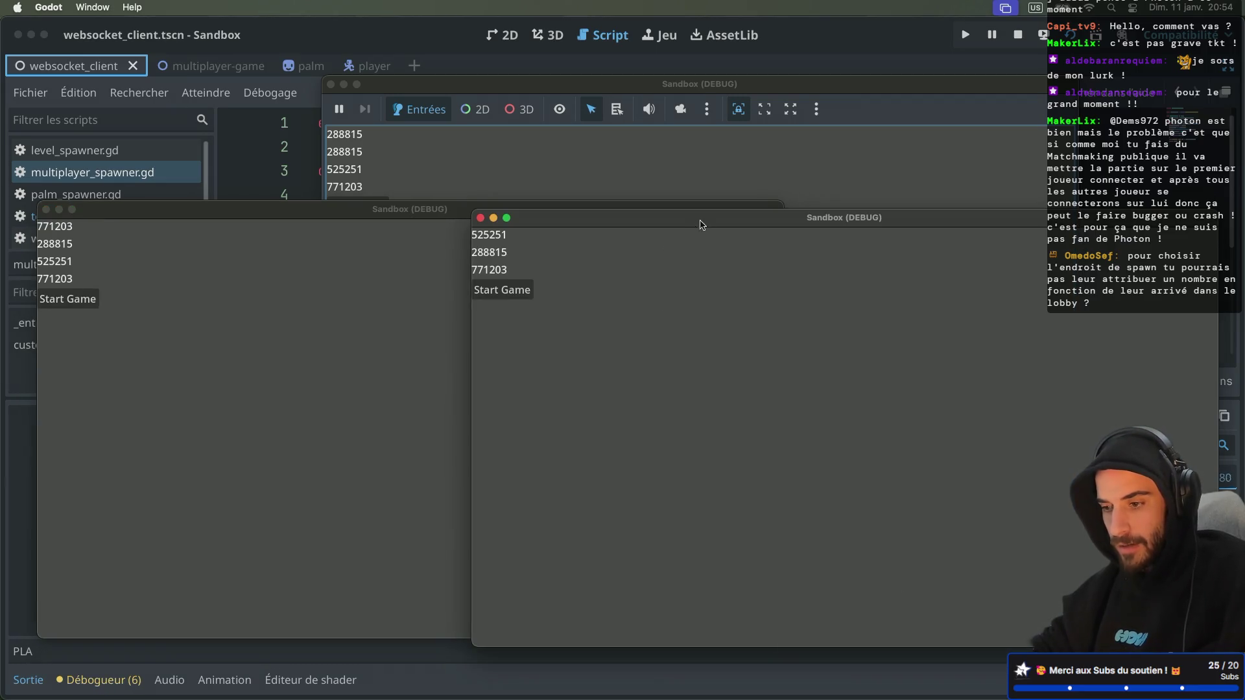
drag(699, 225, 766, 239)
click(594, 307)
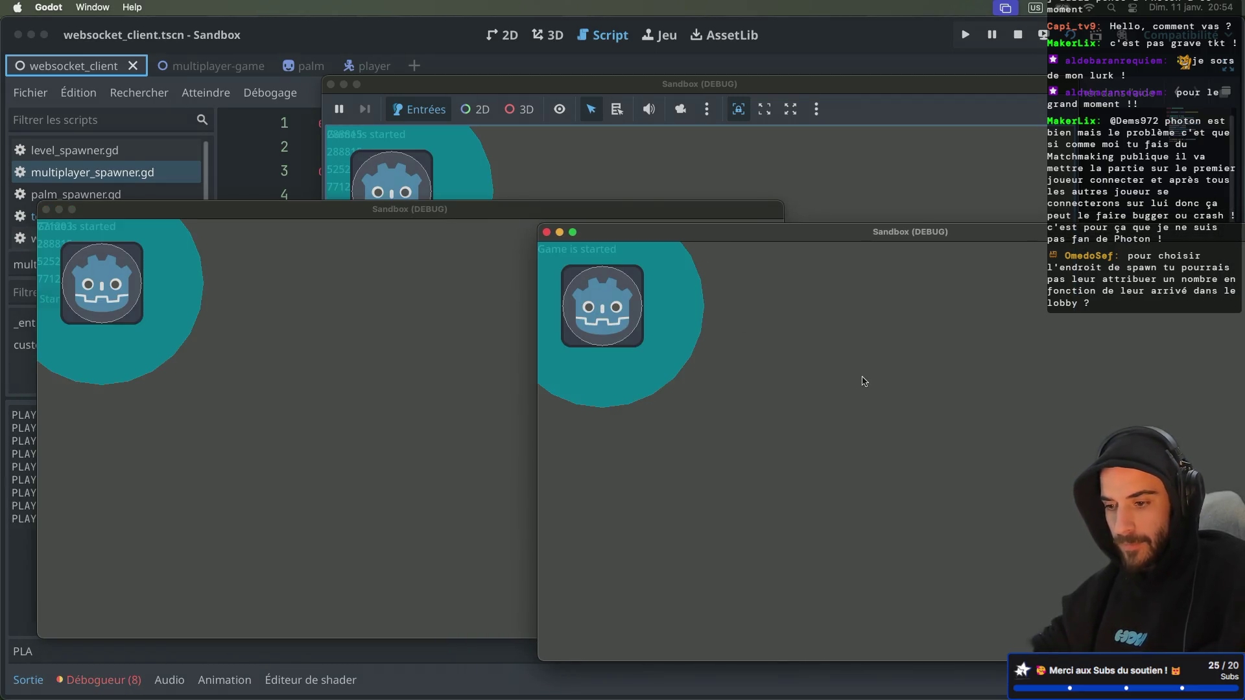
Move the players in the host, upper and lower game windows with the arrow keys
key(Right)
key(Down)
click(564, 150)
key(Right)
key(Down)
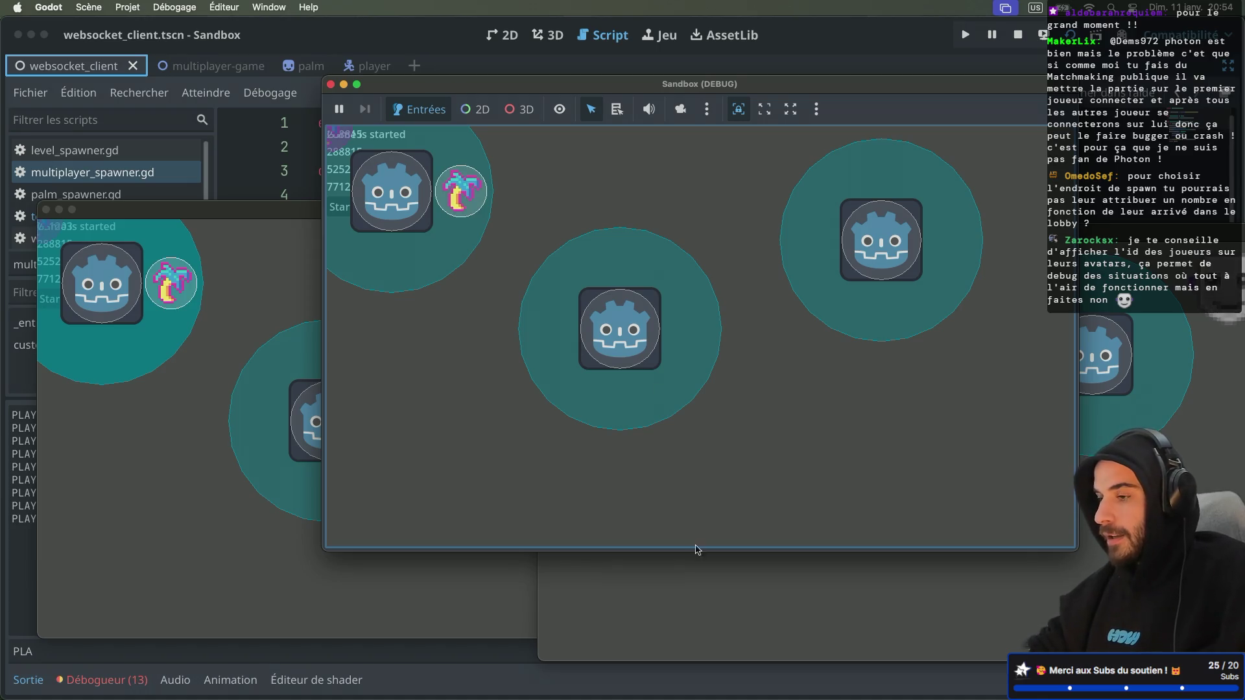
click(671, 580)
key(Left)
key(Down)
key(Right)
key(Left)
key(Up)
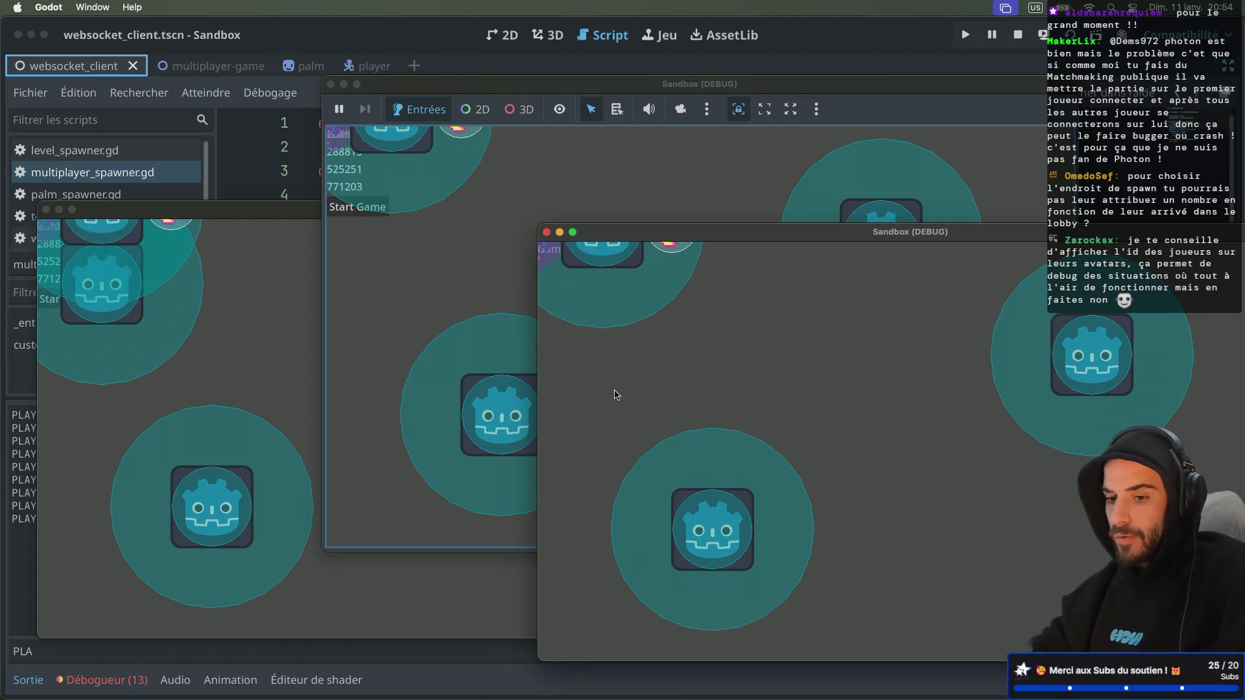
Move the players in the right and top game windows left, right and down
click(235, 309)
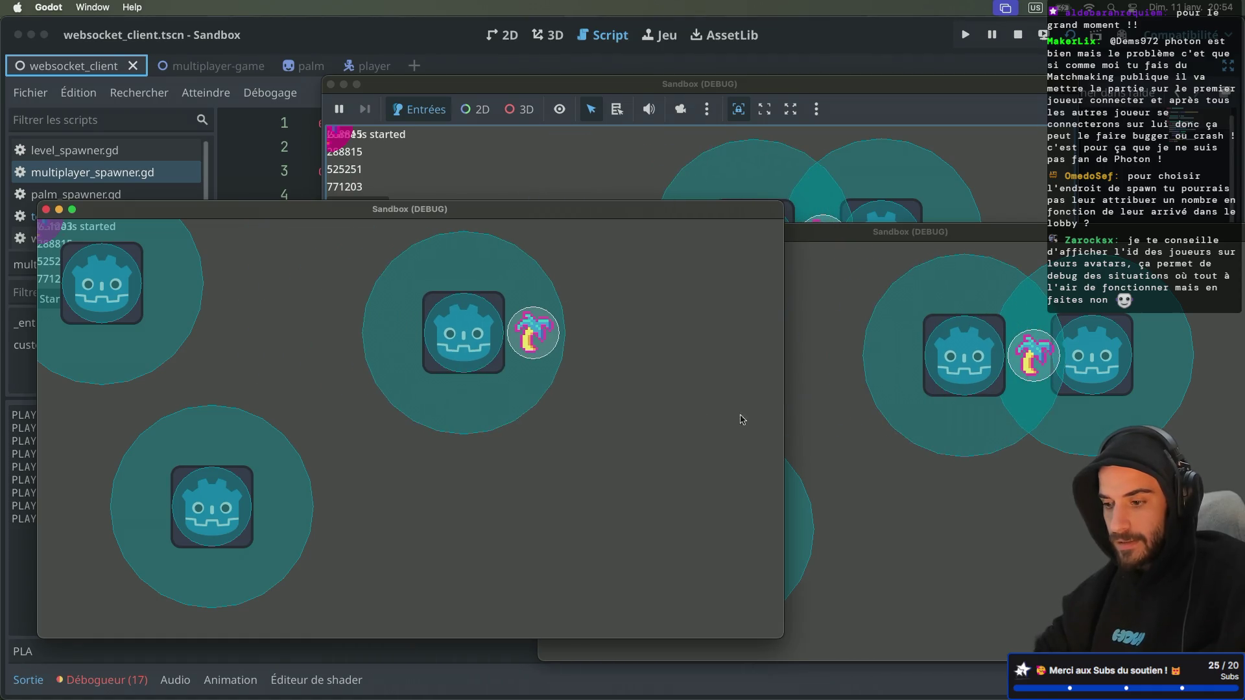
click(918, 480)
key(Right)
key(Left)
key(Right)
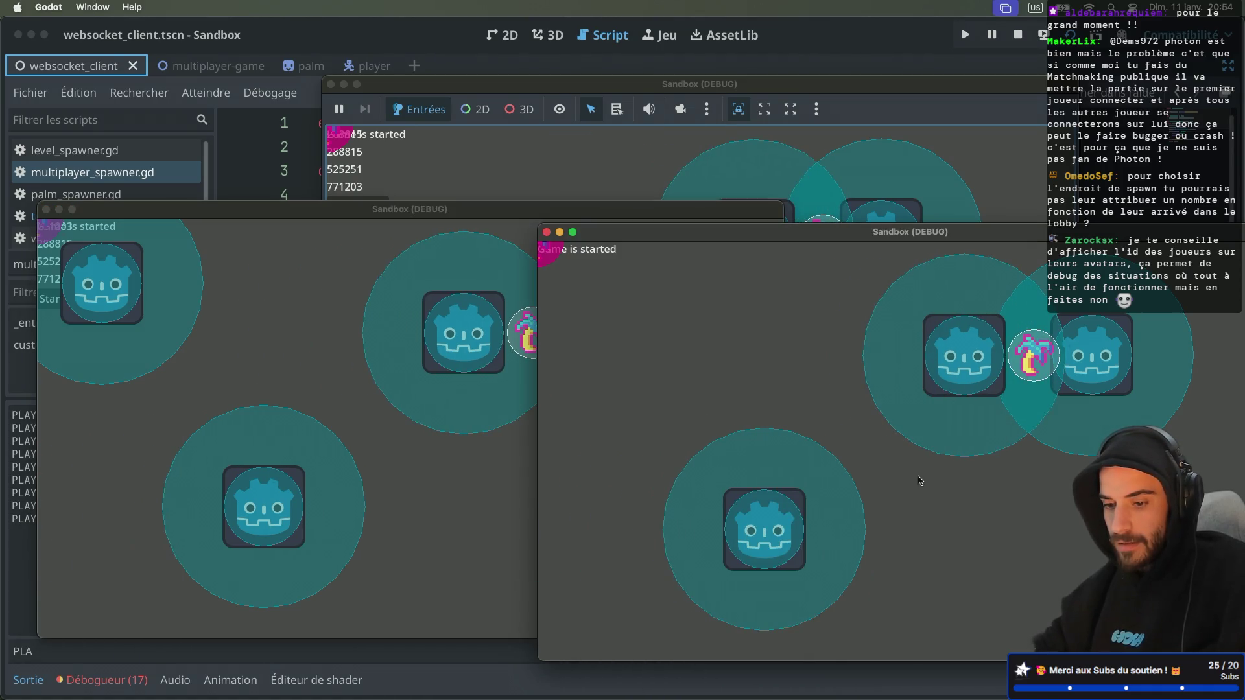
key(Right)
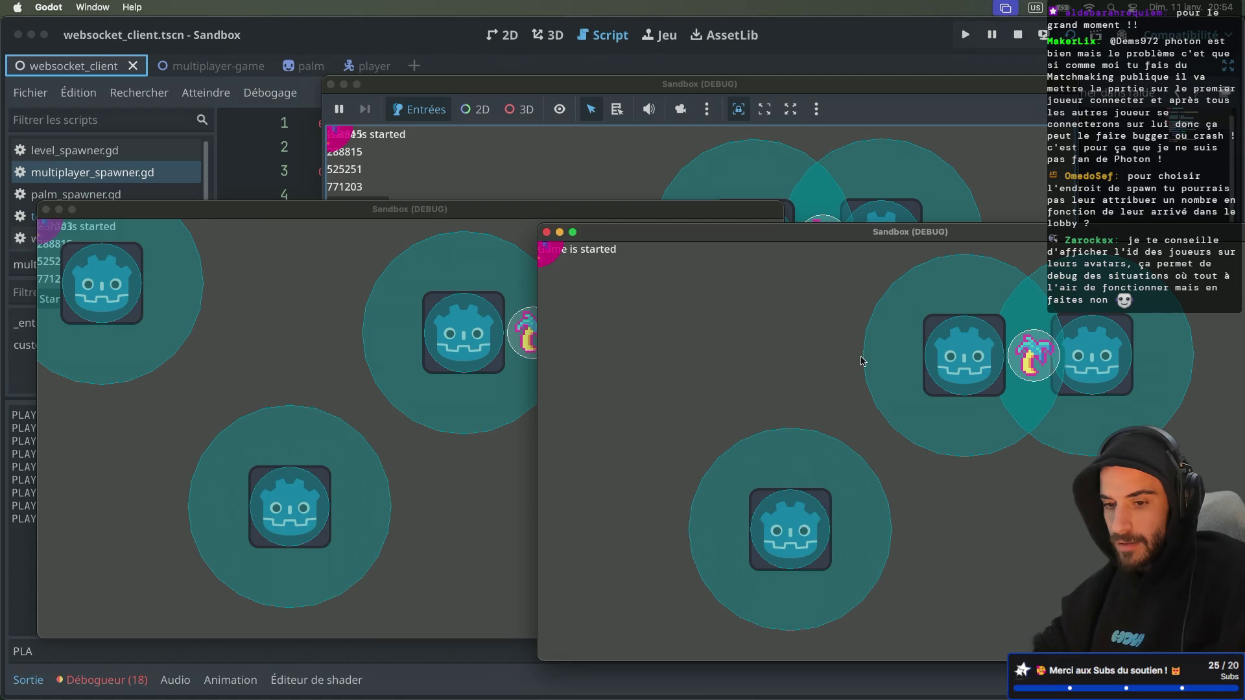
click(736, 182)
key(Right)
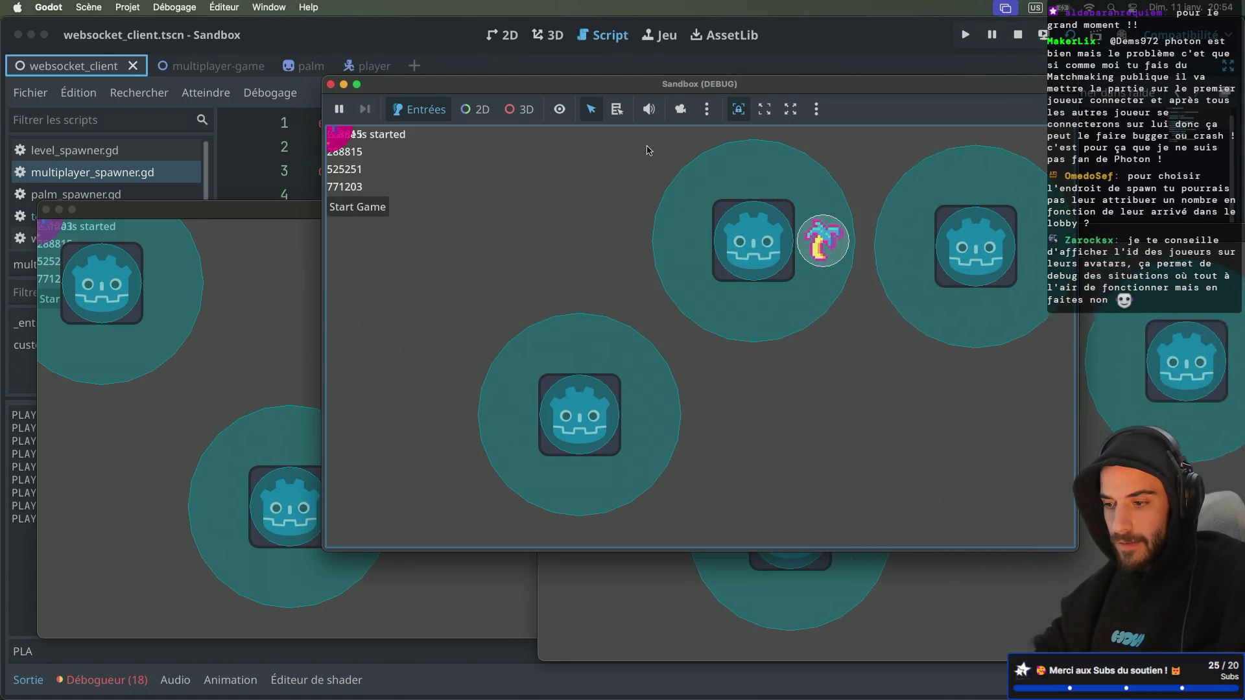
key(Down)
key(Left)
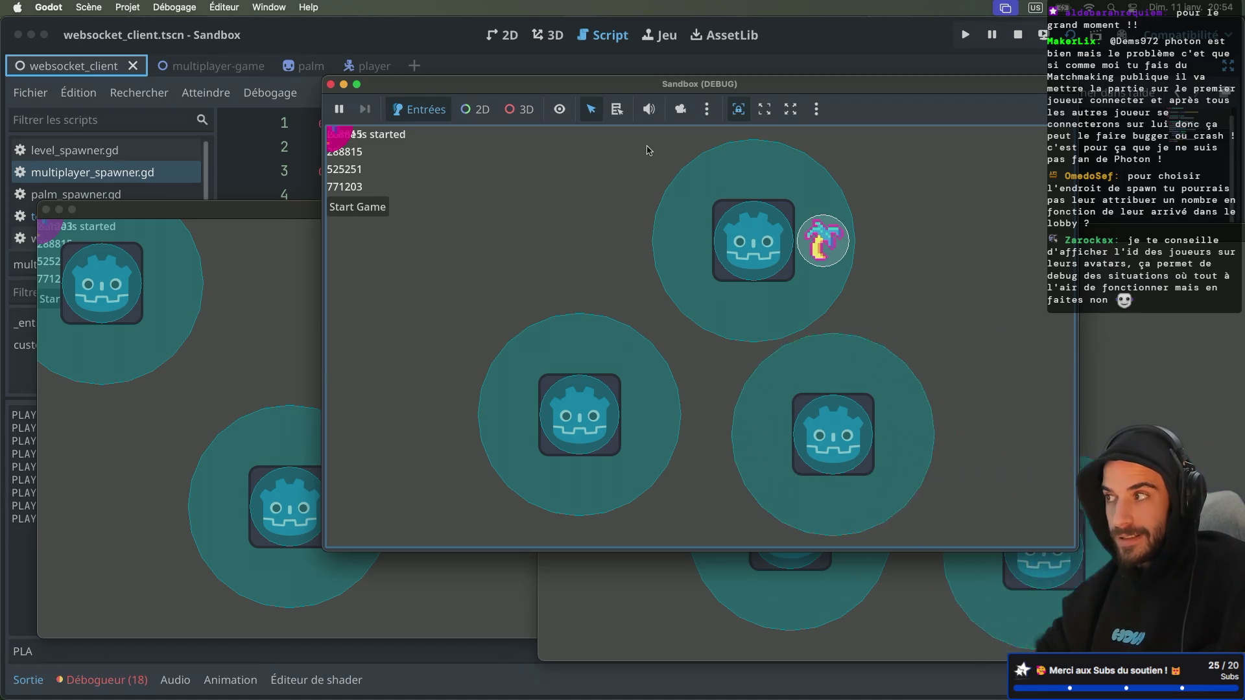
key(Right)
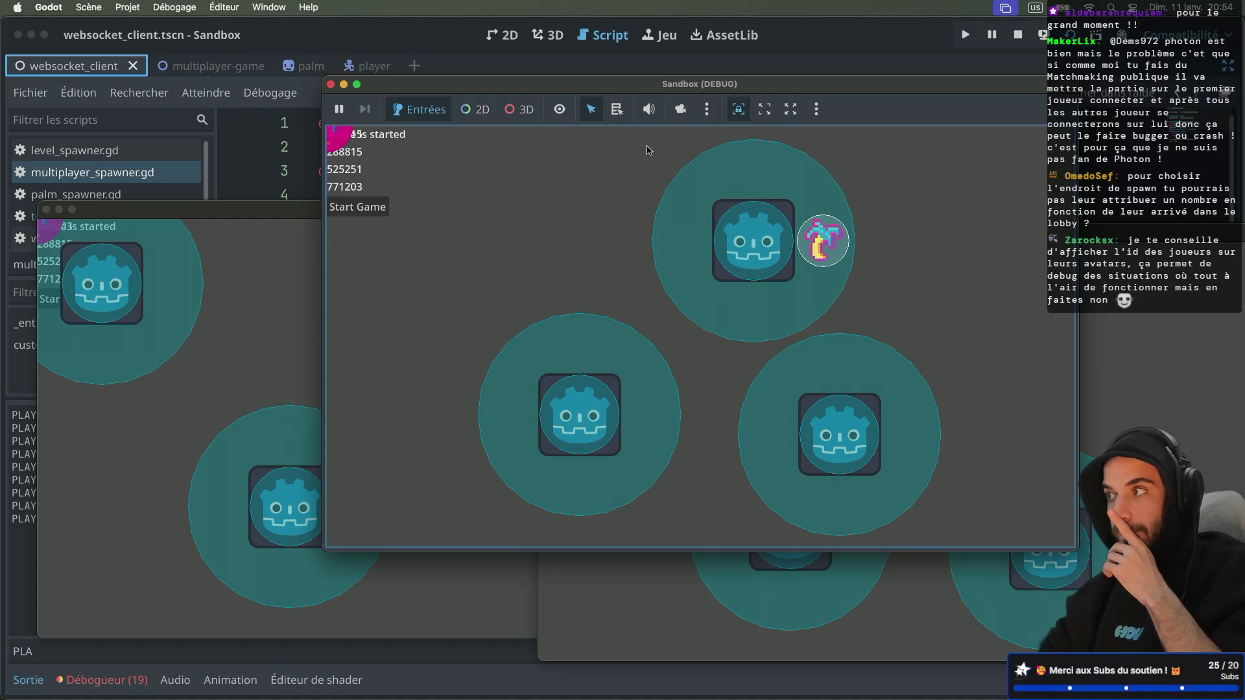
Steer the palm-holding player around in every direction with the arrow keys
click(290, 249)
key(Right)
key(Left)
key(Down)
key(Right)
key(Up)
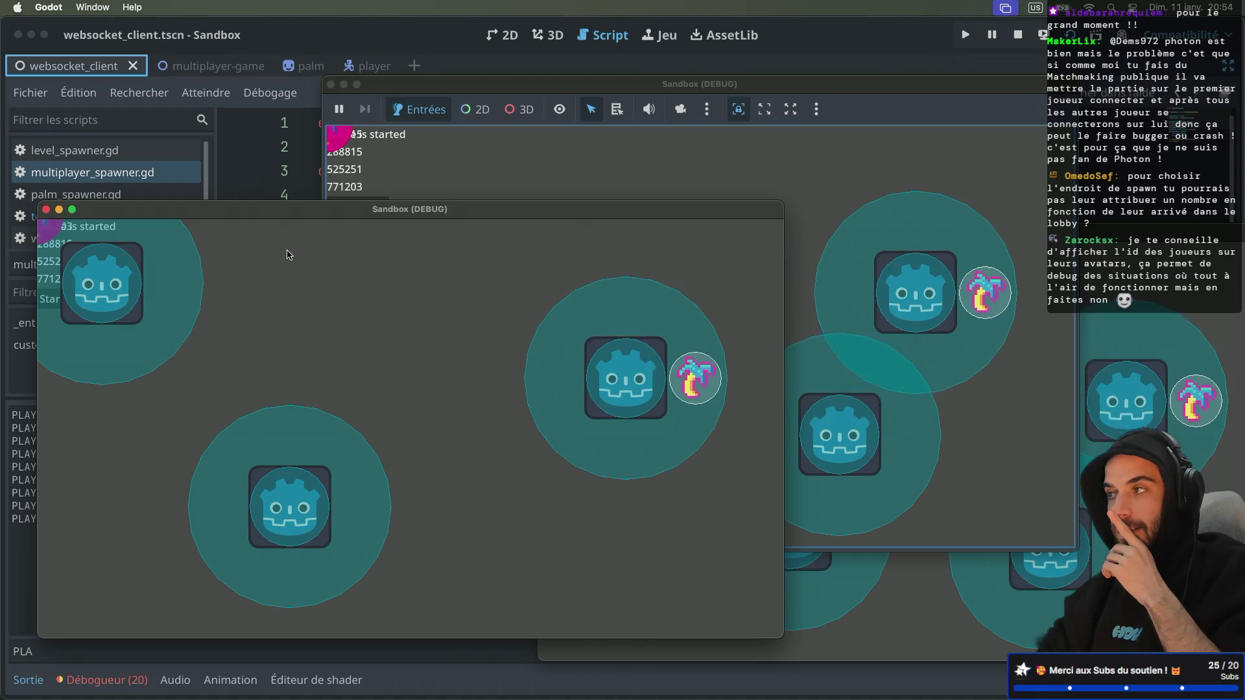
key(Left)
key(Down)
key(Left)
key(Right)
key(Left)
key(Right)
key(Up)
key(Right)
key(Left)
key(Down)
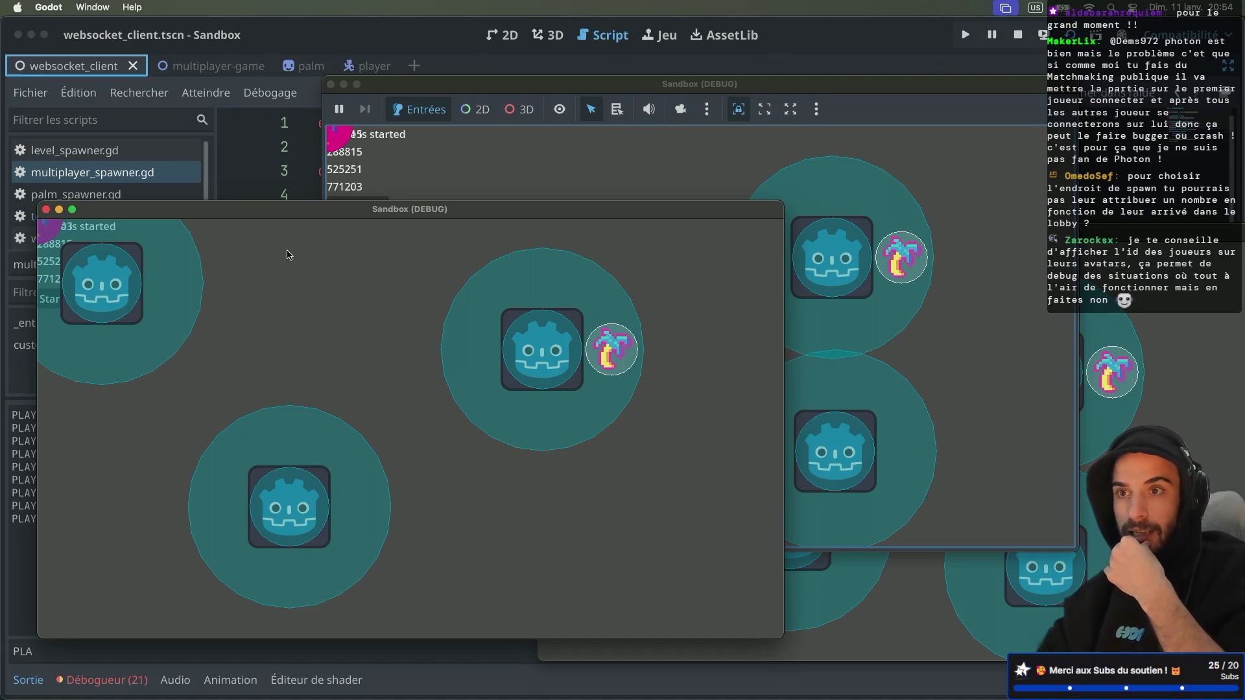
key(Left)
key(Up)
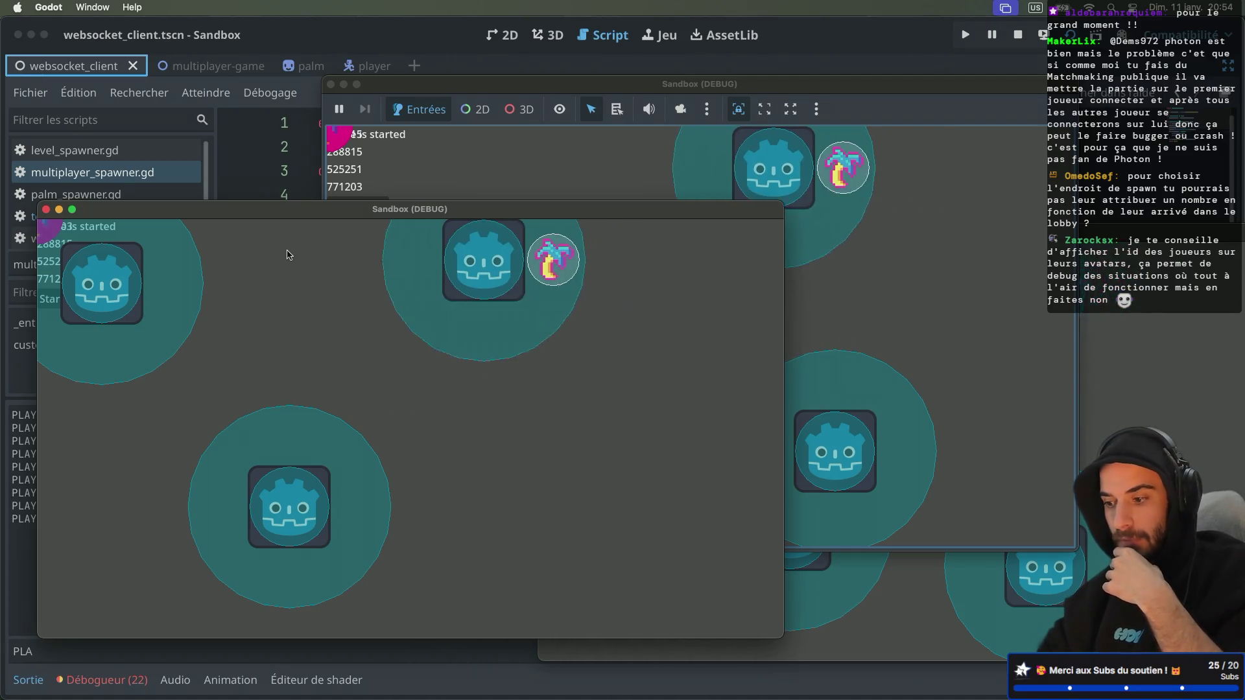
key(Right)
key(Down)
key(Left)
key(Right)
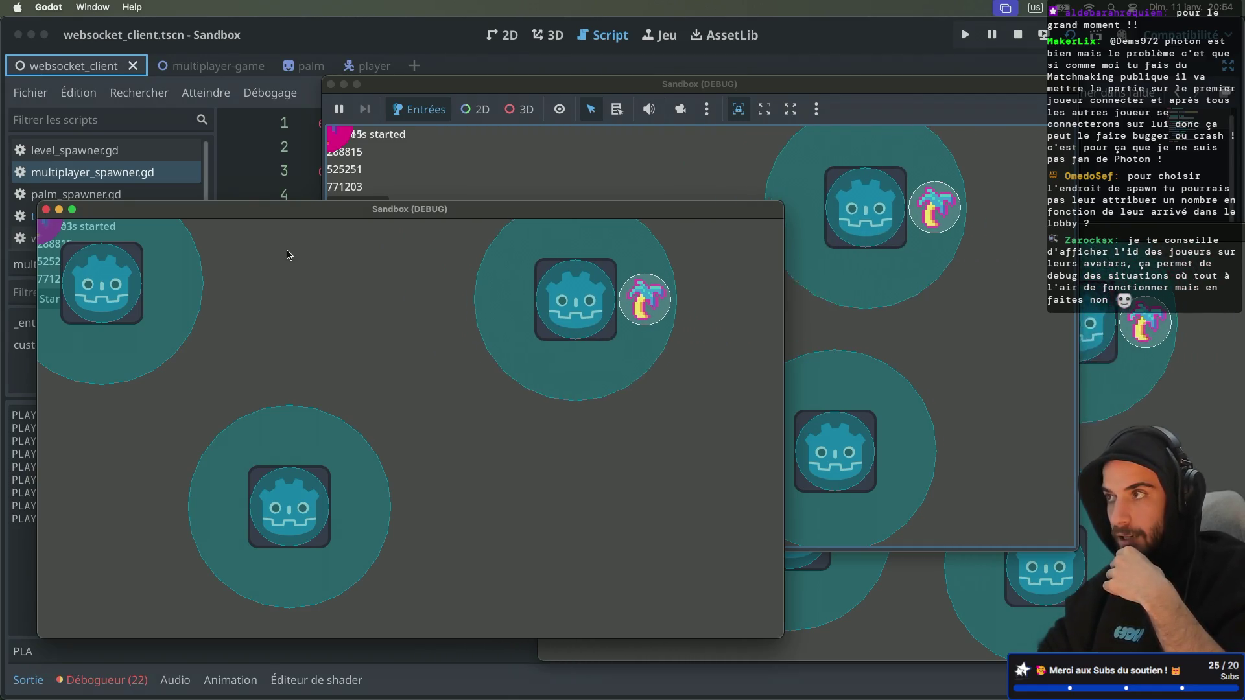
Move the upper game window's player up, down, left and right
click(499, 176)
key(Left)
key(Right)
key(Up)
key(Left)
key(Up)
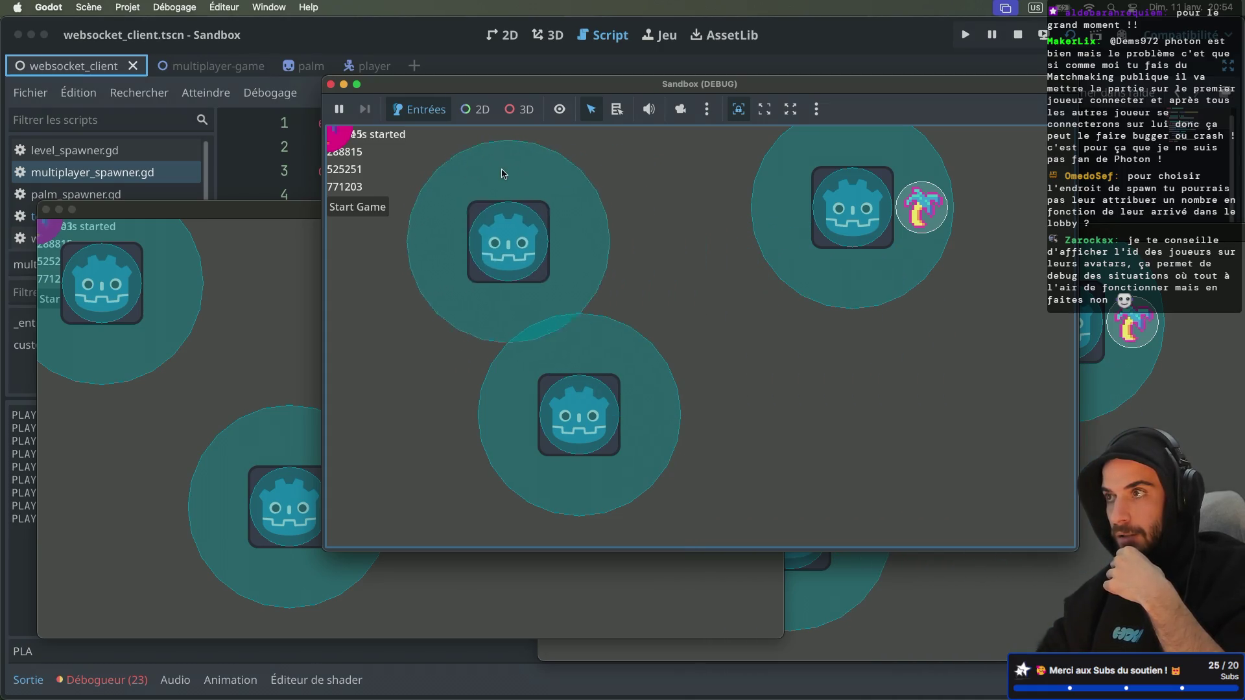
key(Right)
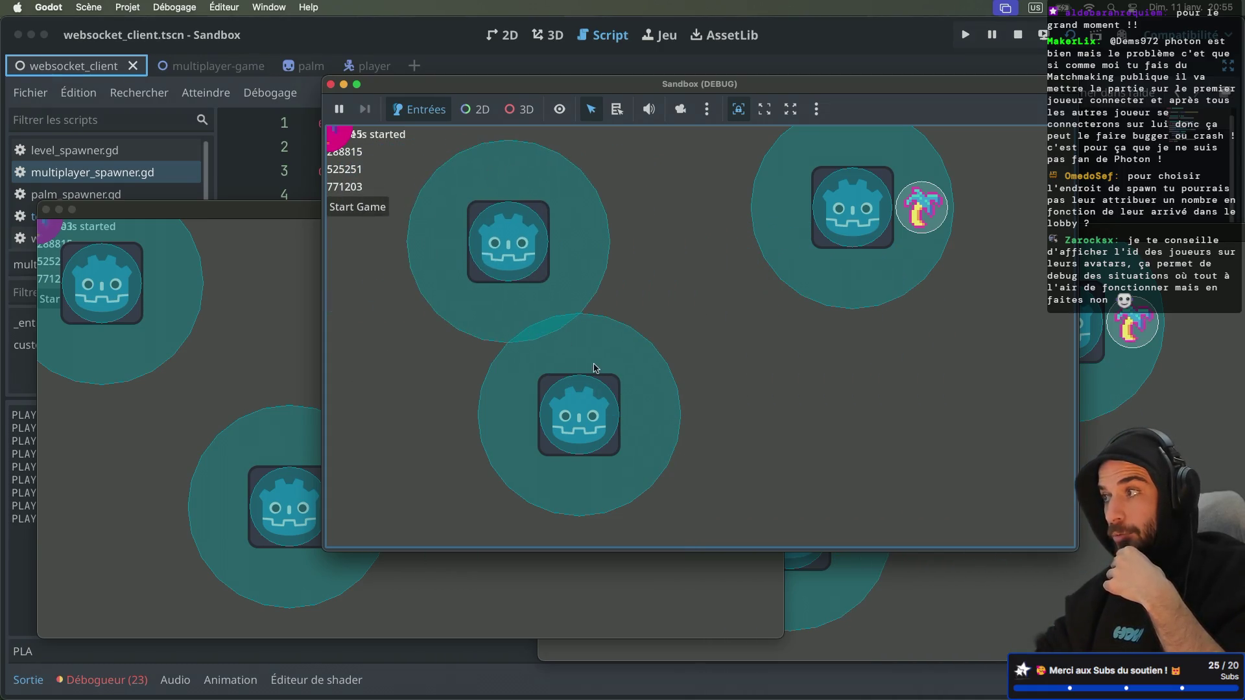
key(Right)
key(Down)
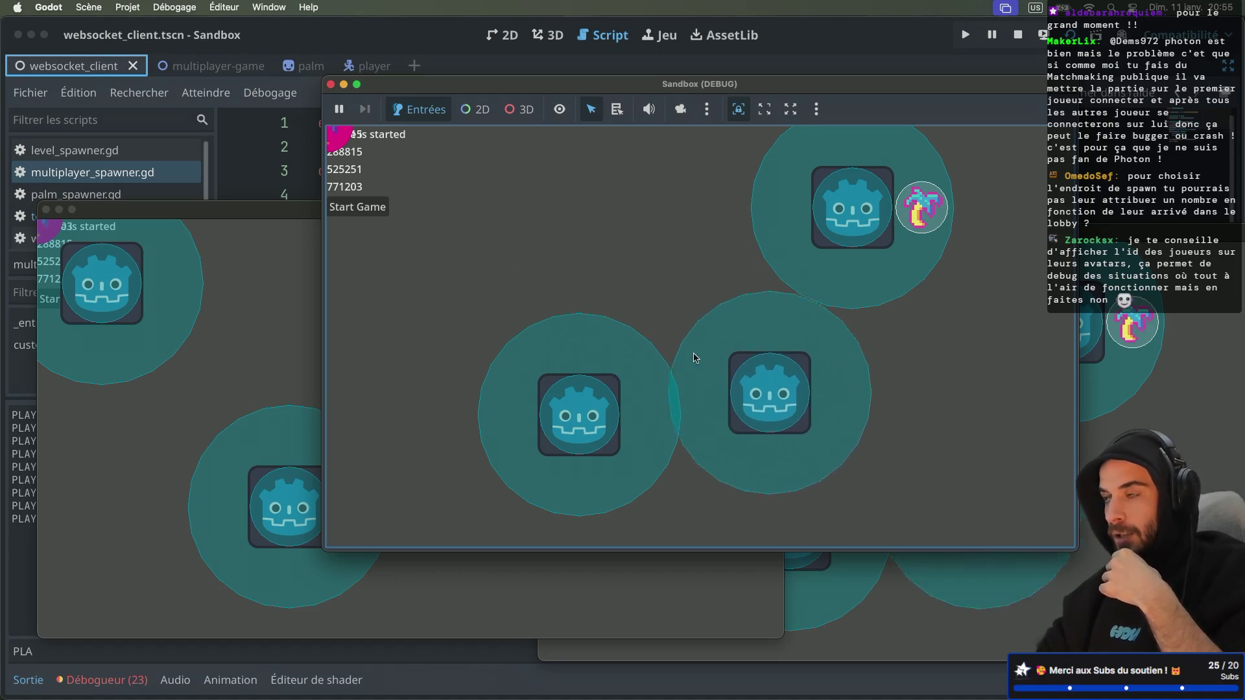
key(Up)
key(Left)
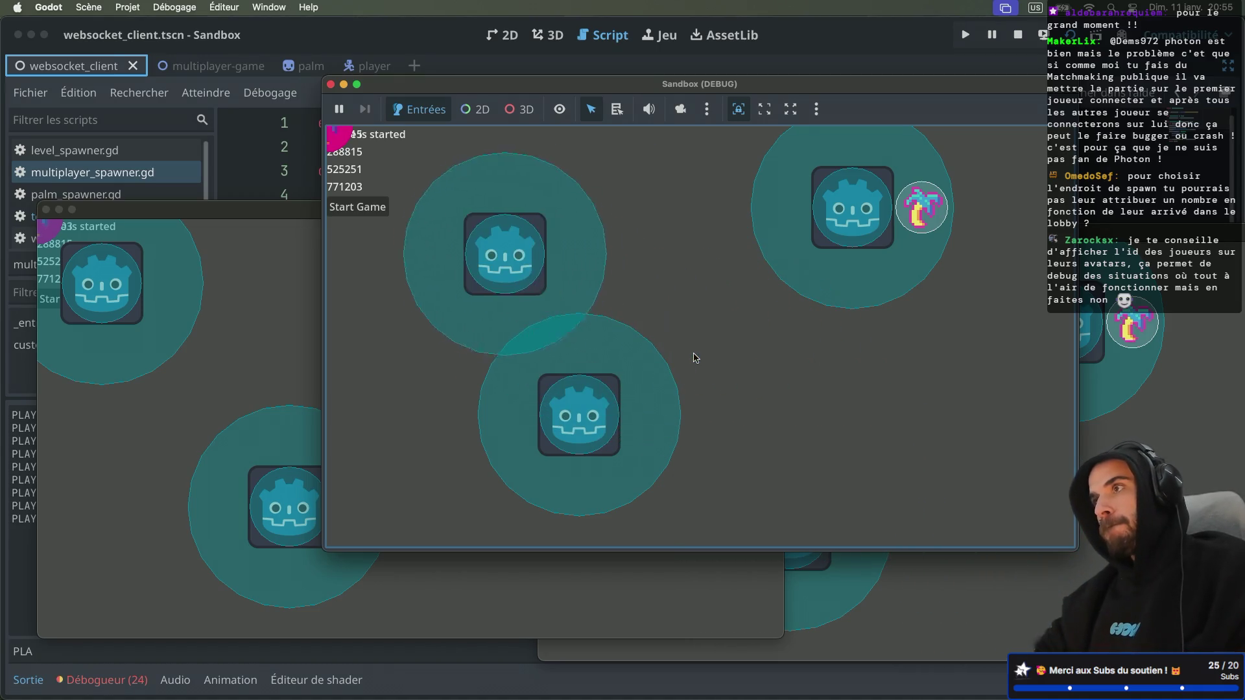
key(Right)
key(Down)
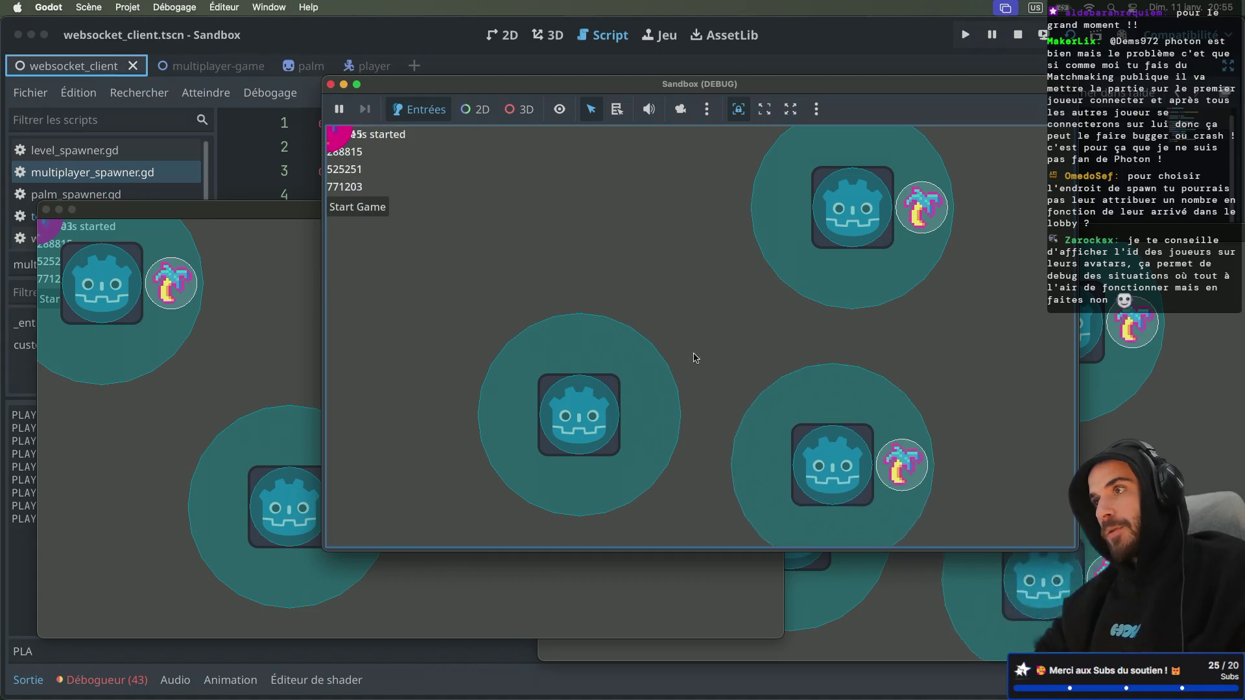
key(Left)
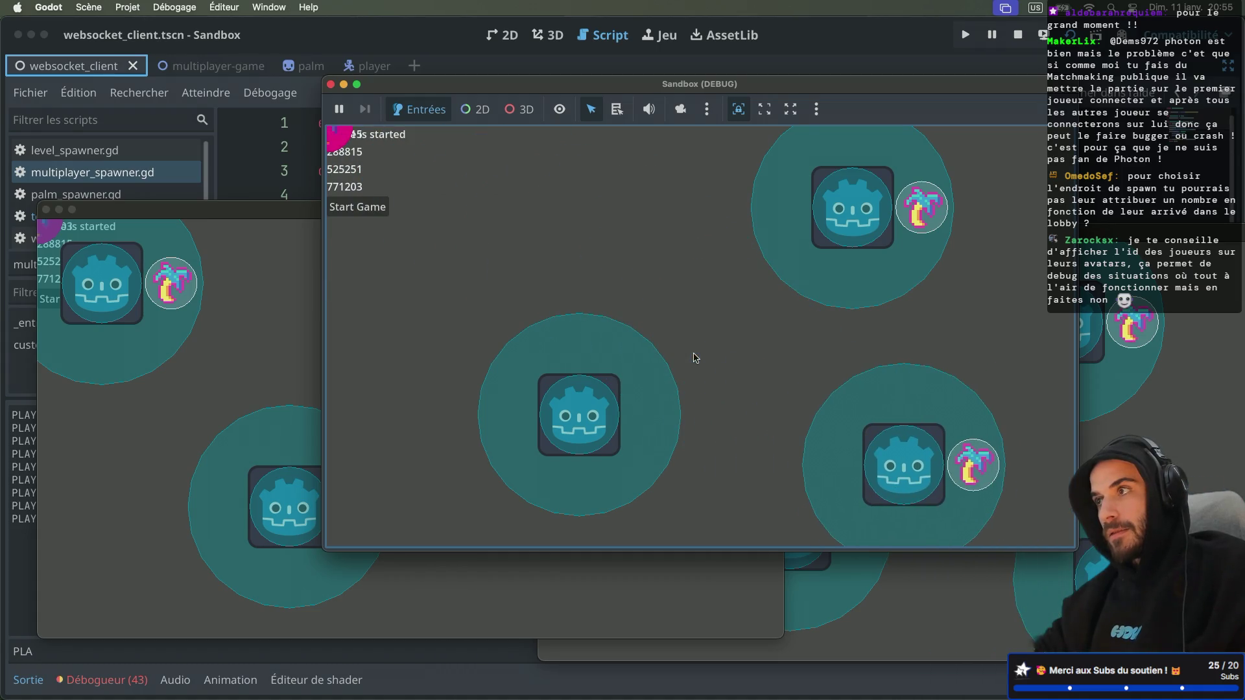
Nudge the players right in the second and third windows, then check the debugger errors
click(297, 361)
key(Right)
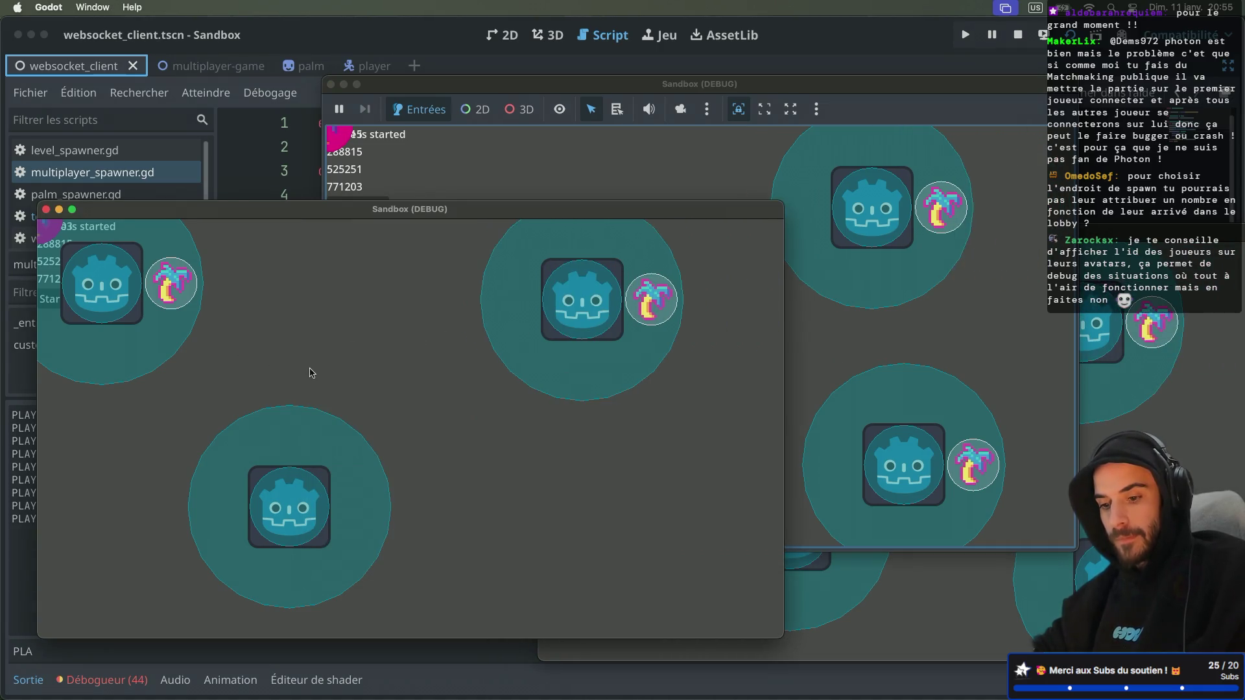
click(920, 606)
key(Right)
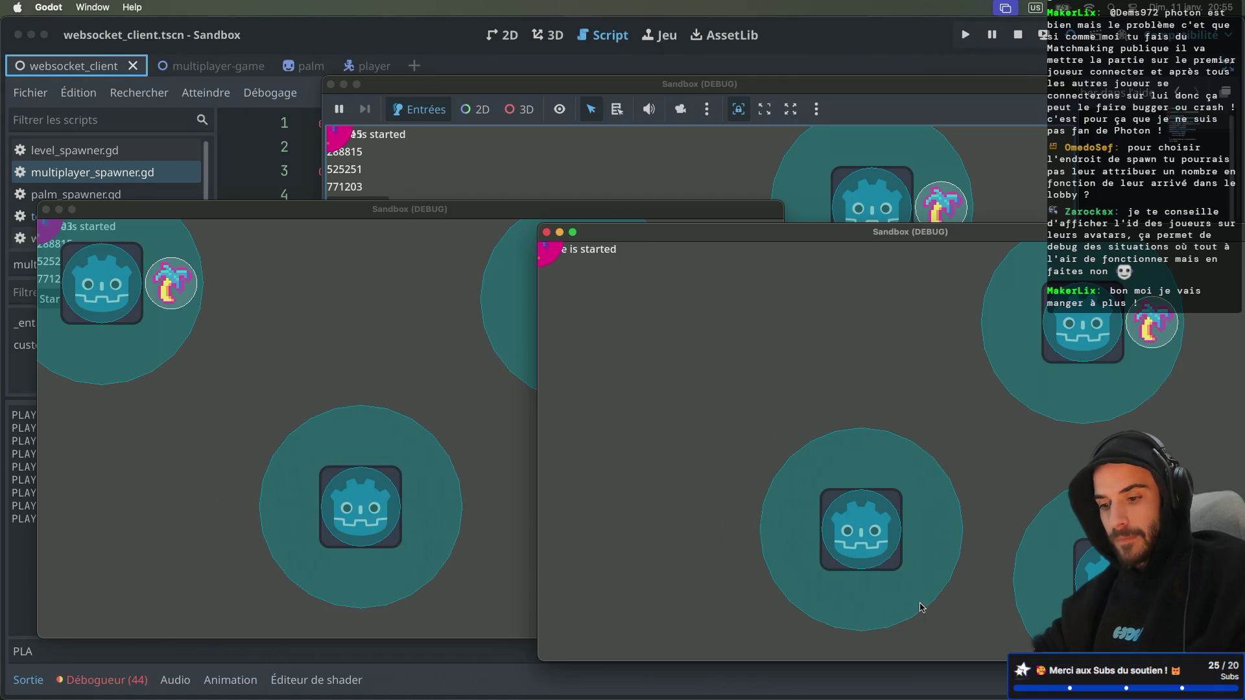
click(750, 182)
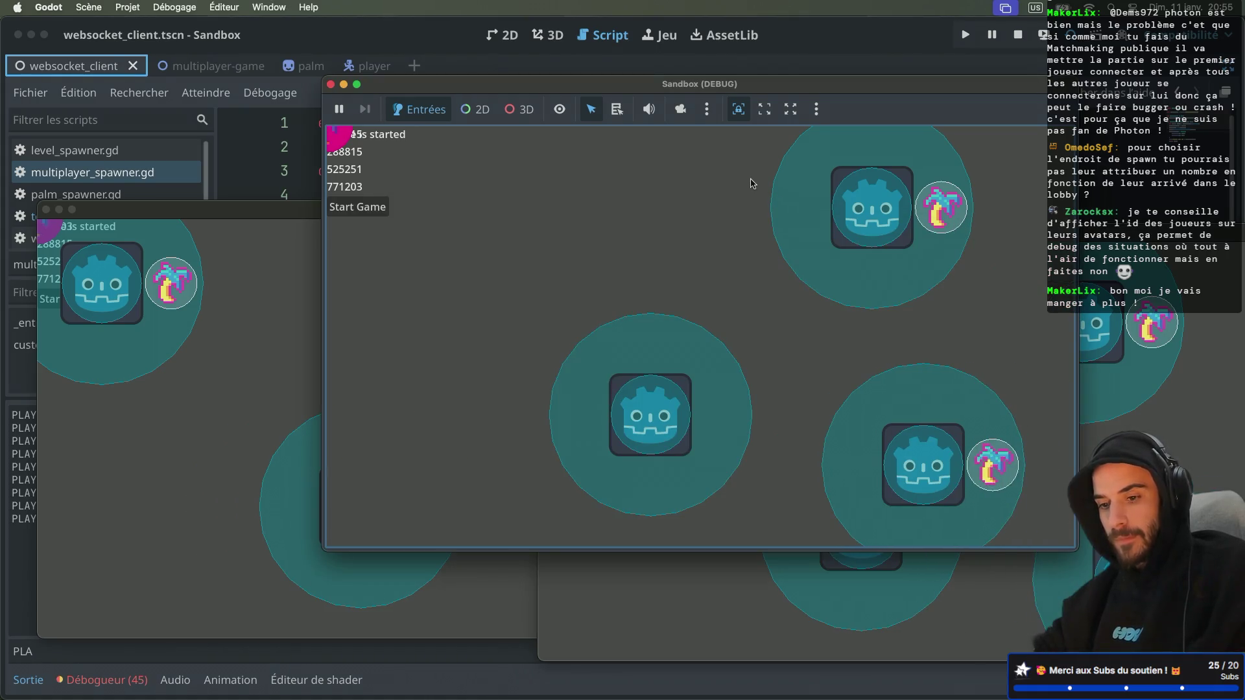
click(195, 307)
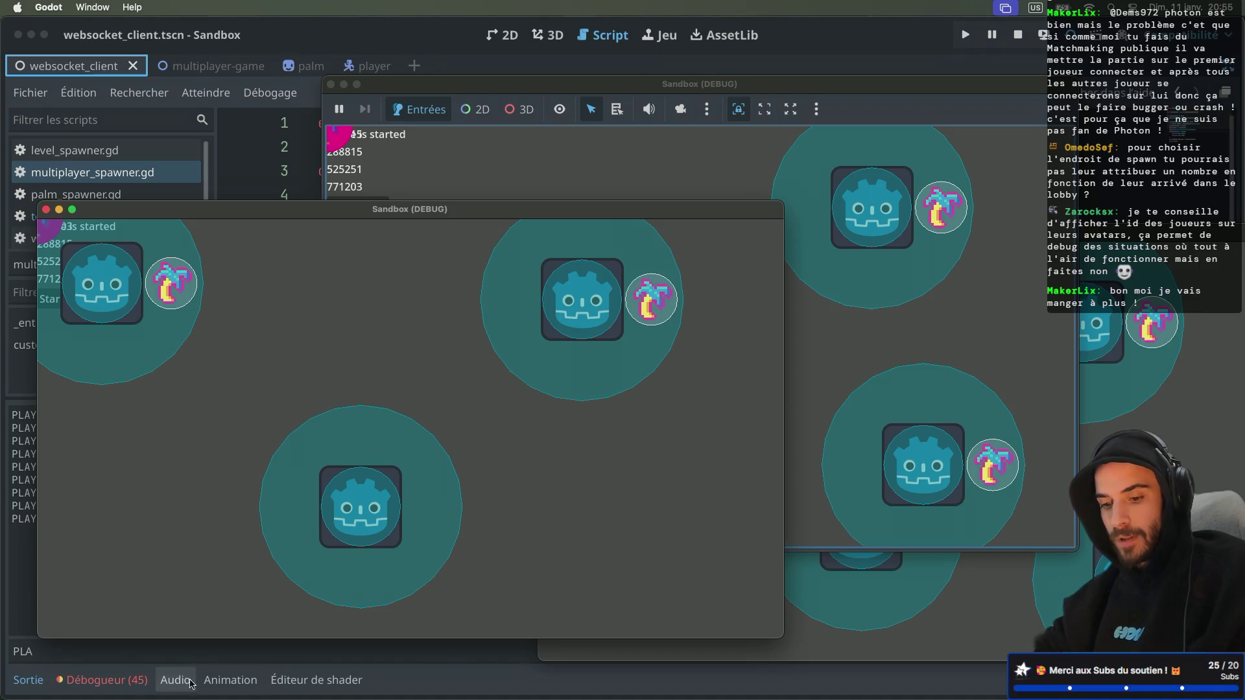
click(102, 680)
Review the 'Spawn limit reached!' debugger errors and turn distraction-free mode off
click(150, 439)
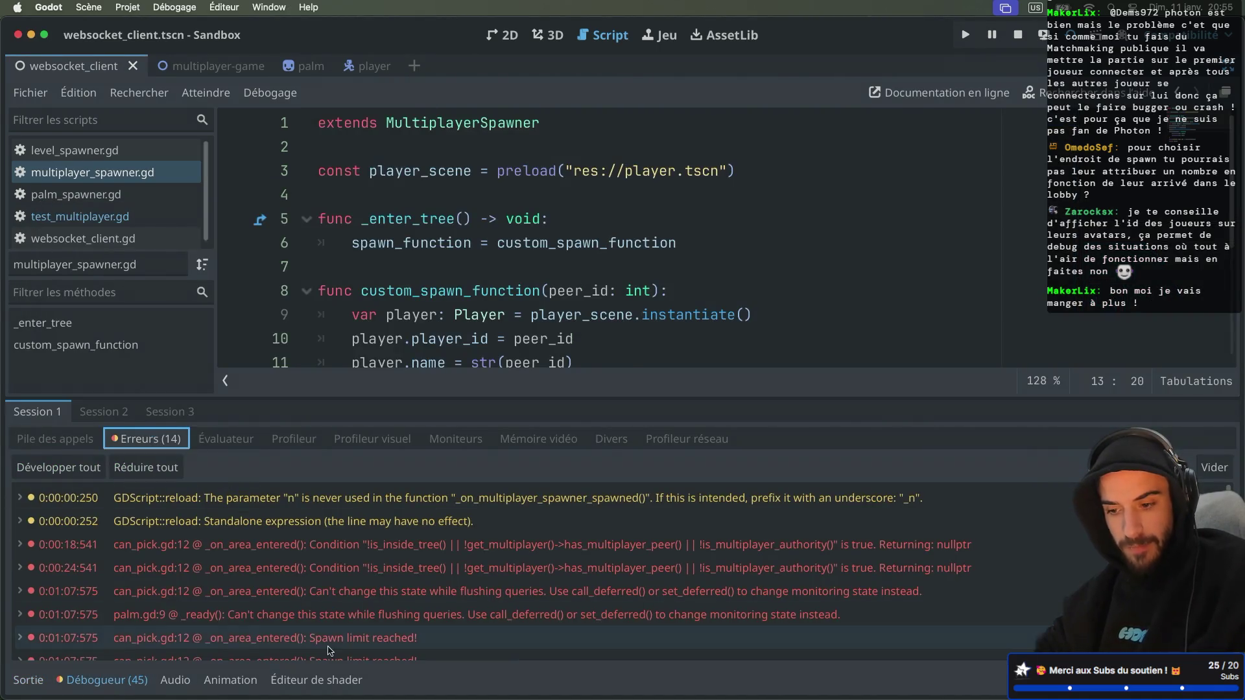
scroll(329, 651, down, 5)
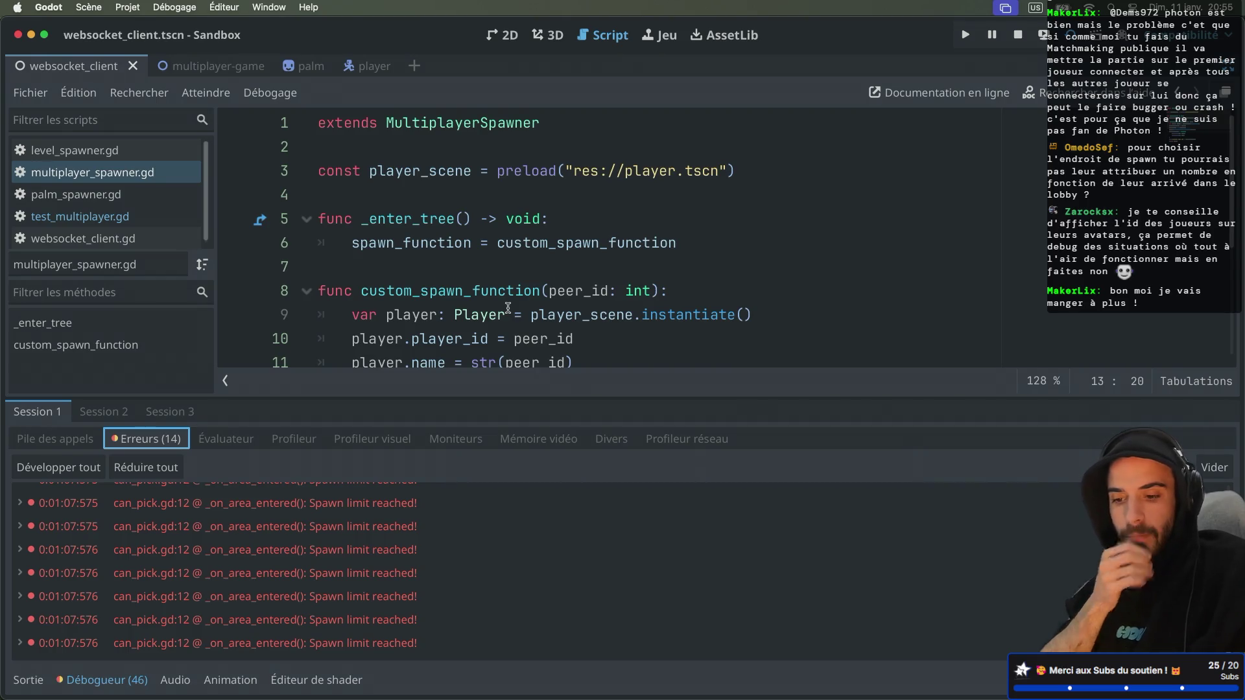
scroll(402, 529, up, 5)
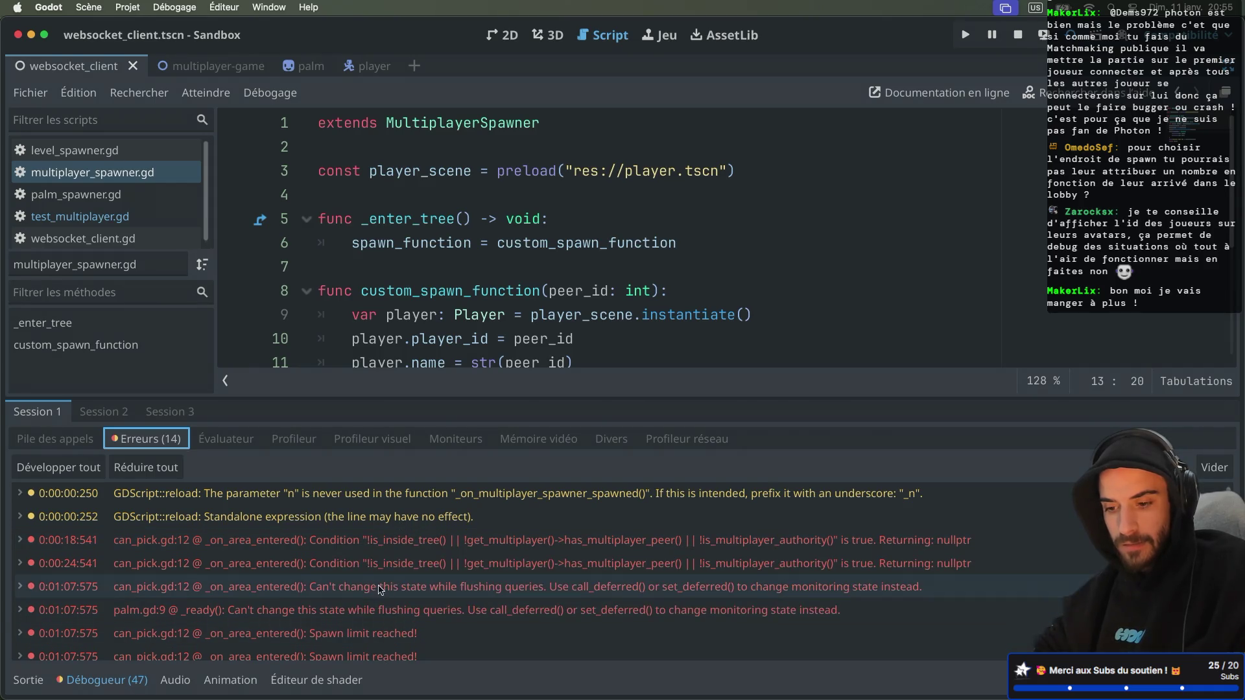
mouse_move(451, 552)
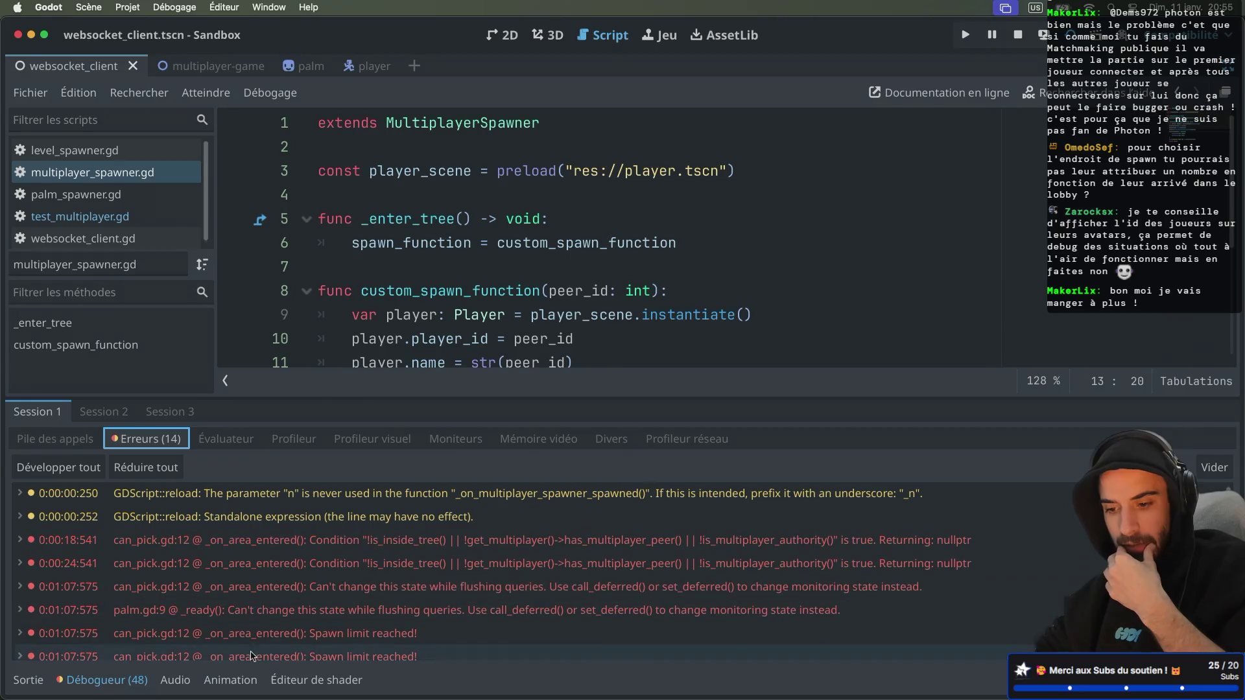
mouse_move(370, 633)
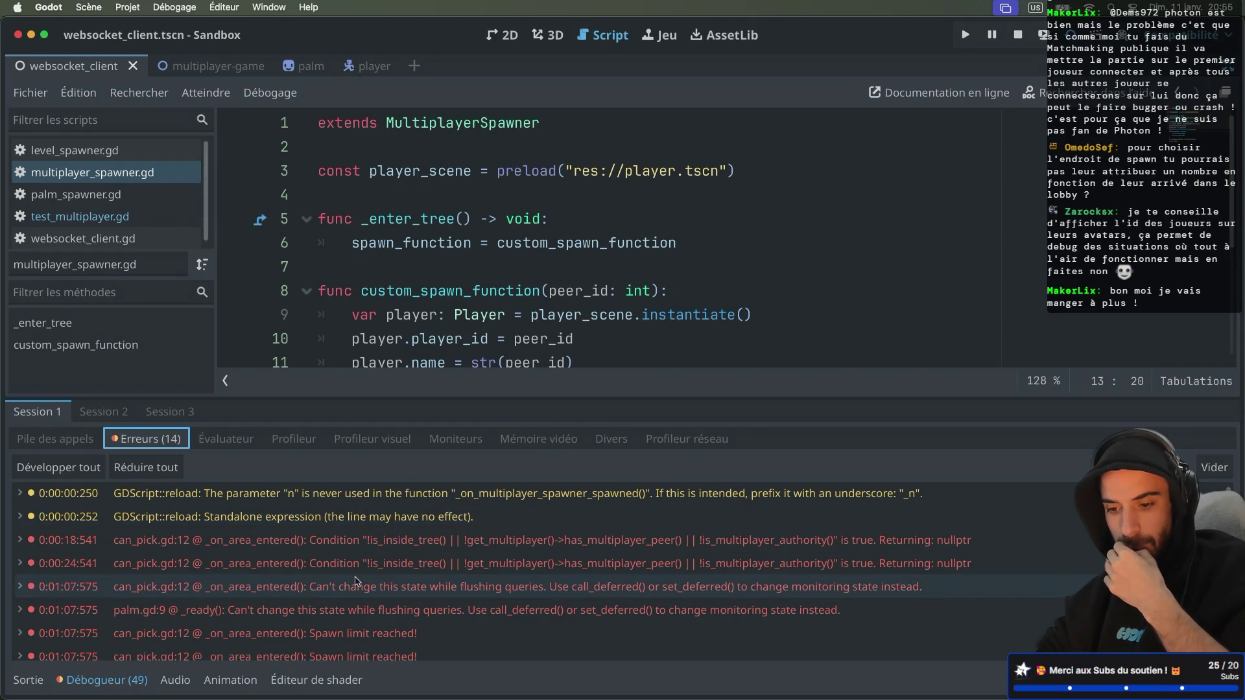
mouse_move(347, 587)
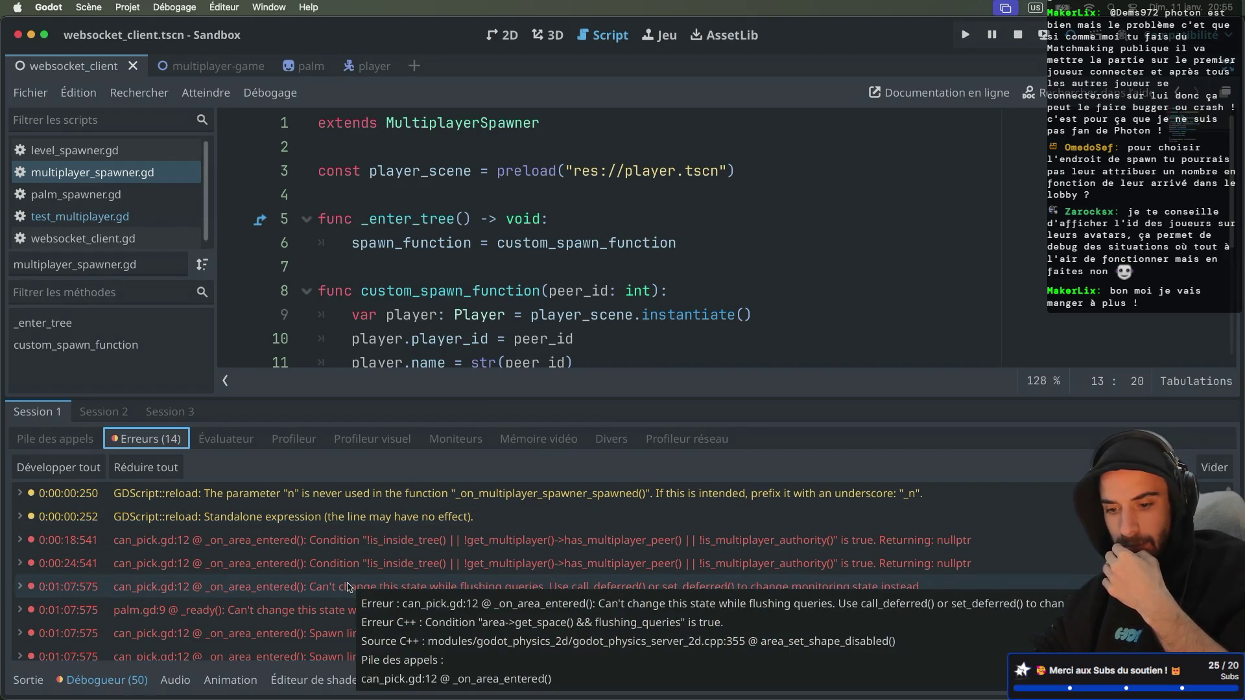
scroll(363, 571, down, 4)
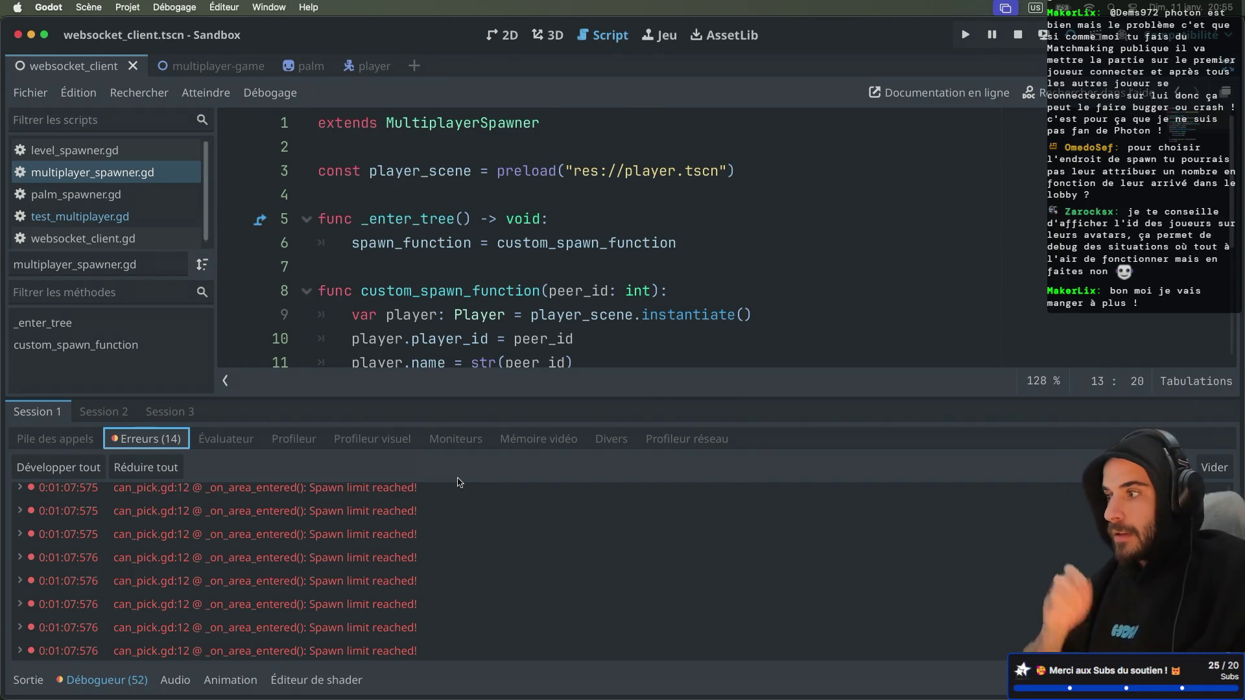
key(super+ctrl+d)
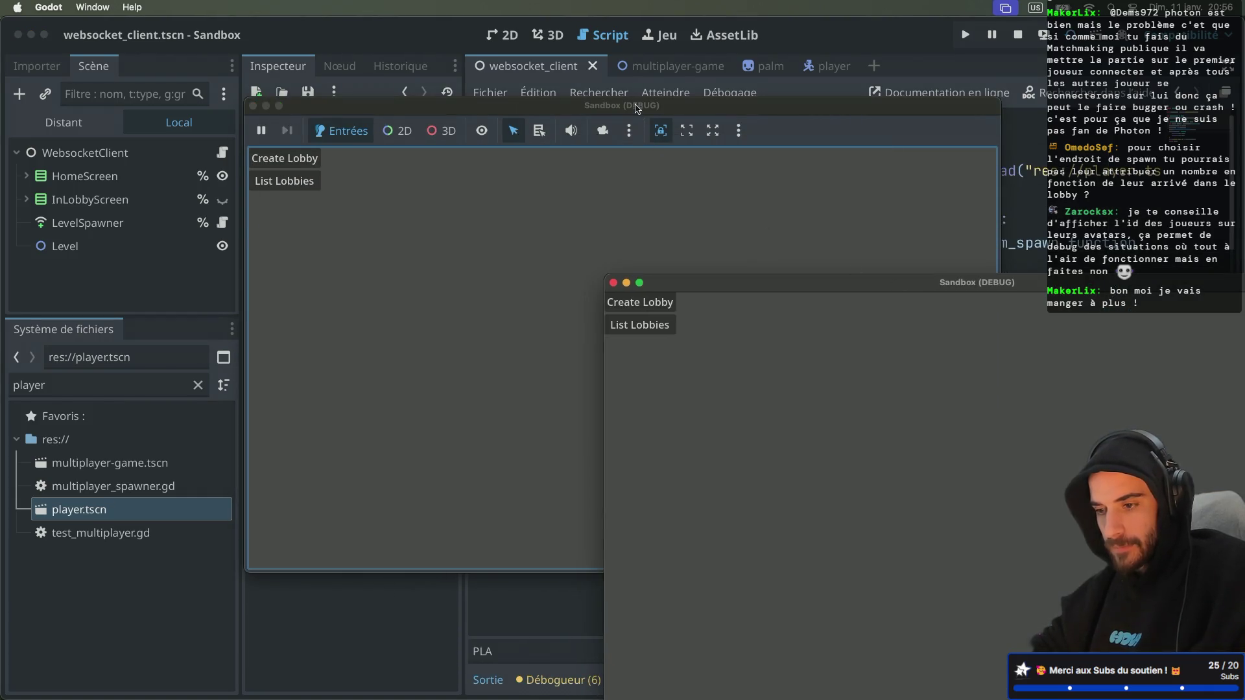
Arrange the Sandbox (DEBUG) windows and host a new lobby from the right instance
drag(637, 109, 715, 96)
click(298, 250)
mouse_move(418, 139)
mouse_down()
mouse_move(260, 206)
mouse_move(175, 286)
mouse_up()
click(832, 636)
click(662, 301)
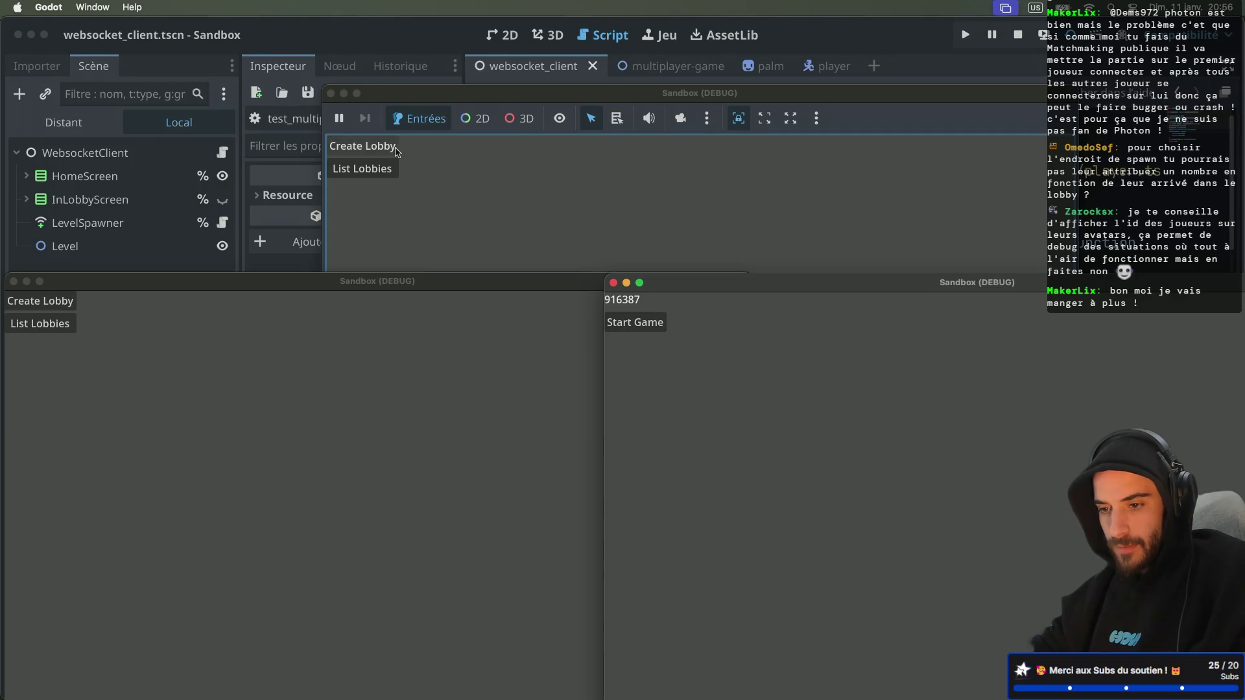
Join hosted lobby 916387 from the top and lower-left instances
click(387, 168)
click(364, 236)
click(180, 404)
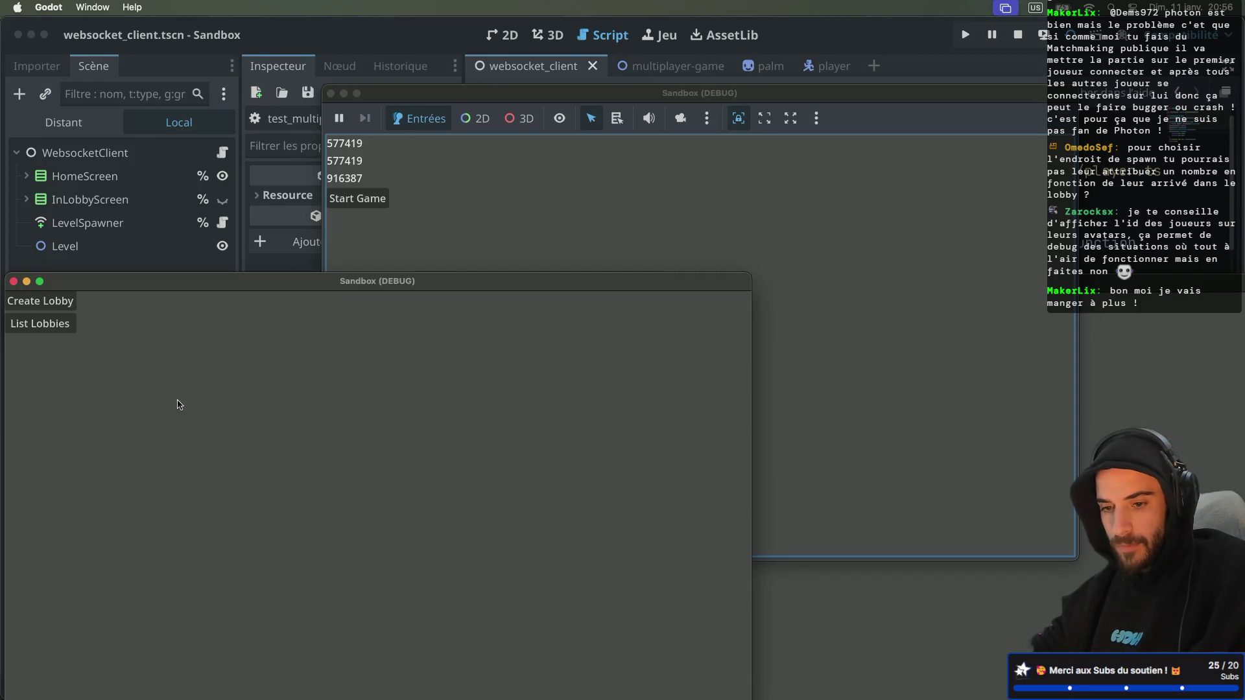
click(40, 323)
click(42, 387)
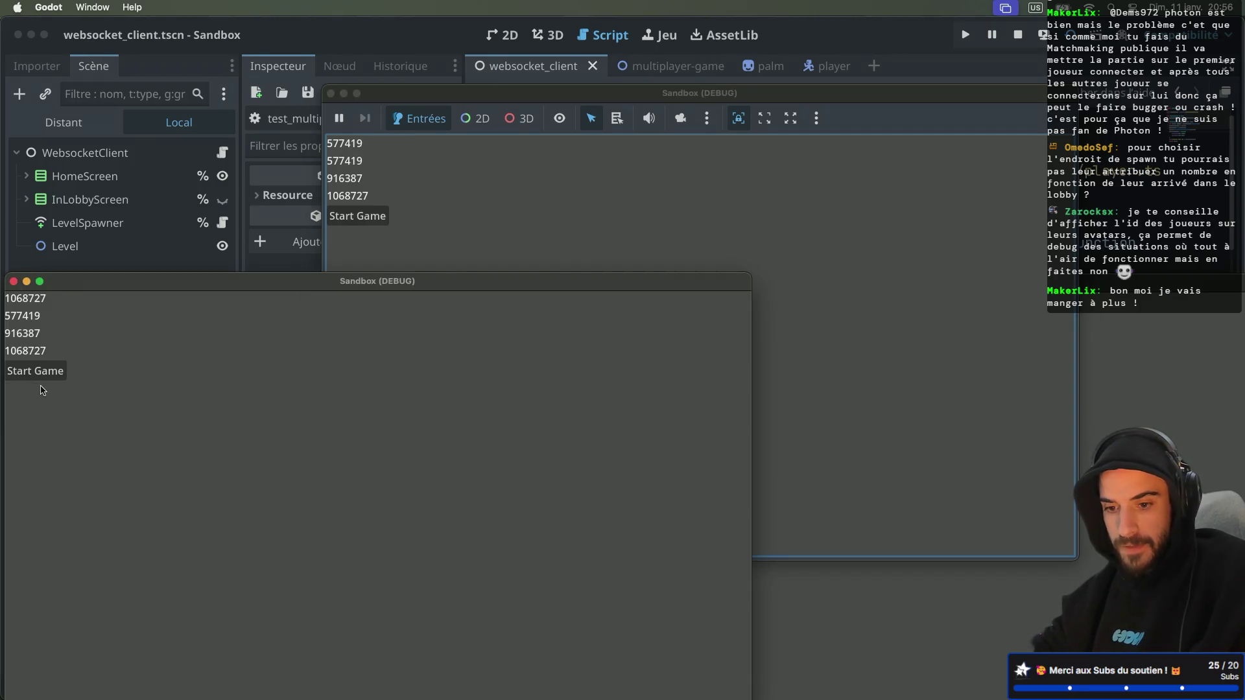
Start the game from the host and nudge the lower-left player to the right
click(791, 621)
click(641, 354)
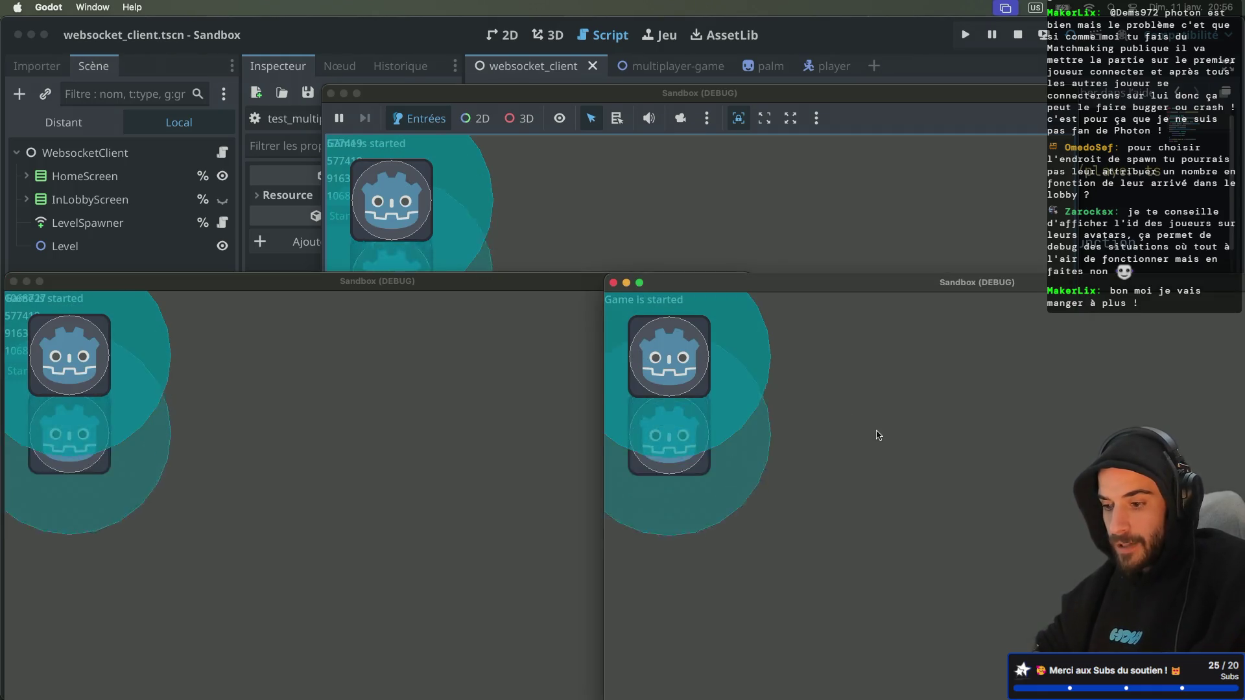
click(525, 211)
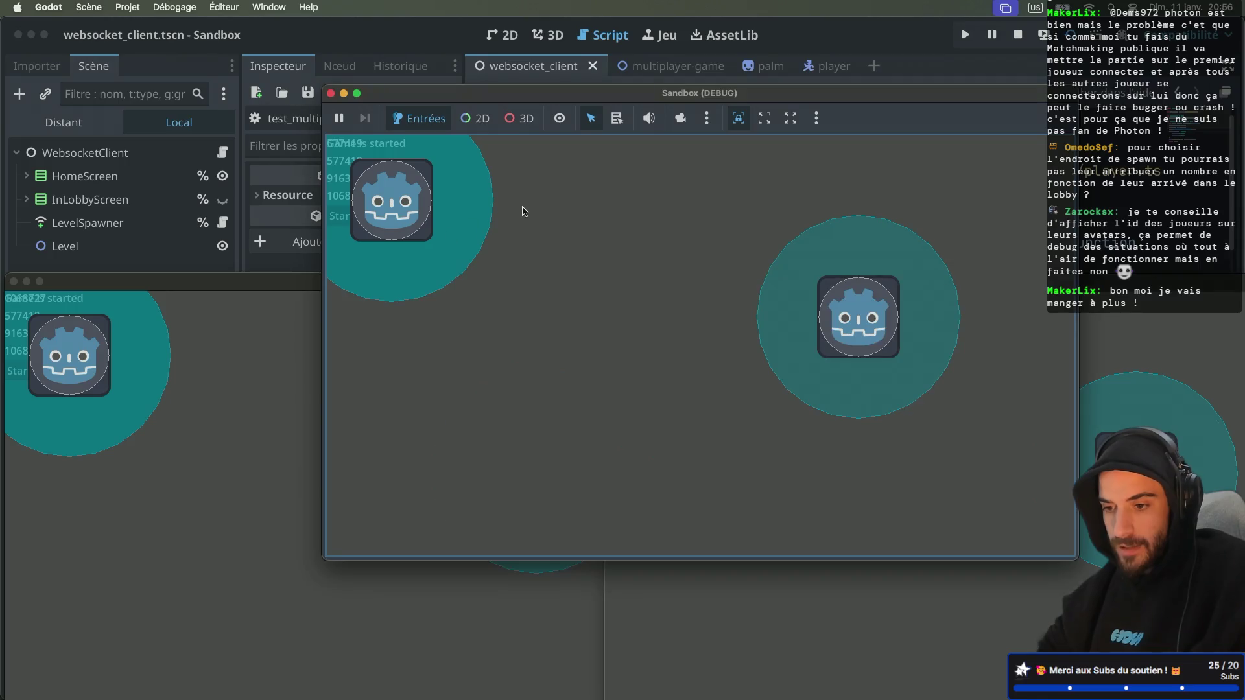
click(161, 420)
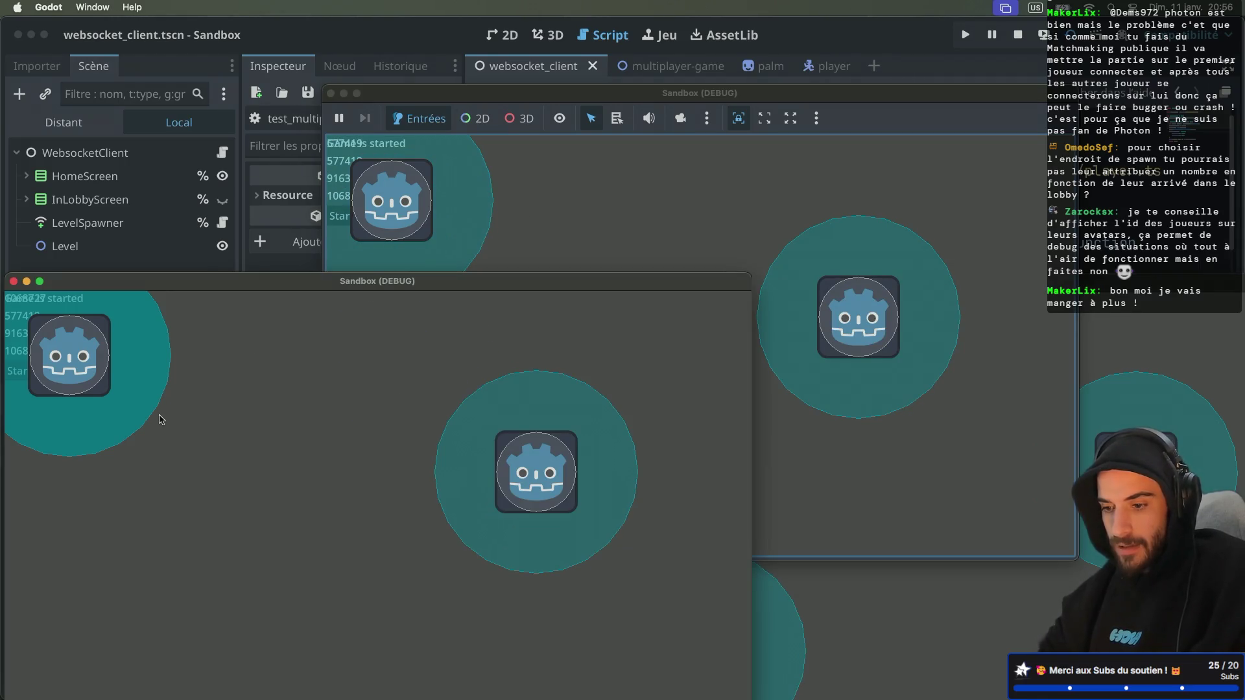
key(Right)
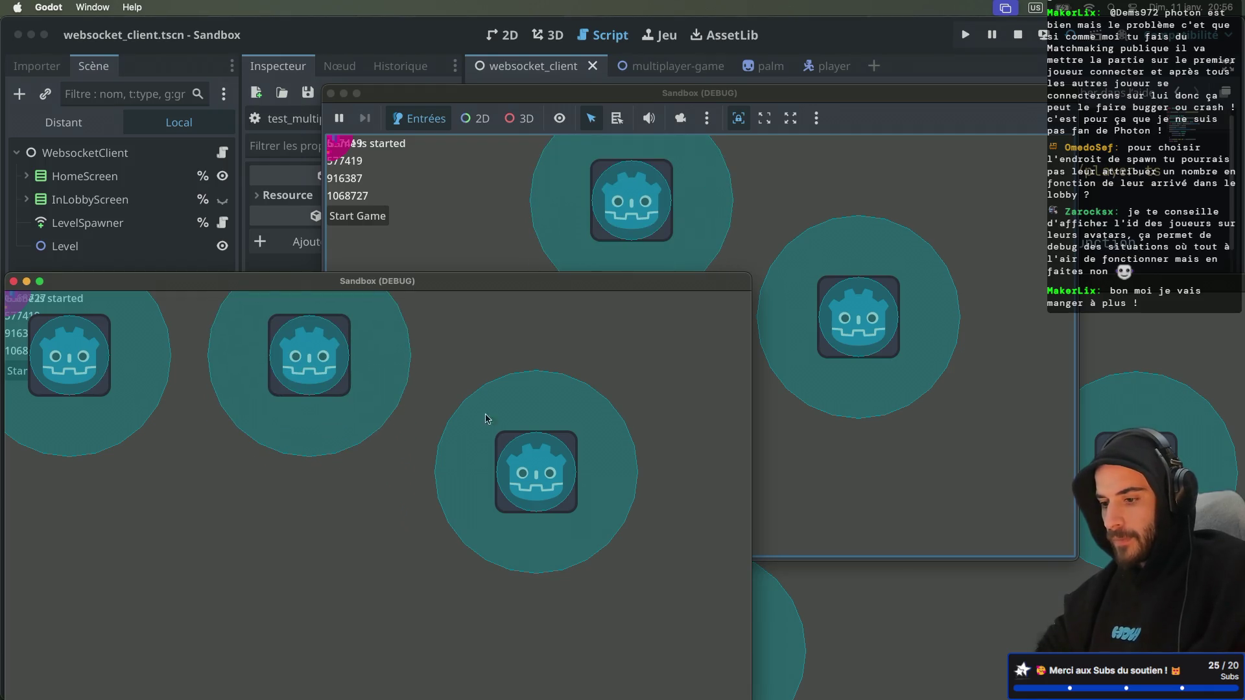
Move the upper and lower windows' players down, left and slightly right
click(856, 461)
key(Down)
click(791, 635)
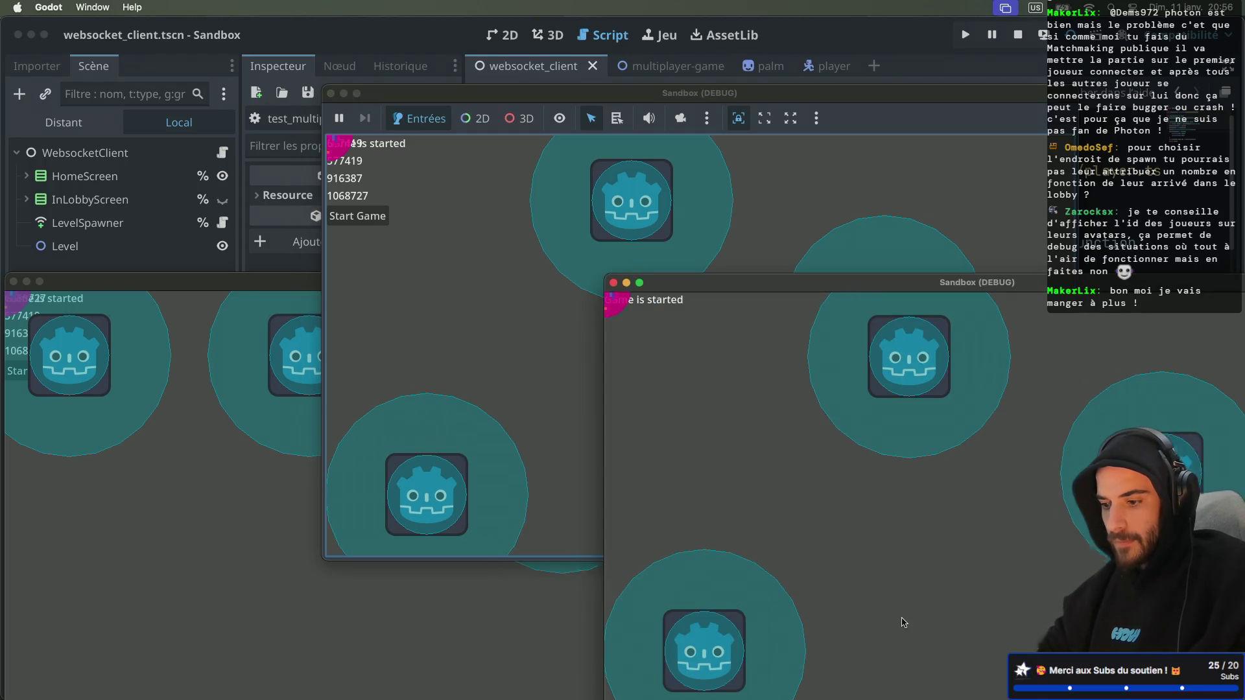
key(Down)
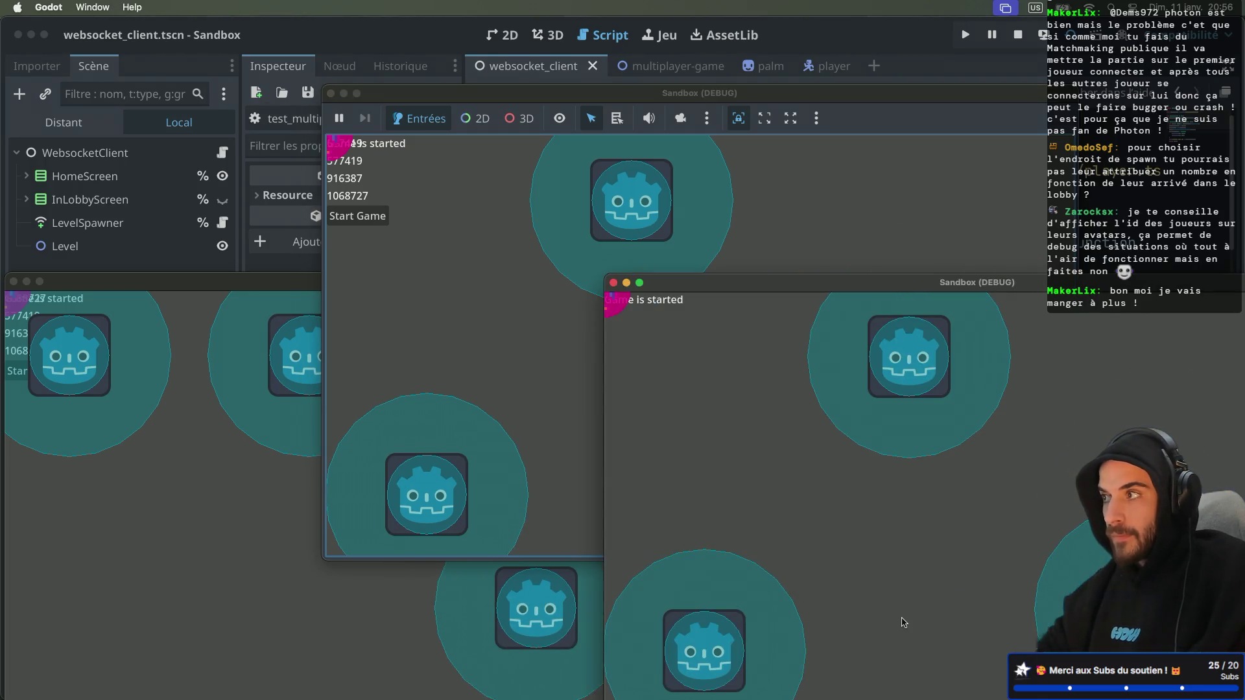
key(Left)
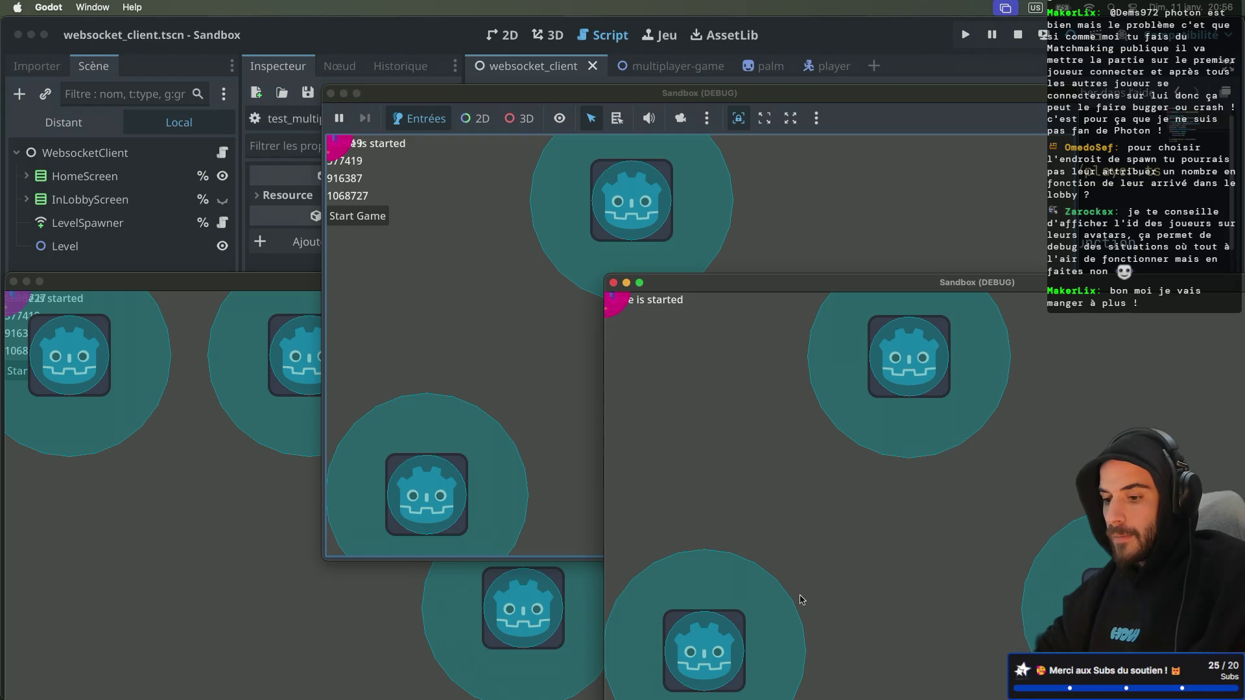
key(Right)
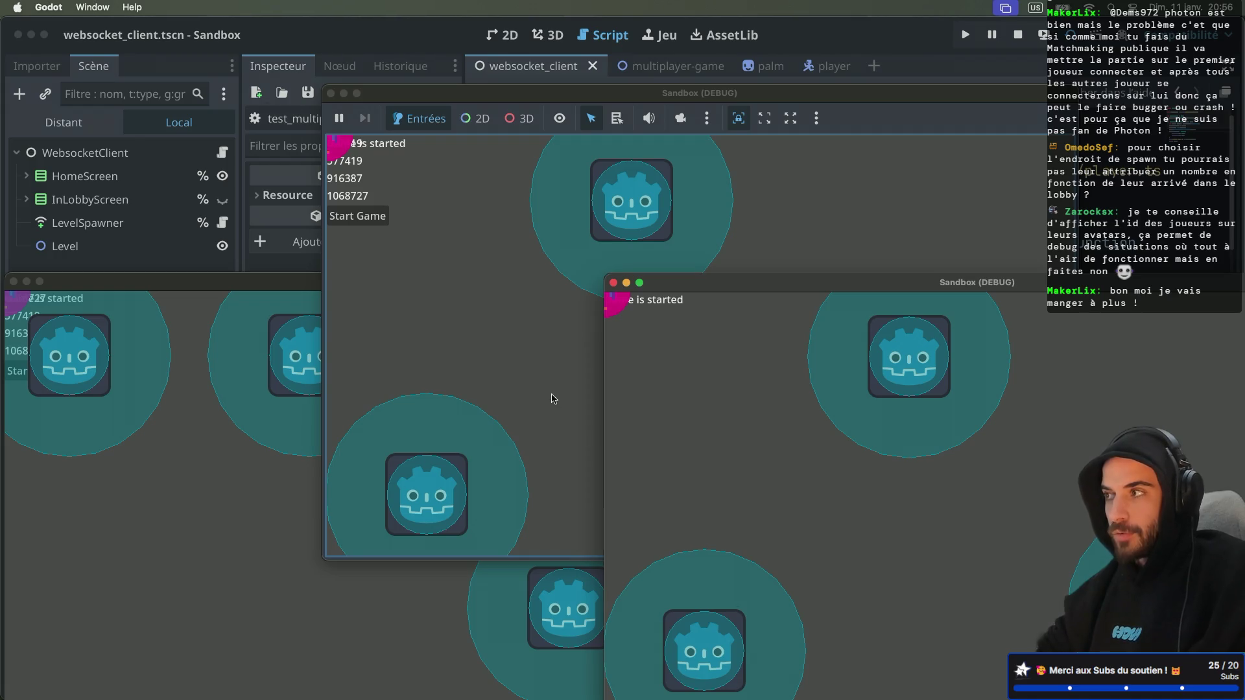
Move the left window's player down, up, right and left, then check the other windows
click(272, 517)
key(Down)
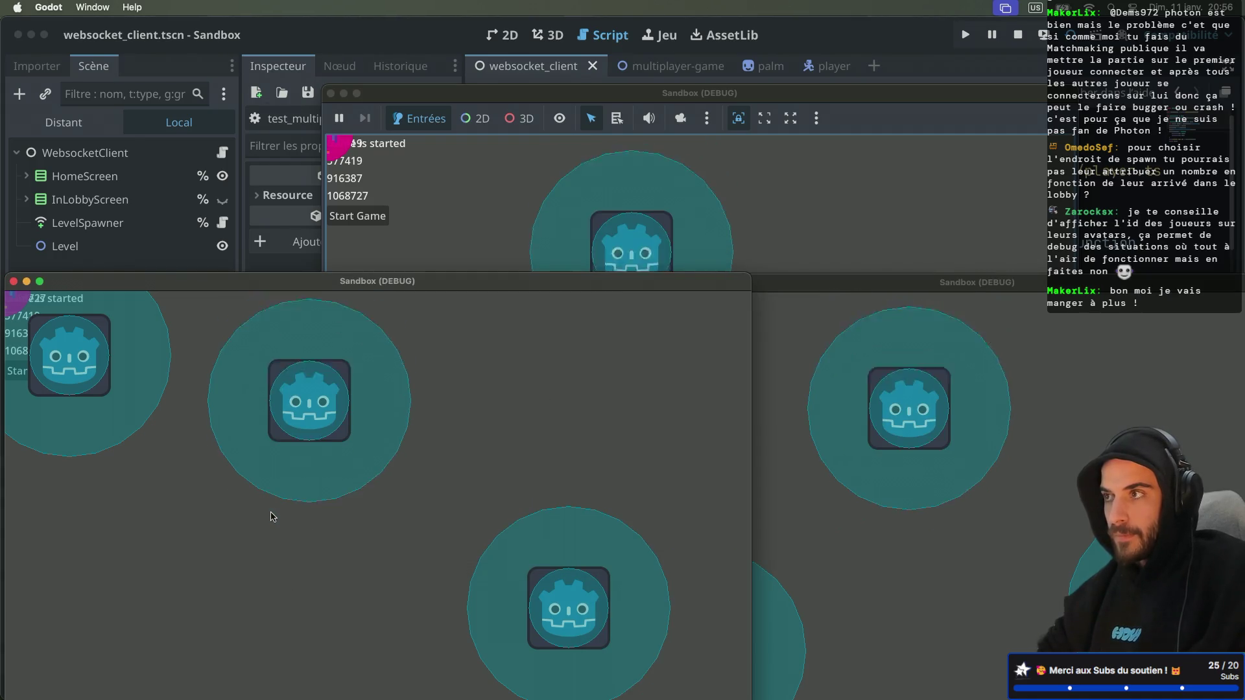
key(Up)
key(Right)
key(Right)
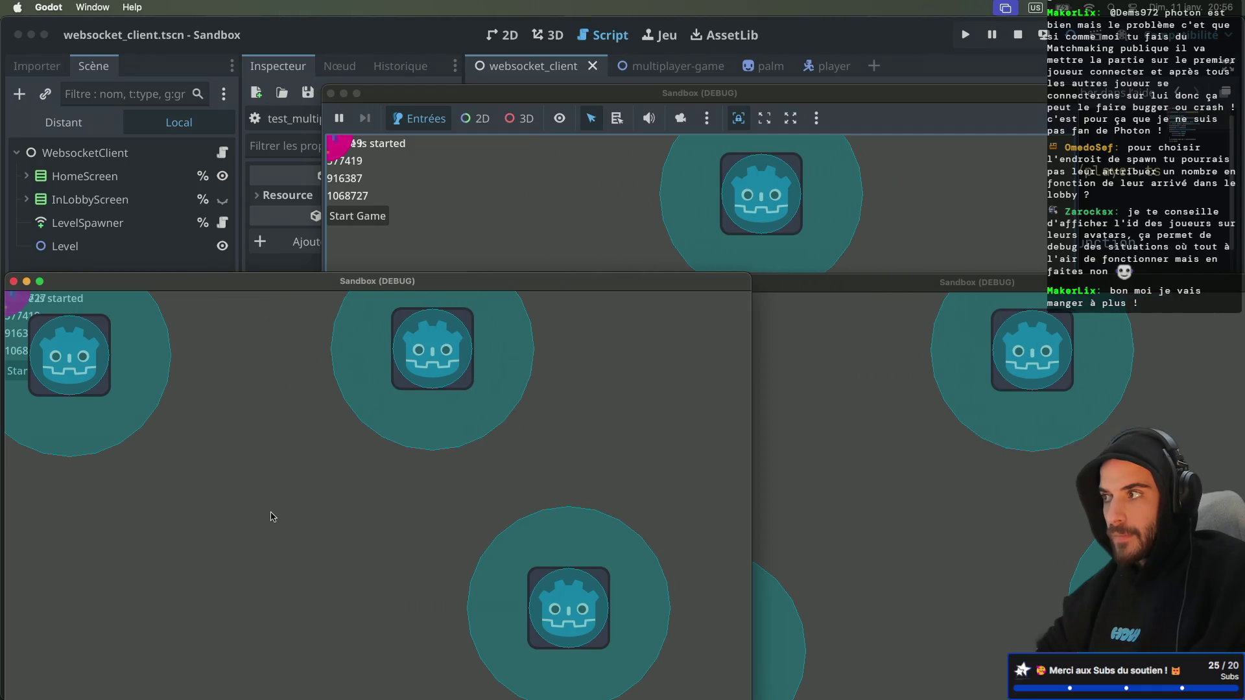
key(Left)
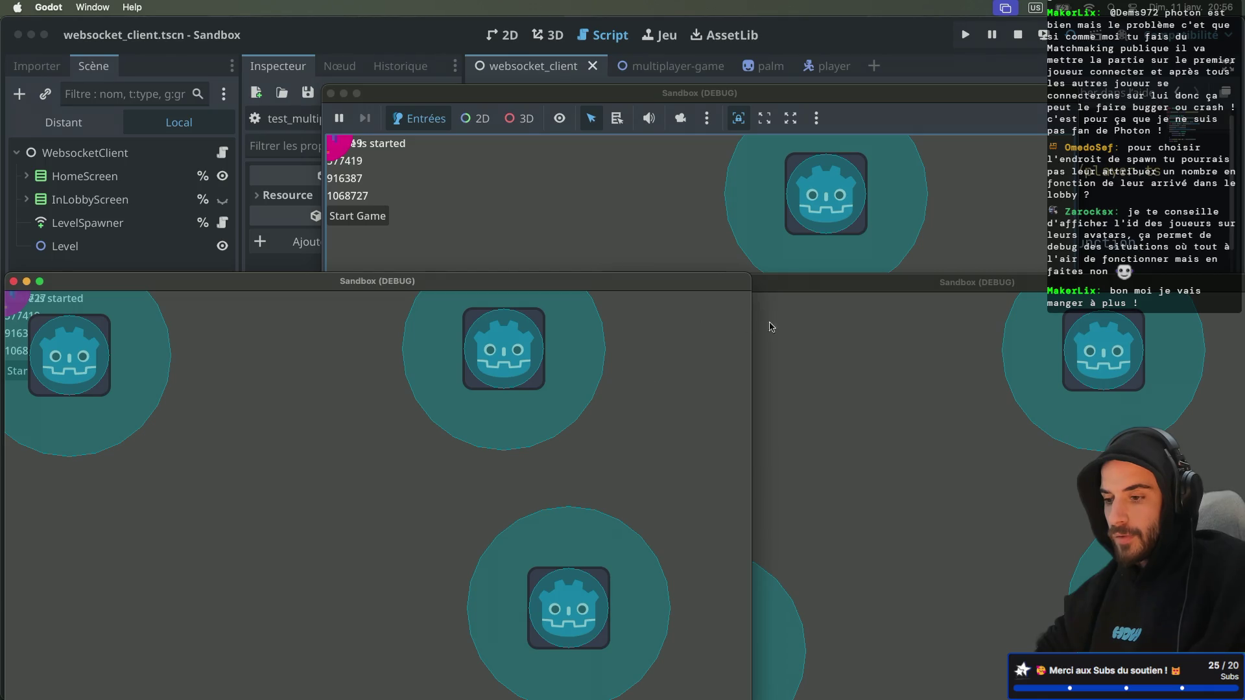
click(816, 351)
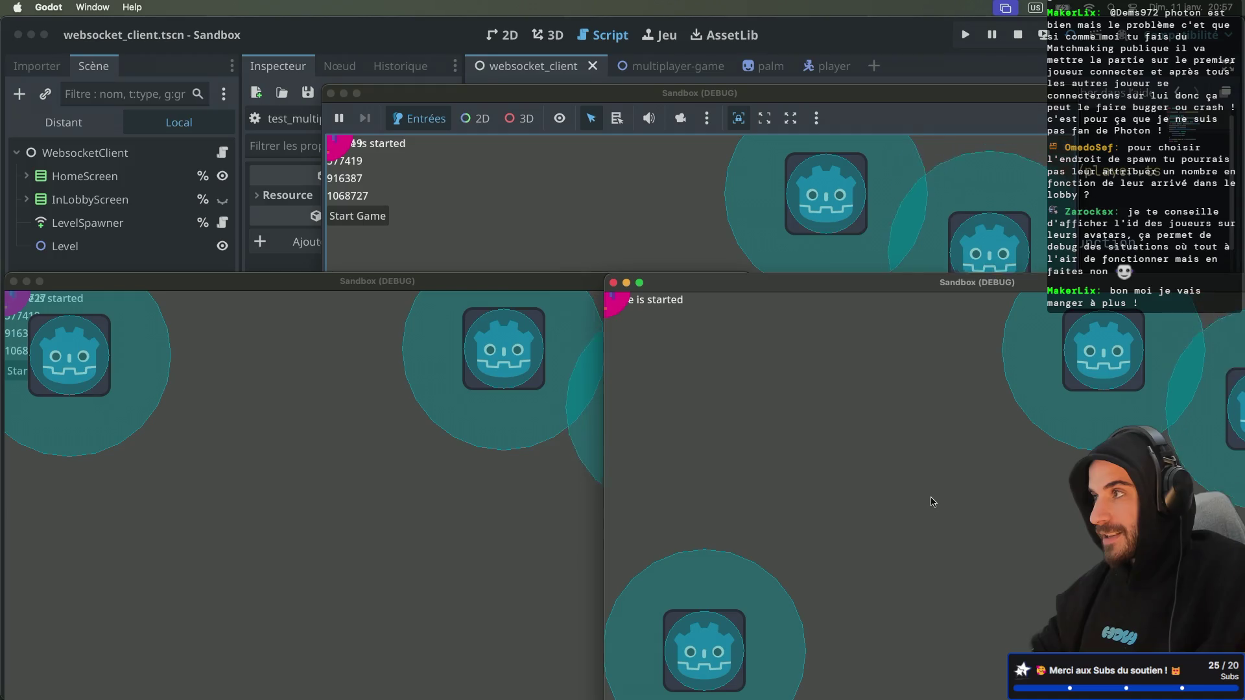
click(600, 206)
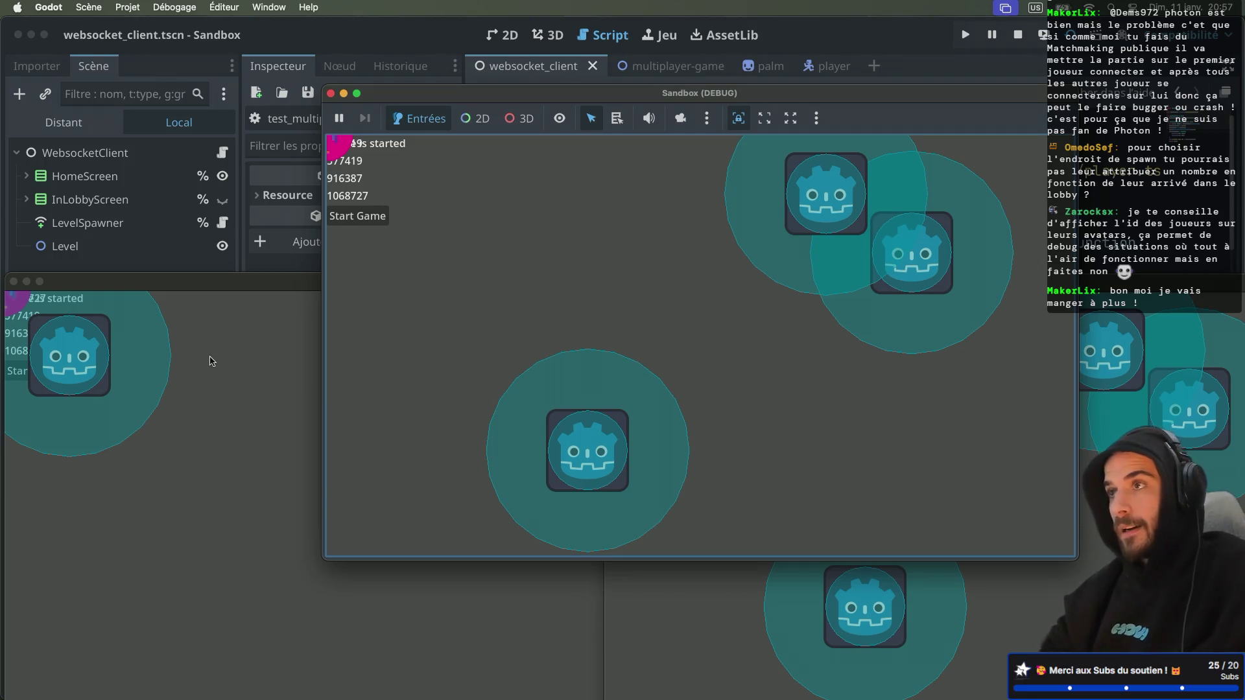
mouse_move(406, 97)
mouse_down()
mouse_move(365, 99)
mouse_move(303, 156)
mouse_up()
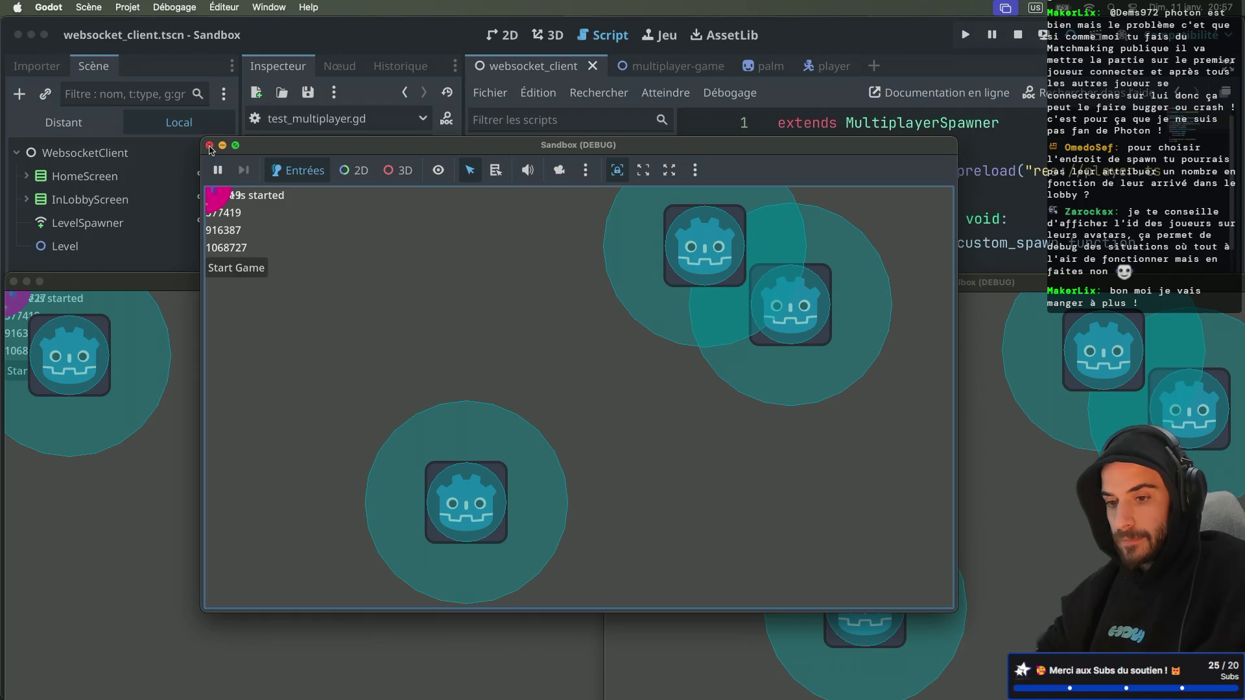
Stop the test, collapse the debugger panel and hide the docks to widen multiplayer_spawner.gd
click(1017, 35)
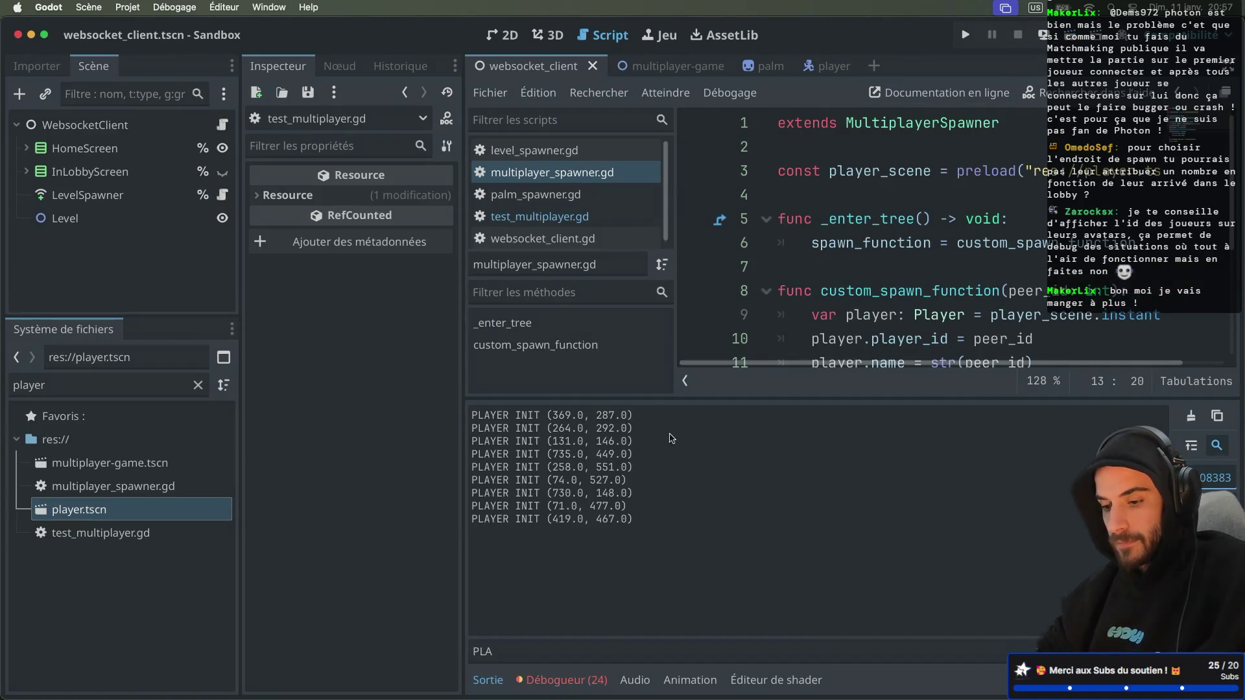
click(559, 679)
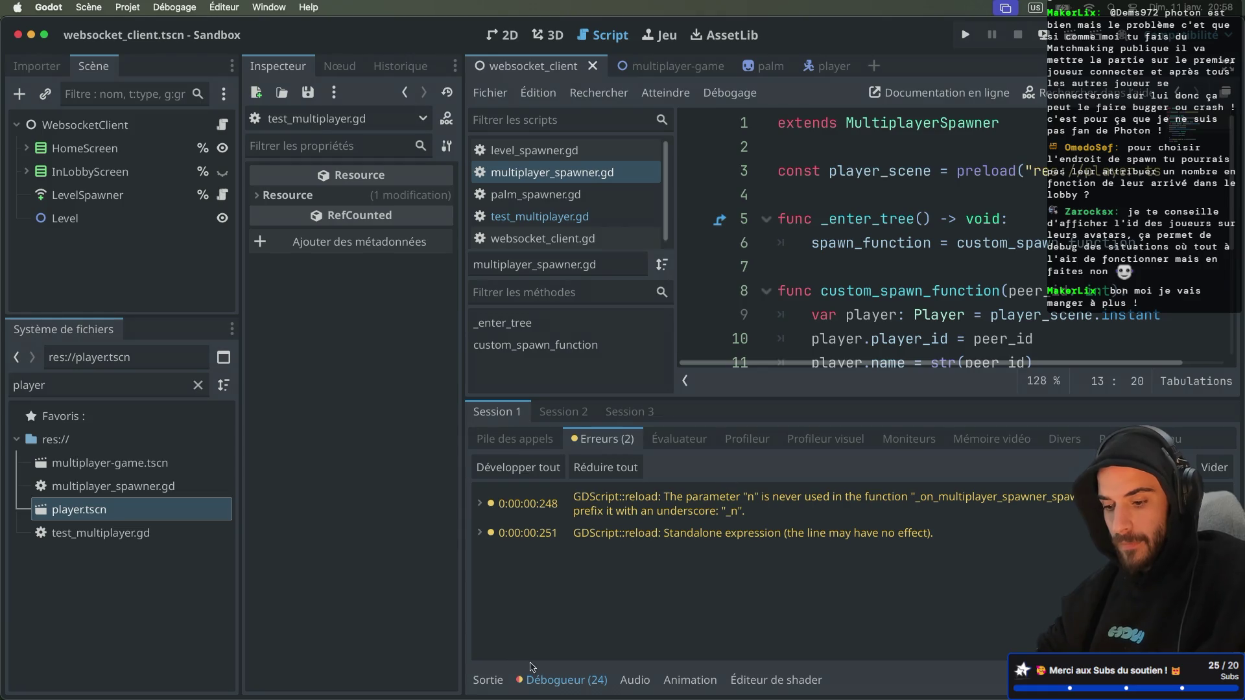
click(545, 679)
key(ctrl+super+d)
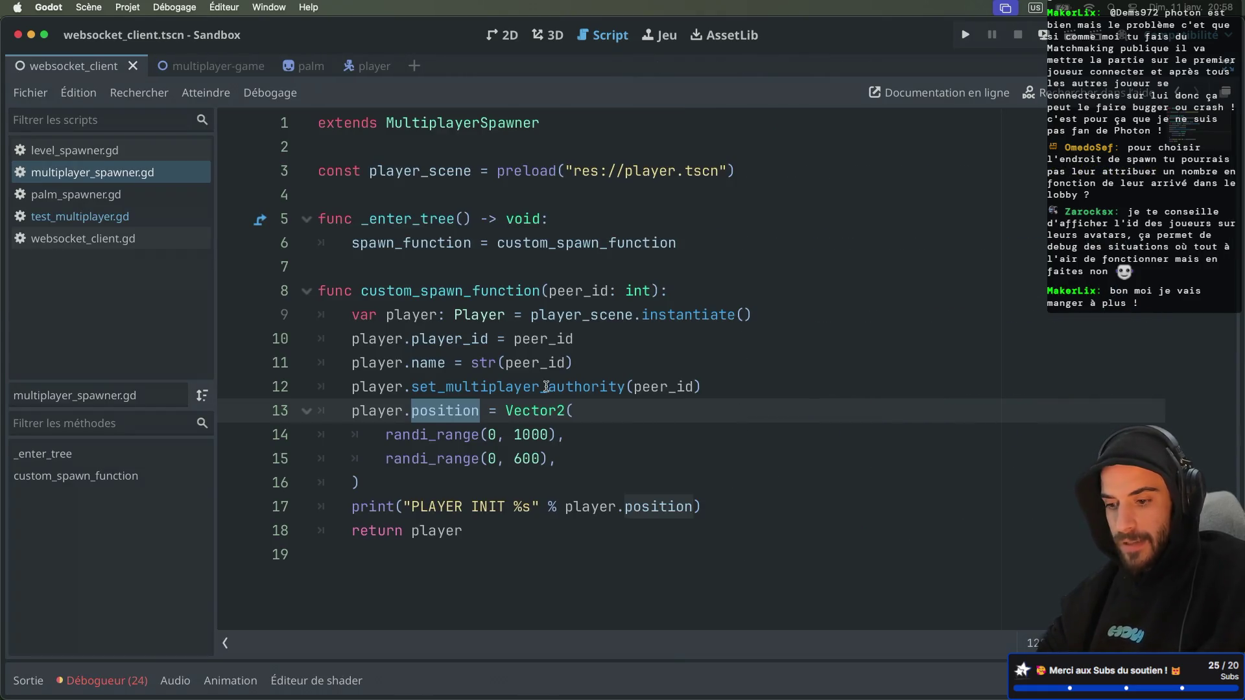